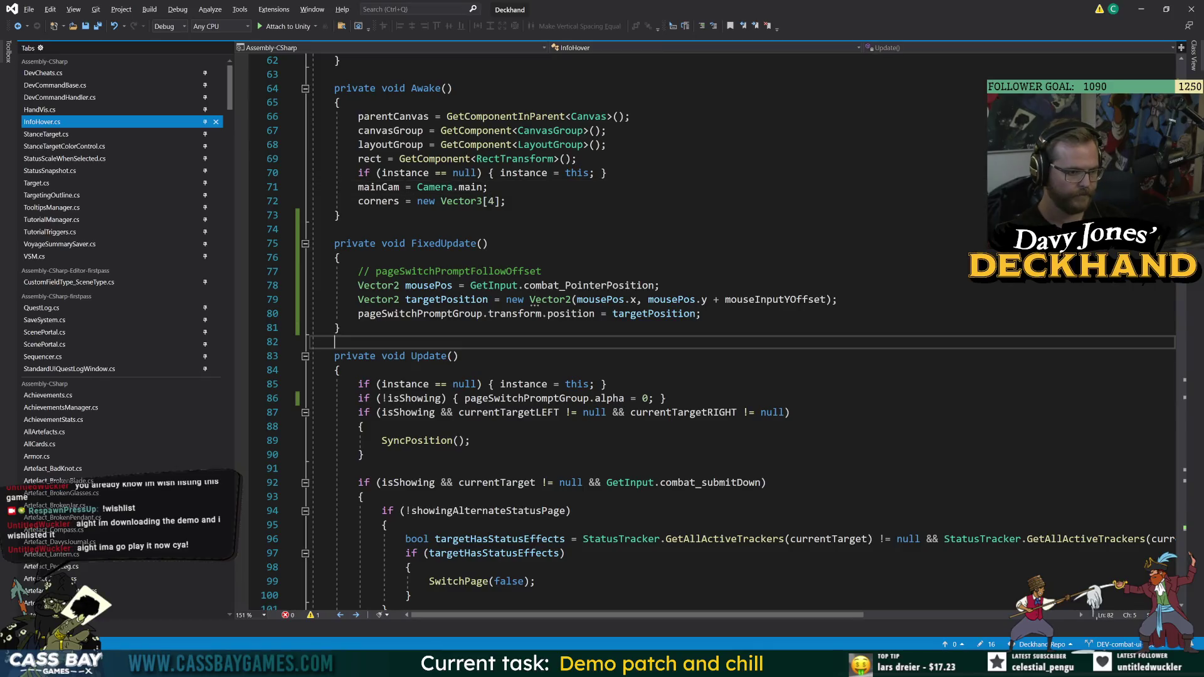
# - Review the InfoHover FixedUpdate follow-offset code, then return to Unity to recompile the scripts
pyautogui.scroll(-9, 708, 332)
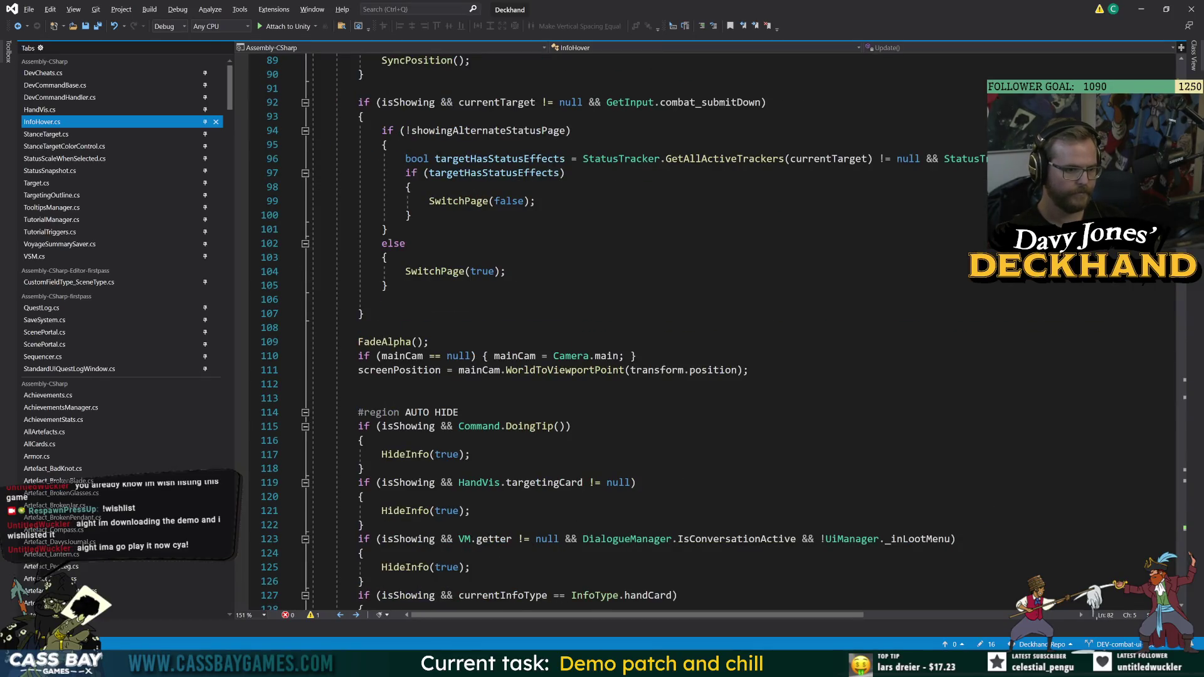
pyautogui.scroll(-16, 708, 332)
pyautogui.hotkey('alt', 'Tab')
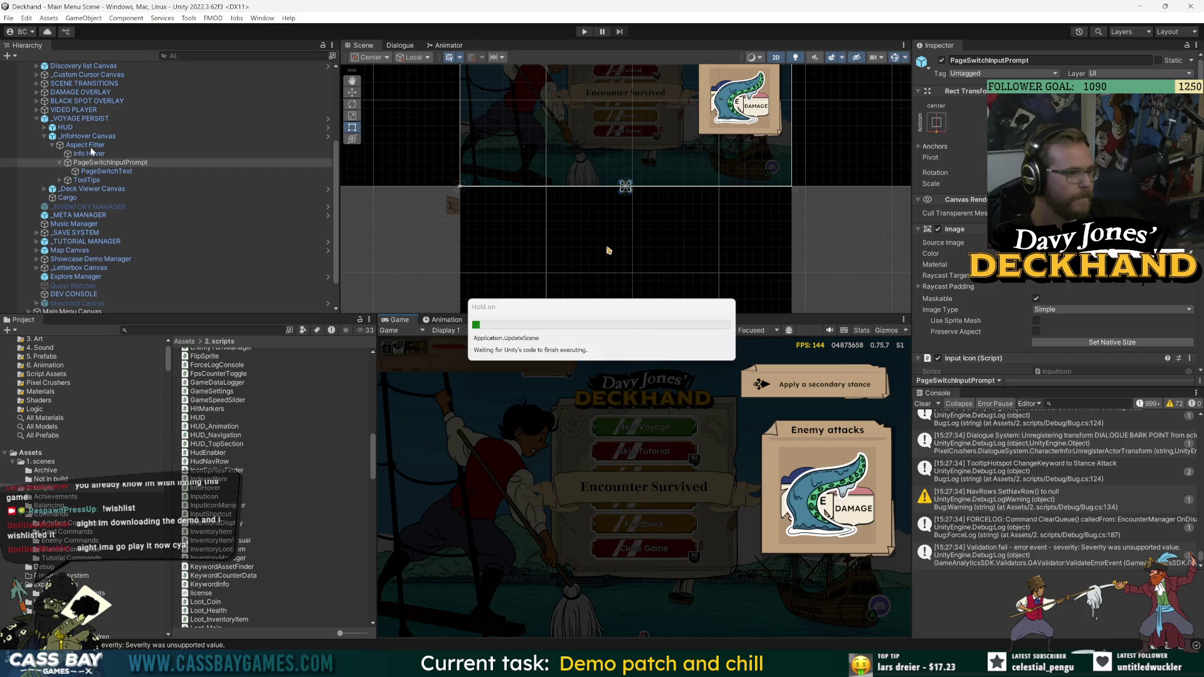
# - Check the _PERSIST prefab's overrides and open it in Prefab Mode
pyautogui.click(82, 119)
pyautogui.scroll(4, 92, 111)
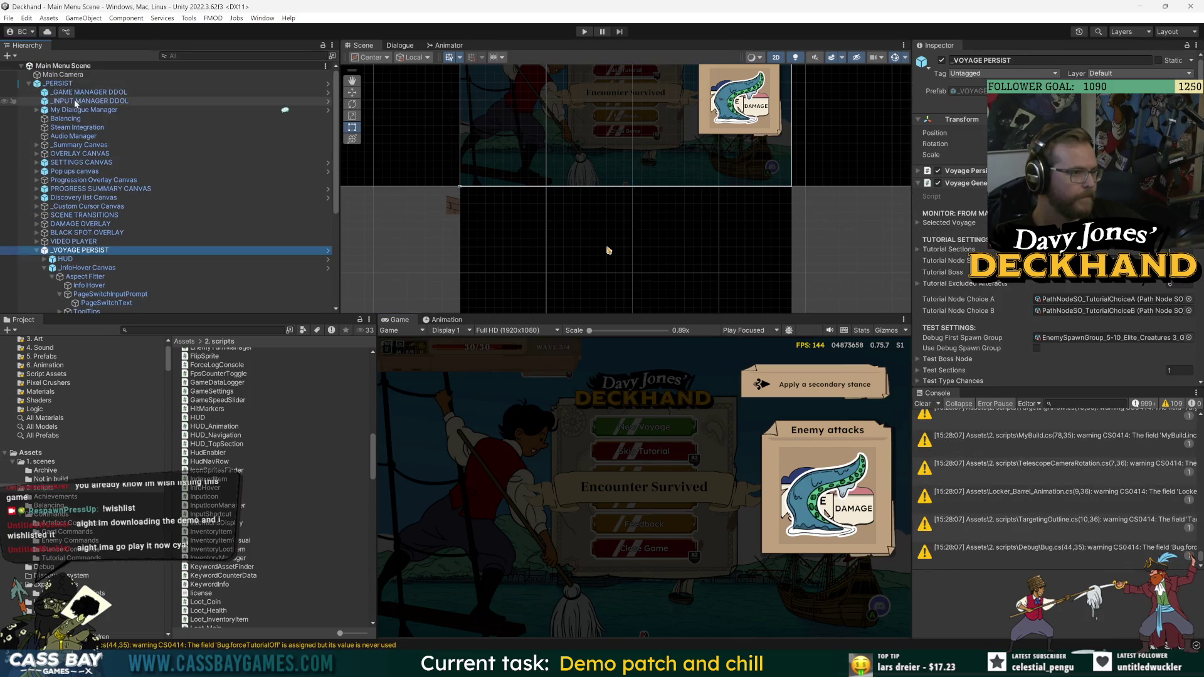
pyautogui.scroll(2, 92, 112)
pyautogui.click(59, 83)
pyautogui.click(966, 102)
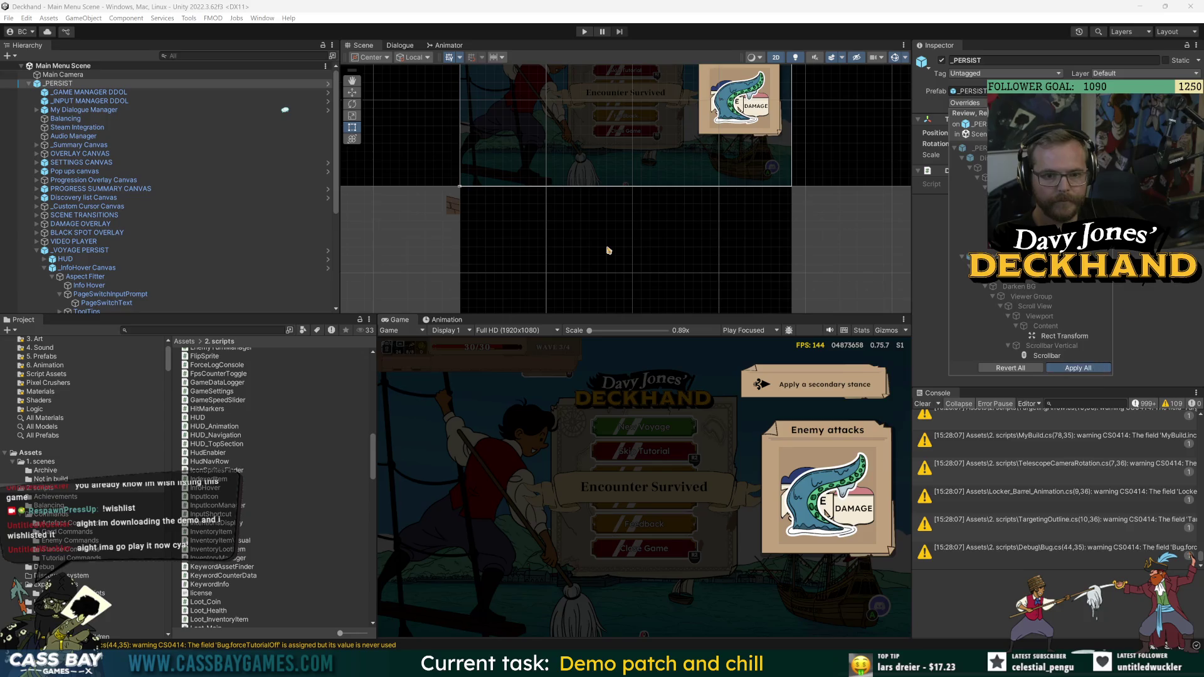
pyautogui.doubleClick(58, 83)
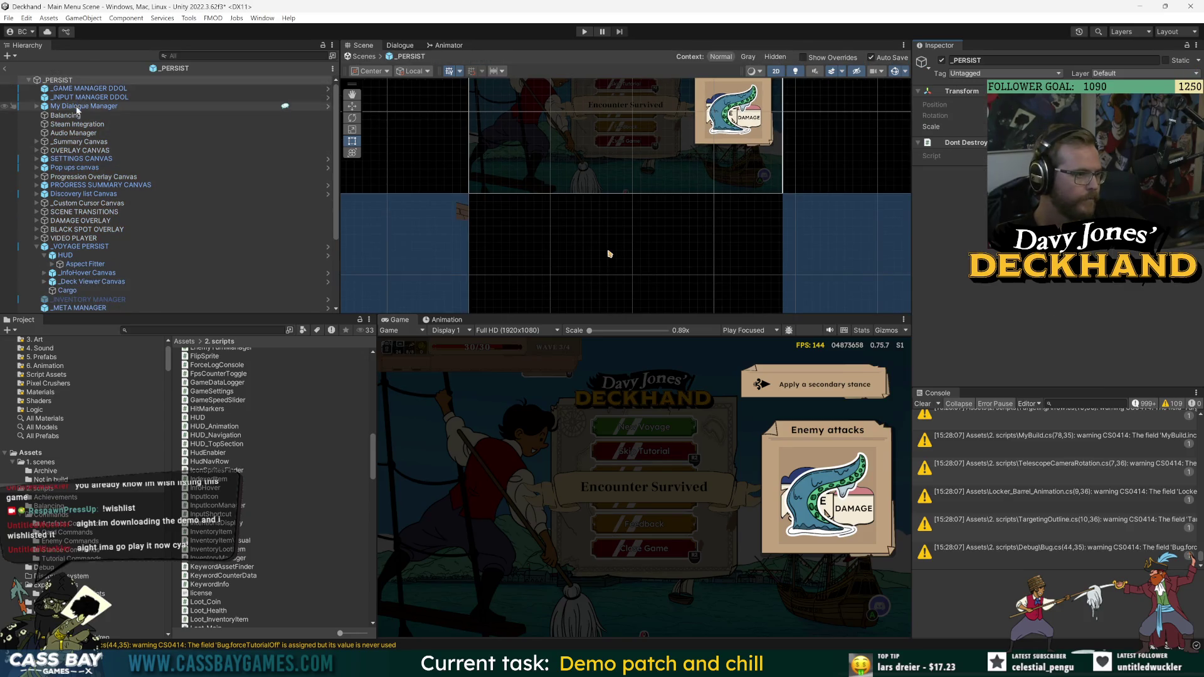
# - Open _VOYAGE PERSIST, then the _InfoHover Canvas prefab, for editing
pyautogui.click(80, 246)
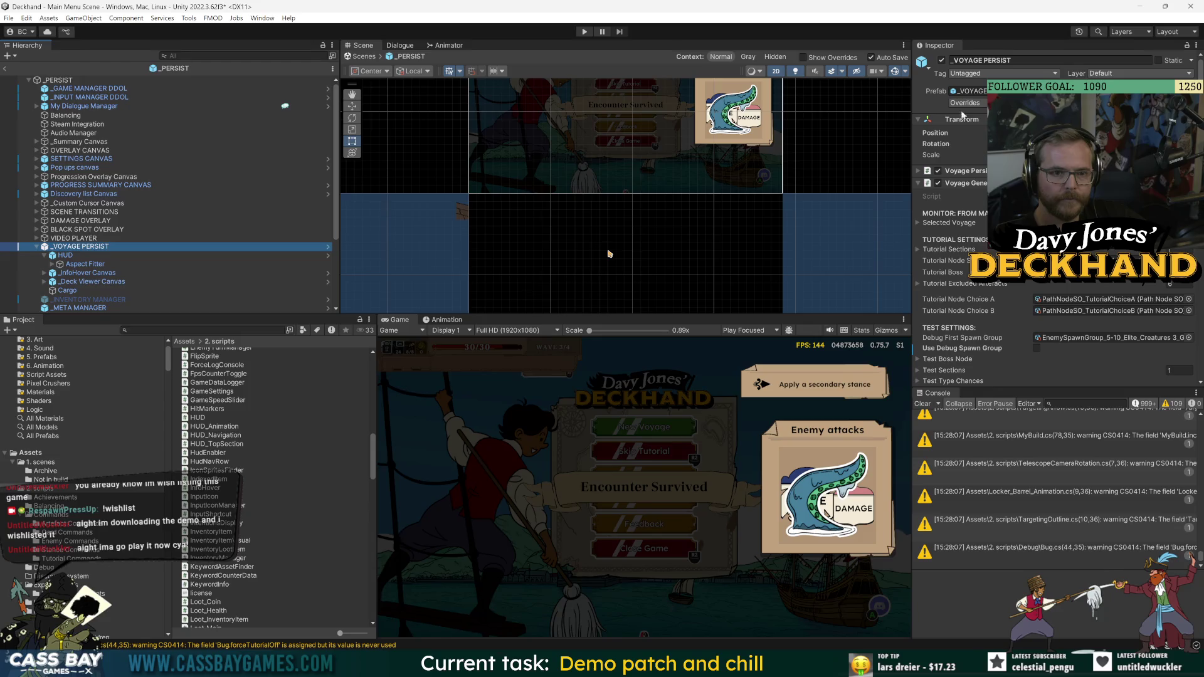
pyautogui.click(994, 348)
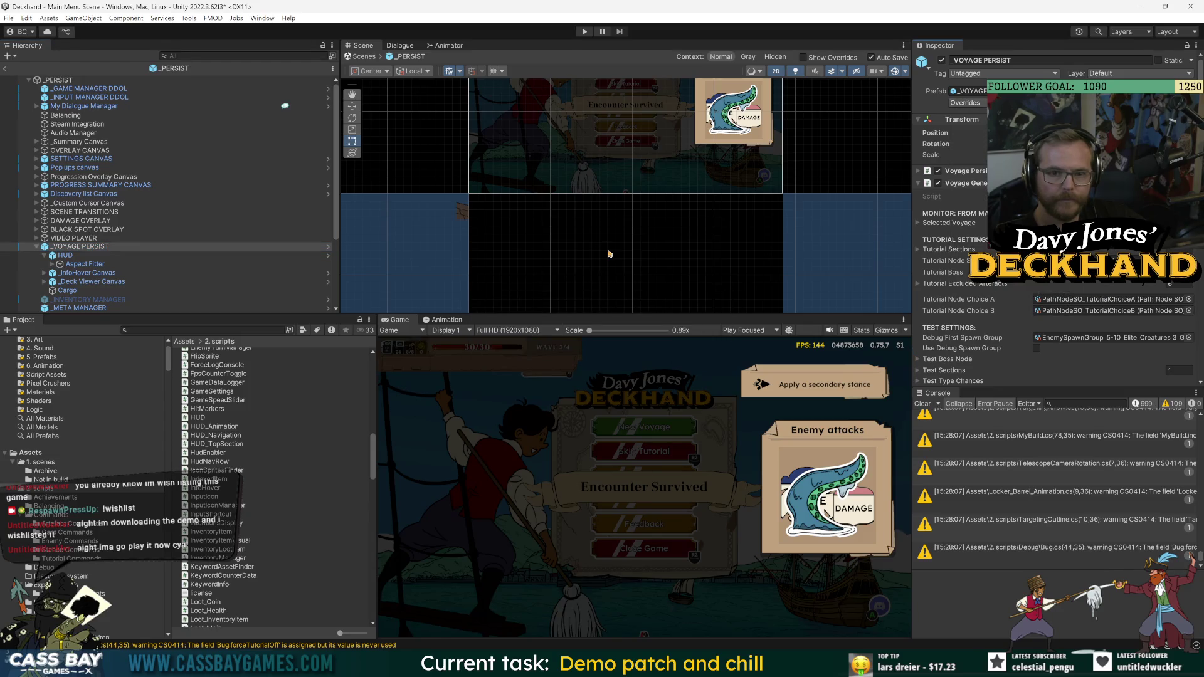
pyautogui.doubleClick(80, 247)
pyautogui.click(78, 124)
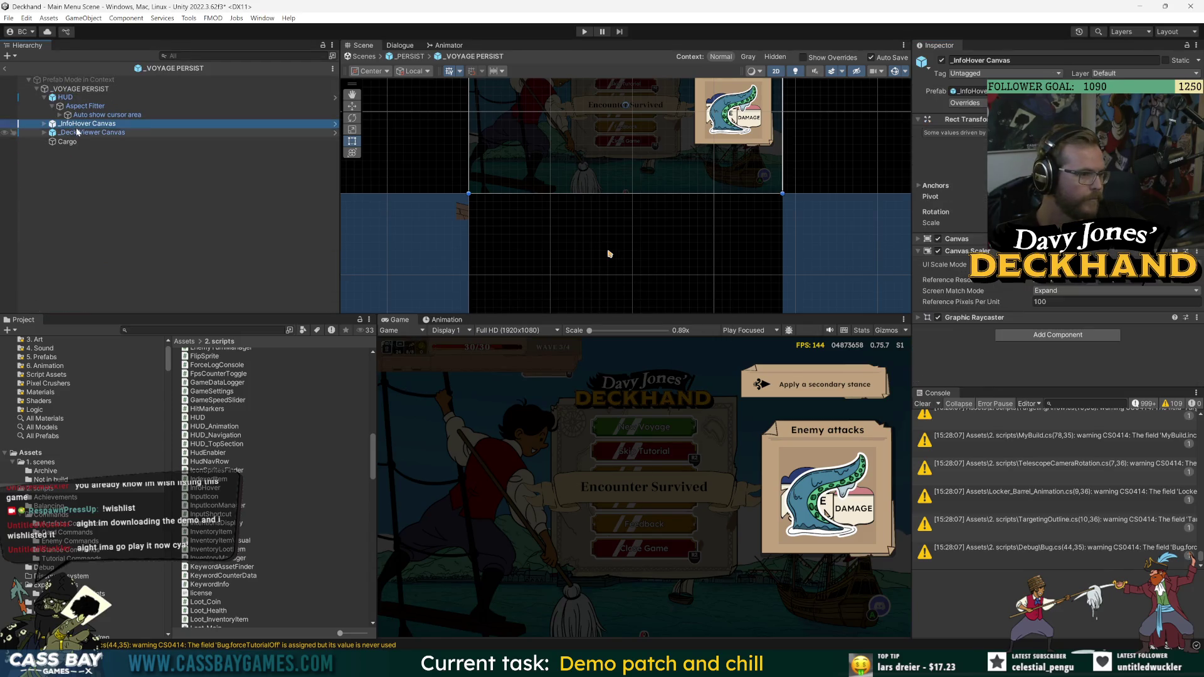
pyautogui.click(964, 103)
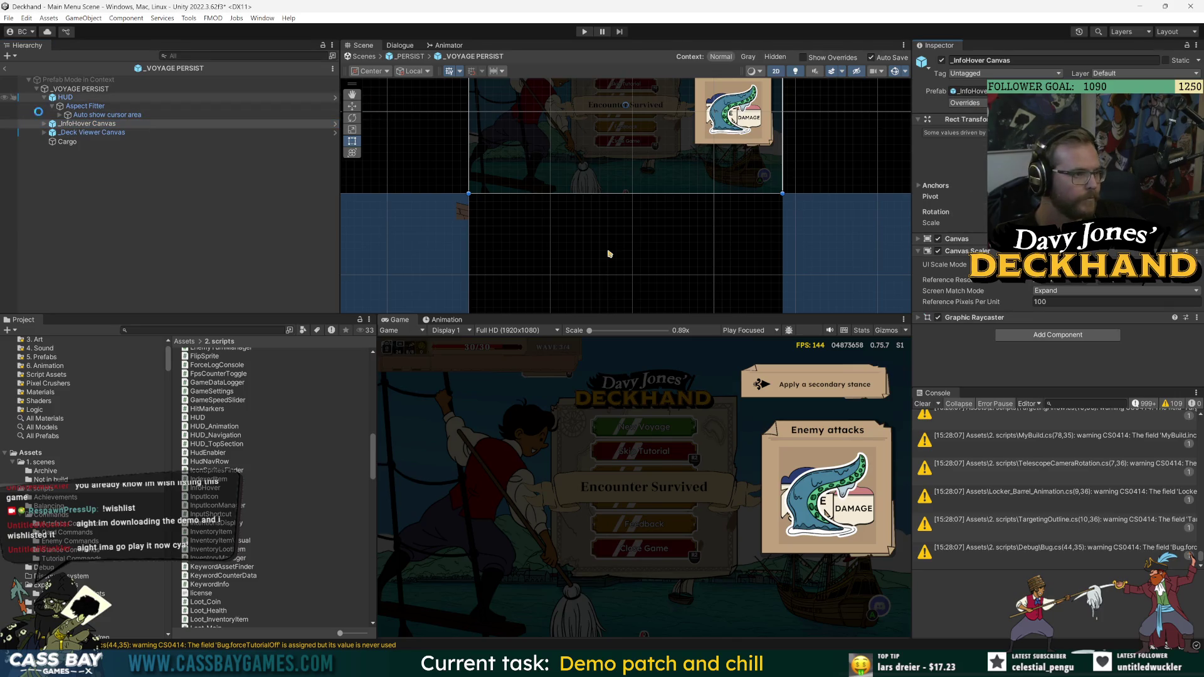
pyautogui.doubleClick(88, 123)
# - Inspect the Info Hover object's Mouse Input Y Offset setting
pyautogui.click(88, 116)
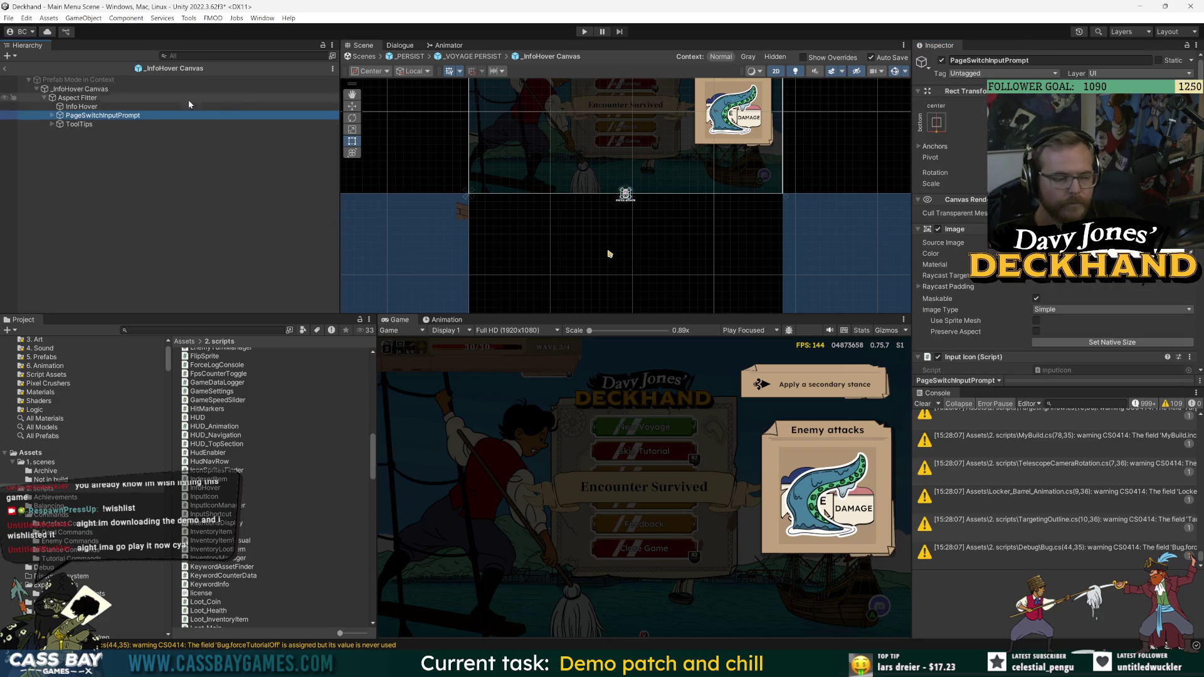
pyautogui.click(93, 91)
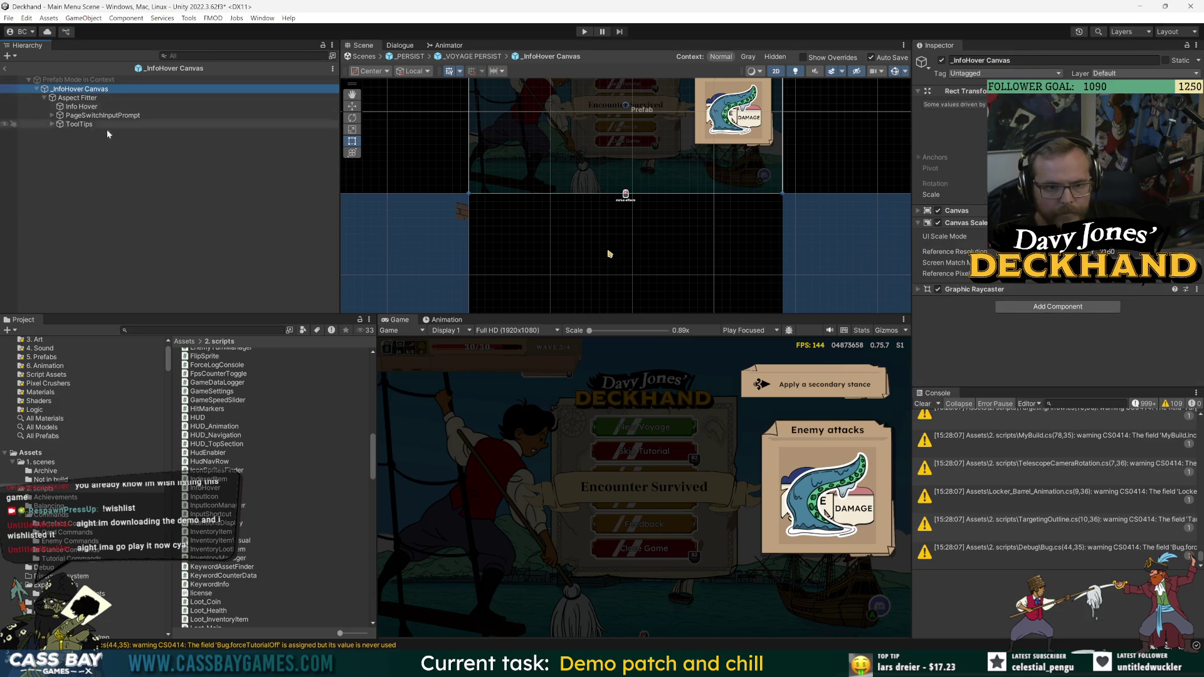
pyautogui.click(82, 98)
pyautogui.click(81, 107)
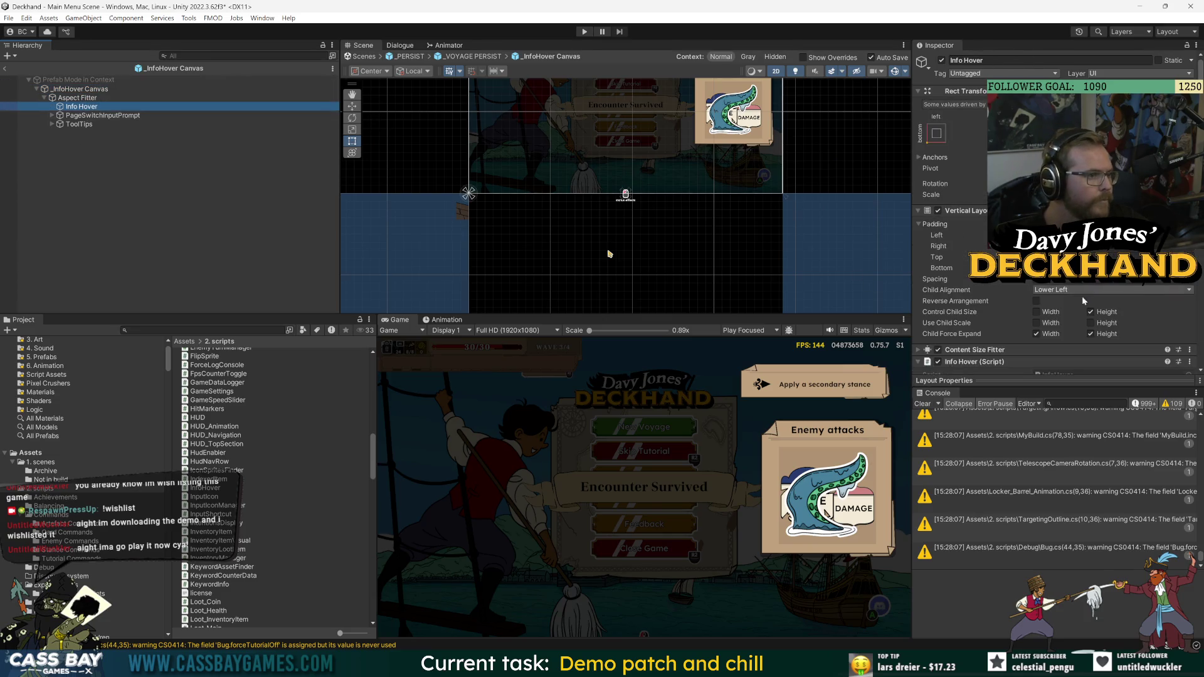
pyautogui.scroll(-5, 993, 317)
pyautogui.scroll(-2, 1004, 323)
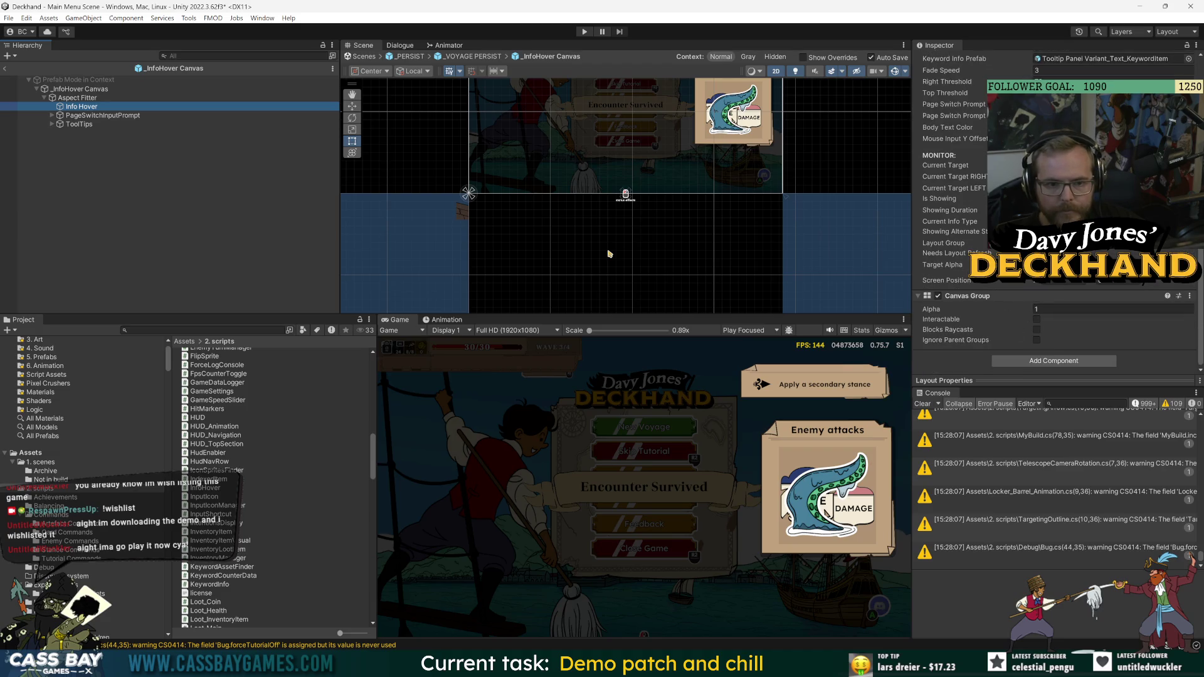
pyautogui.click(953, 139)
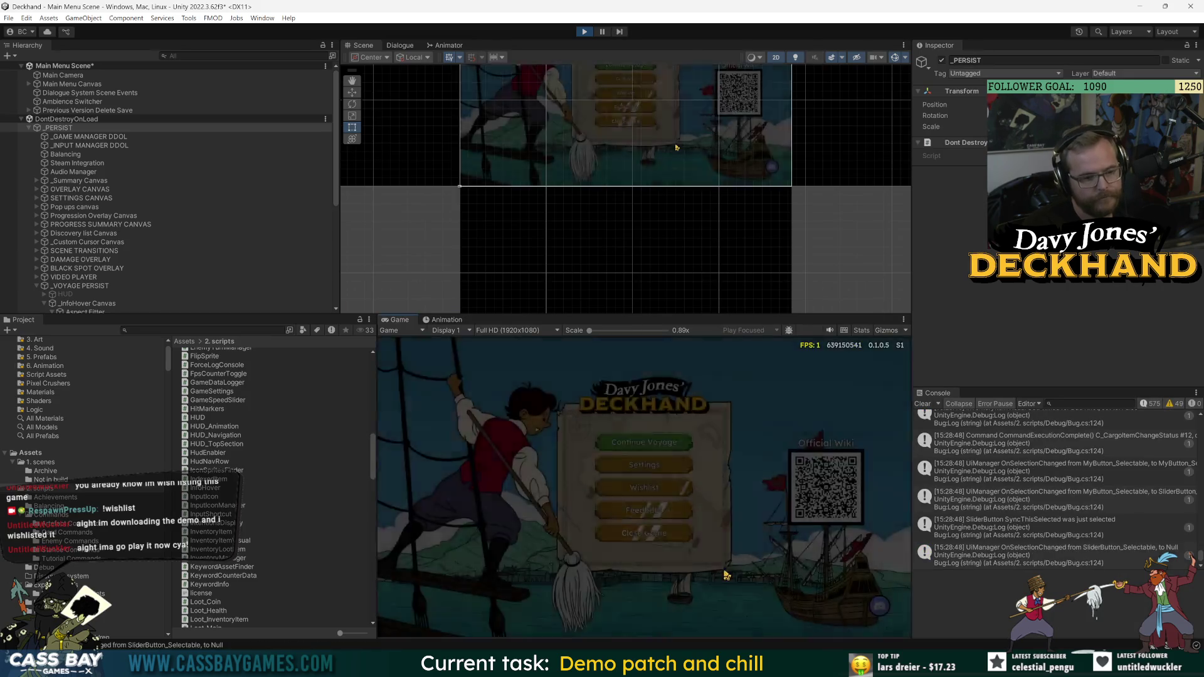
# - Continue the voyage, play The Rooster, Prepare and Slash, then select PageSwitchInputPrompt
pyautogui.click(655, 443)
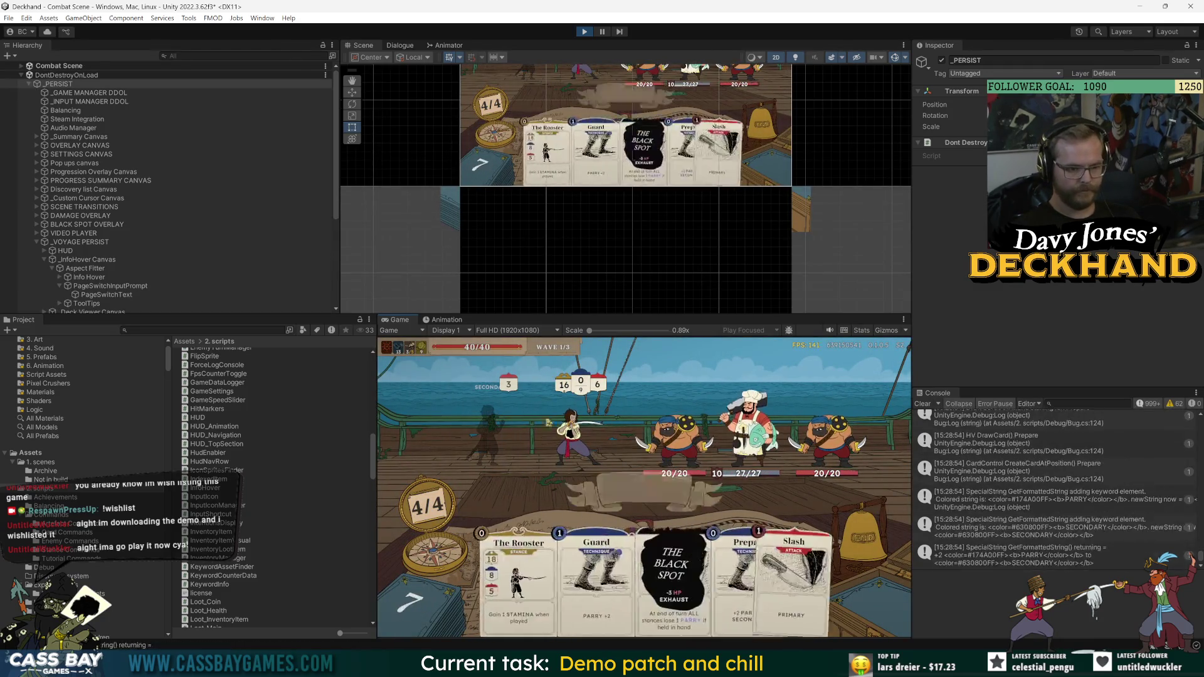
pyautogui.click(487, 576)
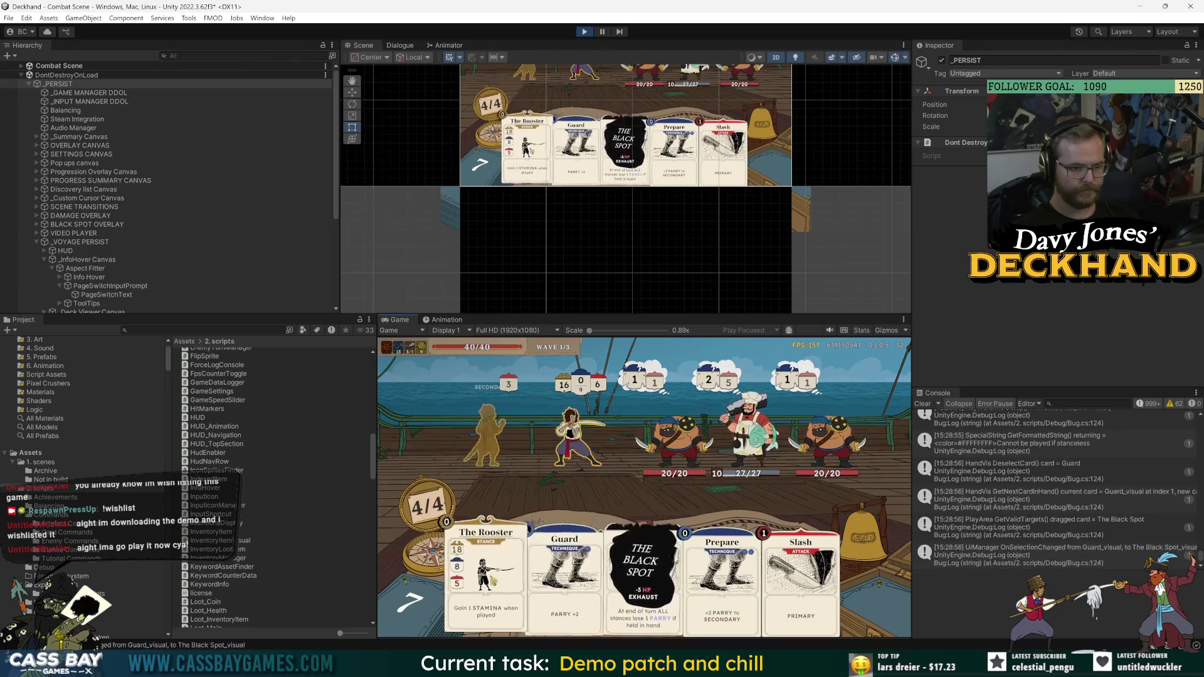
pyautogui.click(613, 513)
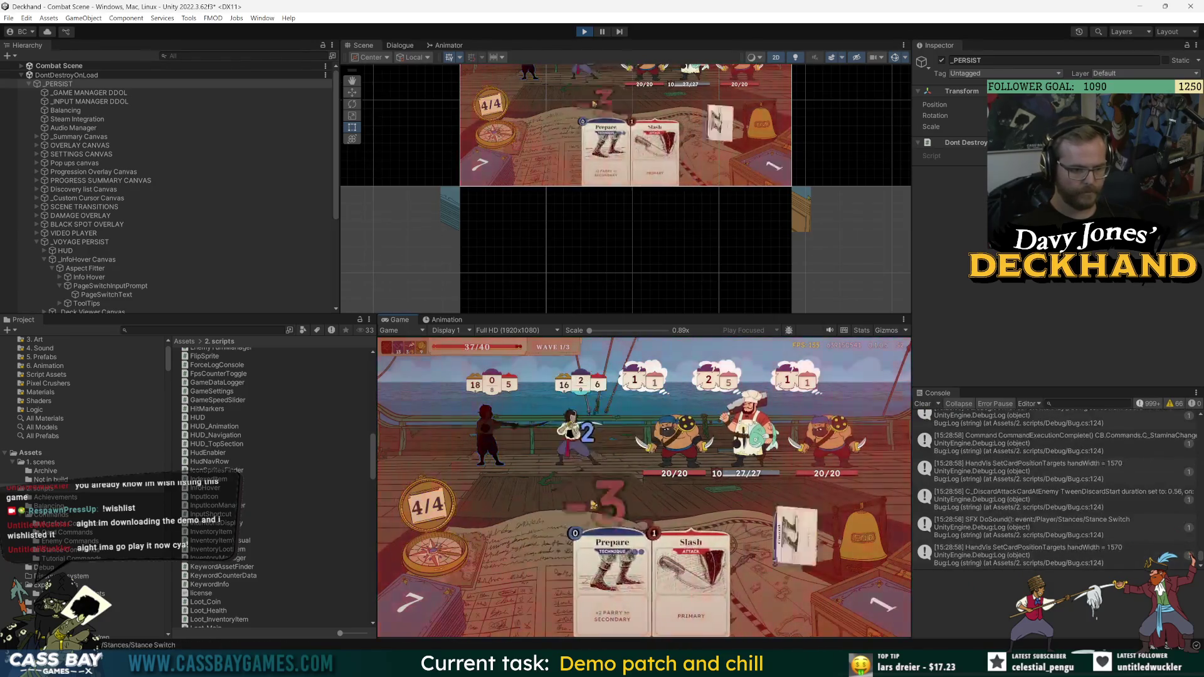
pyautogui.click(599, 564)
pyautogui.click(680, 577)
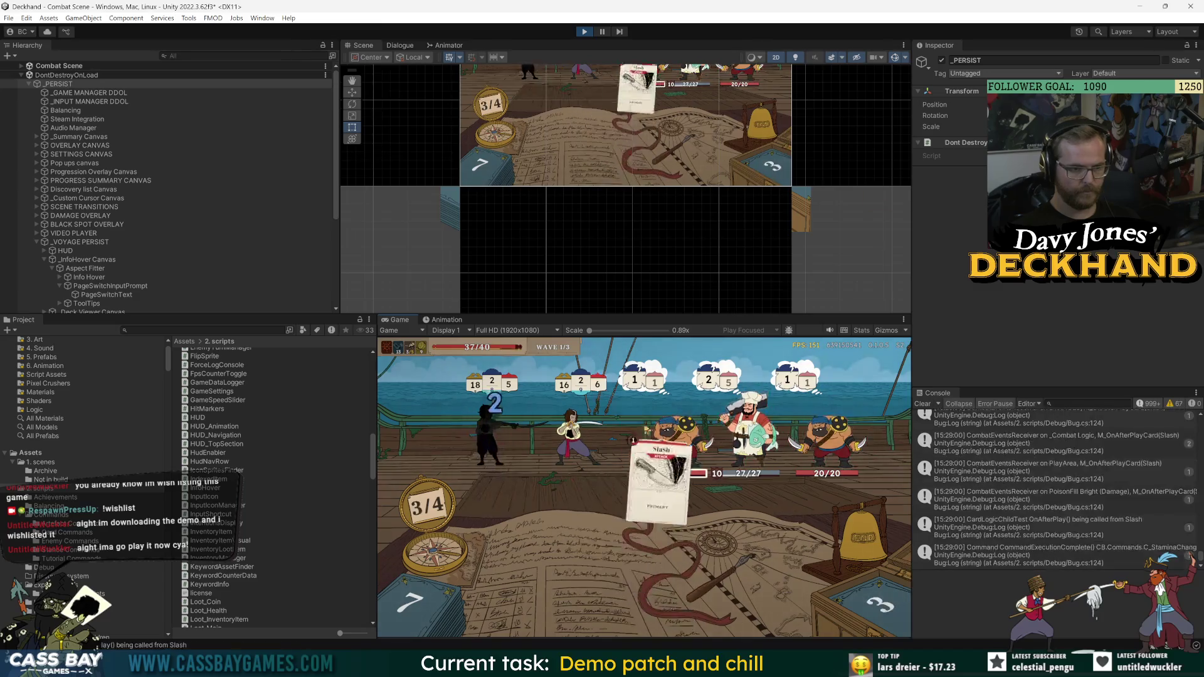
pyautogui.click(100, 180)
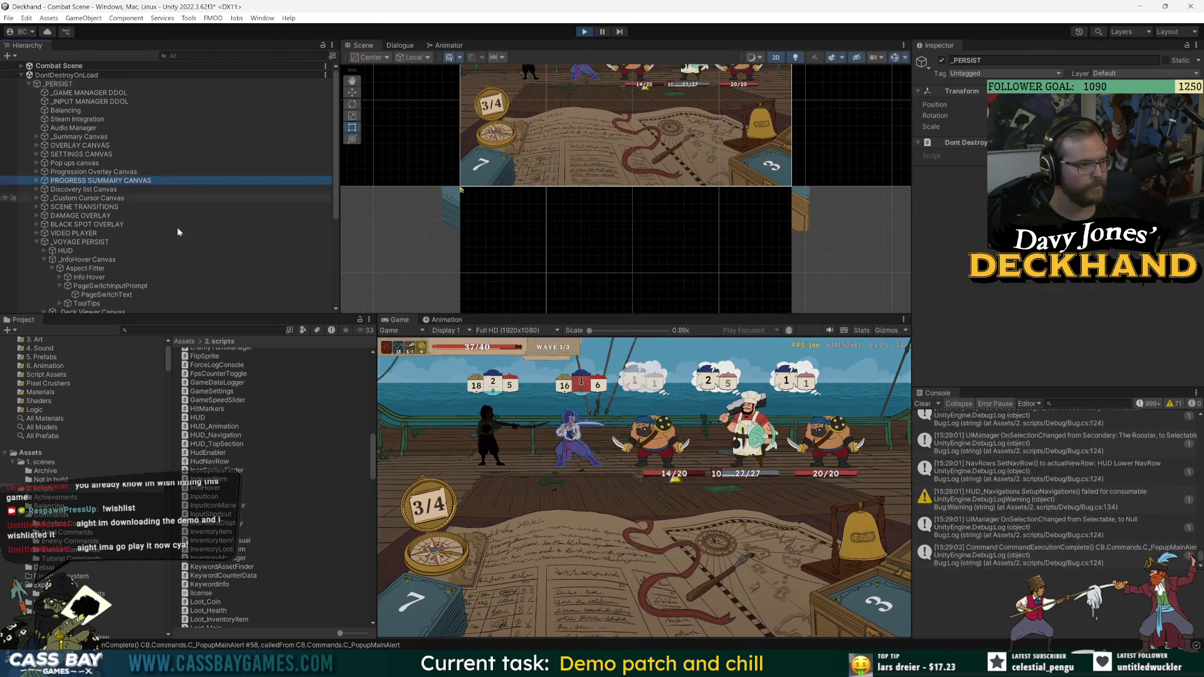
pyautogui.click(106, 286)
# - Frame PageSwitchInputPrompt, dismiss the Broken Stances tip, and toggle the player's info pages
pyautogui.press('f')
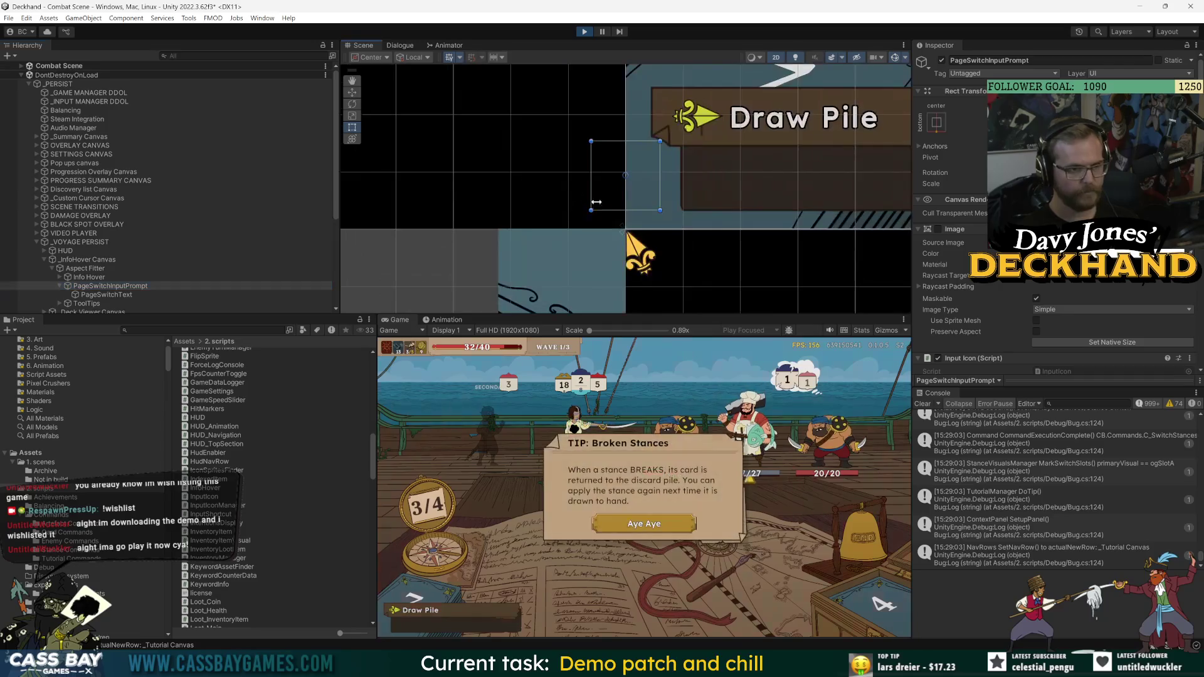
pyautogui.click(644, 524)
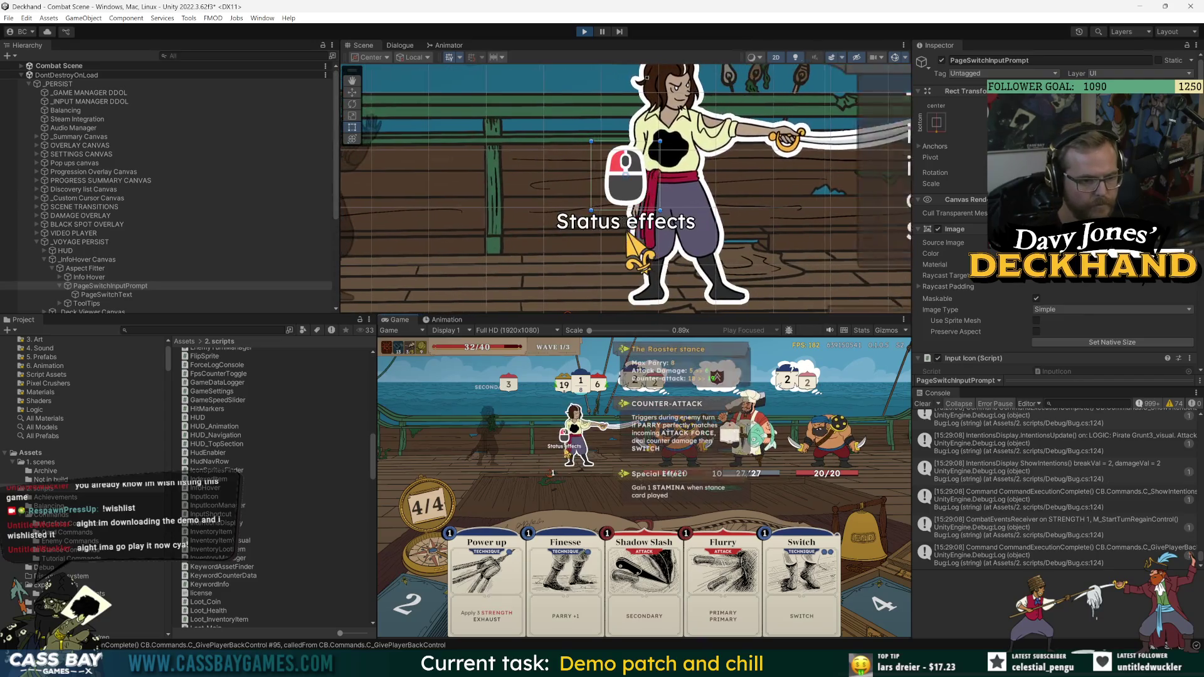
pyautogui.click(572, 442)
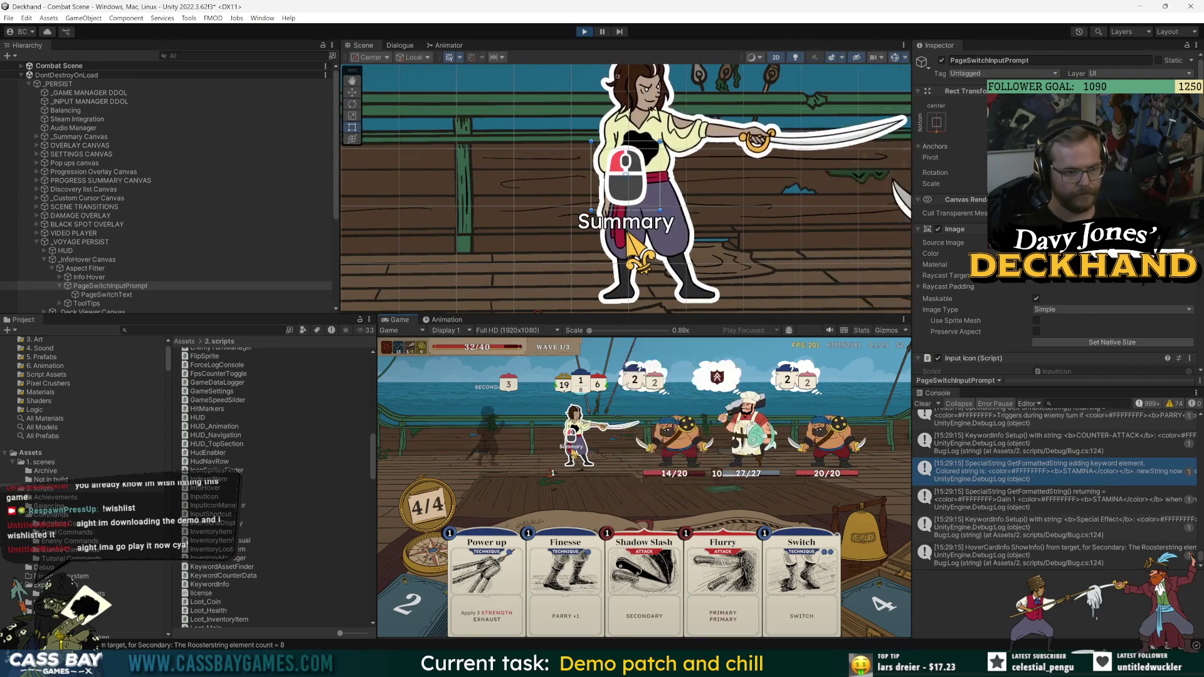
pyautogui.click(572, 450)
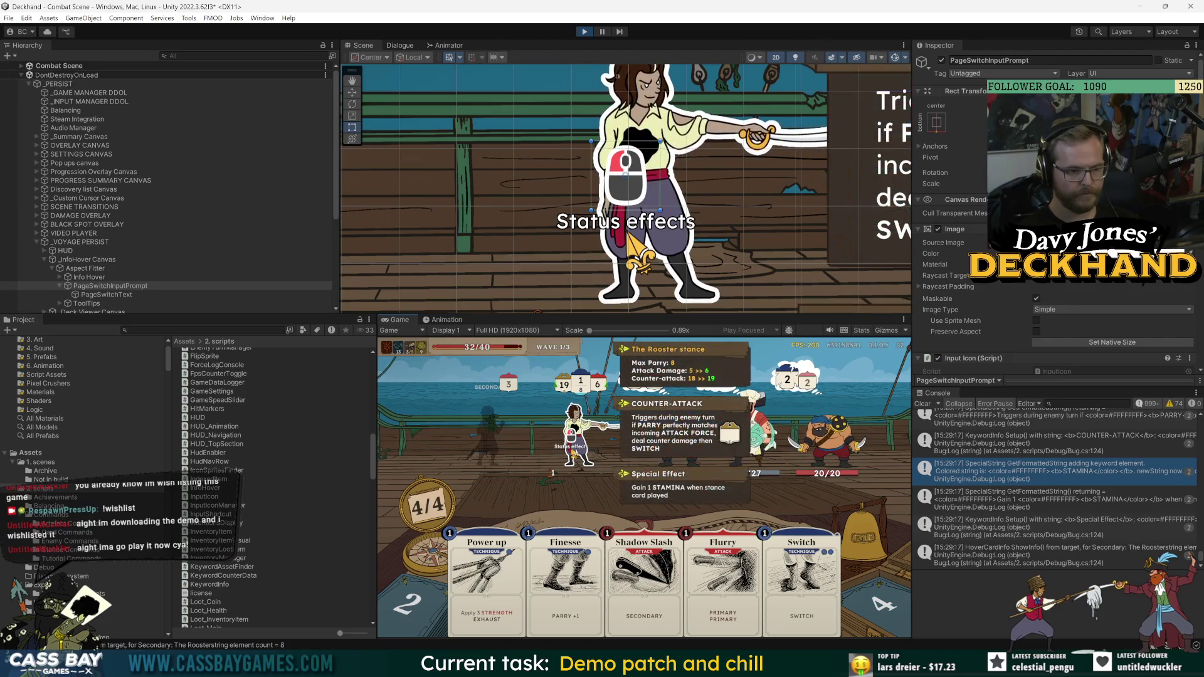
pyautogui.click(572, 450)
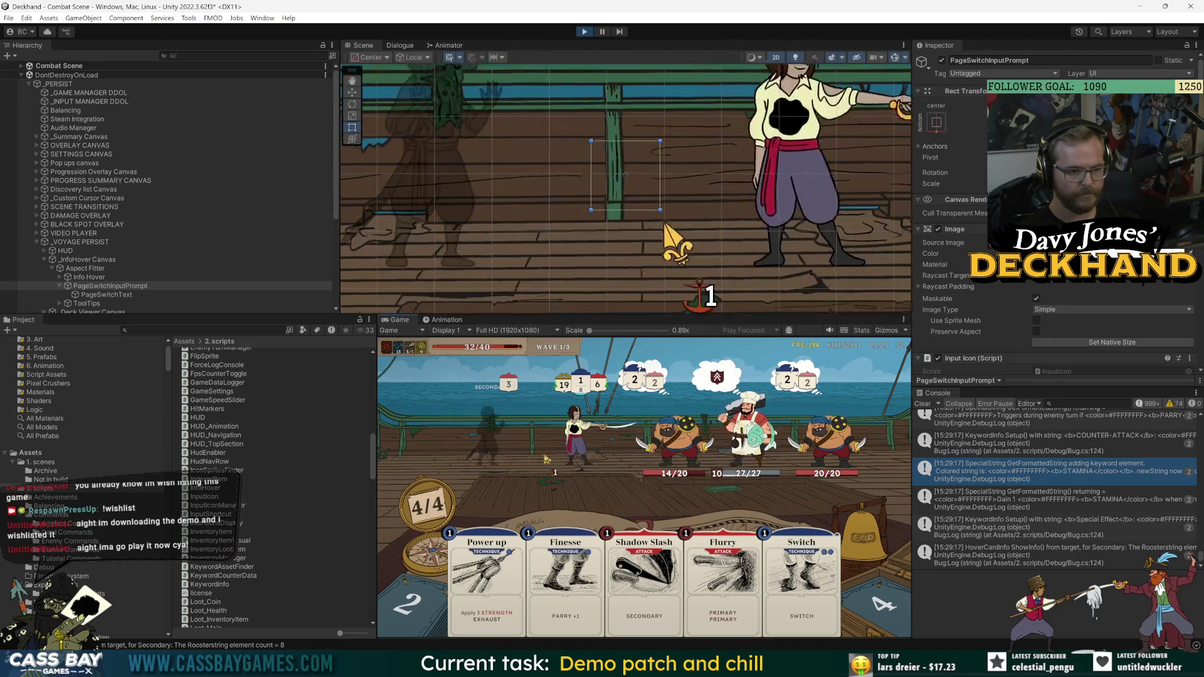
pyautogui.moveTo(559, 456)
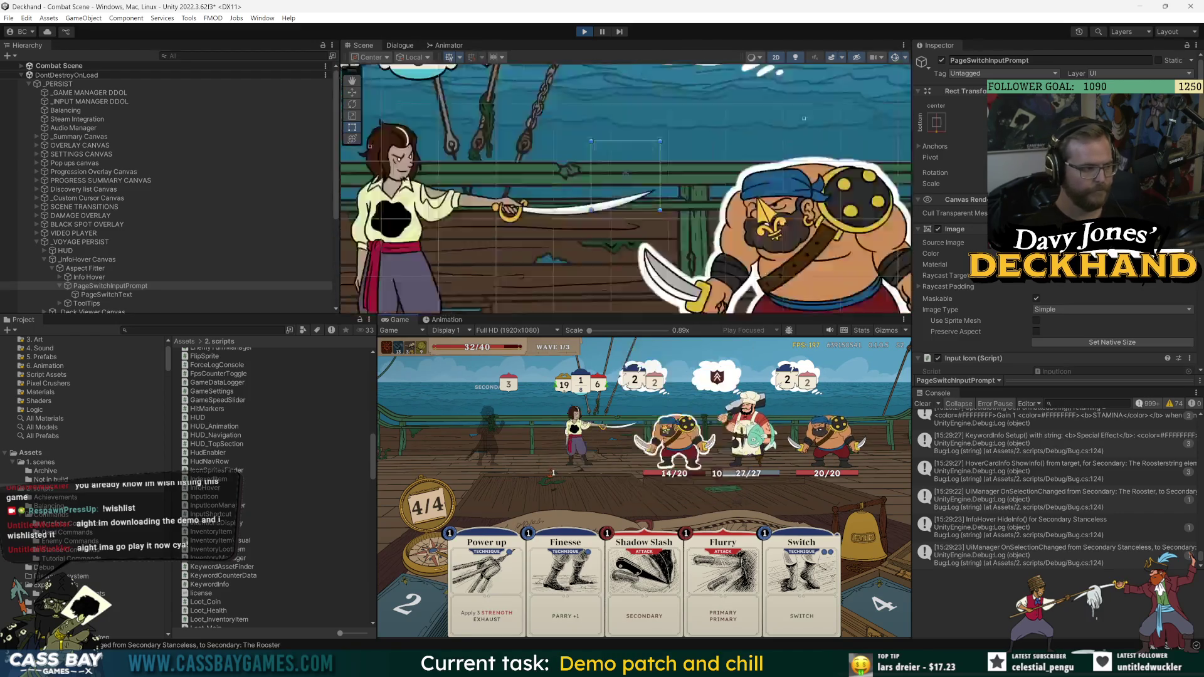
pyautogui.hotkey('alt', 'Tab')
# - Highlight uses of SetPageSwitchPrompt, pageSwitchPromptGroup, alphaValue and showingAlternateStatusPage
pyautogui.click(670, 355)
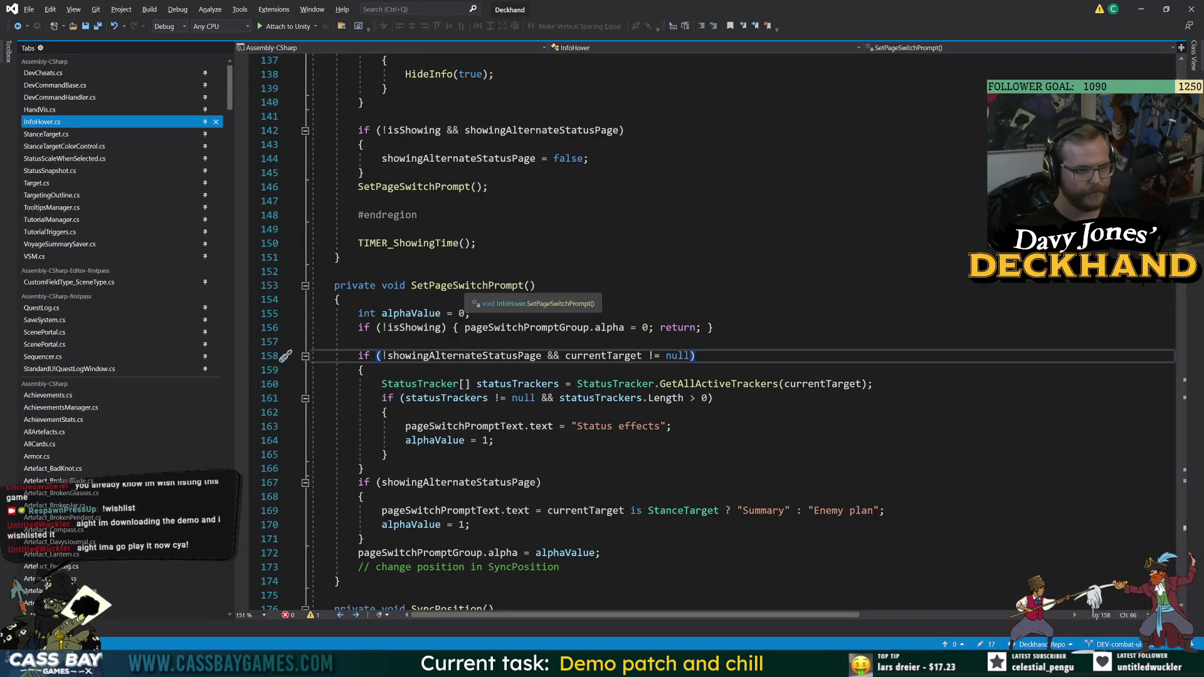
pyautogui.click(499, 285)
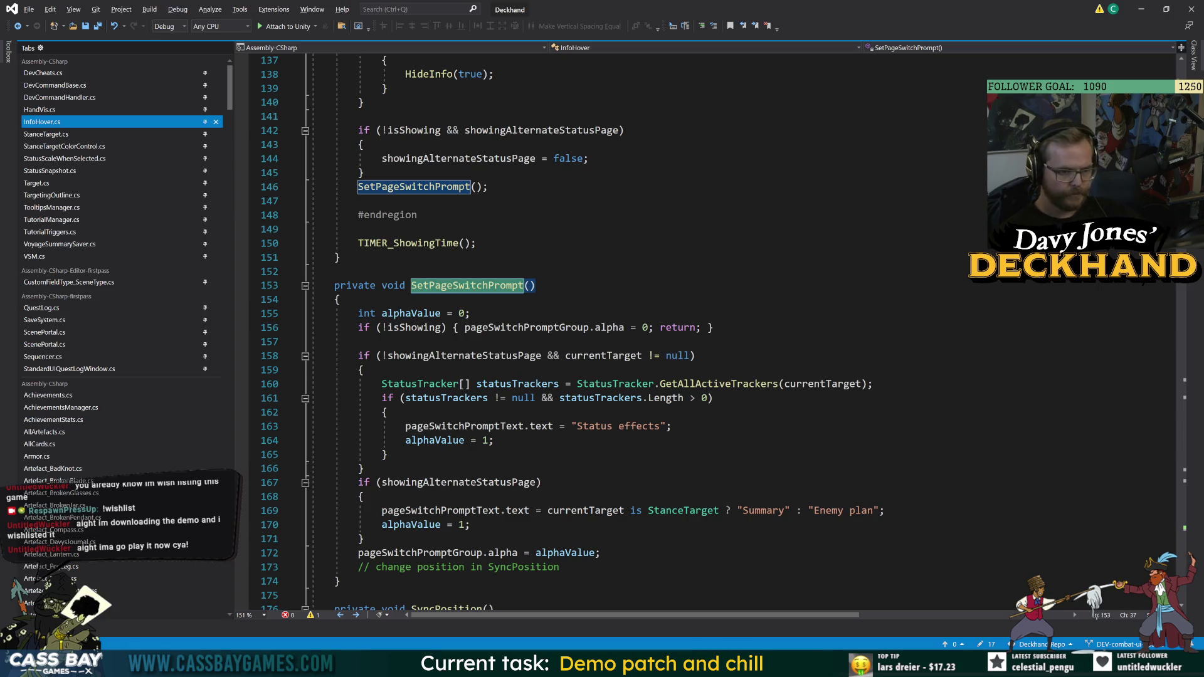
pyautogui.click(589, 327)
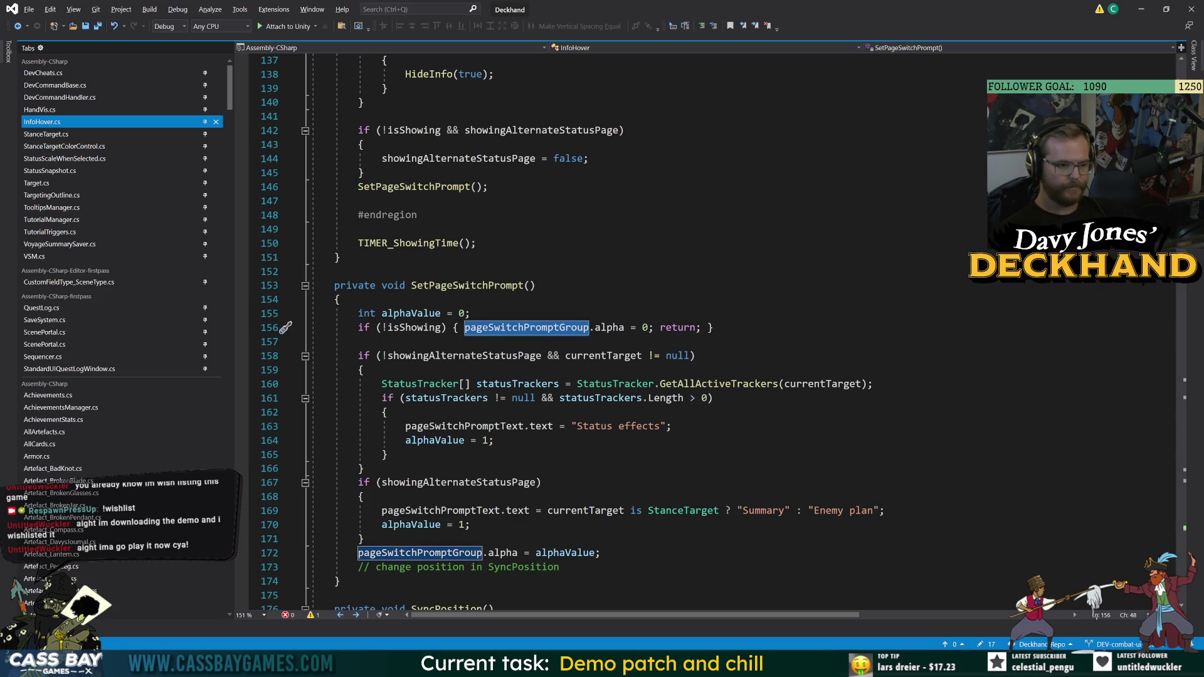
pyautogui.click(595, 552)
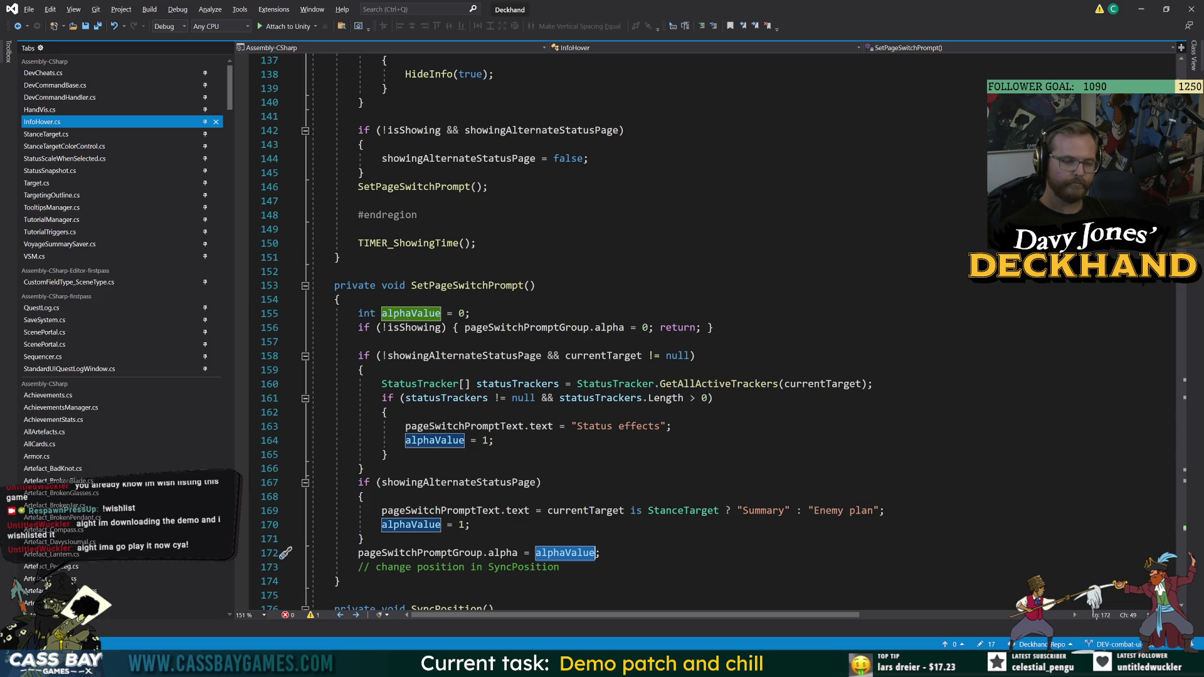
pyautogui.scroll(-8, 627, 332)
pyautogui.scroll(5, 627, 332)
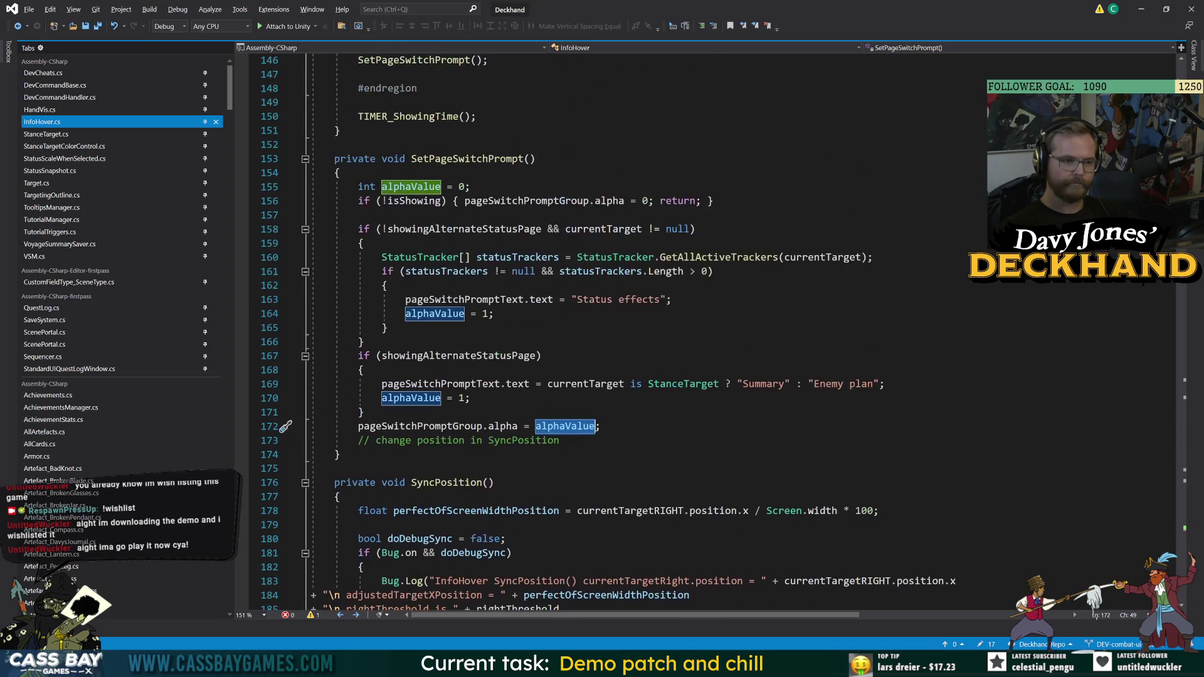
pyautogui.click(541, 229)
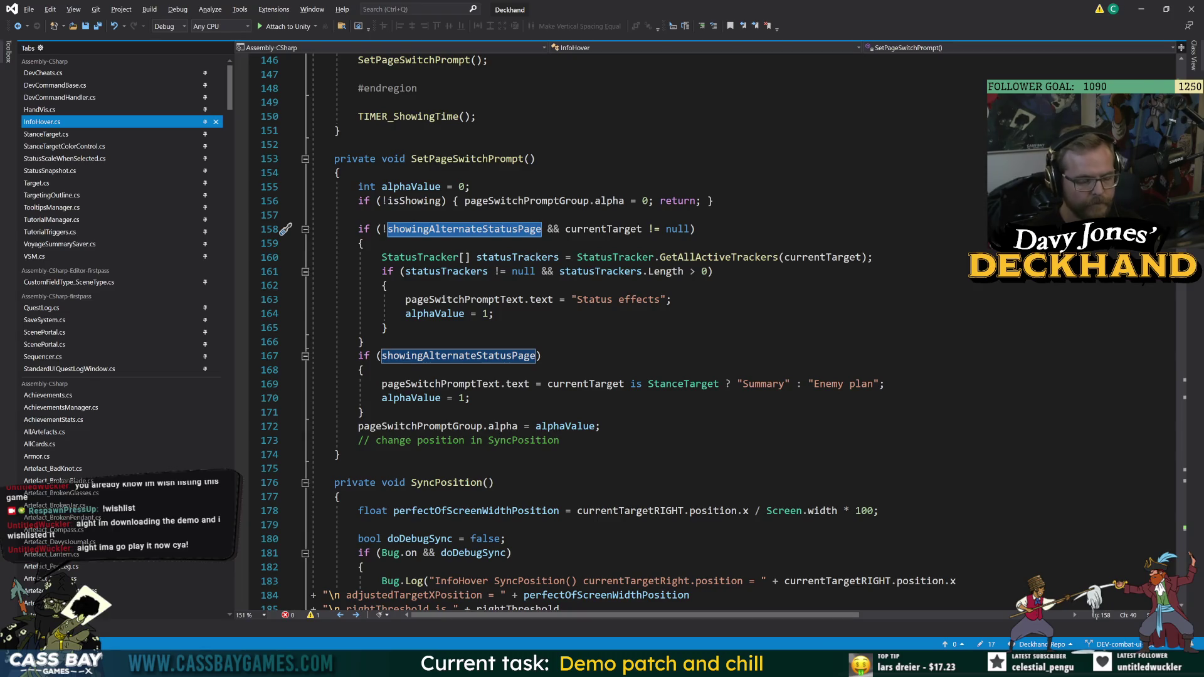
# - Review the SetPageSwitchPrompt declaration and its alphaValue = 1 status-effects line
pyautogui.doubleClick(437, 315)
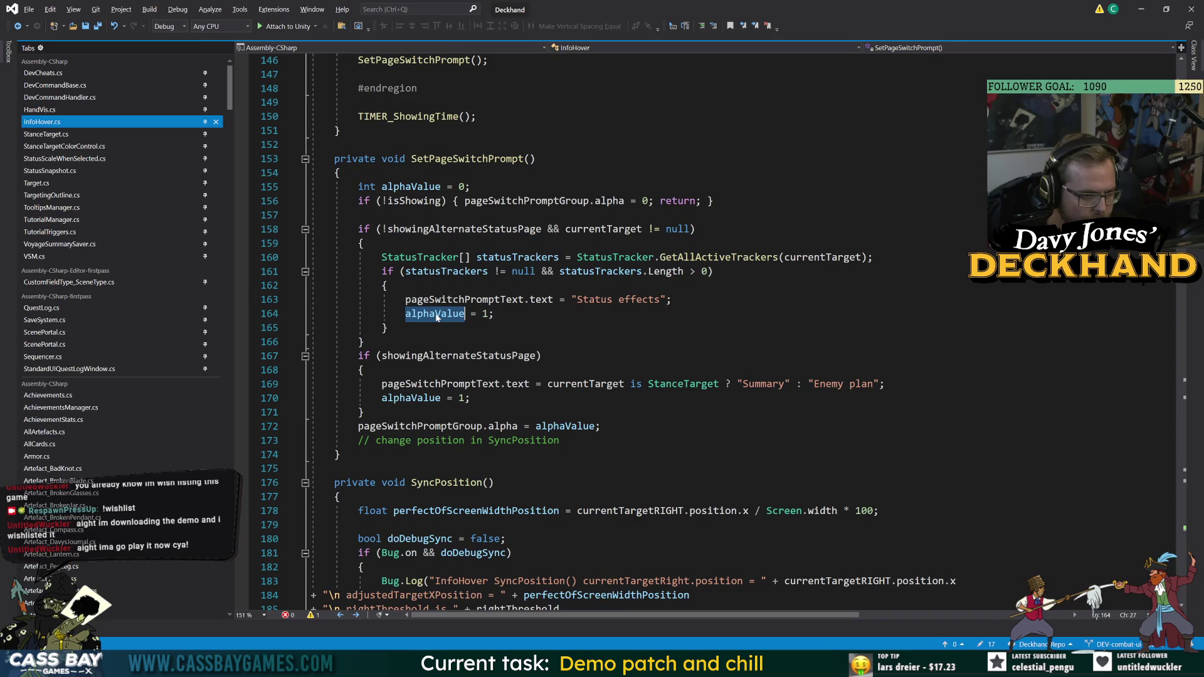
pyautogui.click(564, 440)
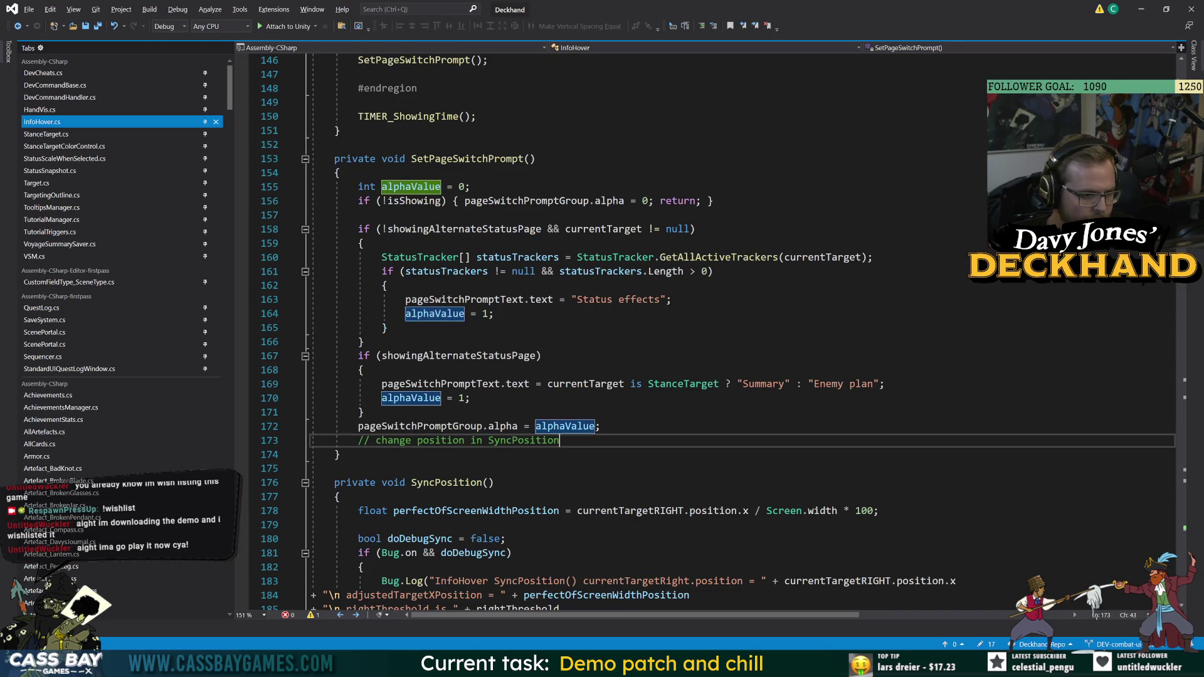
pyautogui.click(407, 426)
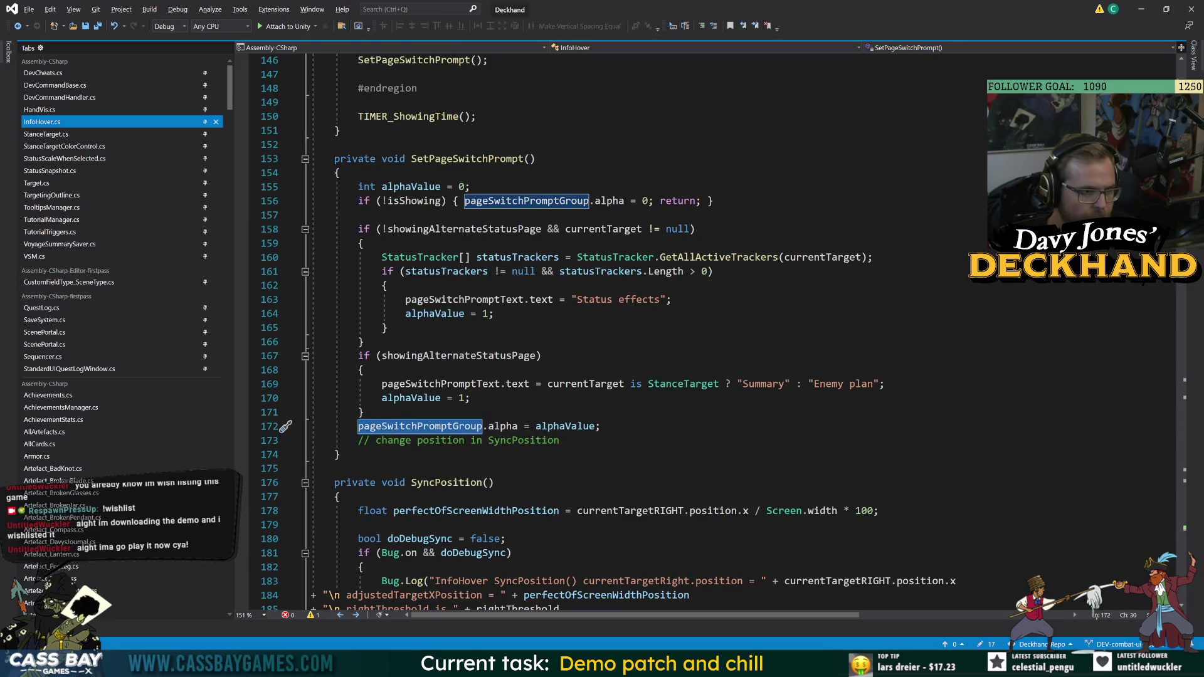
pyautogui.click(524, 159)
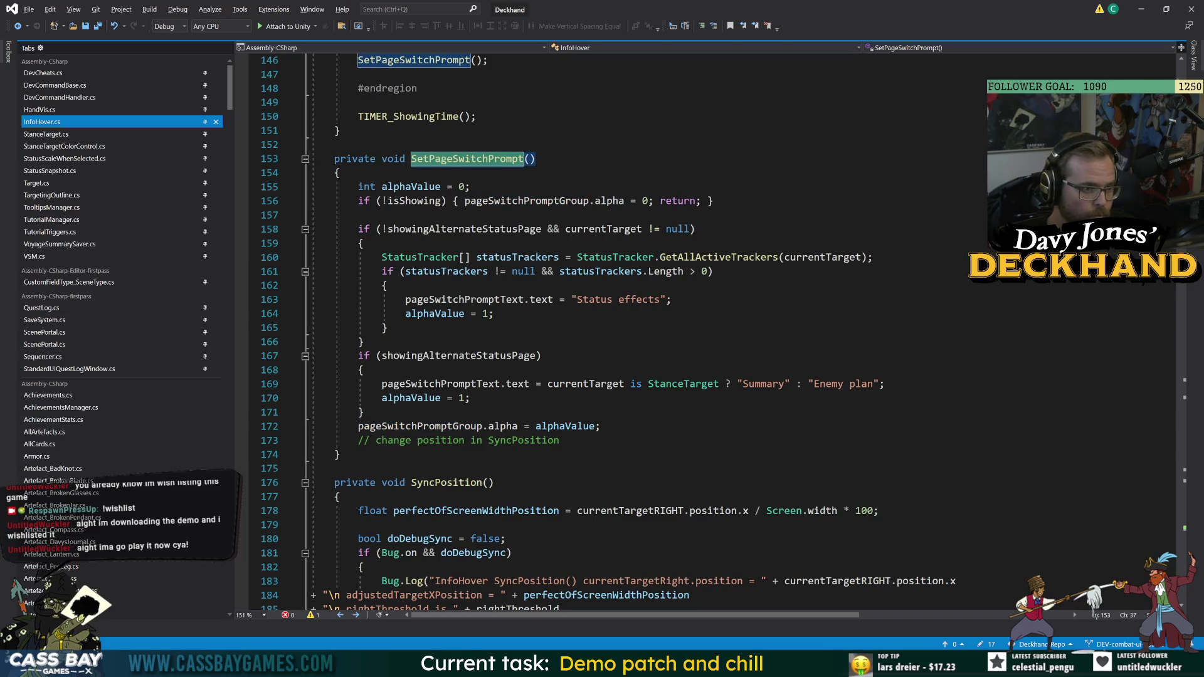
pyautogui.click(365, 341)
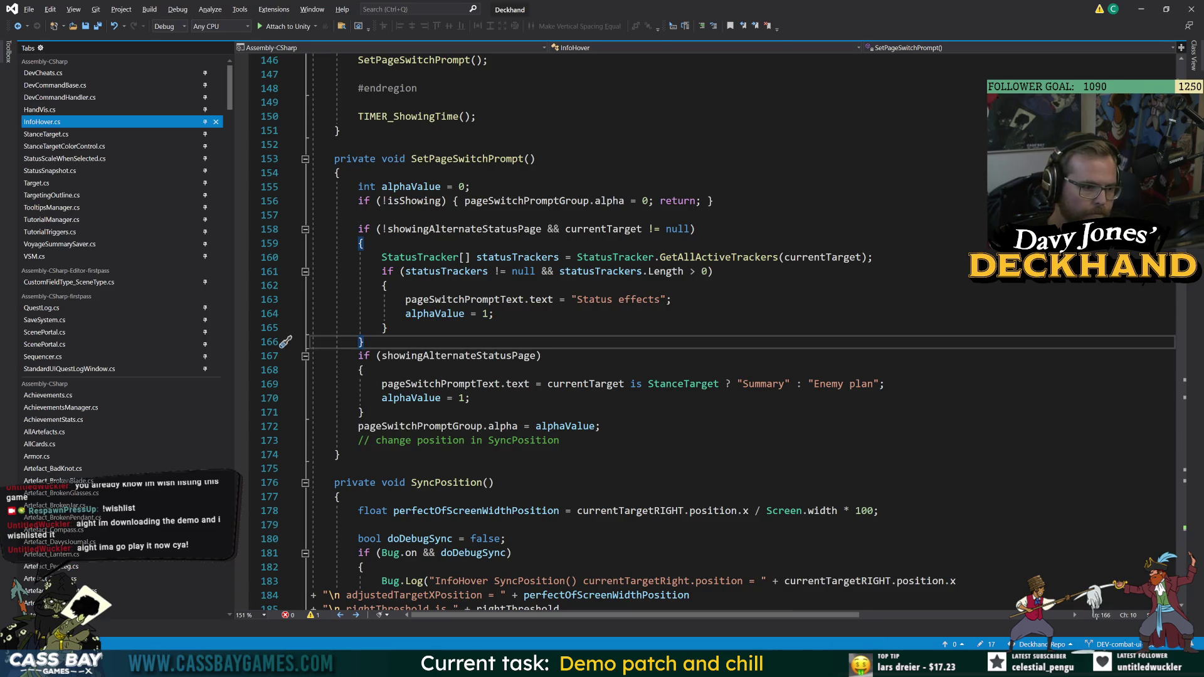
pyautogui.click(432, 313)
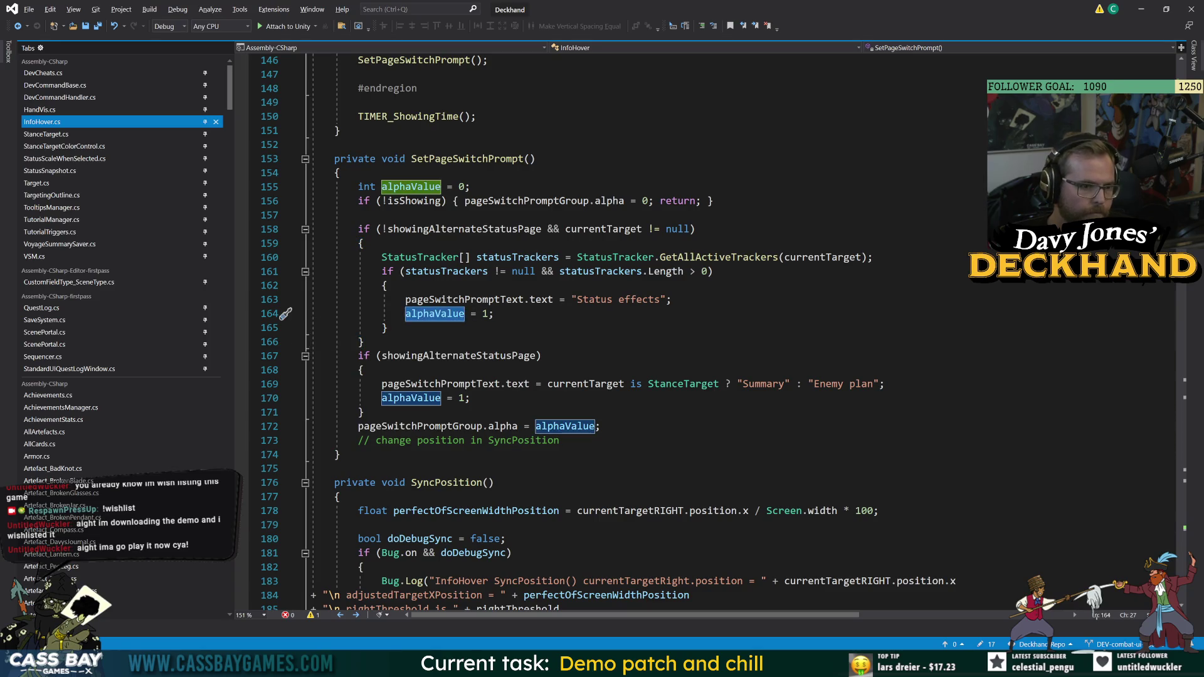
pyautogui.press('Down')
pyautogui.press('Down')
pyautogui.click(498, 314)
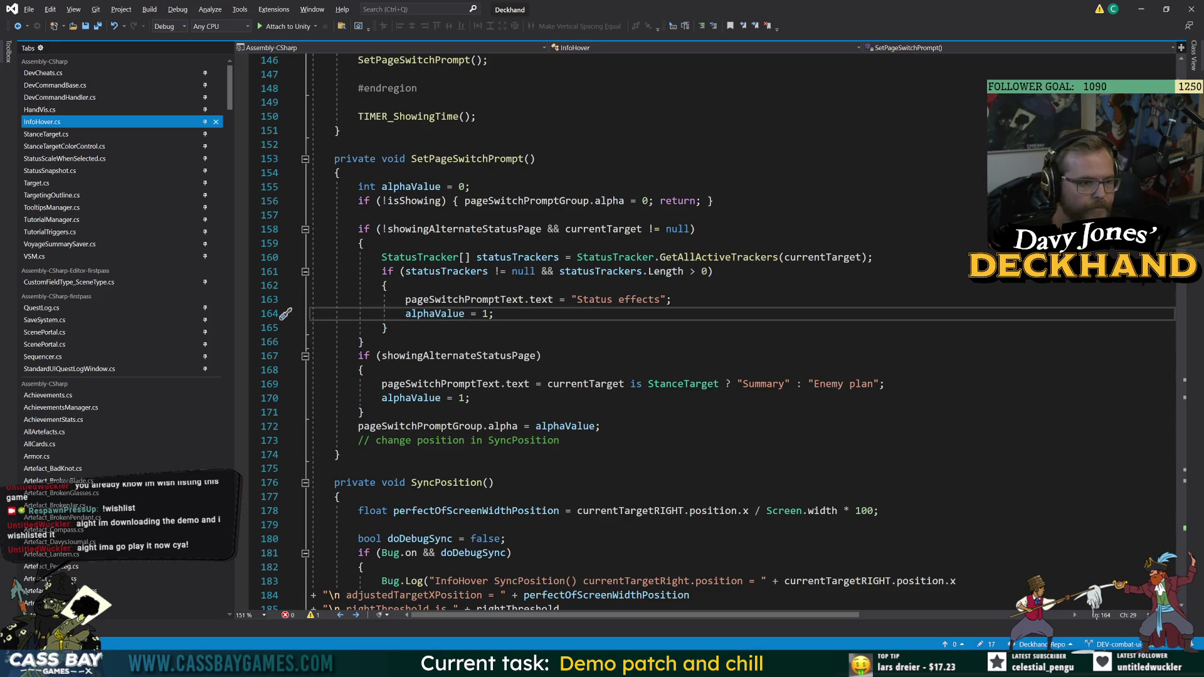
pyautogui.hotkey('ctrl', 'Return')
pyautogui.write('a')
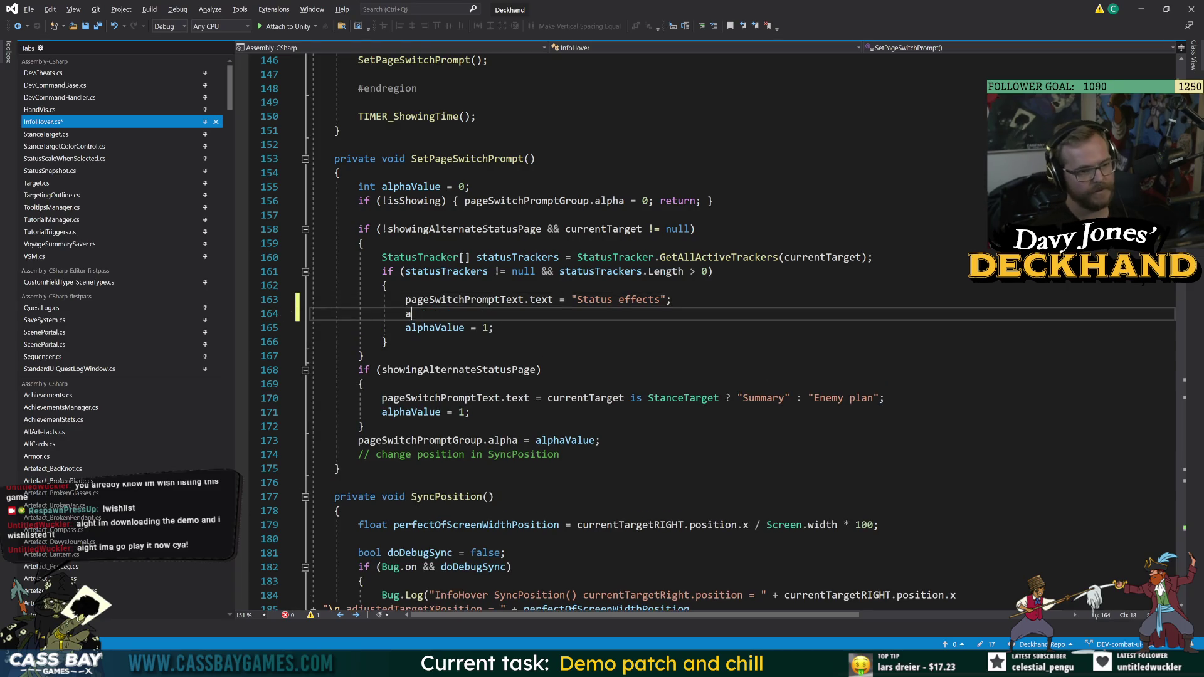
pyautogui.write('lphaValue = curr')
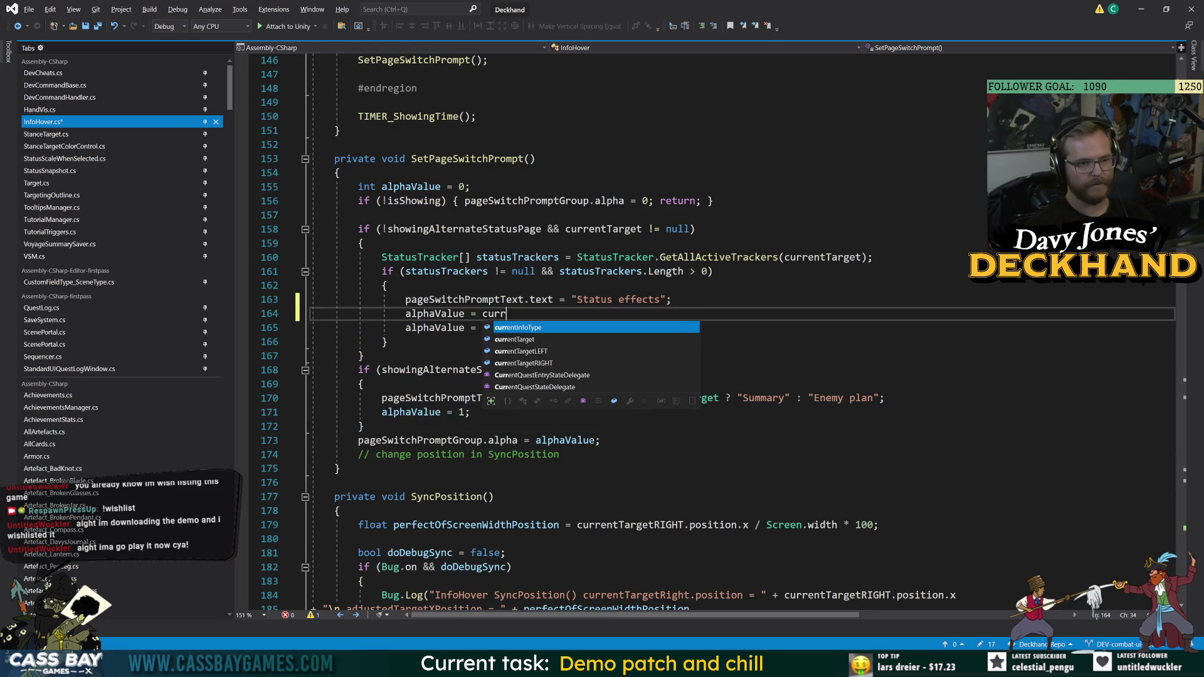
pyautogui.press('Tab')
pyautogui.write('.')
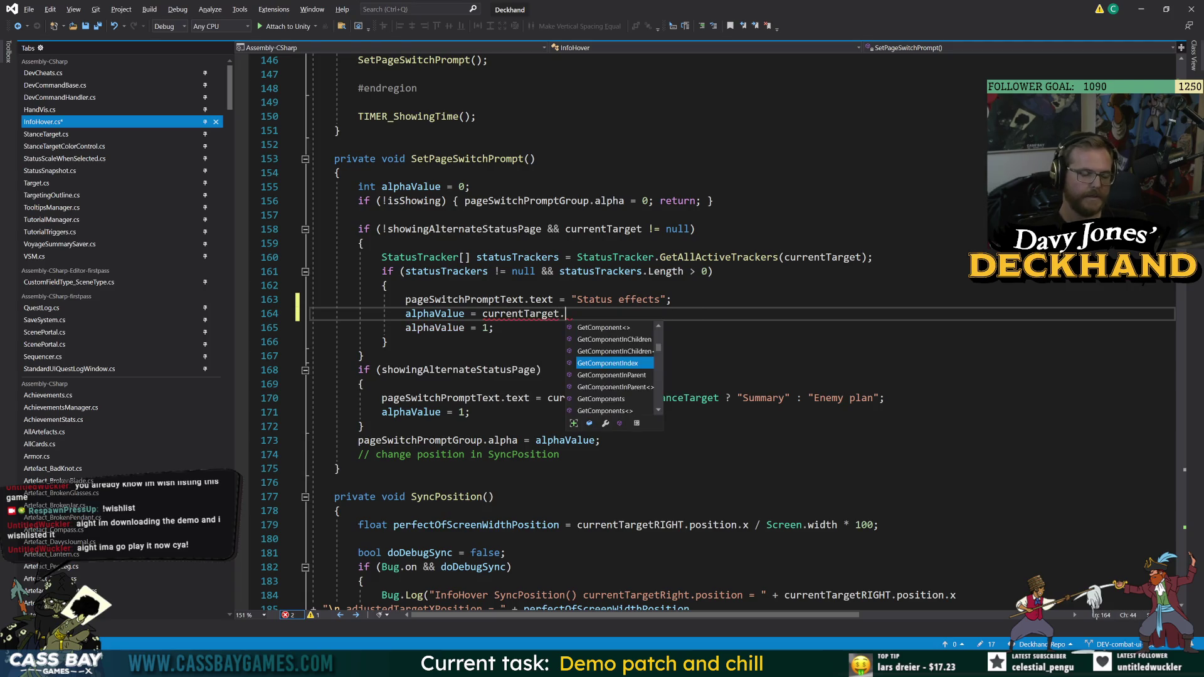
pyautogui.write('ho')
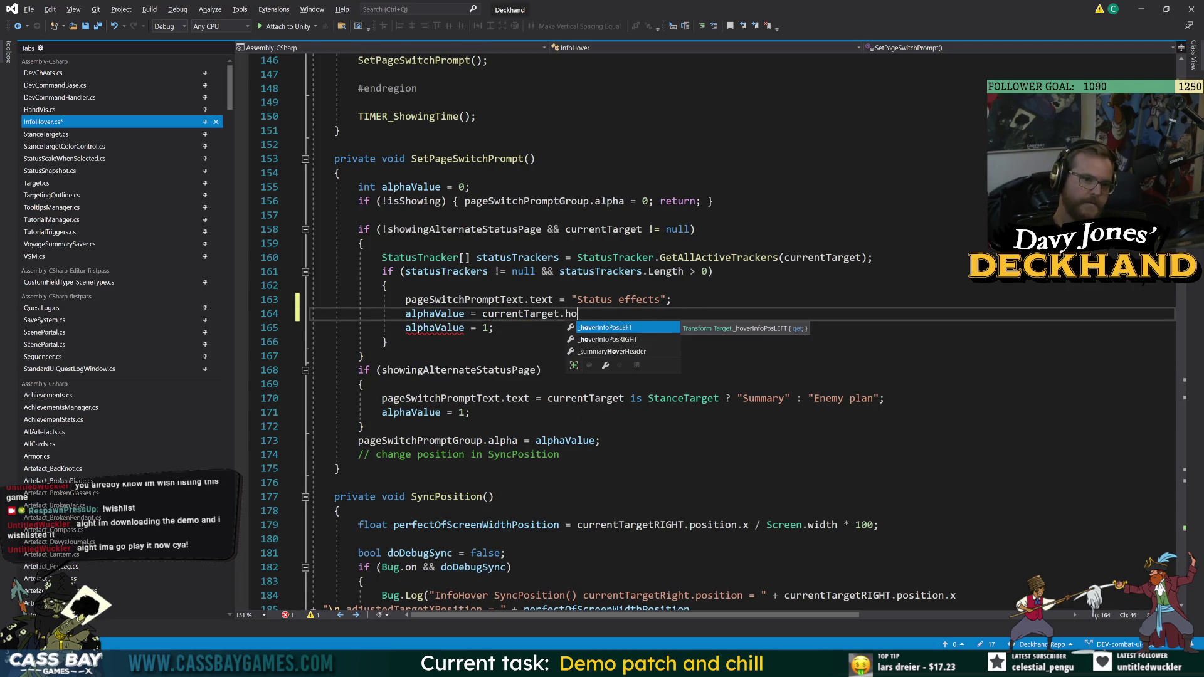
pyautogui.hotkey('ctrl', 'BackSpace')
pyautogui.hotkey('ctrl', 'BackSpace')
pyautogui.hotkey('ctrl', 'BackSpace')
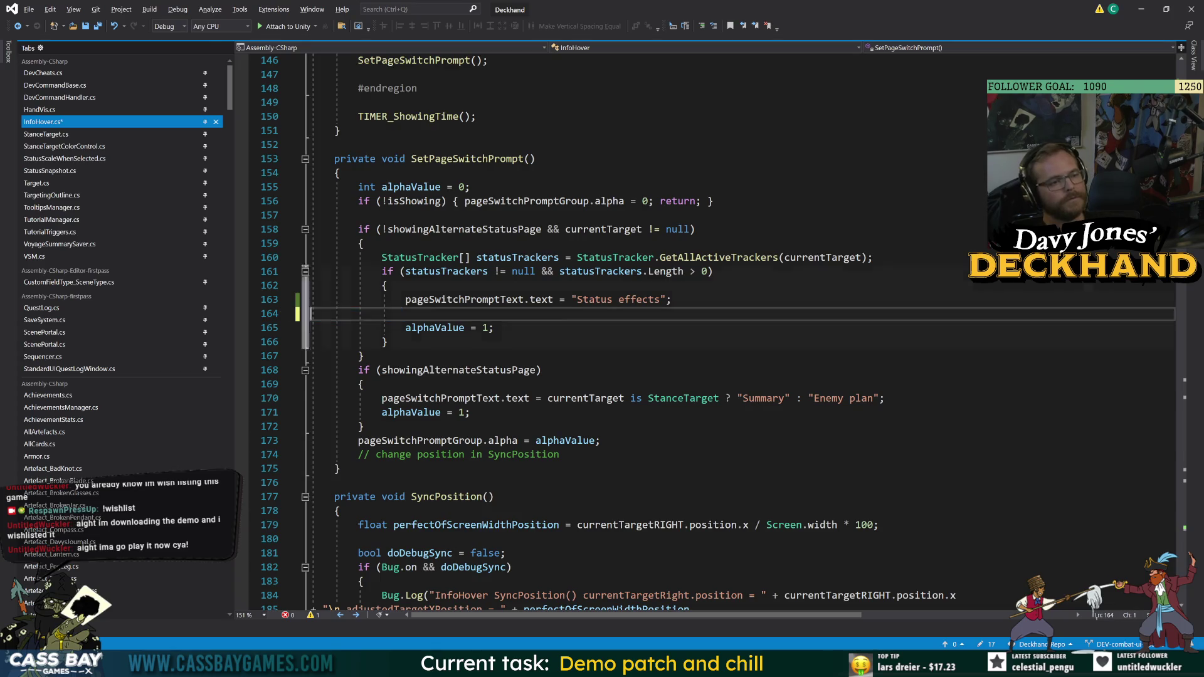
pyautogui.hotkey('ctrl', 'shift', 'l')
pyautogui.press('Down')
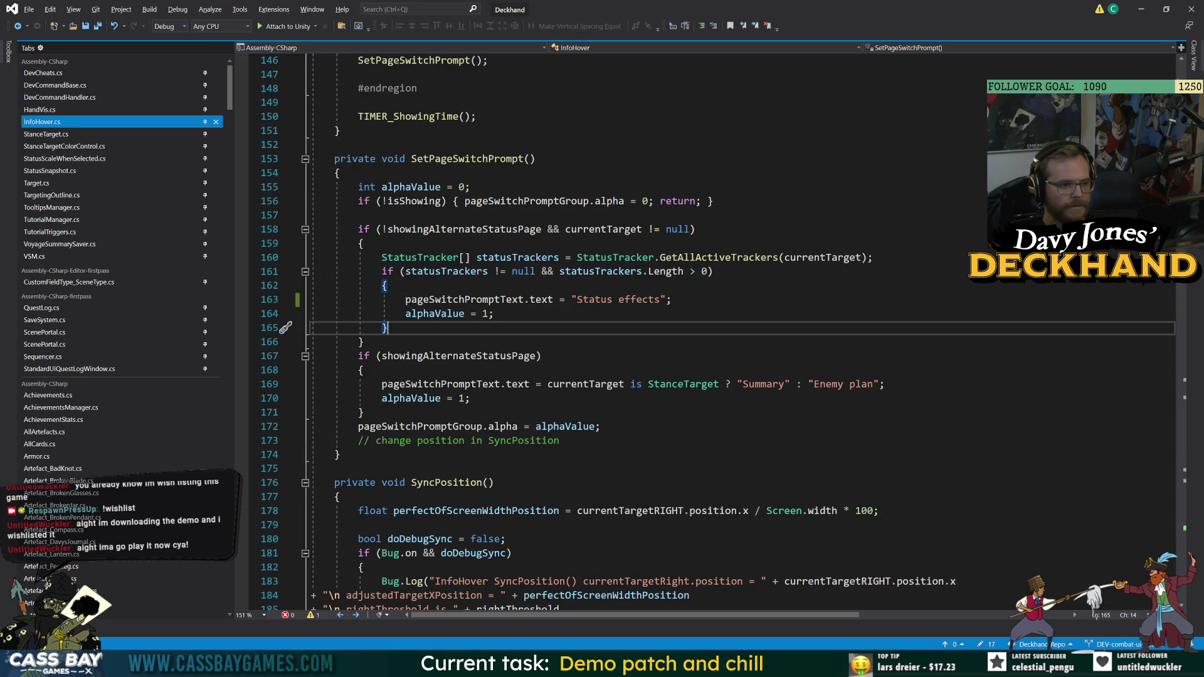
pyautogui.doubleClick(458, 356)
pyautogui.scroll(9, 458, 355)
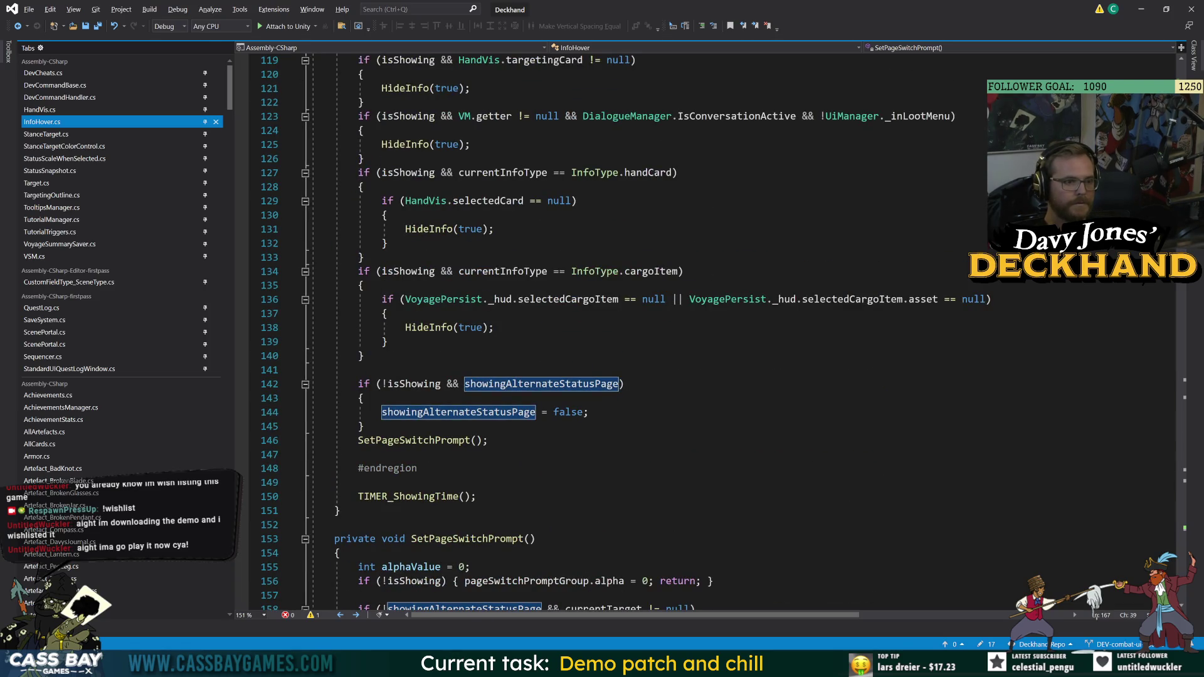
pyautogui.click(414, 172)
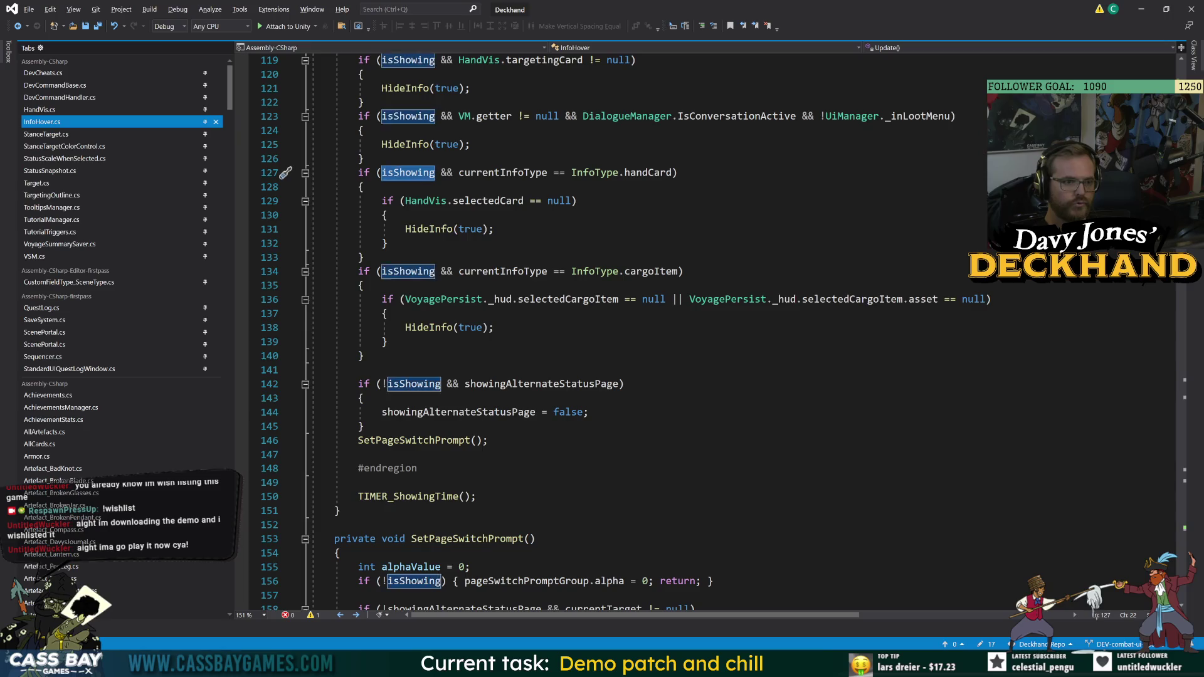
pyautogui.click(454, 229)
pyautogui.press('F12')
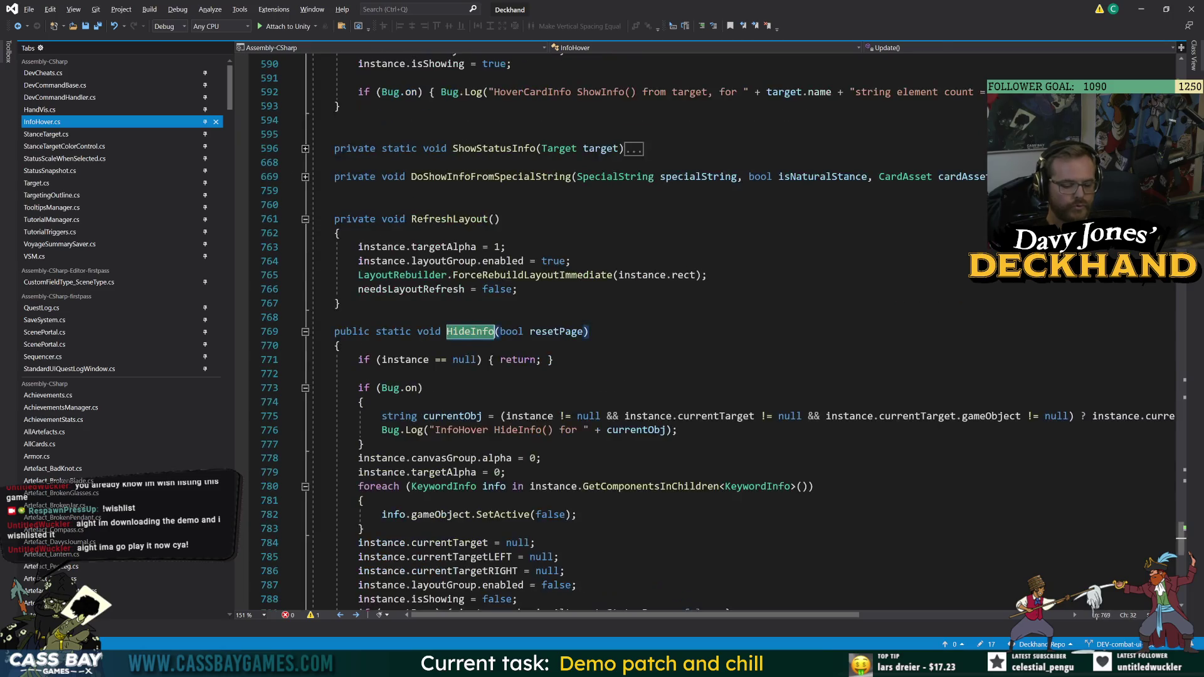
pyautogui.scroll(-5, 708, 332)
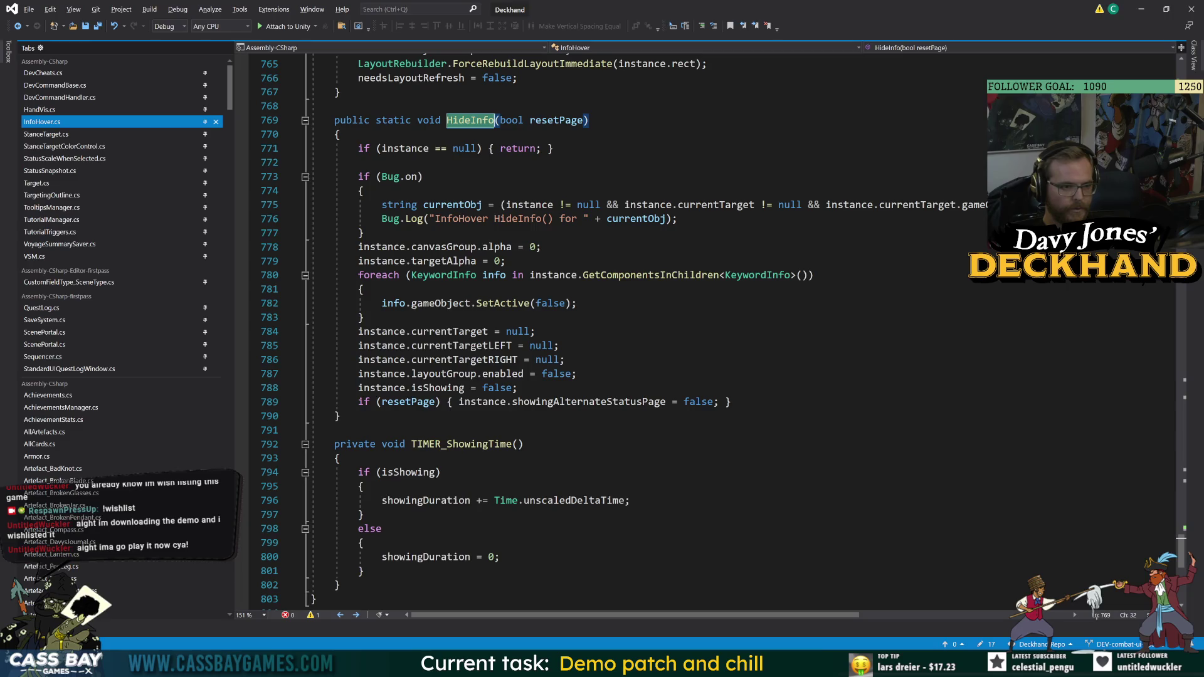
pyautogui.scroll(2, 476, 434)
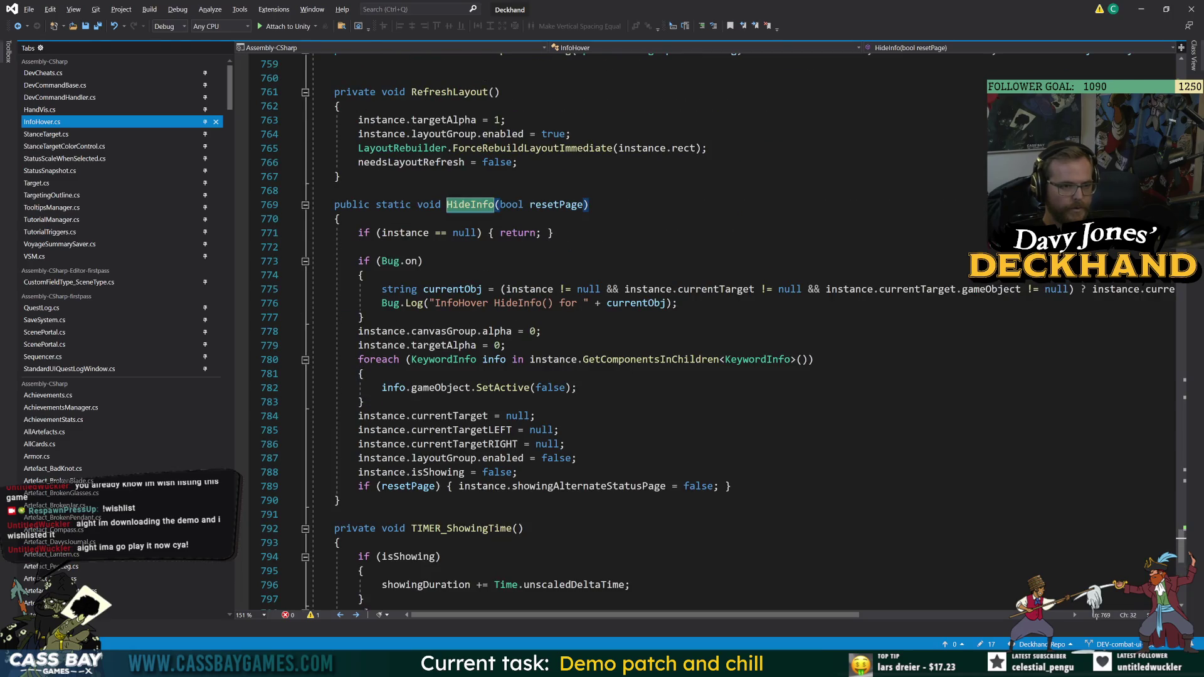
pyautogui.scroll(10, 477, 439)
pyautogui.scroll(20, 477, 439)
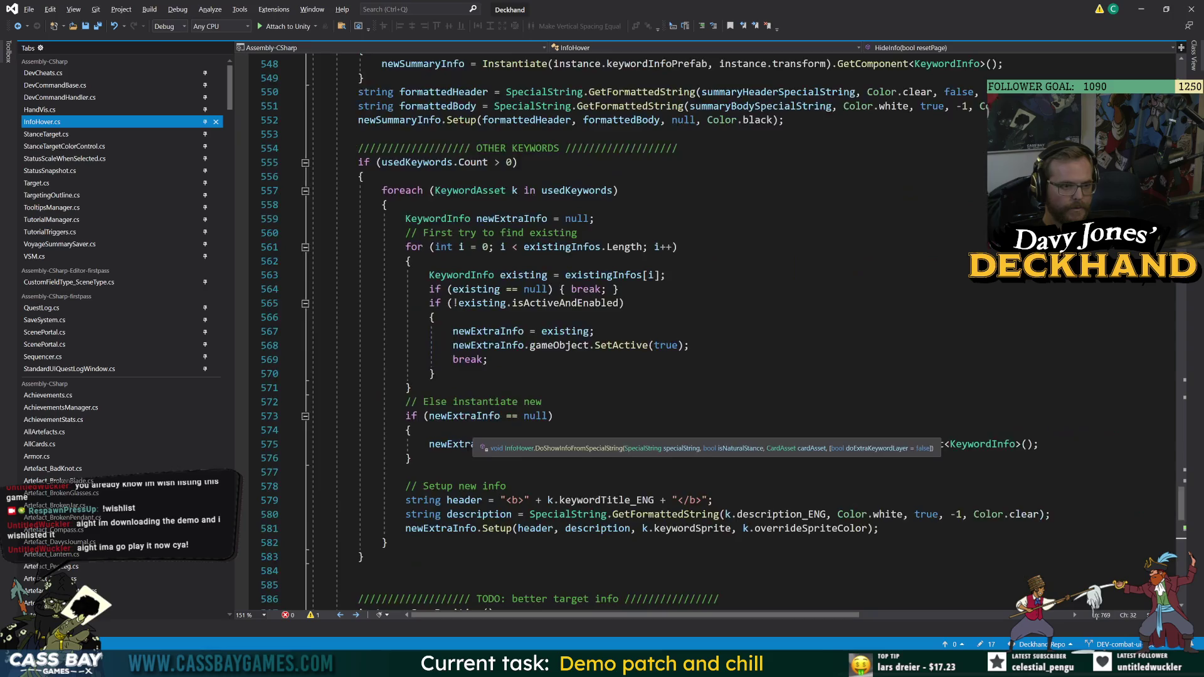
pyautogui.scroll(9, 708, 332)
pyautogui.scroll(7, 708, 333)
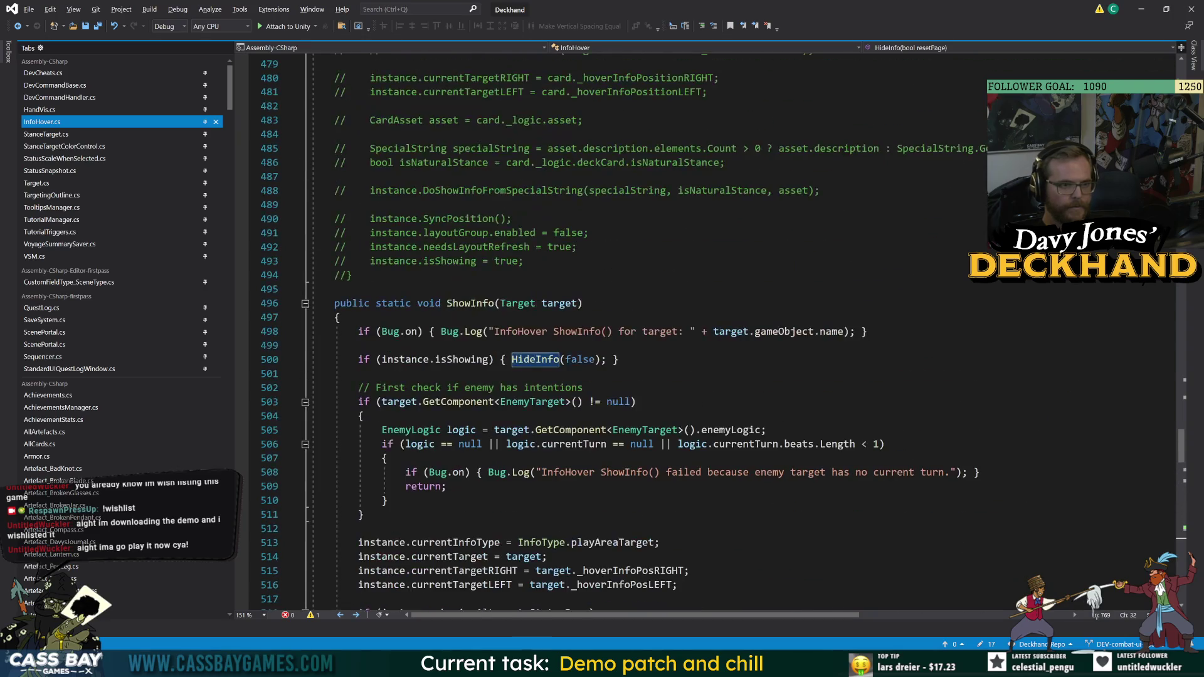
pyautogui.scroll(-7, 708, 332)
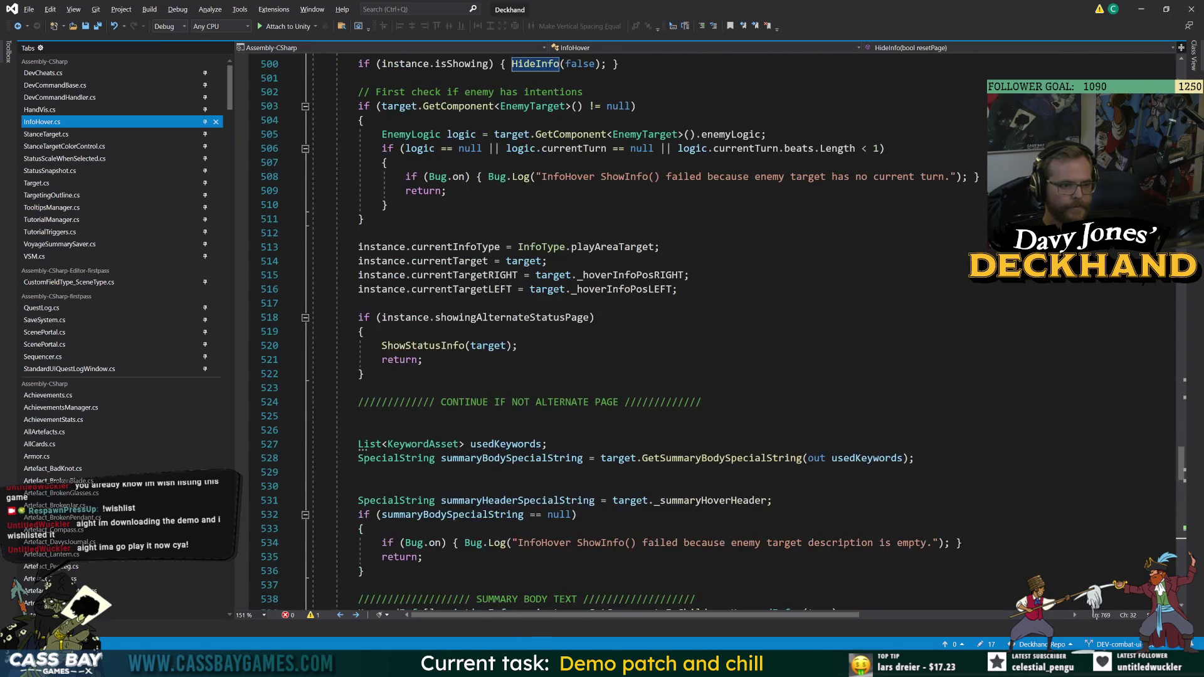
pyautogui.click(465, 345)
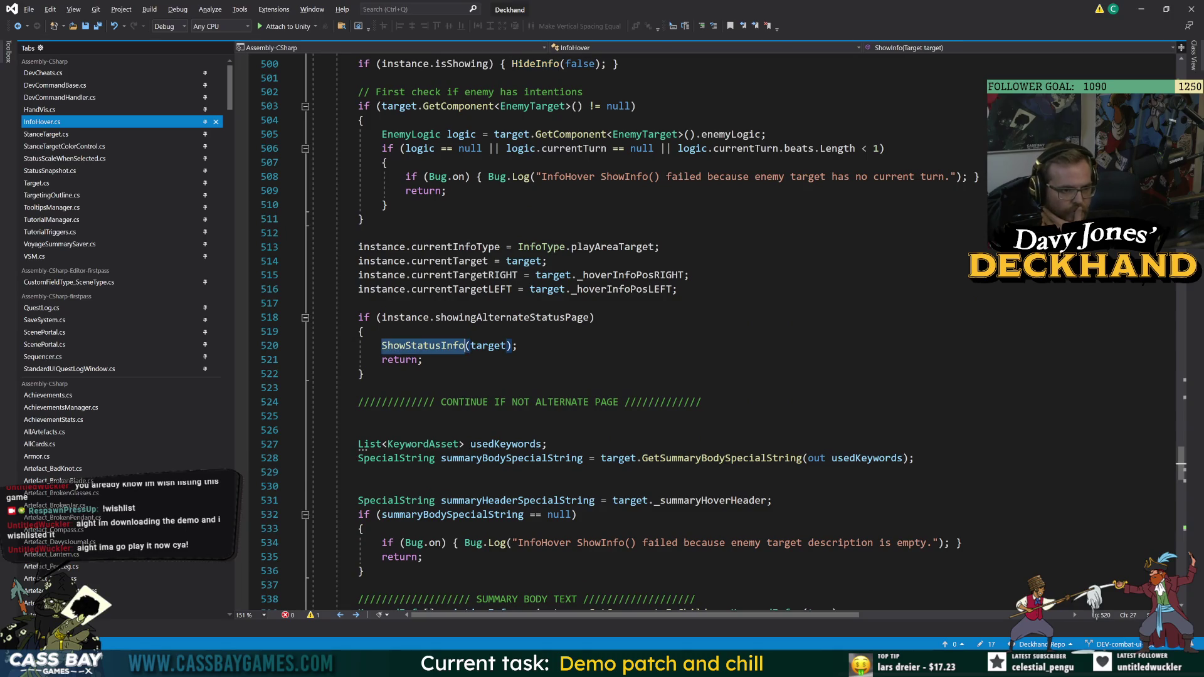
pyautogui.scroll(-6, 464, 346)
pyautogui.scroll(-6, 464, 345)
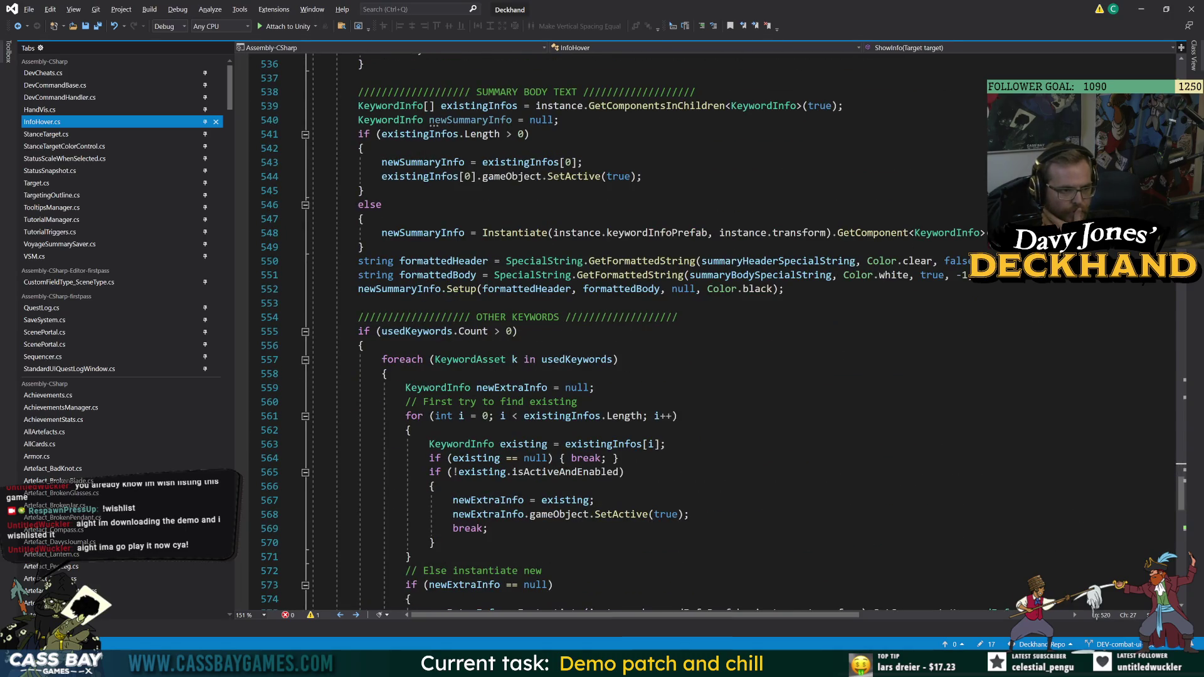
pyautogui.scroll(-8, 464, 345)
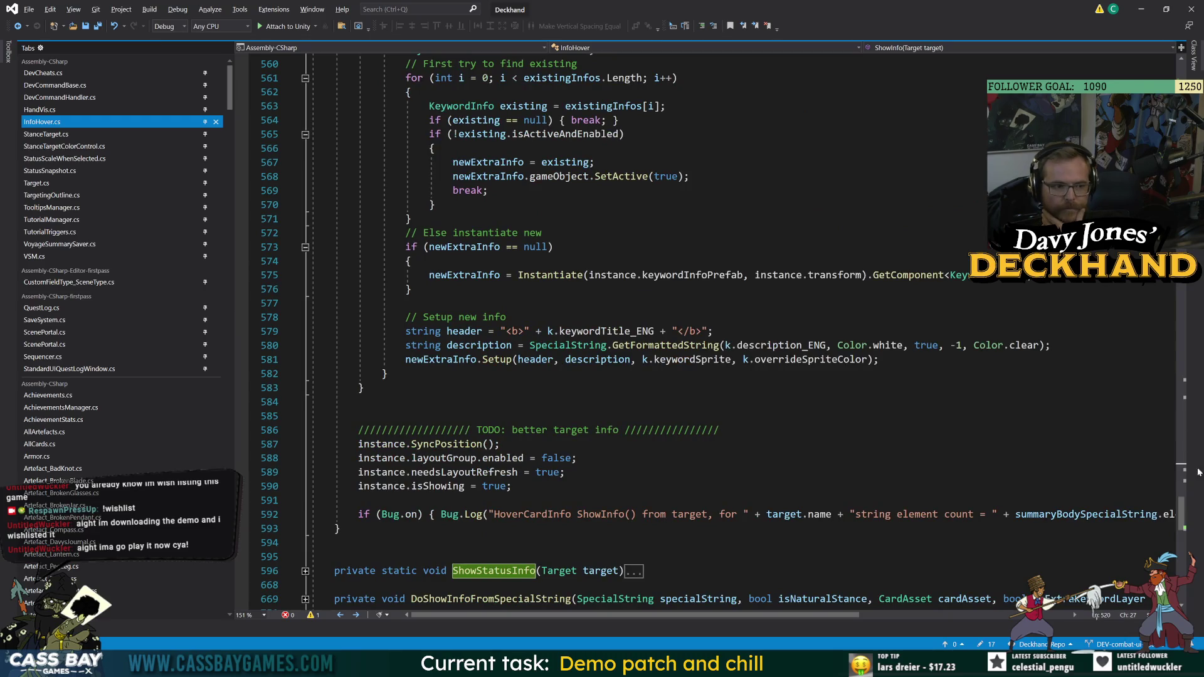
pyautogui.moveTo(1183, 508); pyautogui.dragTo(1183, 62)
pyautogui.scroll(-2, 407, 370)
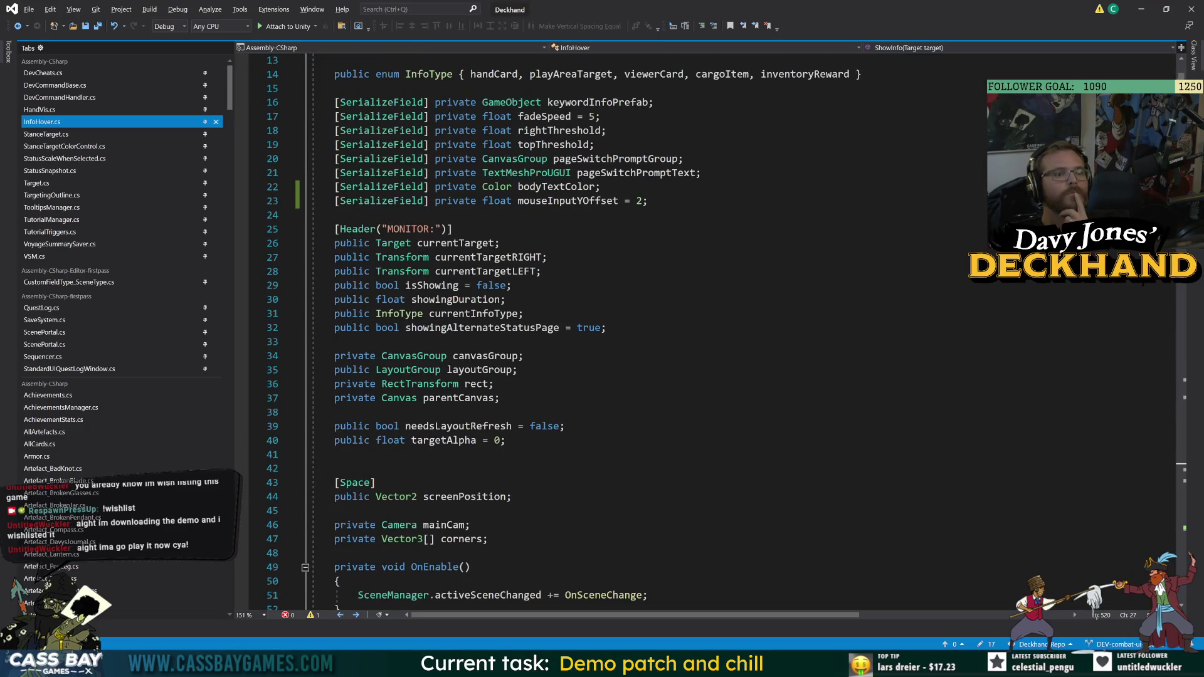
pyautogui.doubleClick(615, 159)
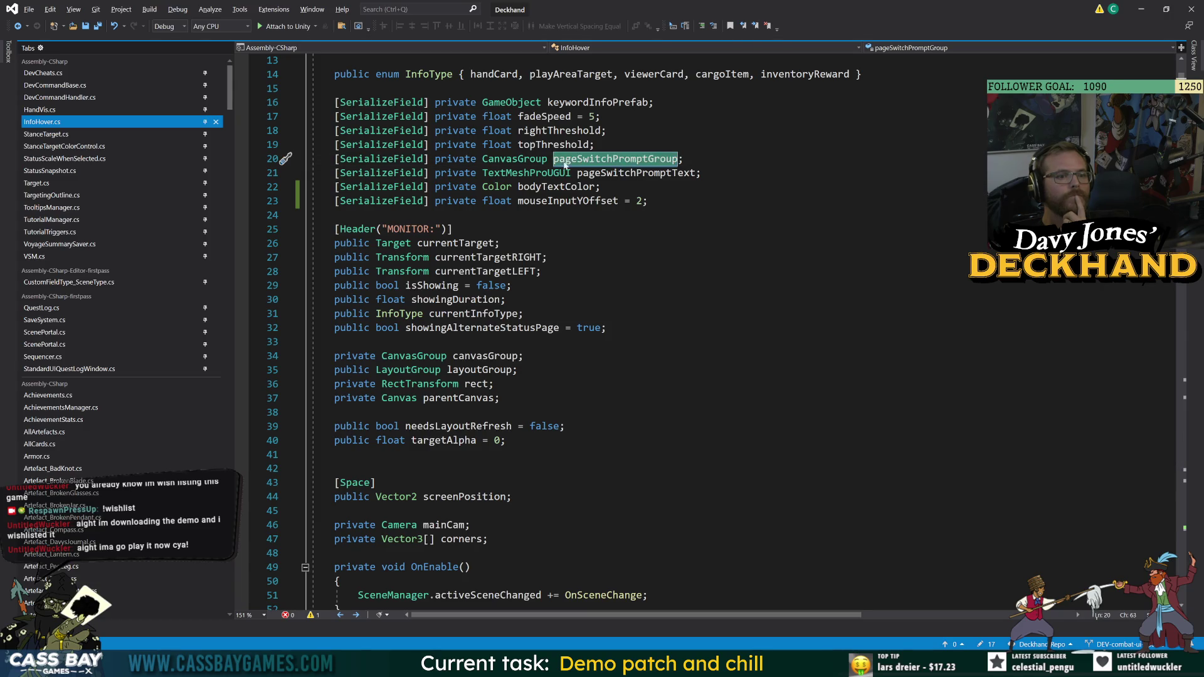
pyautogui.scroll(3, 615, 158)
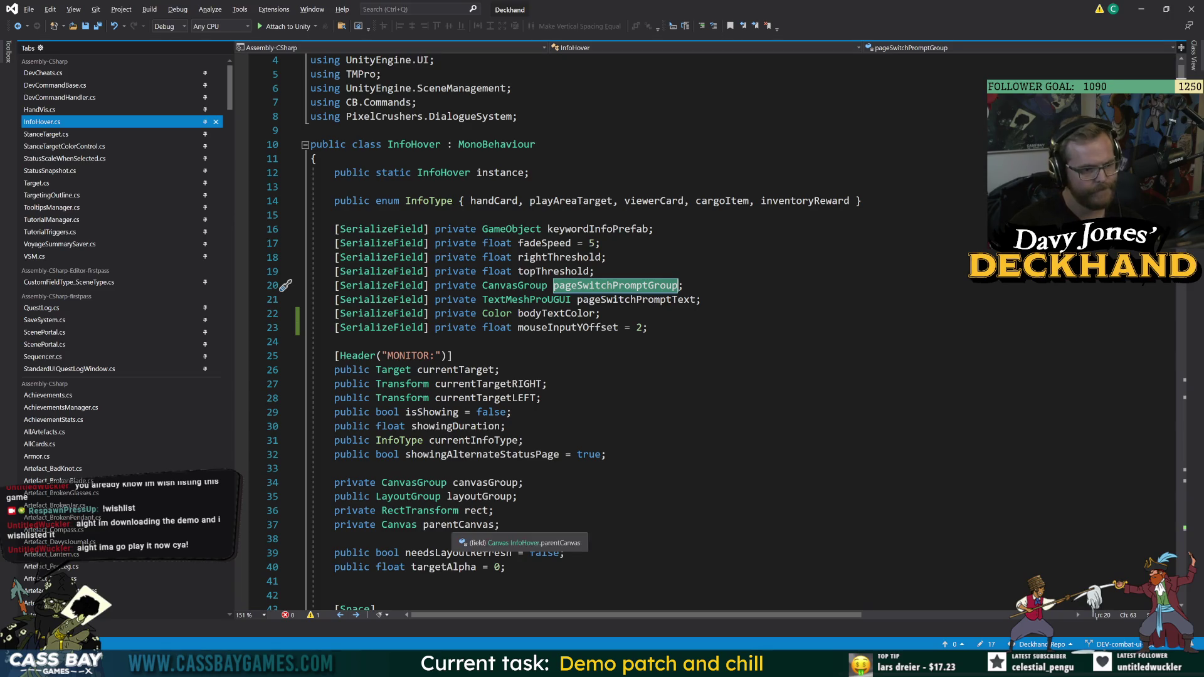
pyautogui.click(494, 525)
pyautogui.click(476, 567)
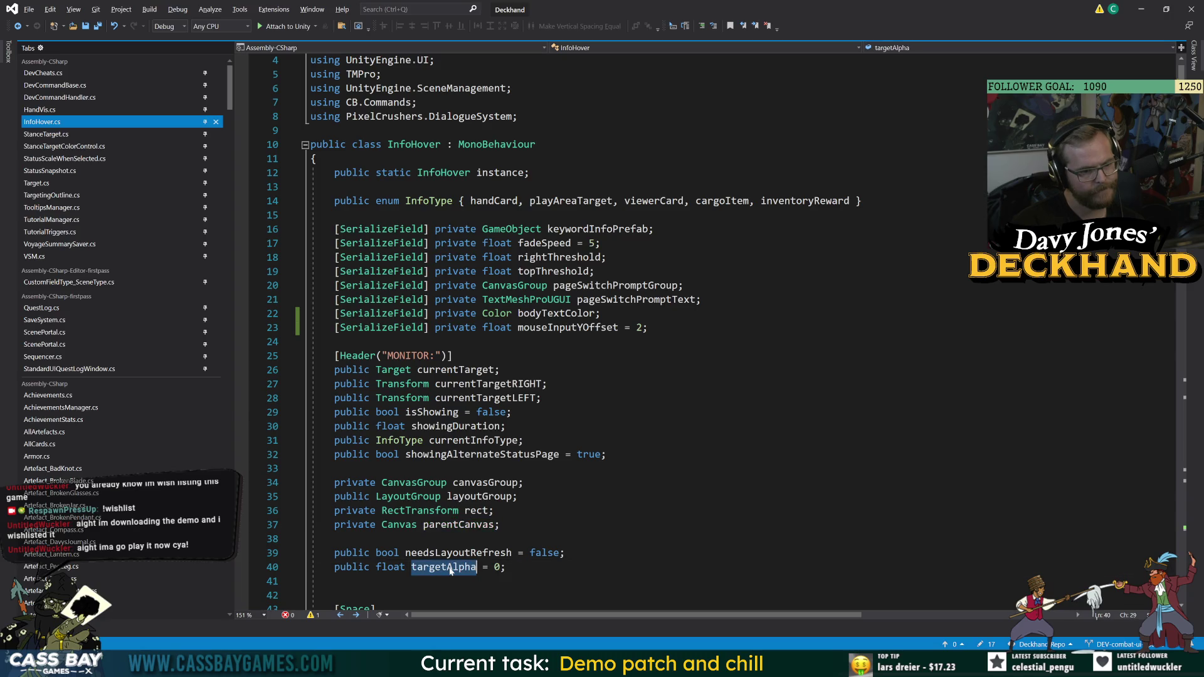
pyautogui.scroll(-8, 476, 567)
pyautogui.scroll(-20, 476, 567)
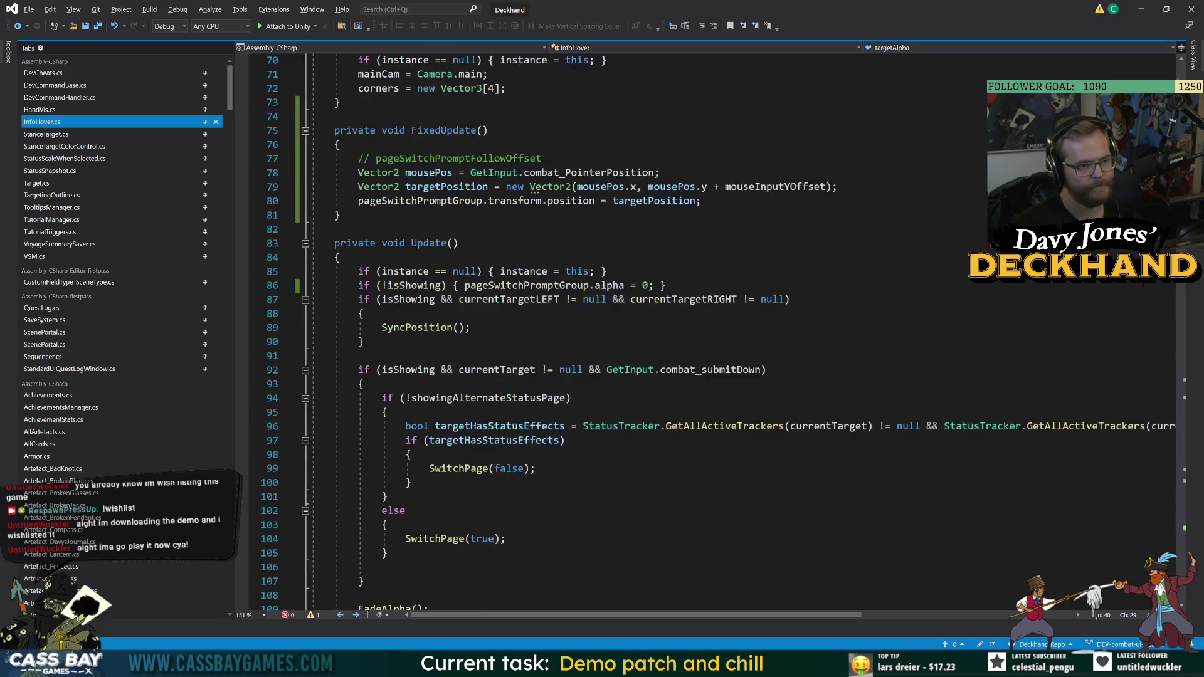
pyautogui.scroll(-20, 476, 567)
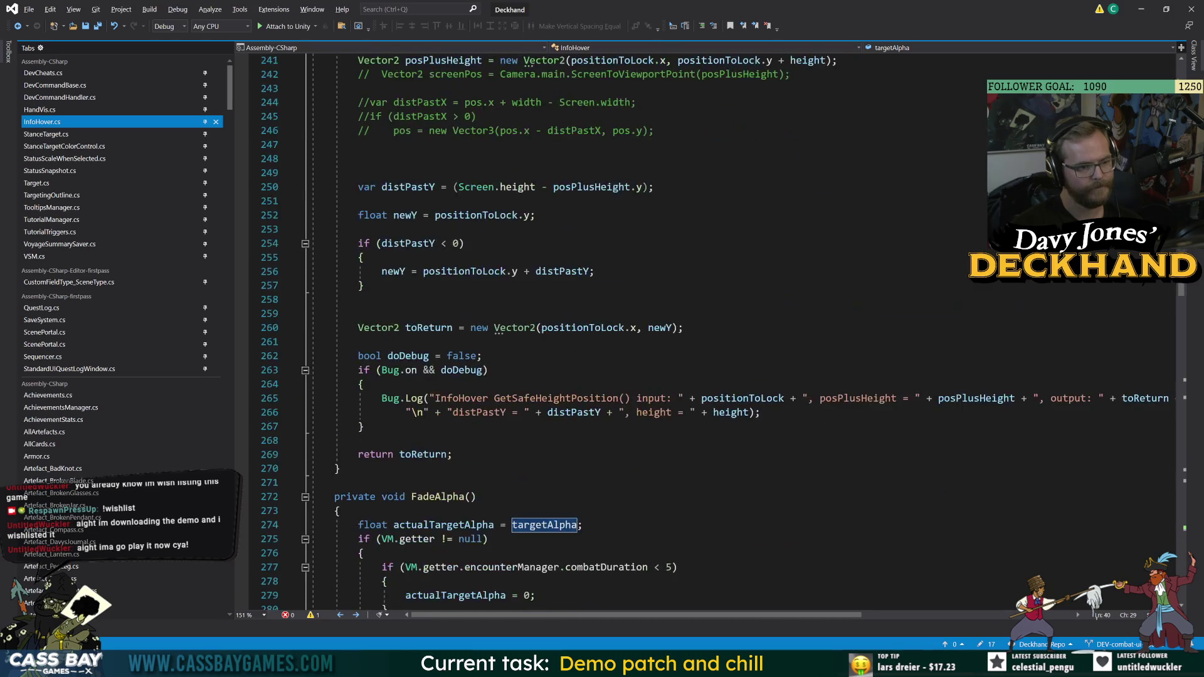
pyautogui.scroll(5, 552, 458)
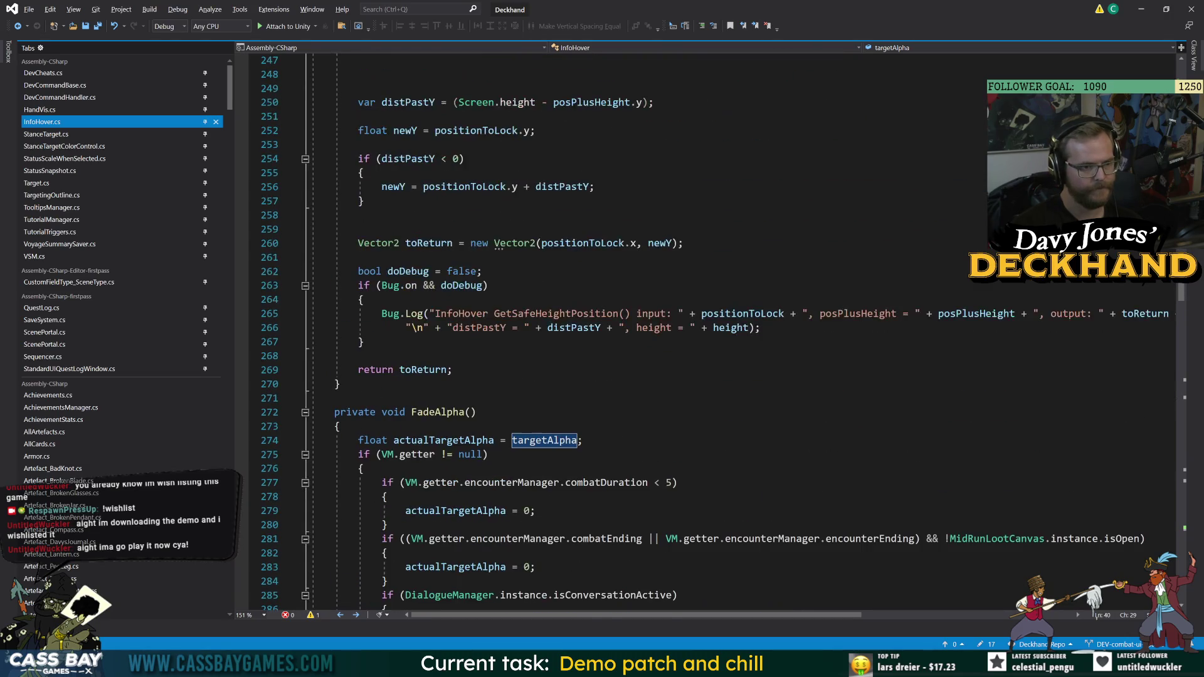
pyautogui.click(552, 442)
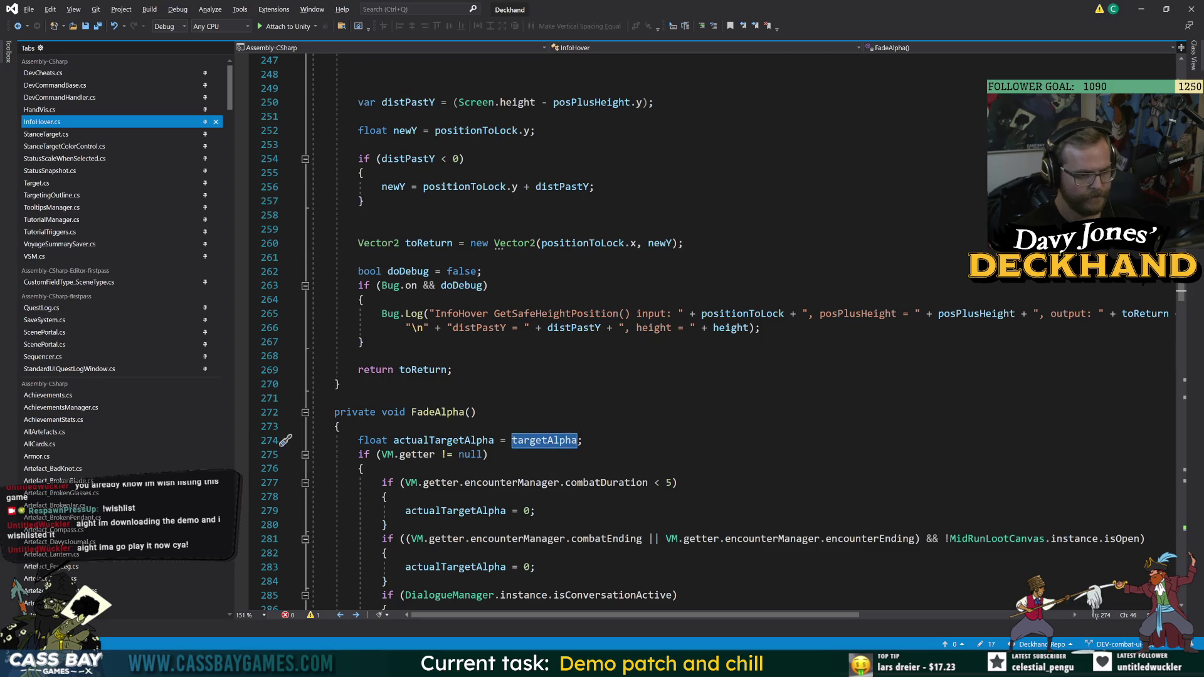
pyautogui.scroll(-3, 552, 457)
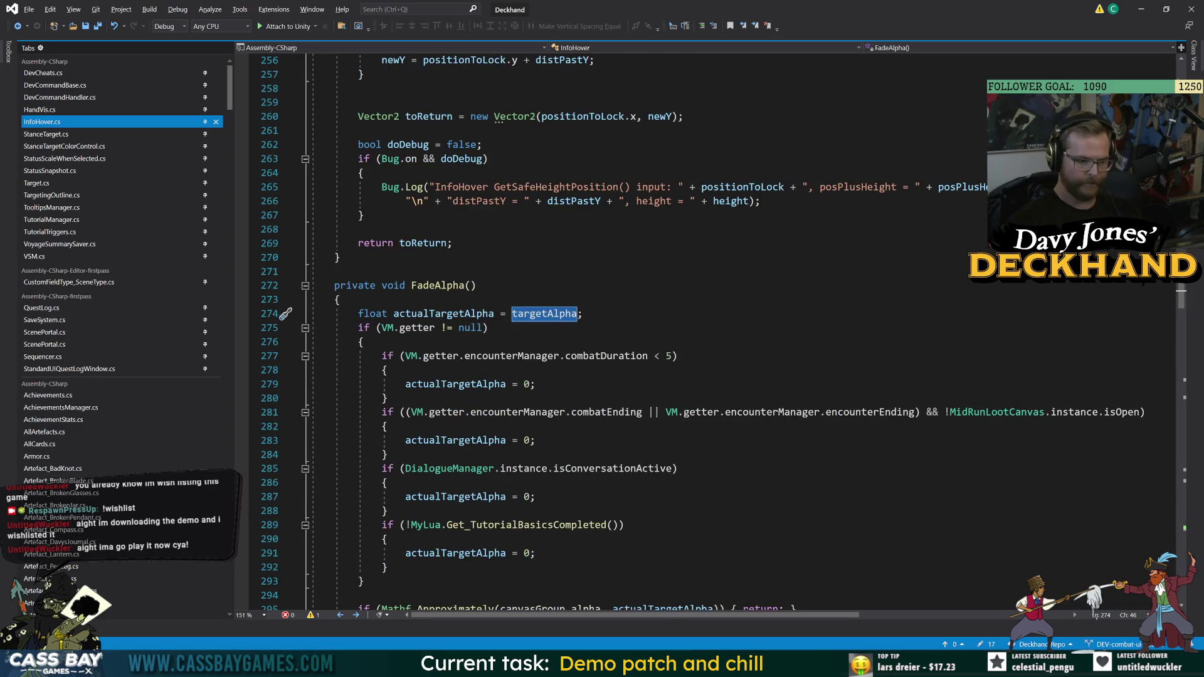
pyautogui.scroll(-3, 715, 332)
pyautogui.scroll(-3, 715, 332)
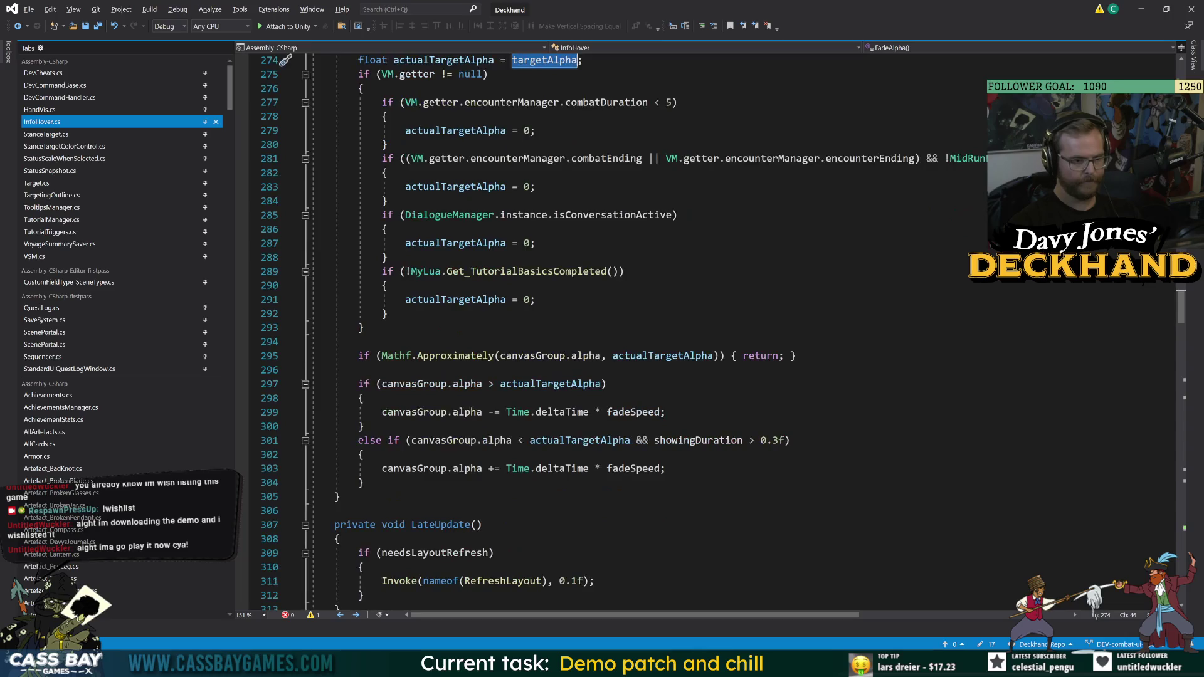
pyautogui.click(447, 468)
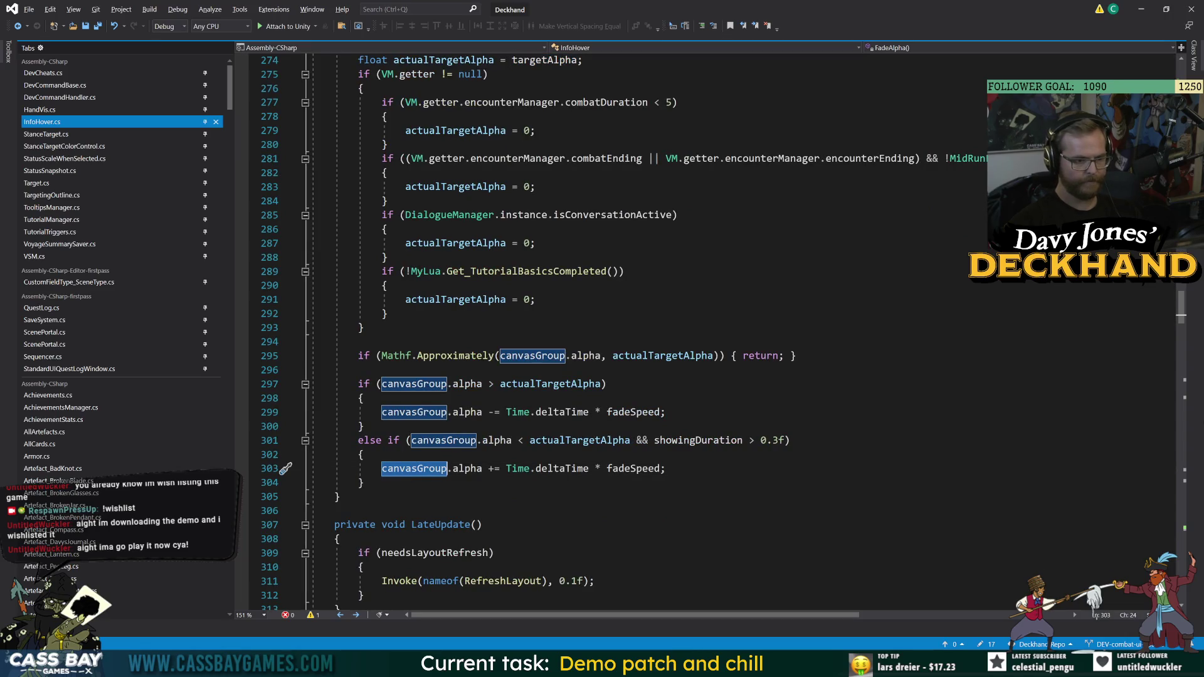
pyautogui.moveTo(1181, 317)
pyautogui.mouseDown()
pyautogui.moveTo(1181, 79)
pyautogui.moveTo(1181, 118)
pyautogui.mouseUp()
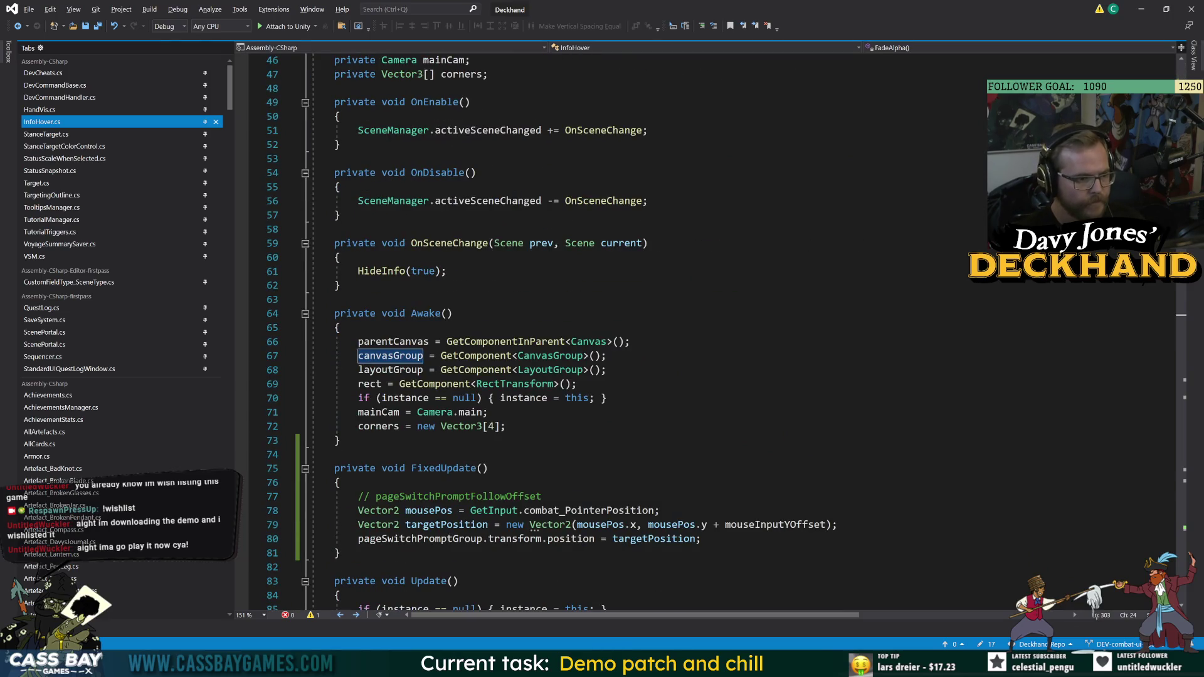
pyautogui.scroll(13, 626, 332)
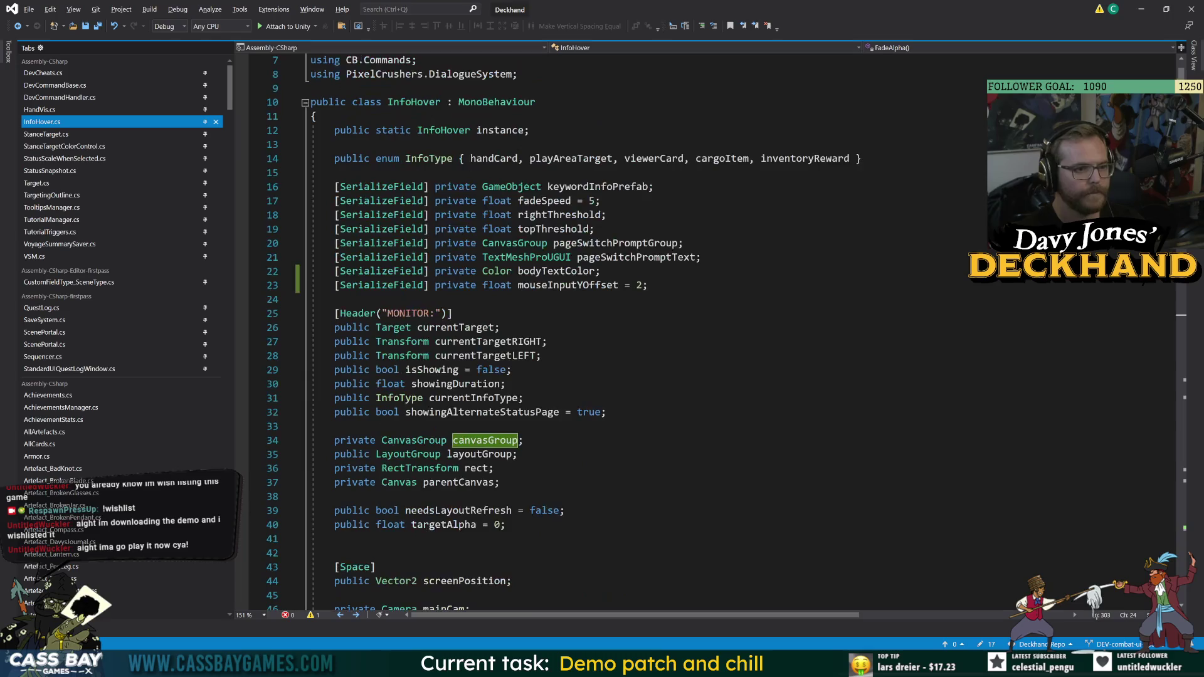
pyautogui.click(518, 454)
pyautogui.press('Up')
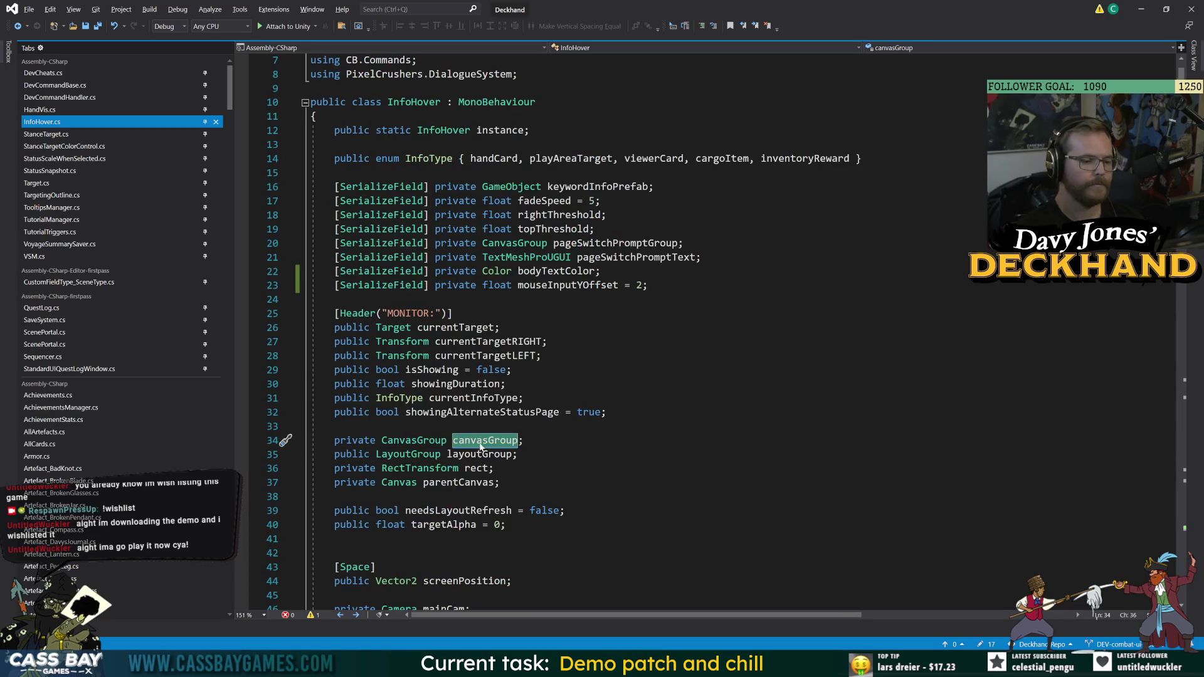
pyautogui.press('Down')
pyautogui.press('Up')
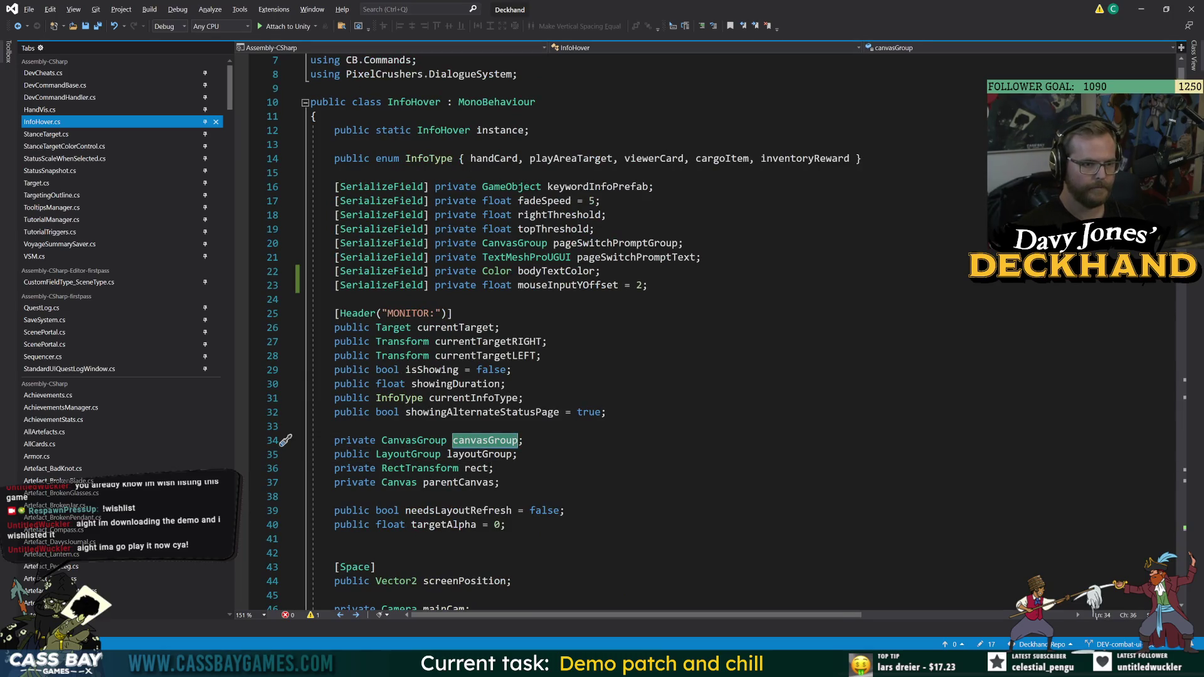
pyautogui.click(678, 243)
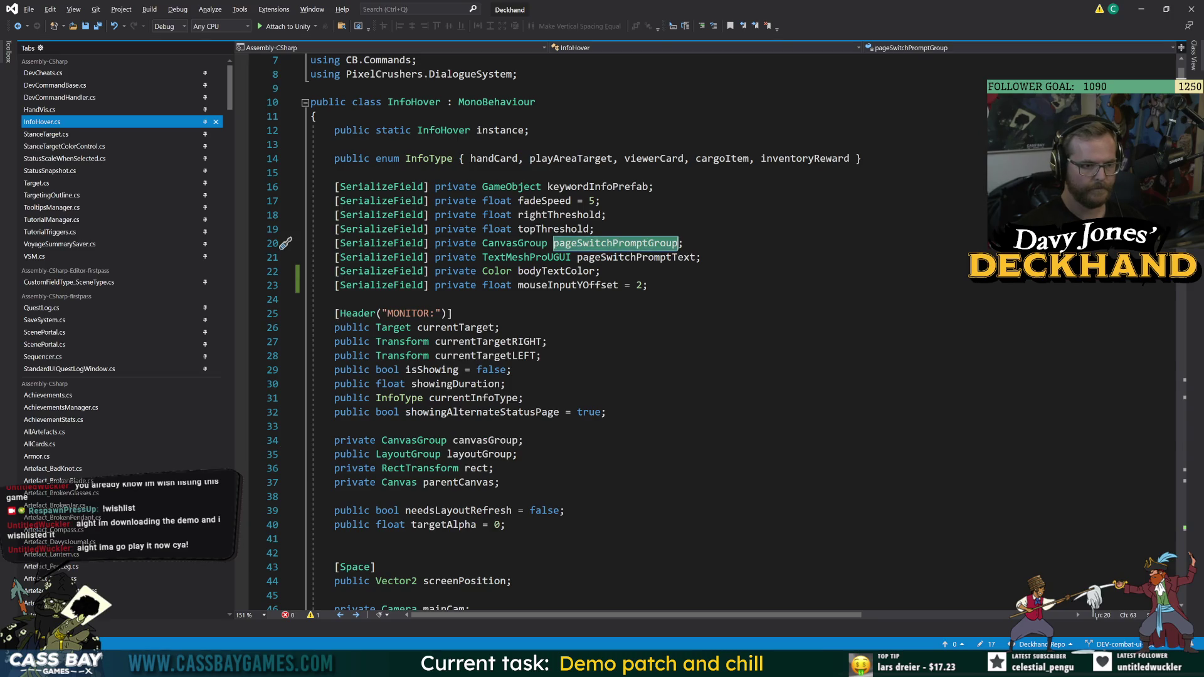
pyautogui.scroll(-20, 627, 332)
pyautogui.scroll(7, 627, 332)
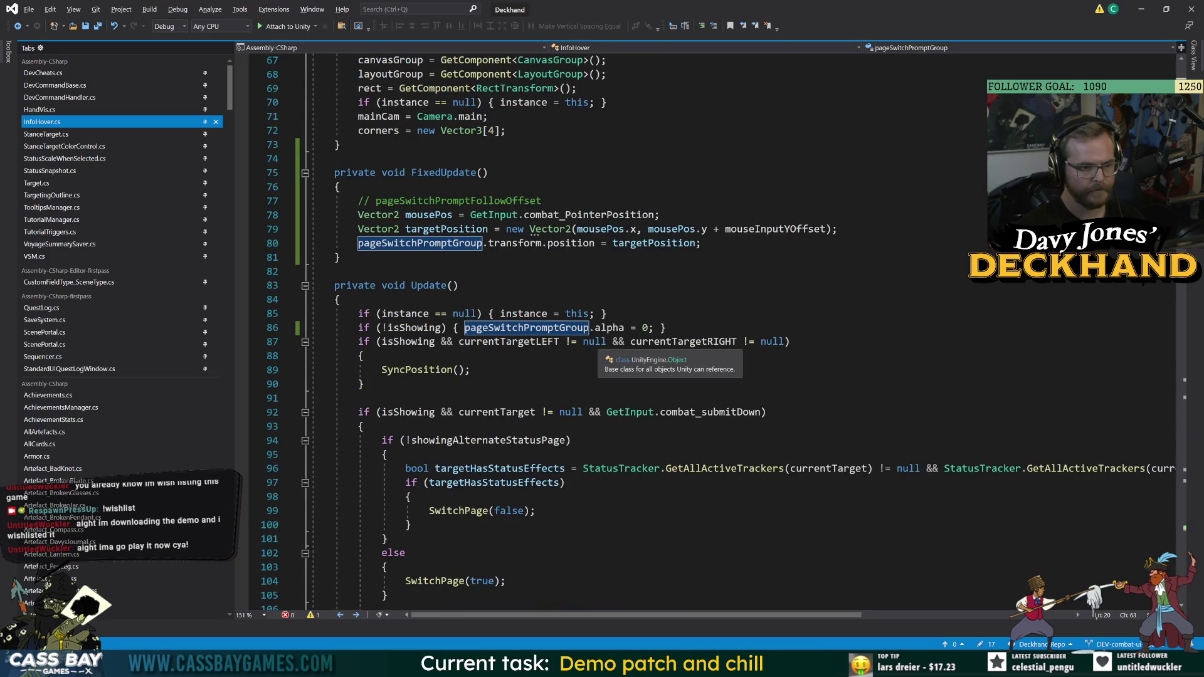
pyautogui.scroll(-5, 592, 339)
pyautogui.scroll(-19, 593, 338)
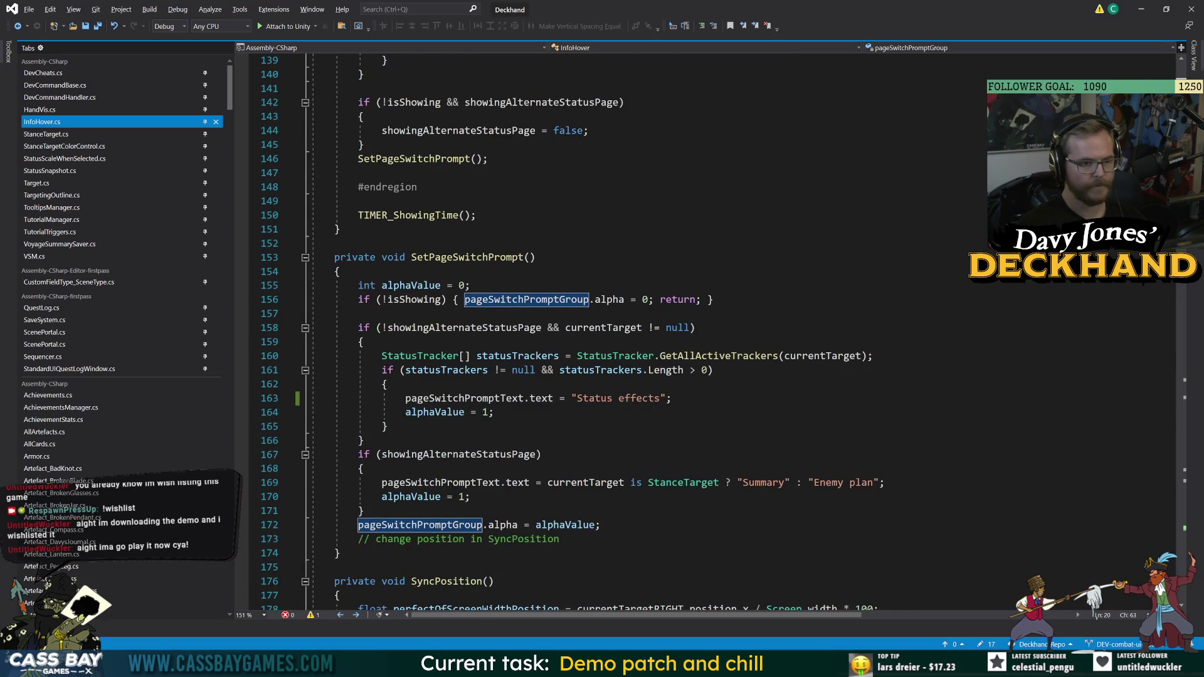
# - Replace alphaValue's 1 in the Status effects branch with canvasGroup.alpha
pyautogui.click(339, 271)
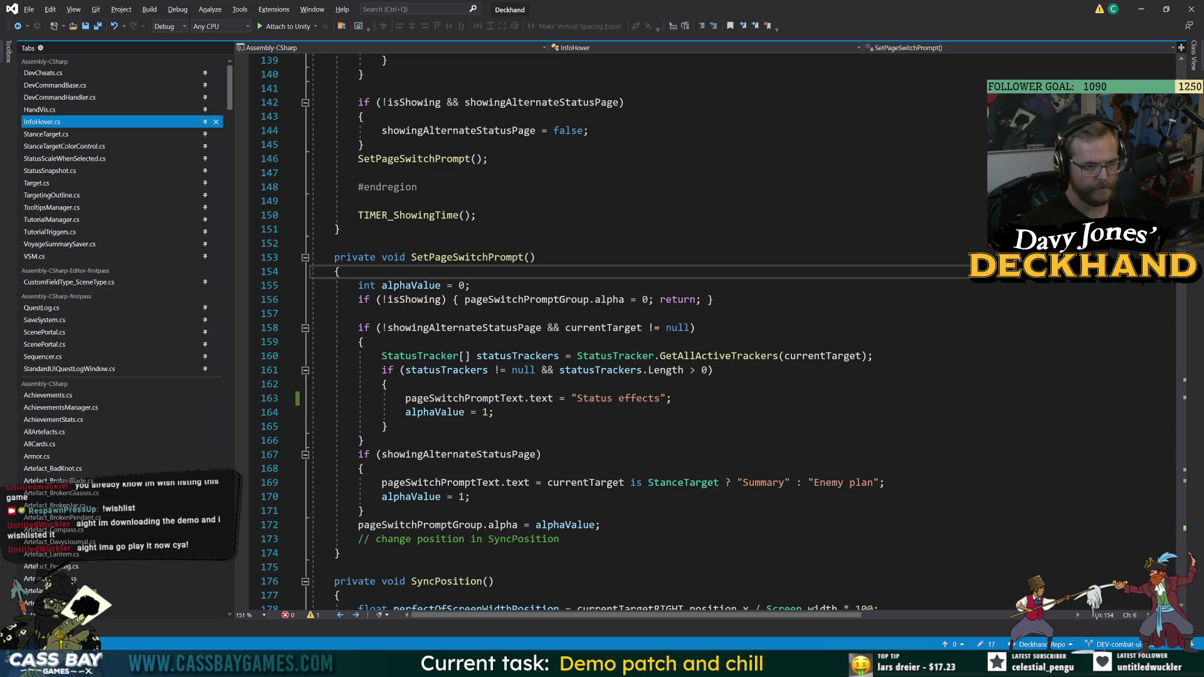
pyautogui.doubleClick(527, 300)
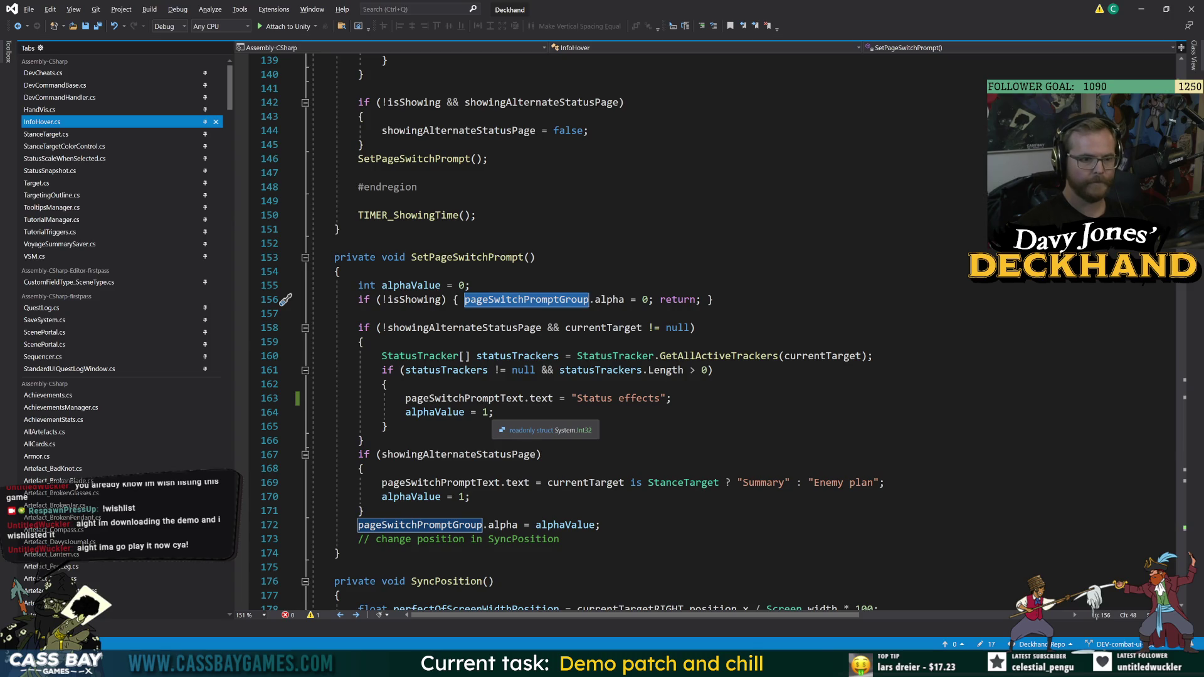
pyautogui.doubleClick(487, 411)
pyautogui.write('canvasGroup')
pyautogui.click(441, 412)
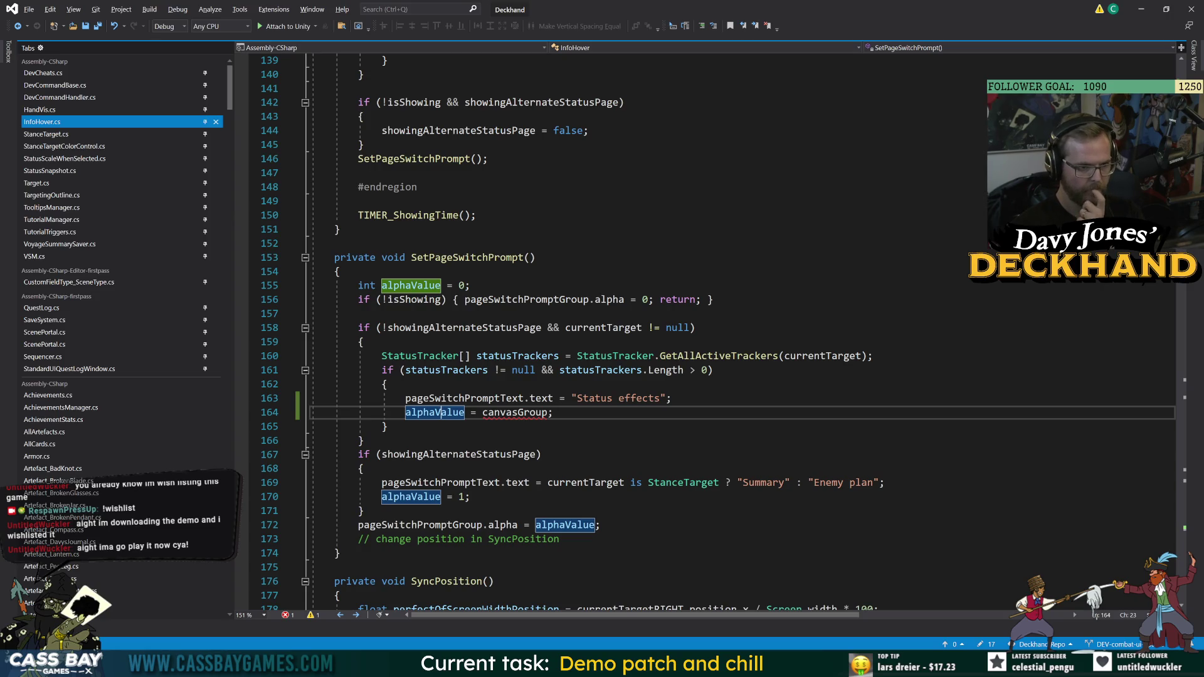
pyautogui.click(547, 412)
pyautogui.write('.al')
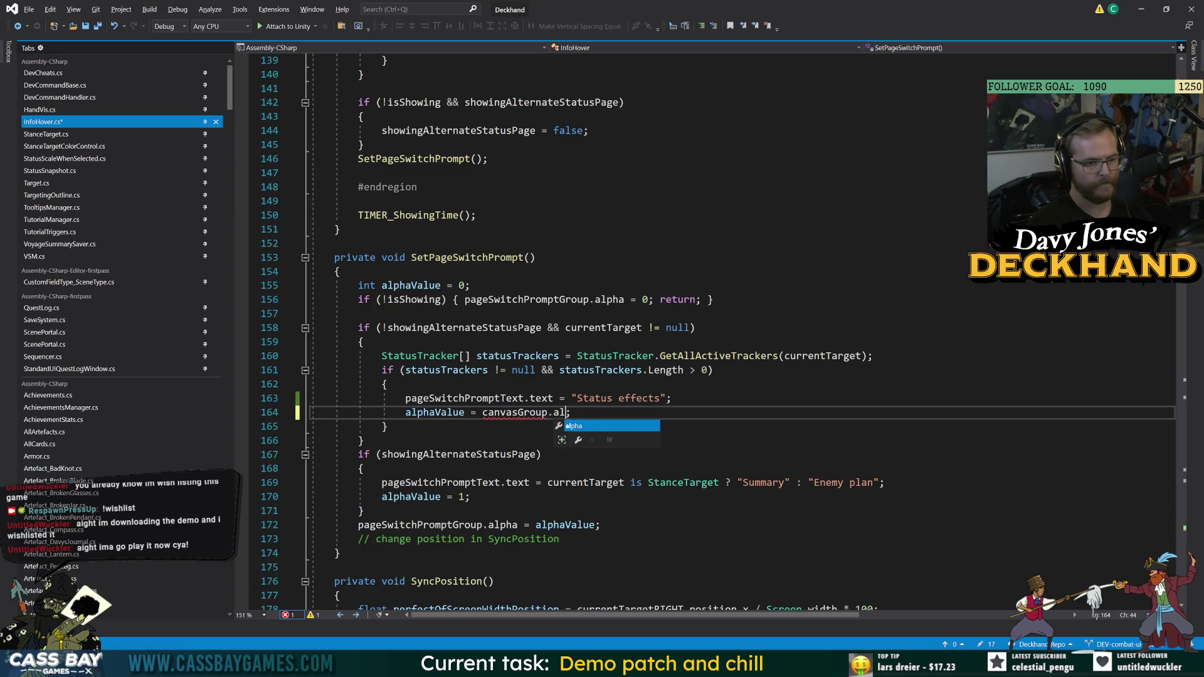
pyautogui.press('Tab')
pyautogui.click(387, 426)
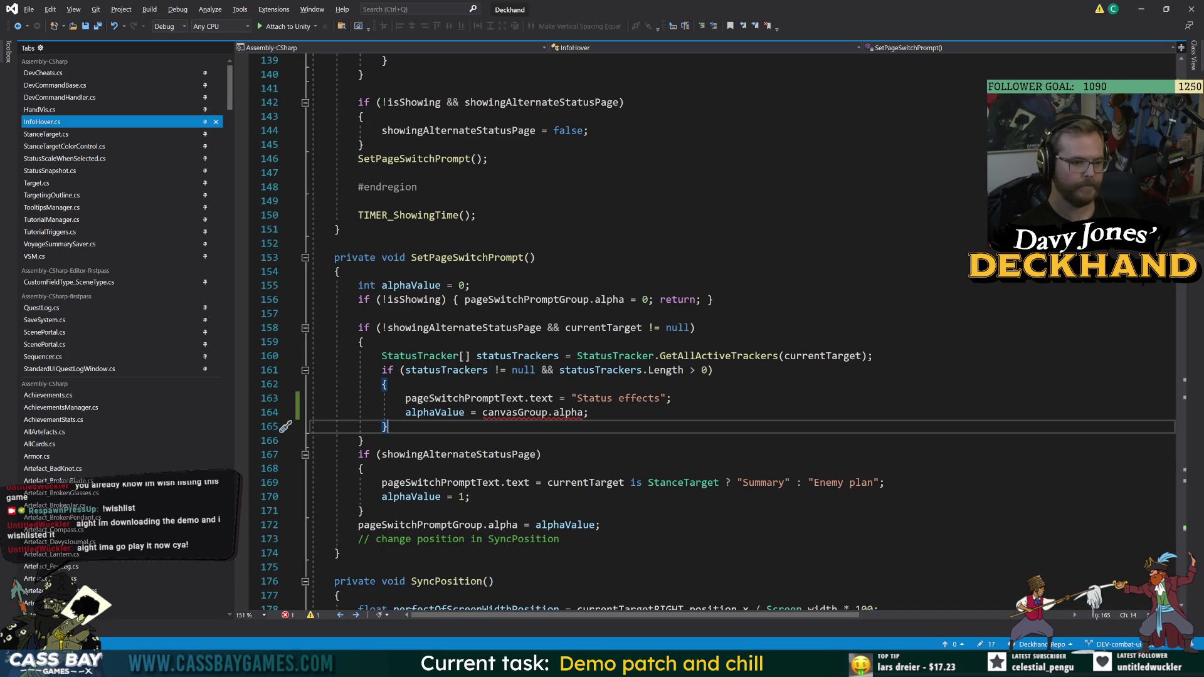
# - Review where SetPageSwitchPrompt is called and every use of alphaValue
pyautogui.doubleClick(472, 262)
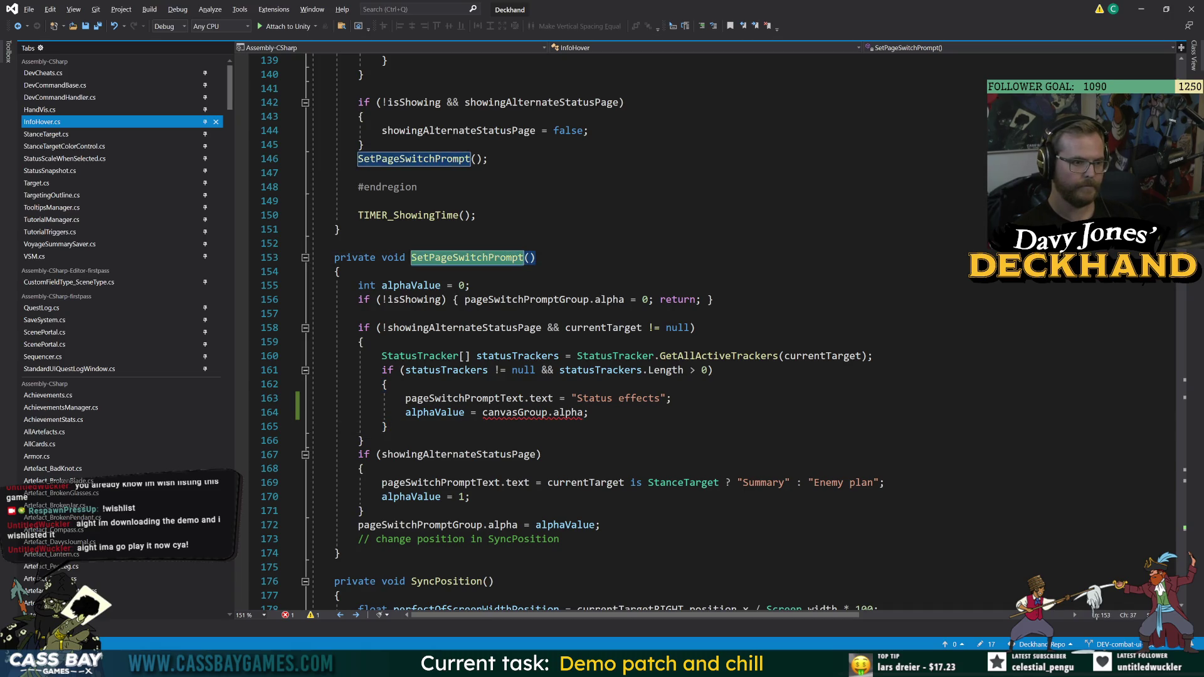
pyautogui.scroll(15, 477, 262)
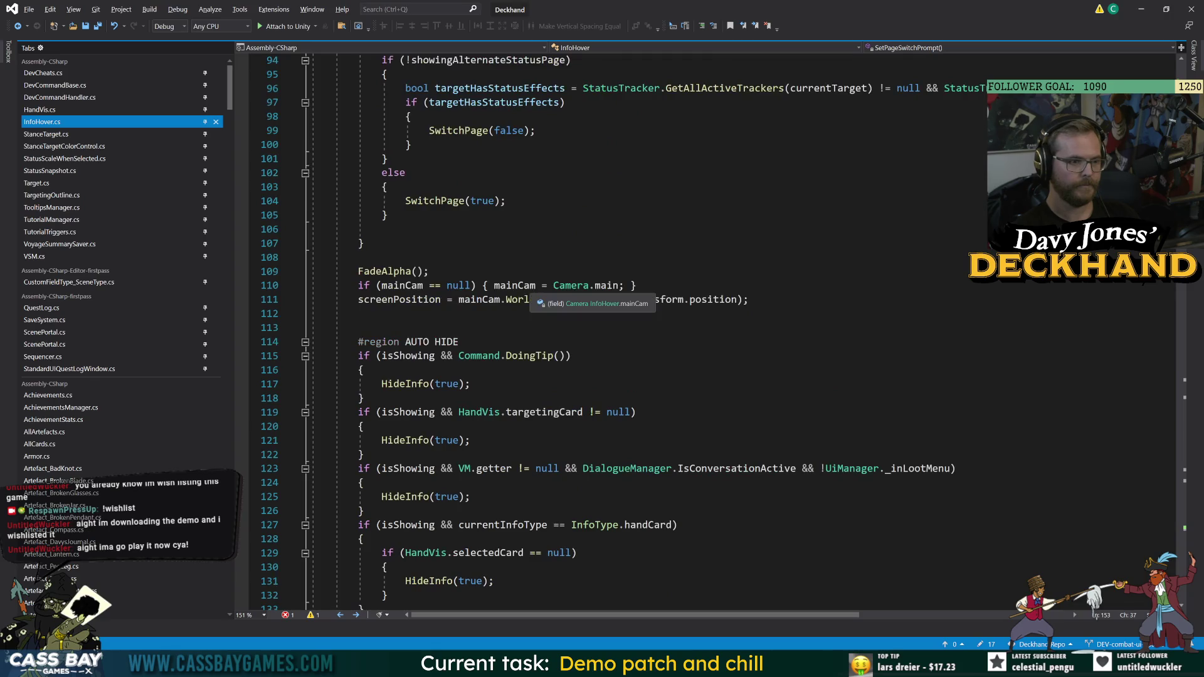
pyautogui.scroll(9, 627, 326)
pyautogui.scroll(-13, 627, 326)
pyautogui.scroll(-5, 627, 326)
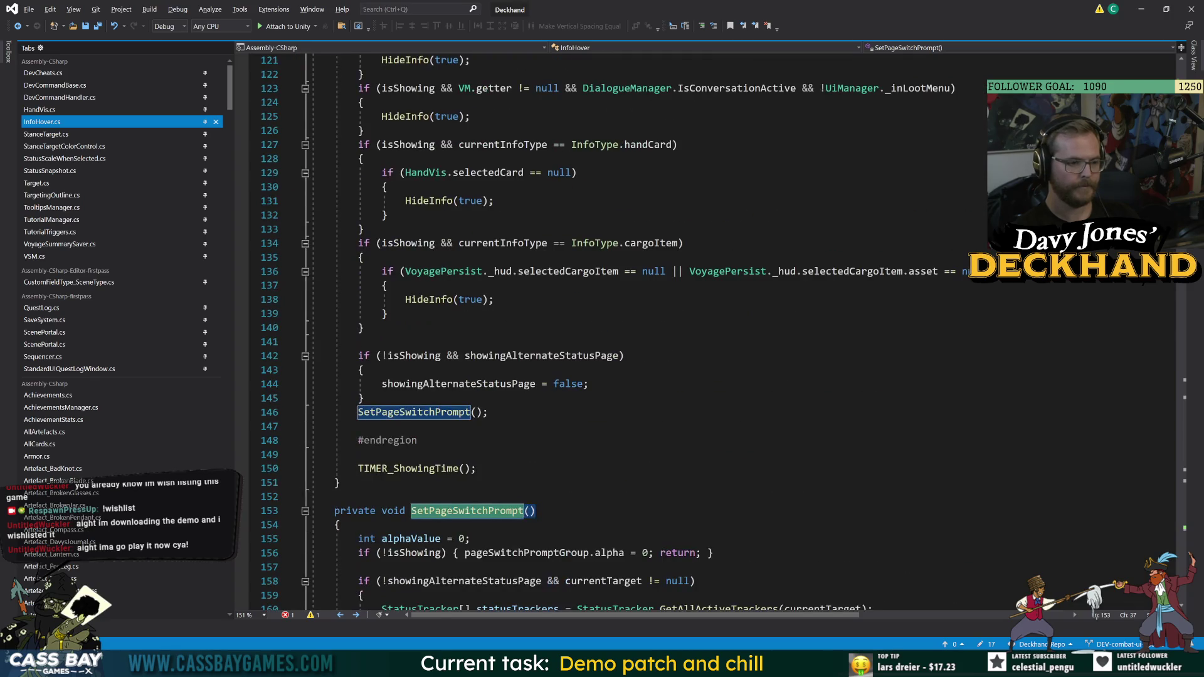
pyautogui.scroll(-6, 627, 326)
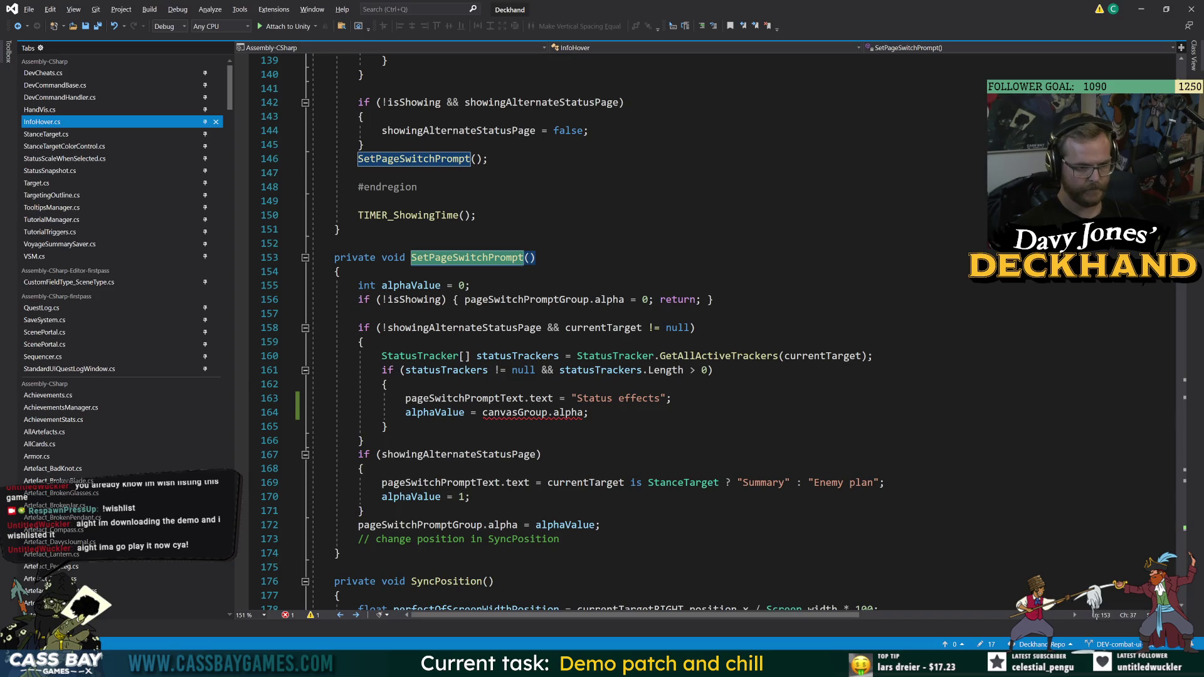
pyautogui.doubleClick(438, 415)
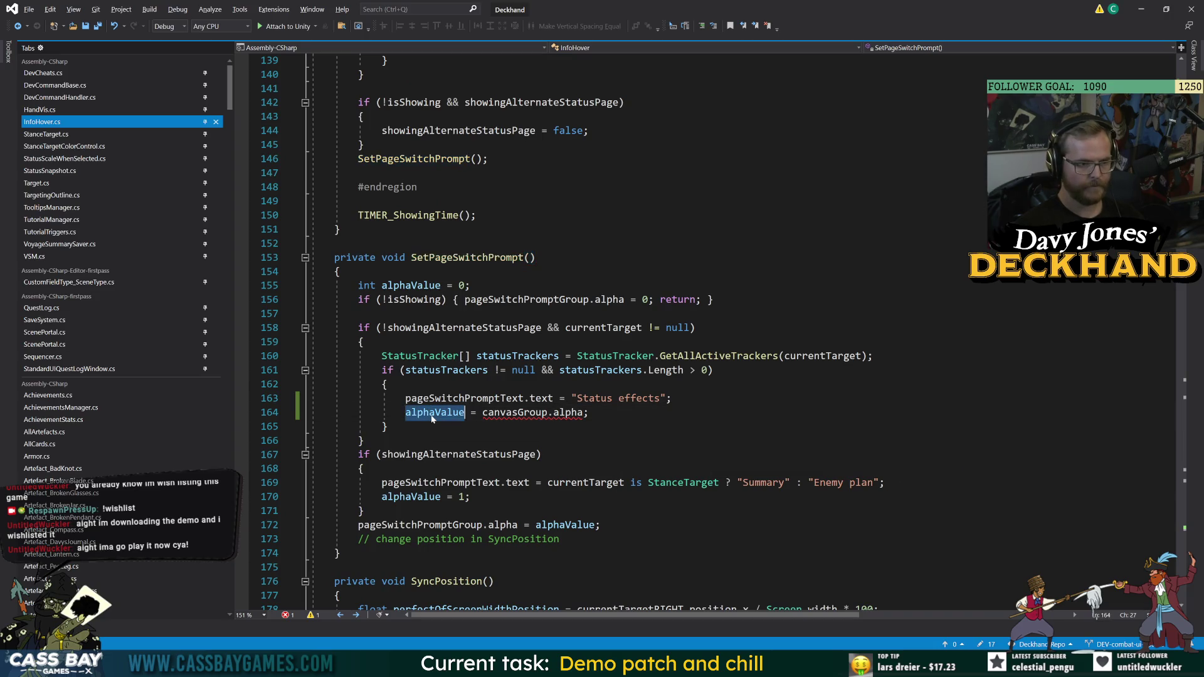
# - Change alphaValue's type from int to float, save, and return to Unity
pyautogui.doubleClick(366, 286)
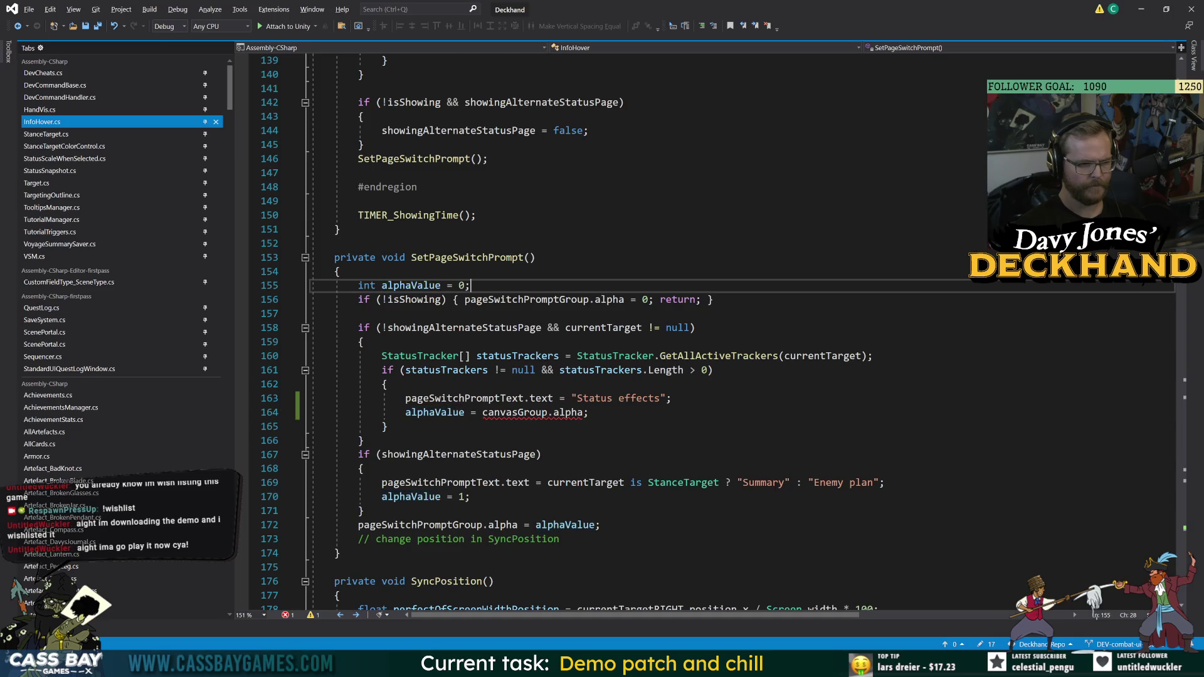
pyautogui.write('float')
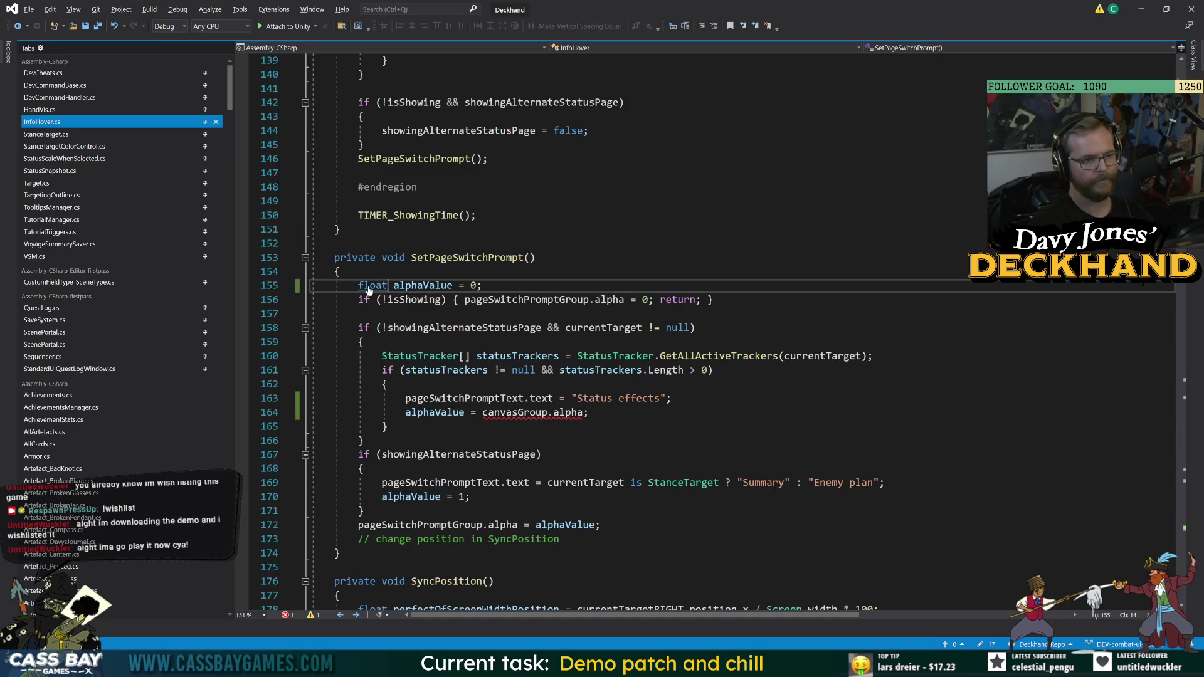
pyautogui.press('Up')
pyautogui.press('Up')
pyautogui.press('Up')
pyautogui.hotkey('ctrl', 's')
pyautogui.press('Down')
pyautogui.press('Down')
pyautogui.press('Down')
pyautogui.press('Up')
pyautogui.press('Up')
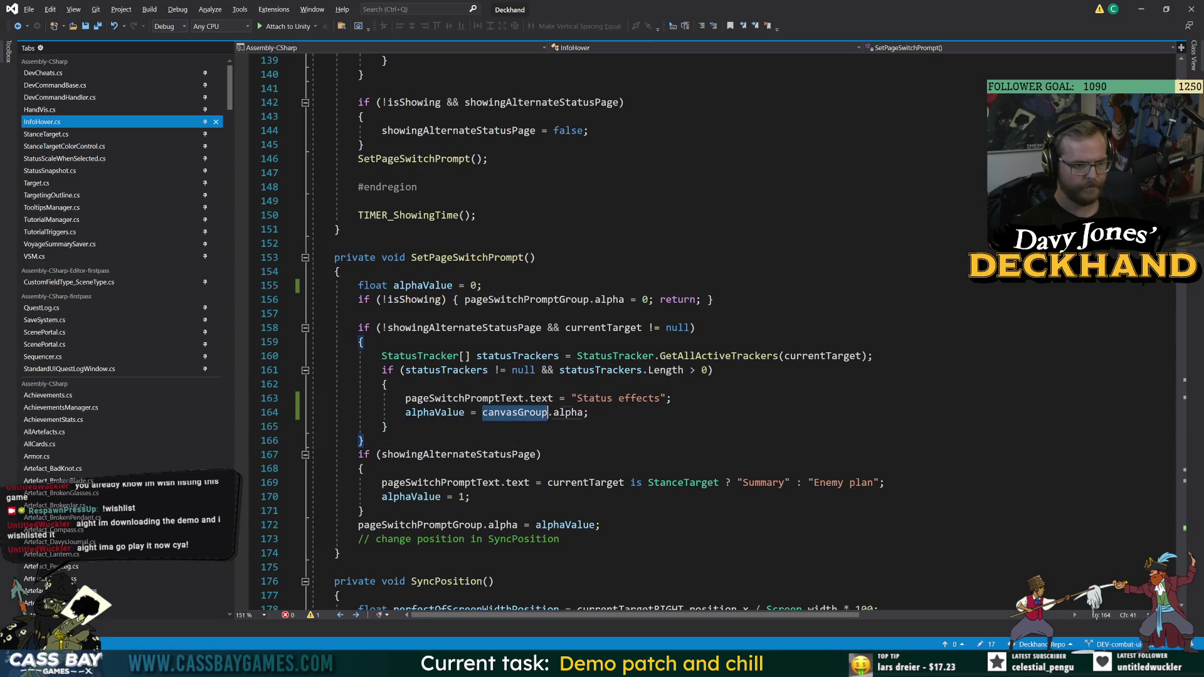
pyautogui.press('Down')
pyautogui.hotkey('alt', 'Tab')
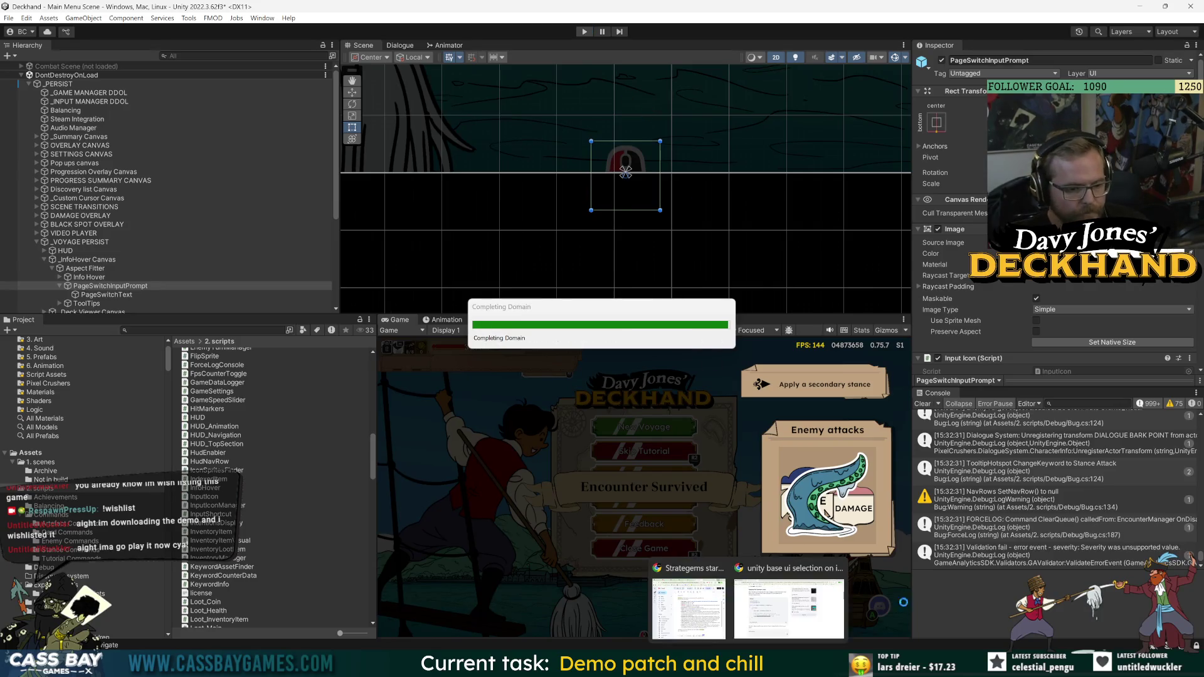
pyautogui.click(809, 596)
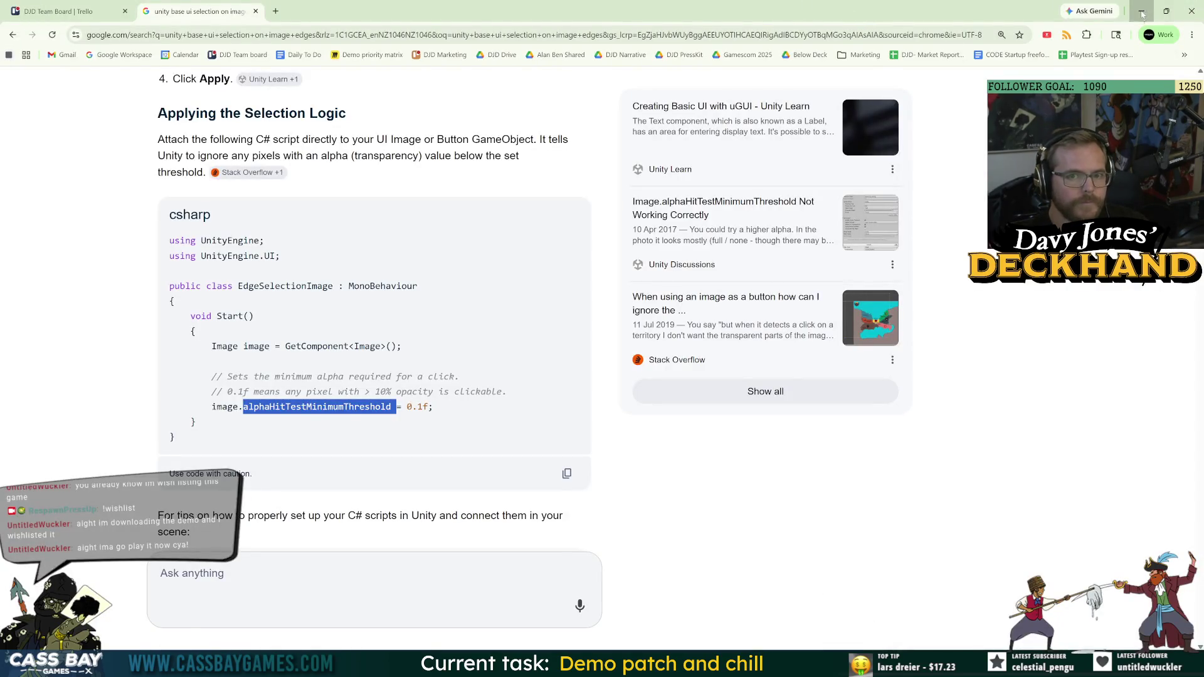
pyautogui.click(1141, 11)
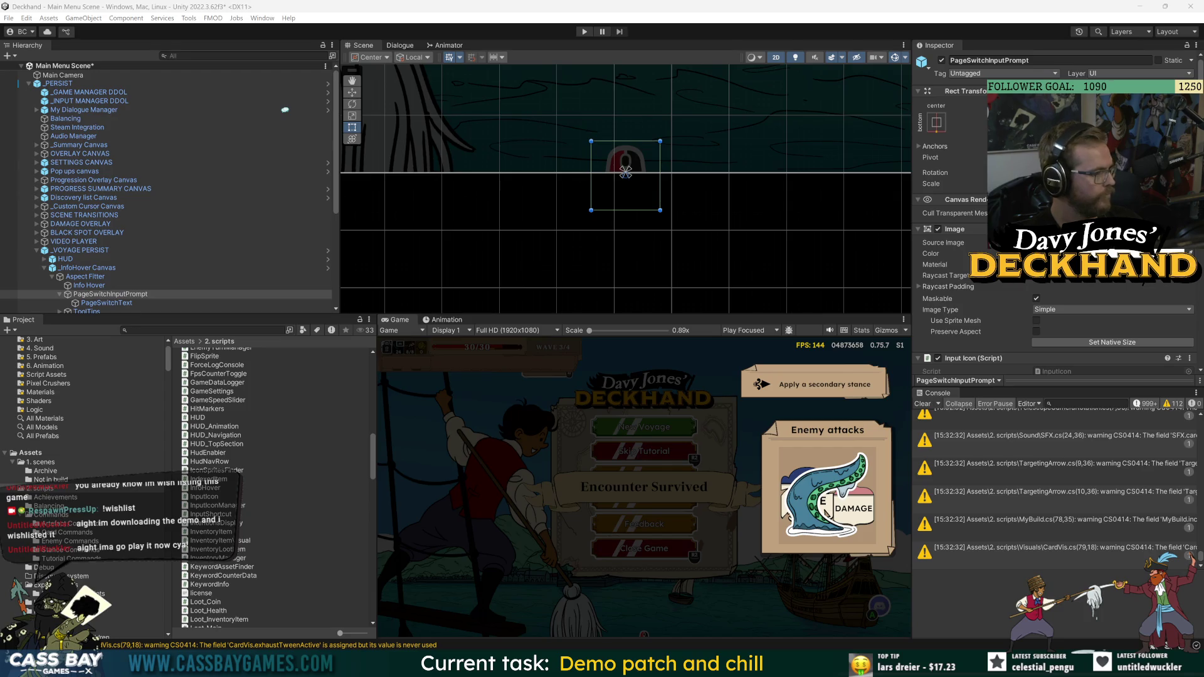
pyautogui.click(584, 32)
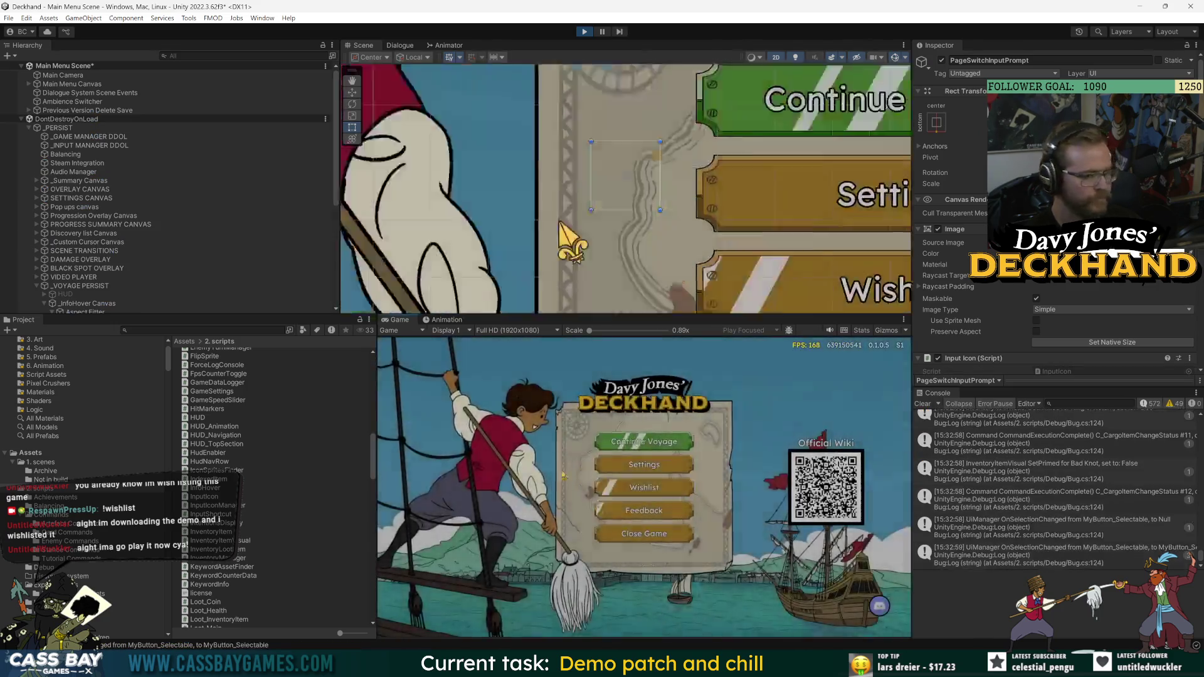
pyautogui.click(630, 441)
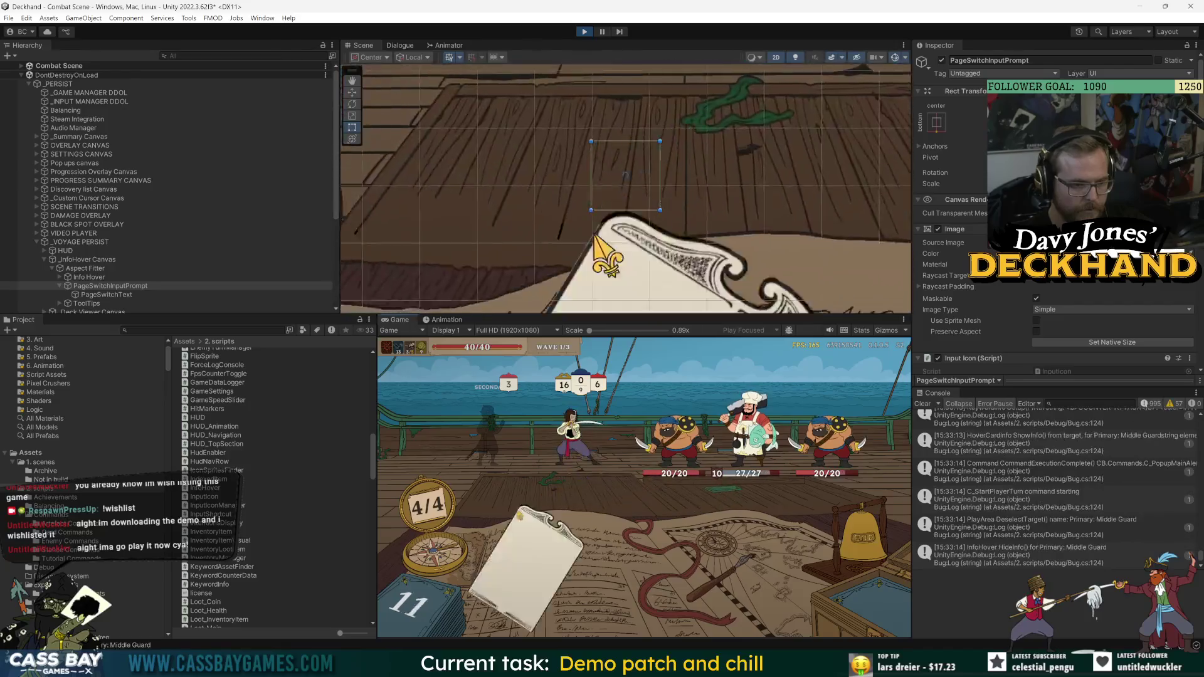
pyautogui.moveTo(644, 577)
pyautogui.mouseDown()
pyautogui.moveTo(645, 495)
pyautogui.moveTo(608, 417)
pyautogui.mouseUp()
pyautogui.moveTo(605, 551)
pyautogui.mouseDown()
pyautogui.moveTo(604, 497)
pyautogui.moveTo(564, 426)
pyautogui.mouseUp()
pyautogui.click(201, 207)
pyautogui.moveTo(645, 570)
pyautogui.mouseDown()
pyautogui.moveTo(646, 489)
pyautogui.moveTo(671, 432)
pyautogui.mouseUp()
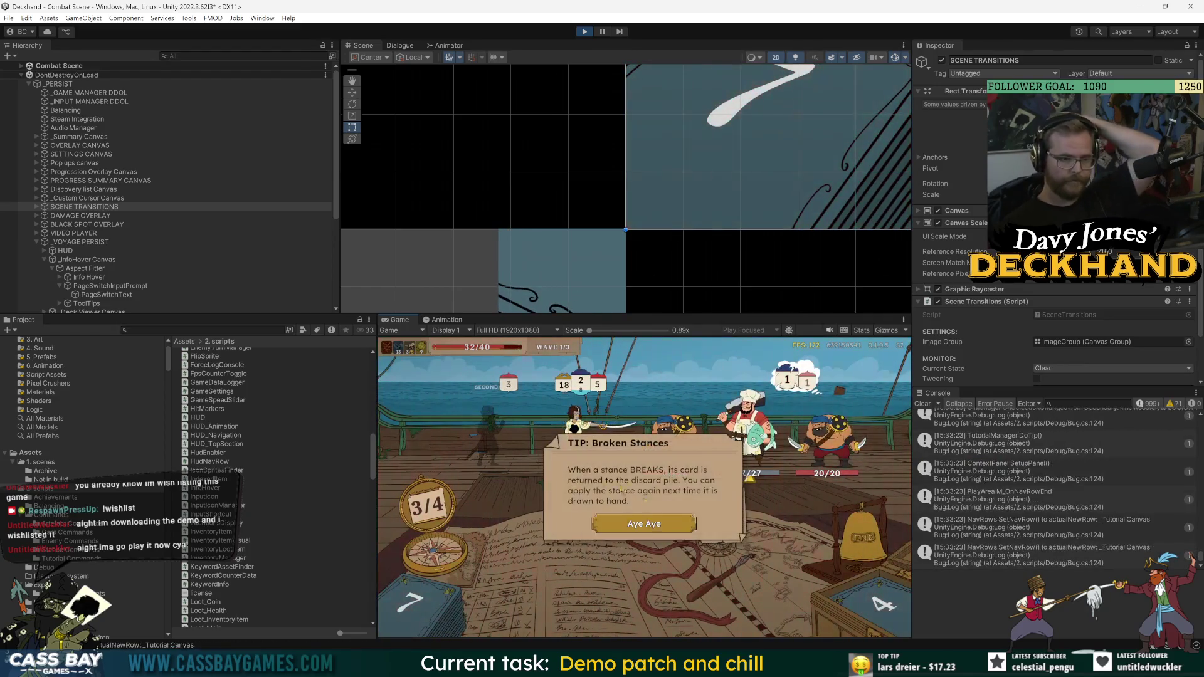
pyautogui.click(634, 526)
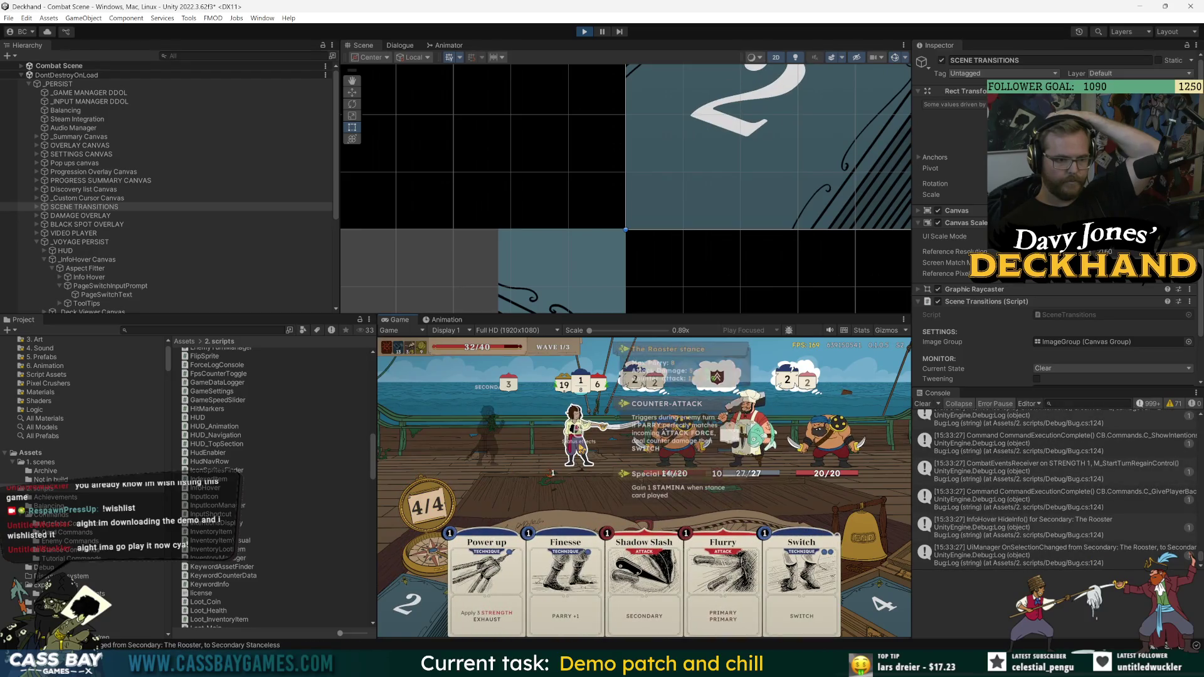
pyautogui.moveTo(578, 442)
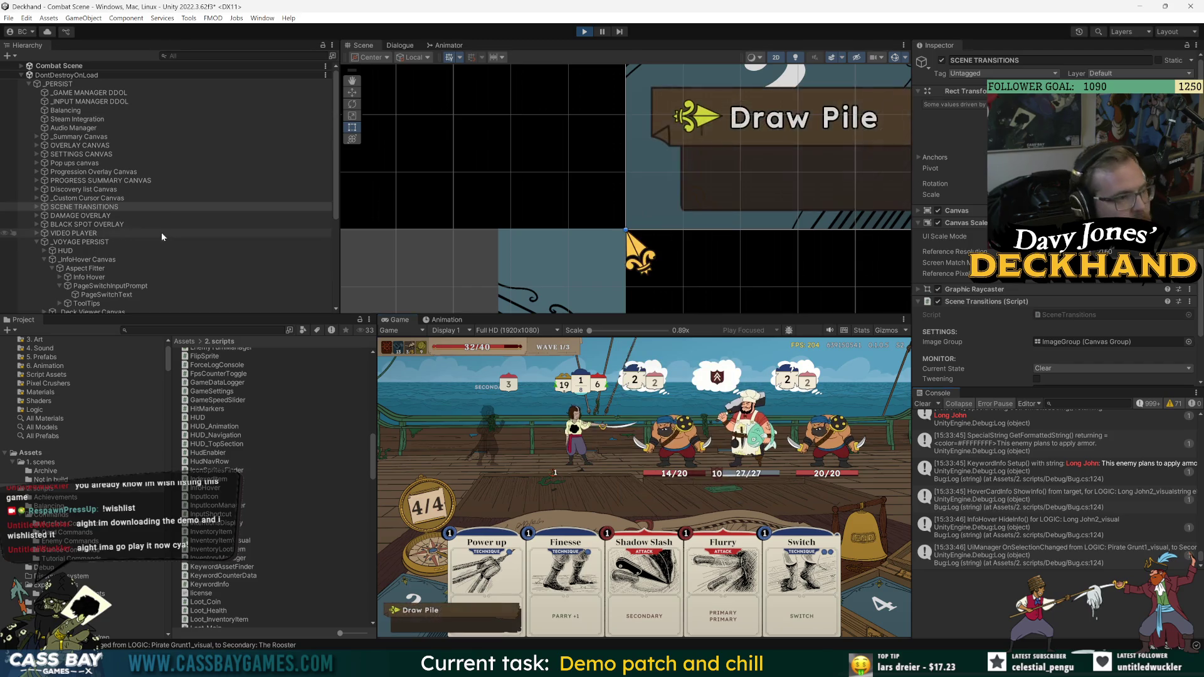
# - Select _InfoHover Canvas, then Info Hover, and focus its Mouse Input Y Offset field
pyautogui.click(94, 207)
pyautogui.click(88, 259)
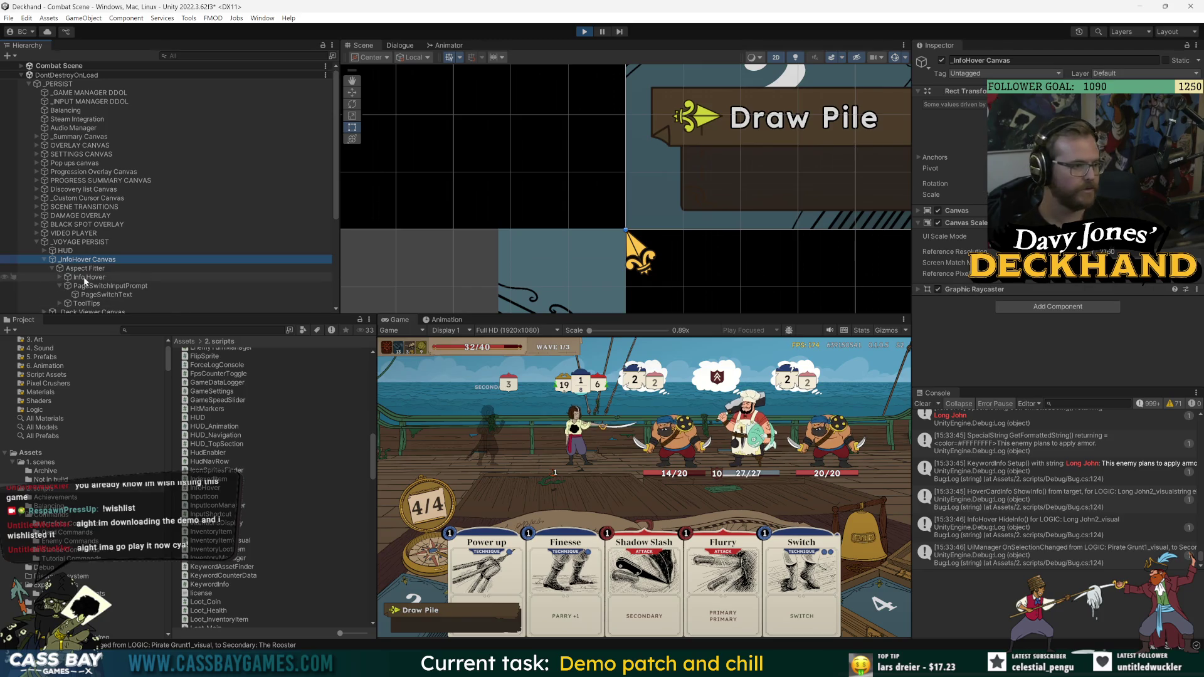
pyautogui.click(89, 276)
pyautogui.scroll(-3, 957, 335)
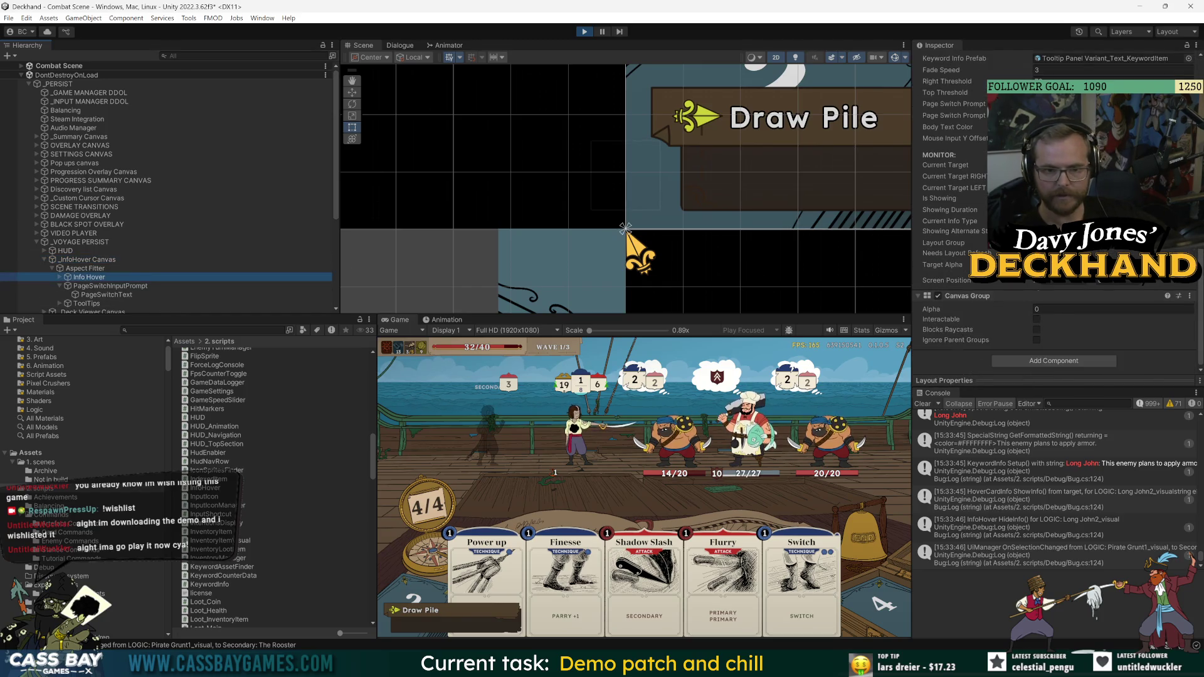
pyautogui.click(954, 138)
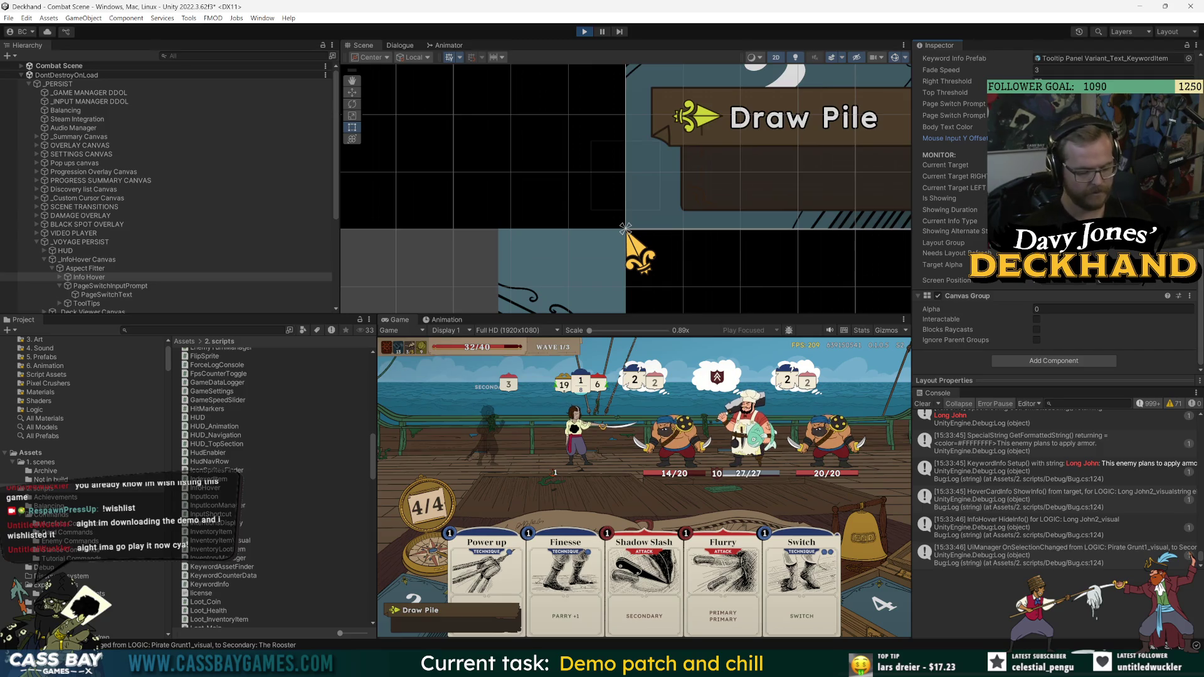
pyautogui.moveTo(586, 439)
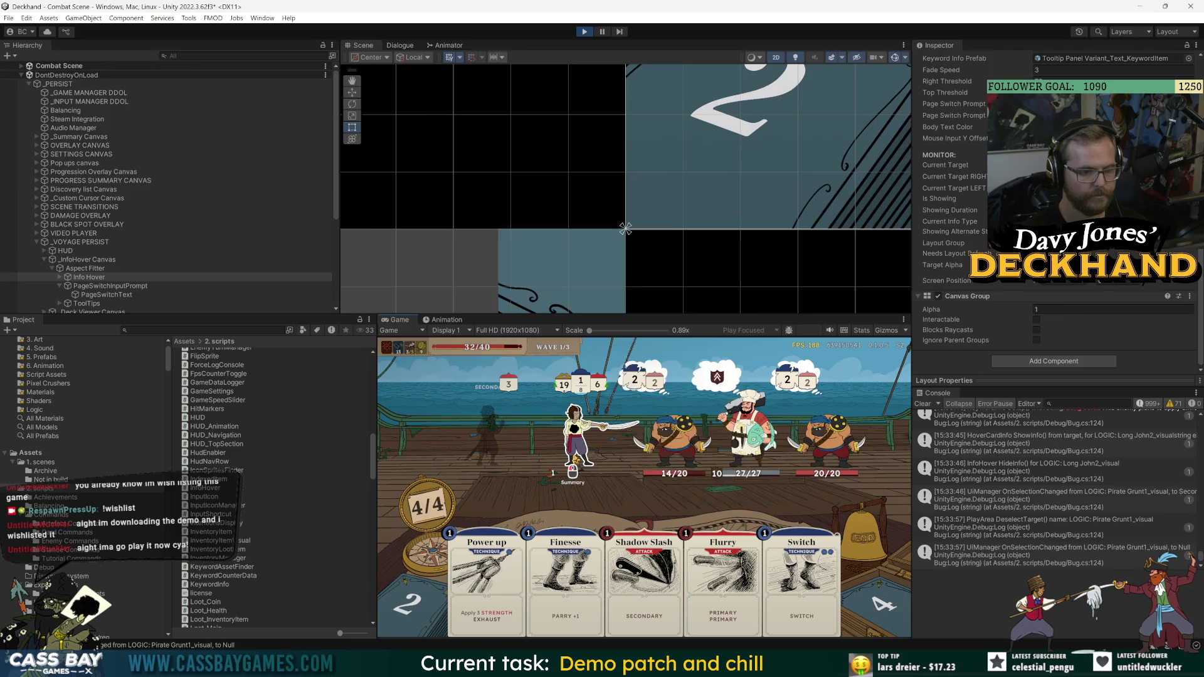
# - Play Power up, Flurry on the left pirate, Shadow Slash on the right pirate, and Weaken
pyautogui.moveTo(573, 469)
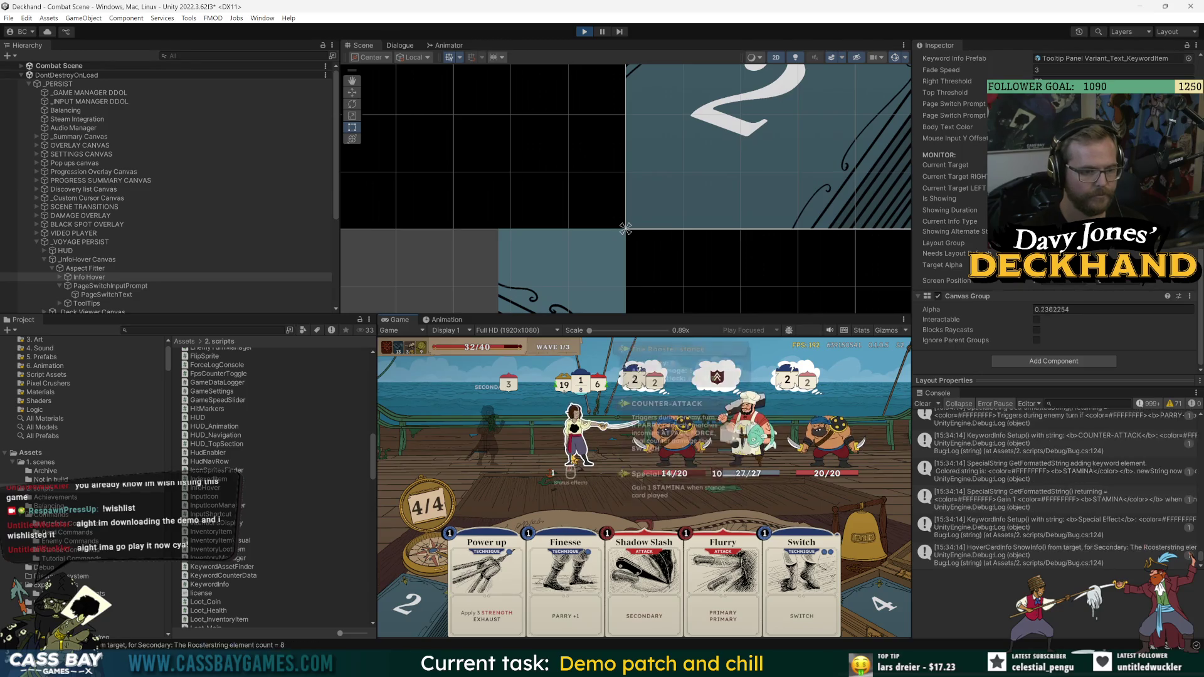
pyautogui.moveTo(682, 462)
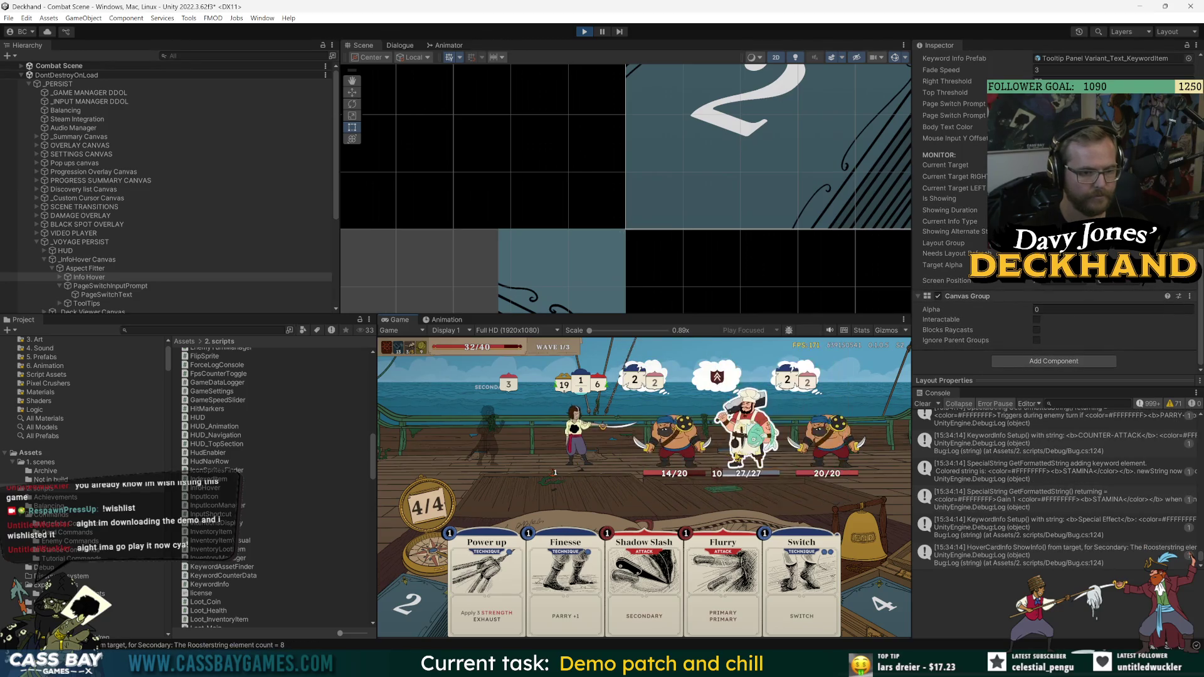
pyautogui.click(478, 622)
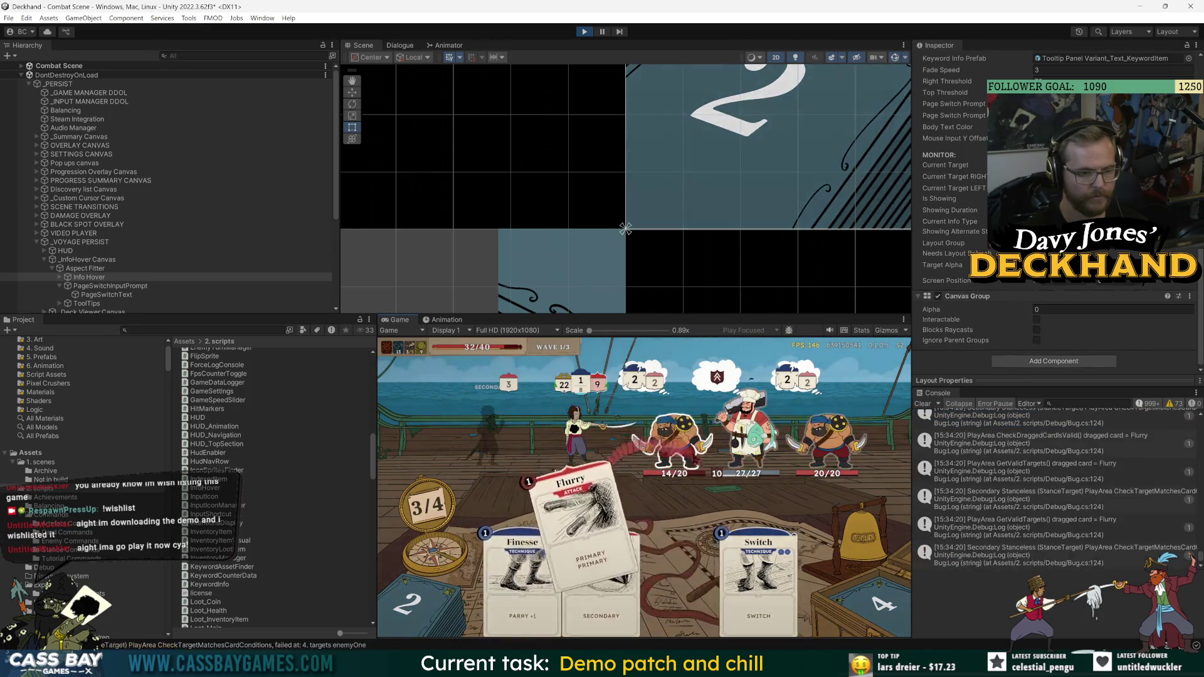
pyautogui.click(714, 603)
pyautogui.moveTo(552, 564); pyautogui.dragTo(558, 472)
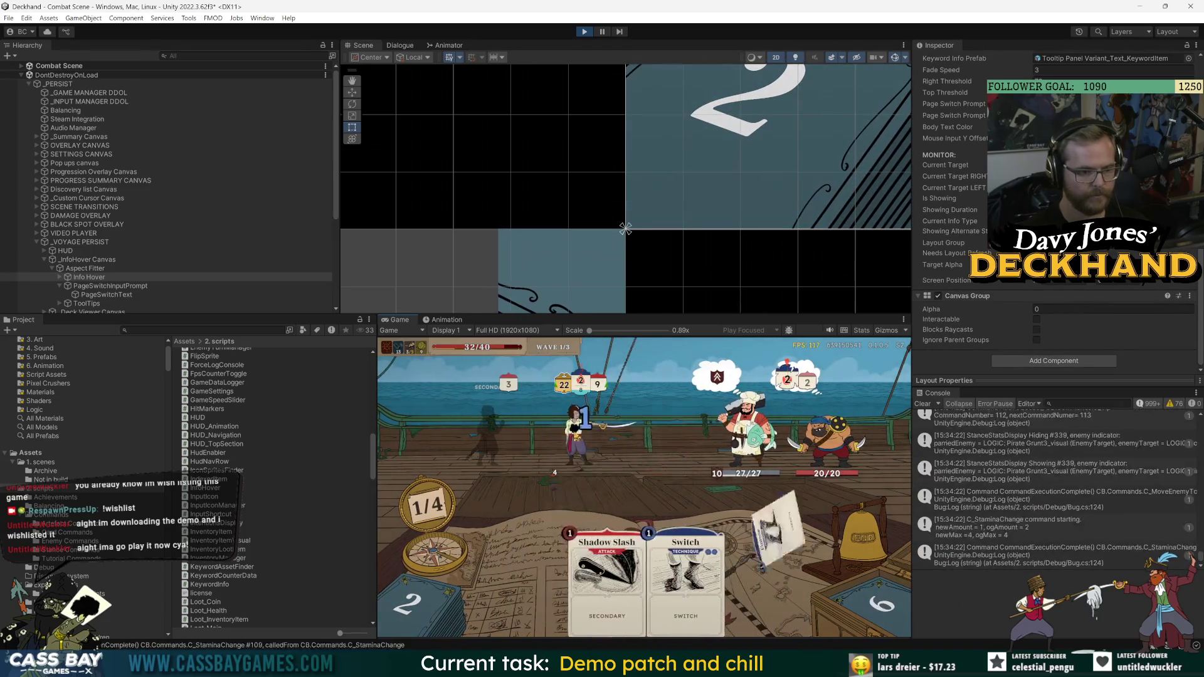
pyautogui.click(616, 540)
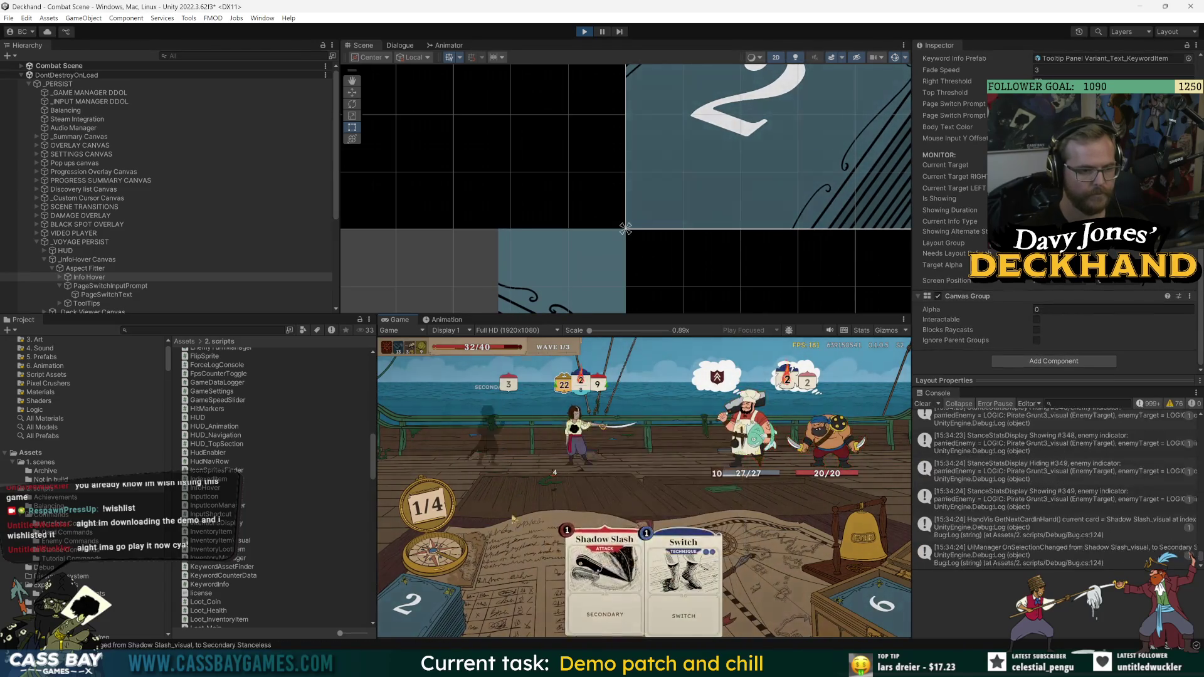
pyautogui.moveTo(611, 617); pyautogui.dragTo(611, 477)
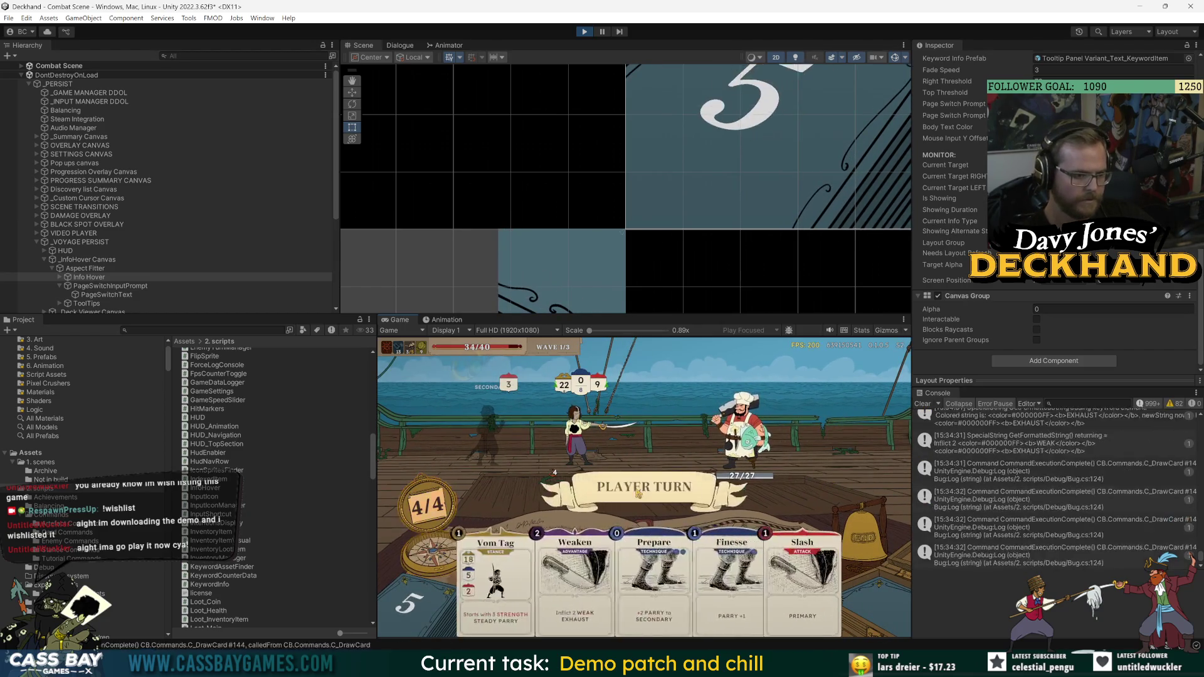
pyautogui.moveTo(452, 371)
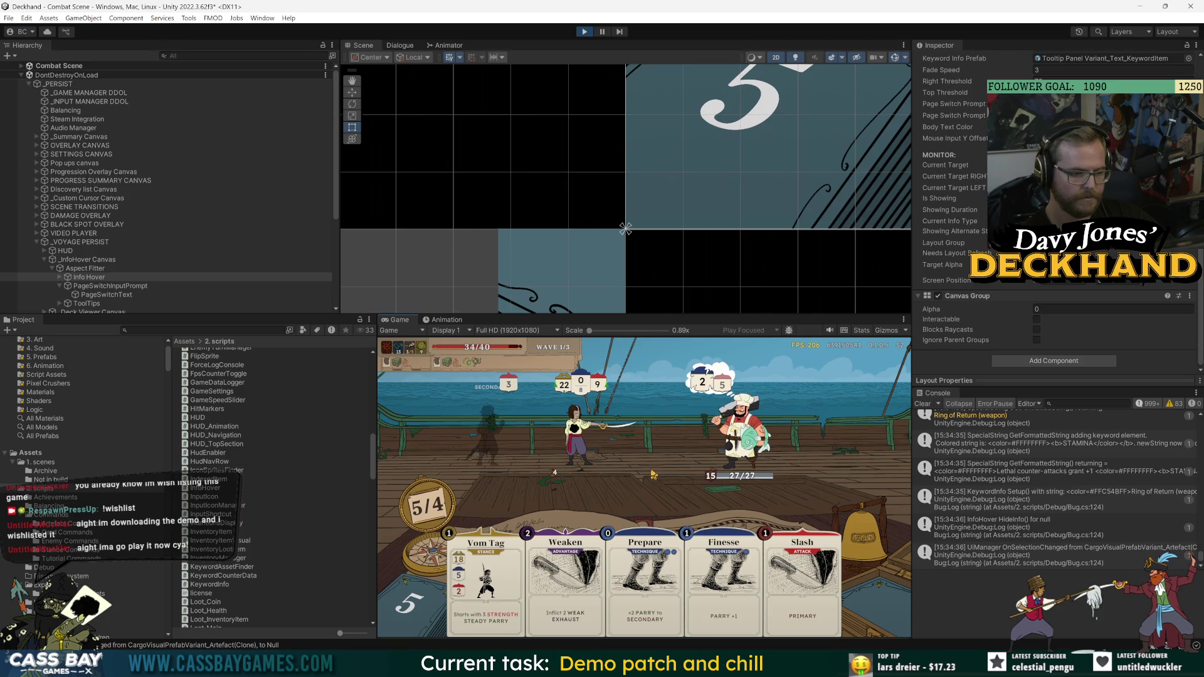
pyautogui.moveTo(427, 509)
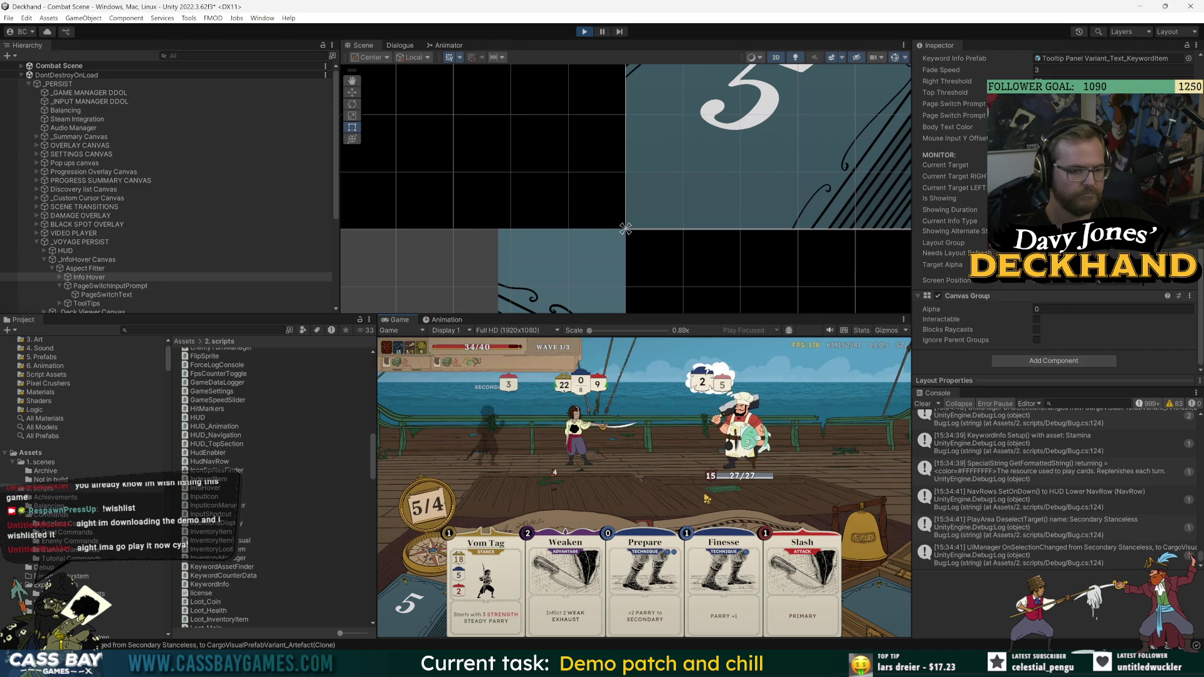
pyautogui.click(566, 583)
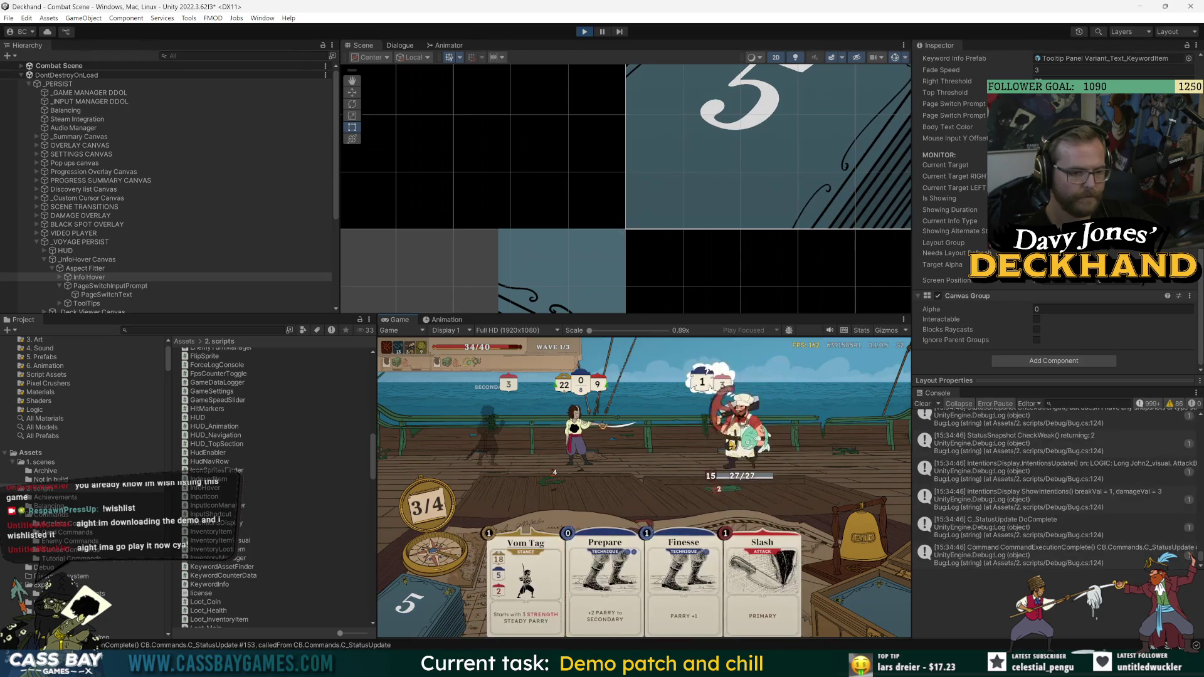
pyautogui.moveTo(573, 425)
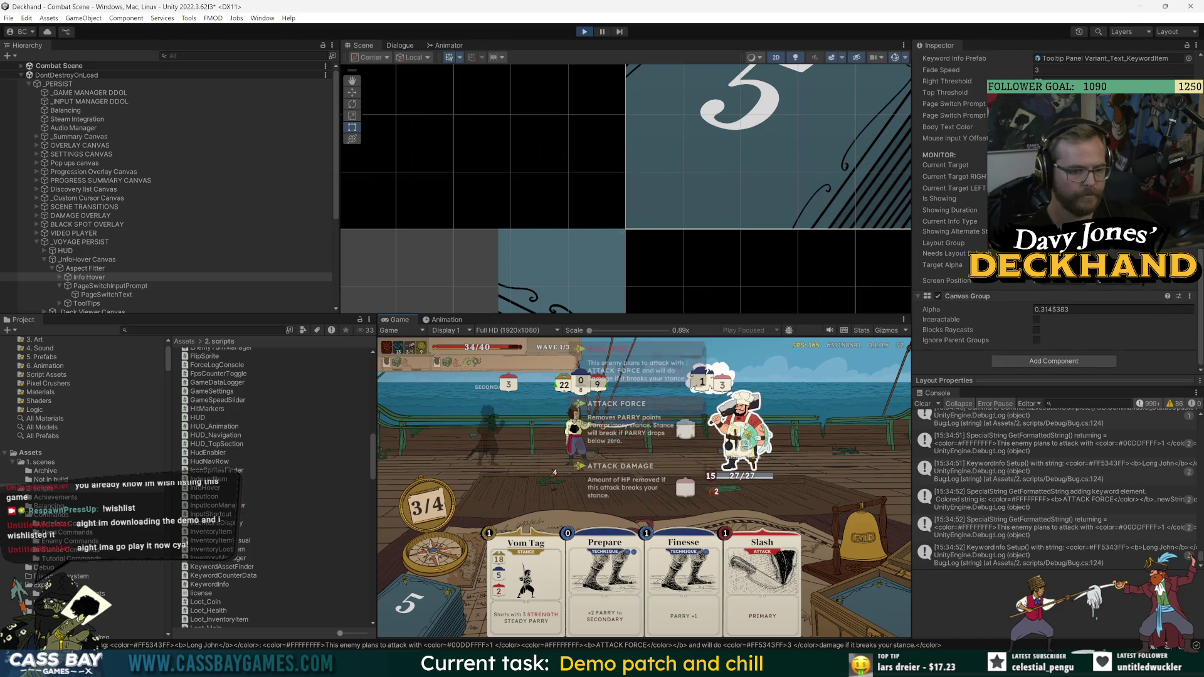
# - End the turn, open the _InfoHover Canvas prefab, and frame PageSwitchInputPrompt
pyautogui.press('e')
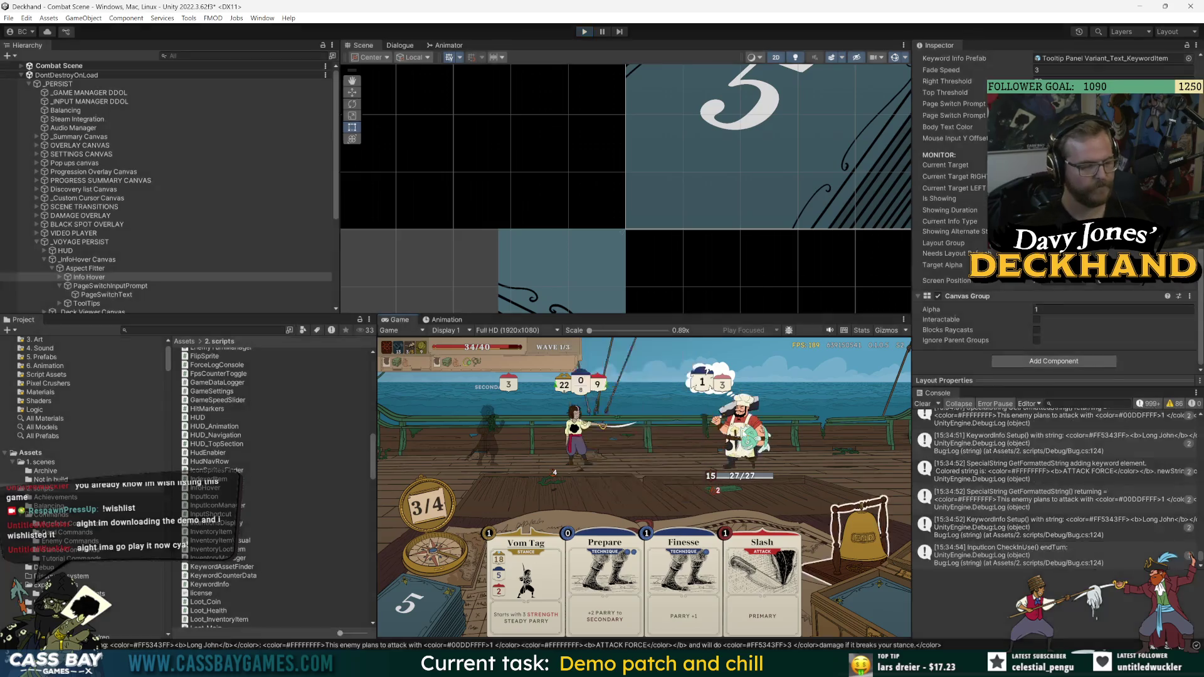
pyautogui.click(108, 236)
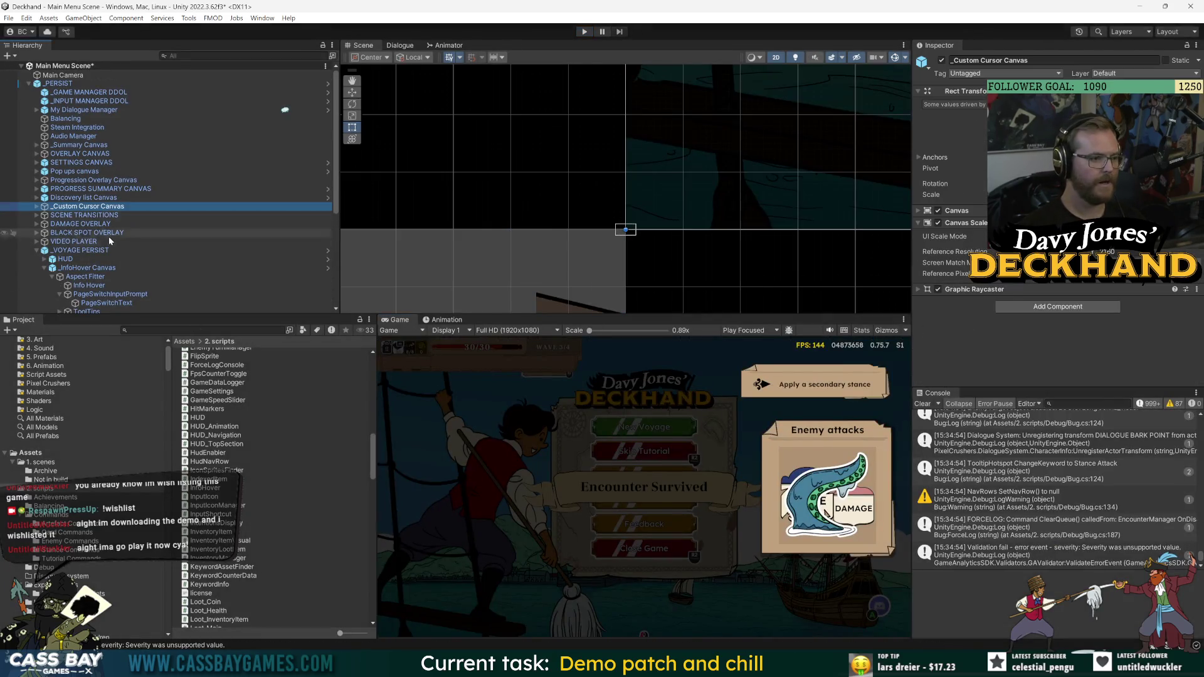
pyautogui.doubleClick(87, 268)
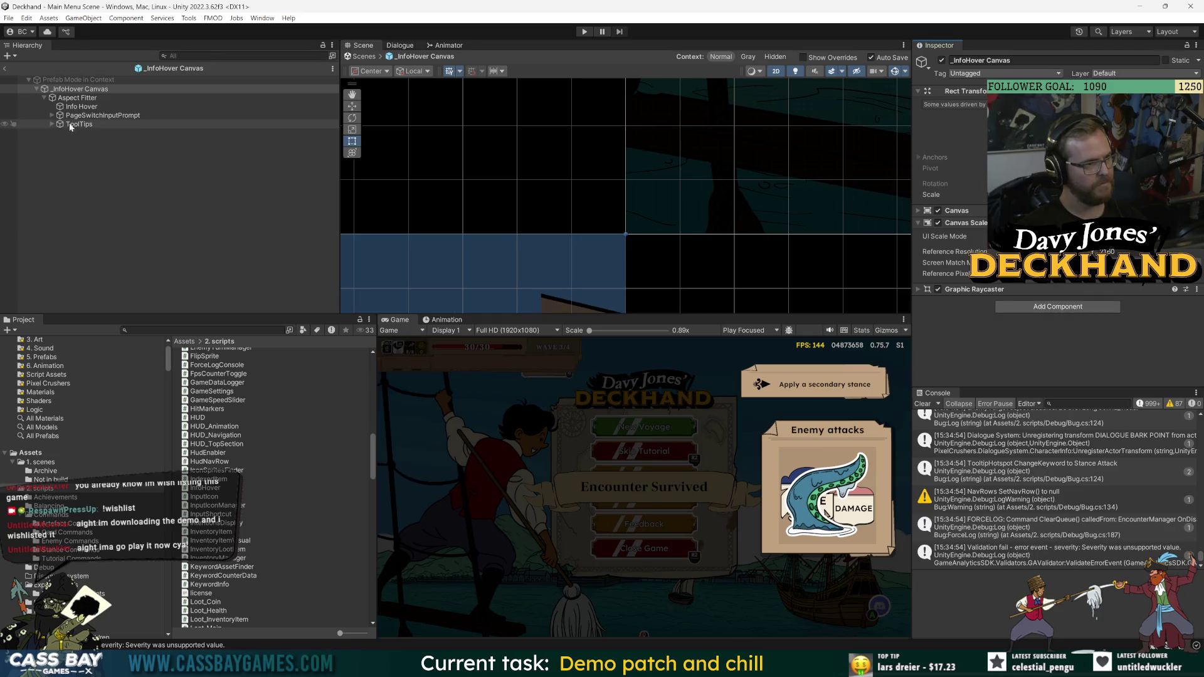
pyautogui.doubleClick(119, 115)
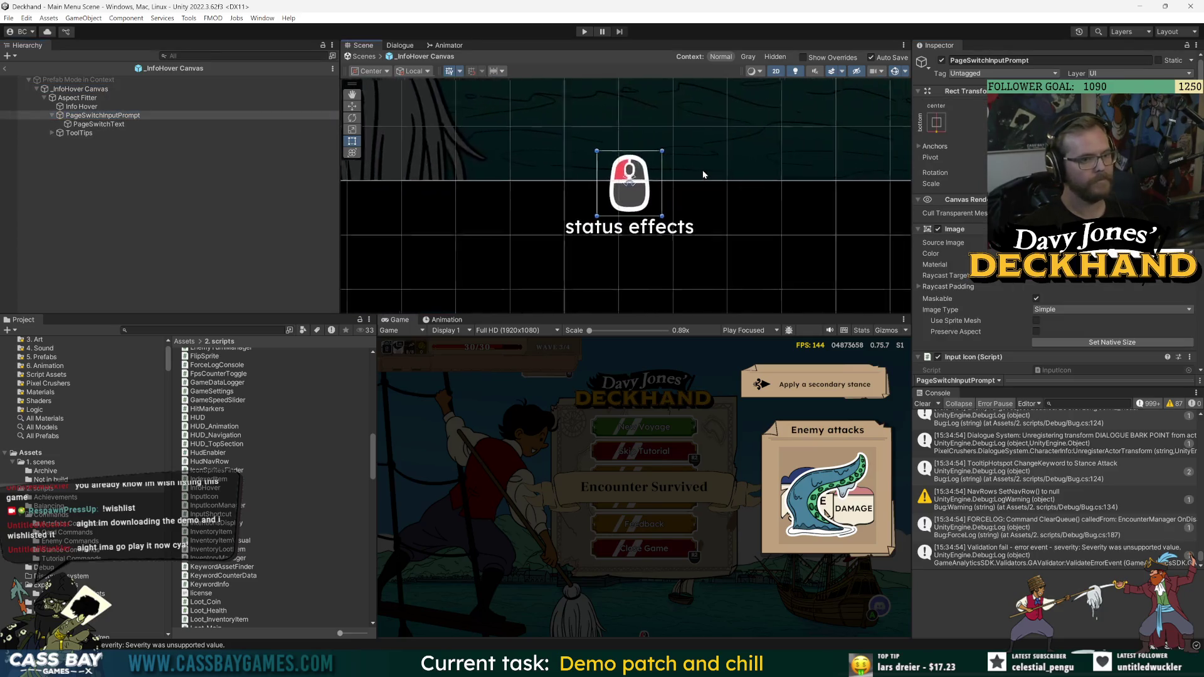
pyautogui.press('f')
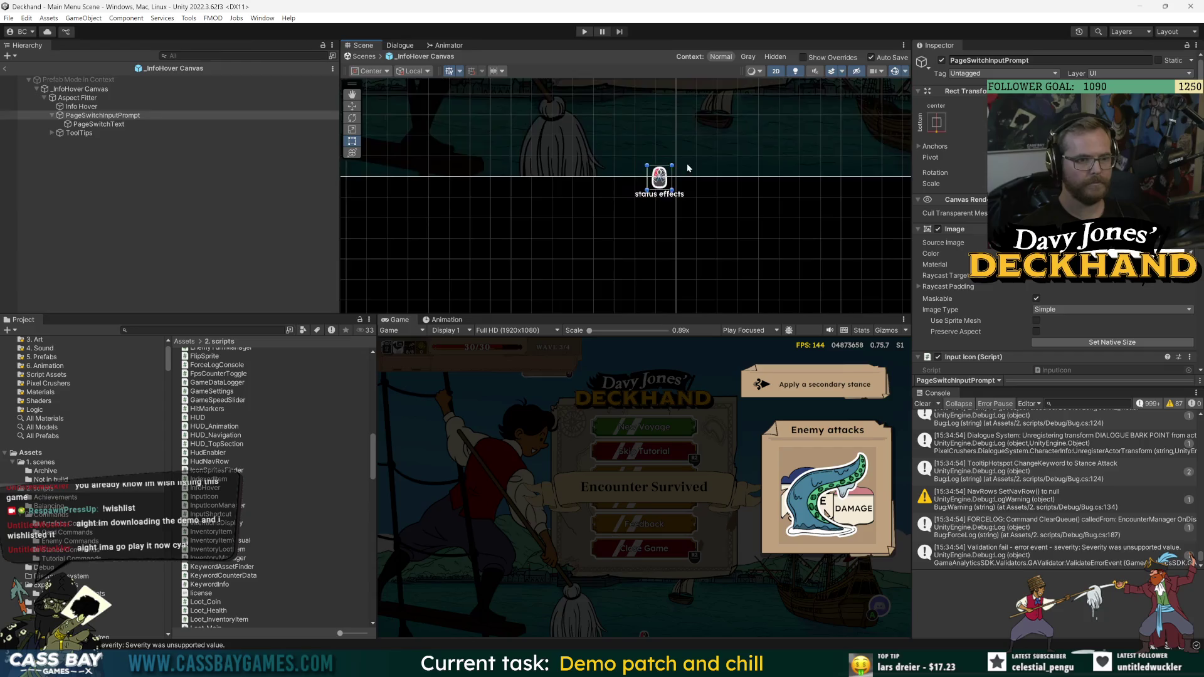
# - Set the prefab context to Gray and inspect PageSwitchText and PageSwitchInputPrompt
pyautogui.click(750, 57)
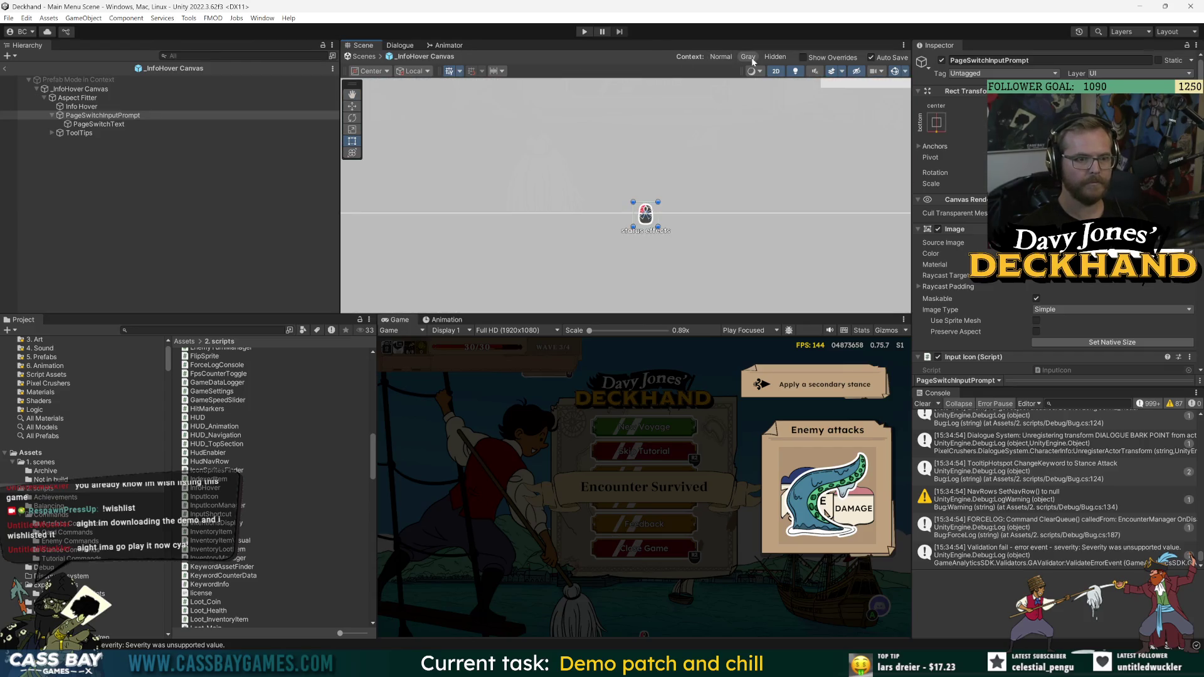
pyautogui.click(99, 123)
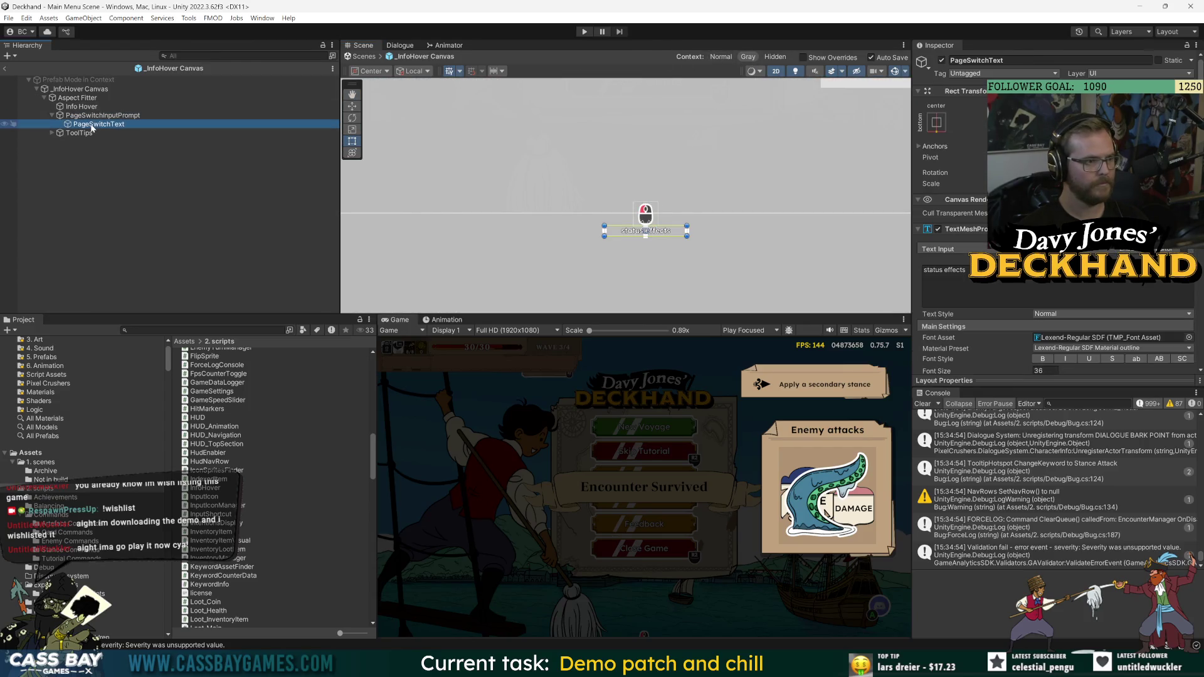
pyautogui.moveTo(94, 125); pyautogui.dragTo(98, 120)
pyautogui.click(99, 124)
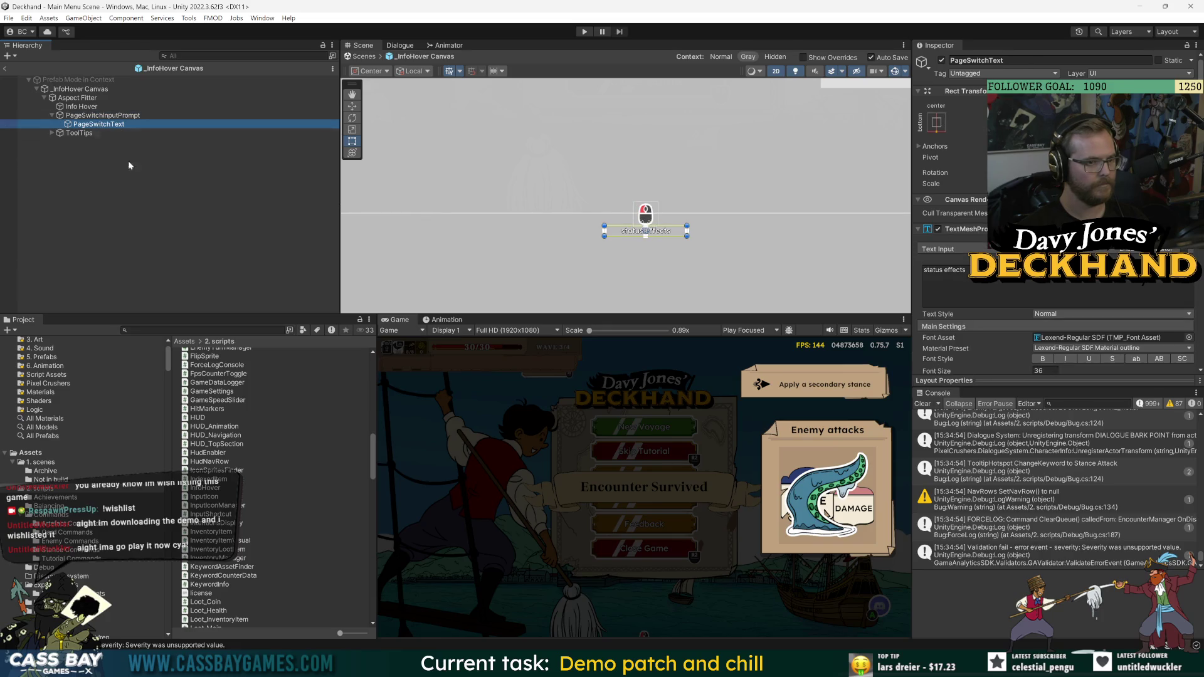
pyautogui.click(86, 117)
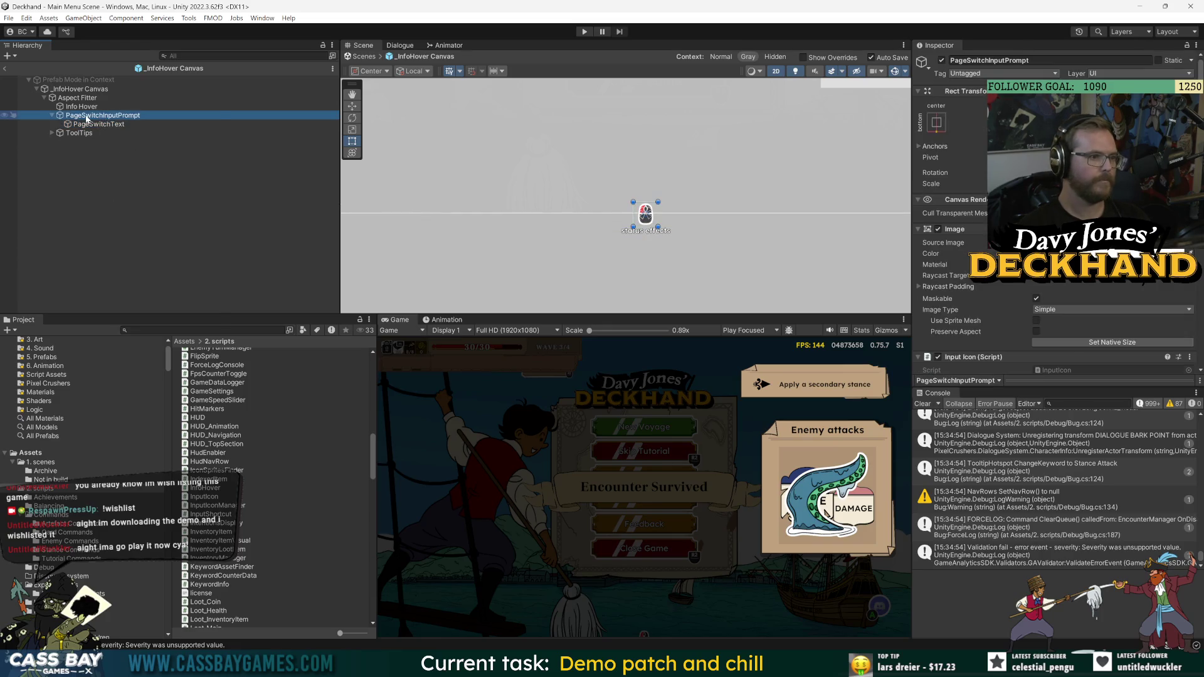
# - Duplicate PageSwitchText and nest the copy under the original
pyautogui.rightClick(87, 117)
pyautogui.moveTo(119, 374)
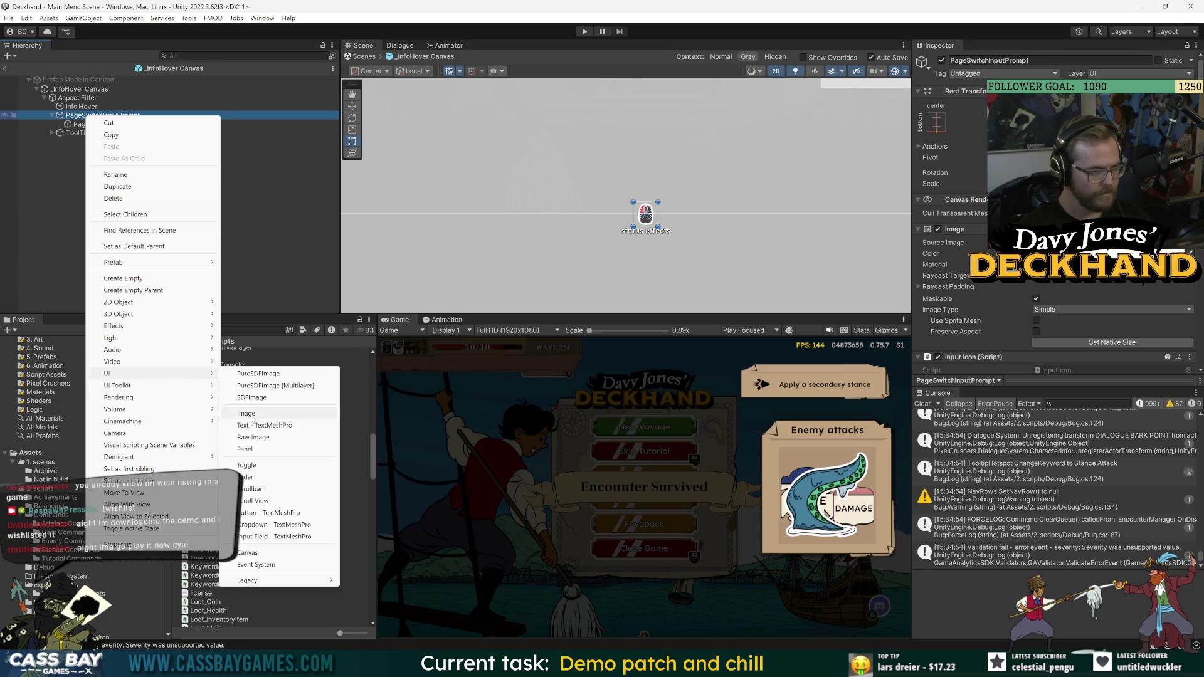
pyautogui.click(238, 99)
pyautogui.click(99, 125)
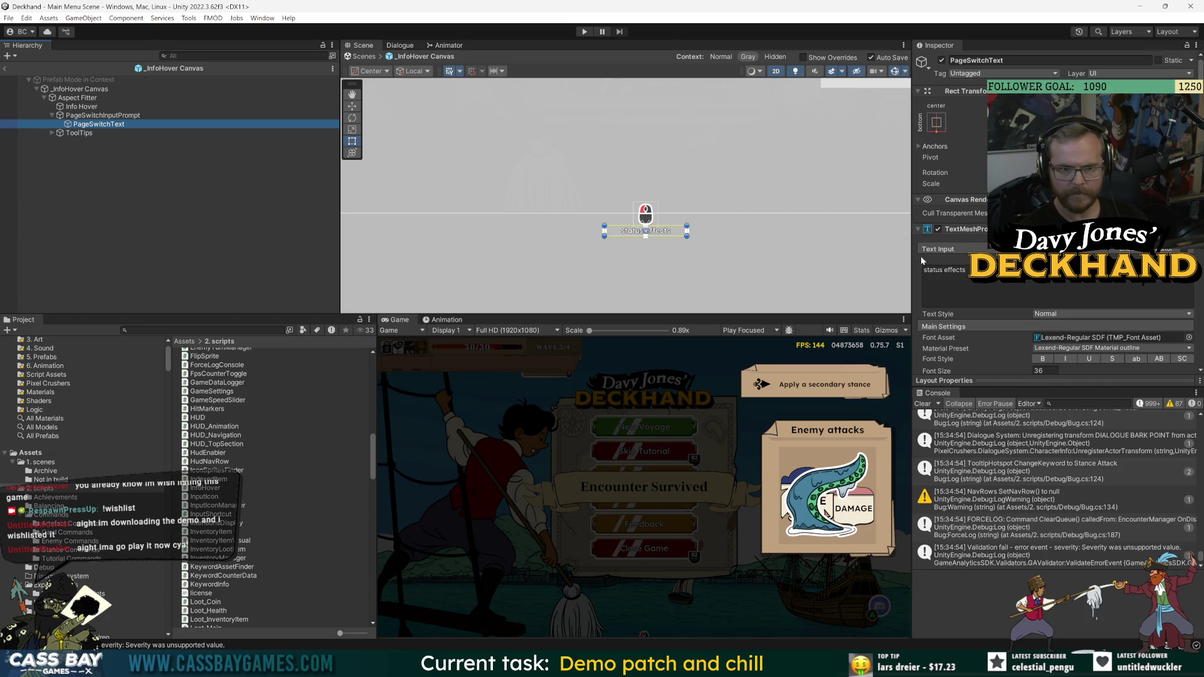
pyautogui.click(966, 231)
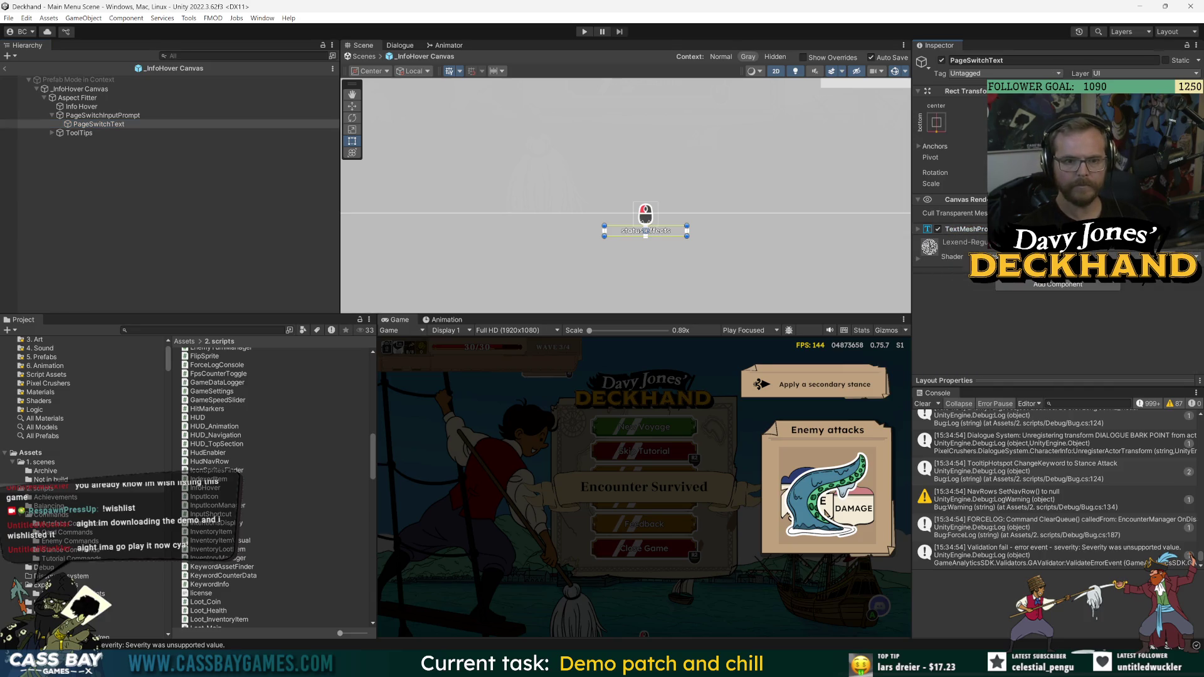
pyautogui.click(99, 124)
pyautogui.hotkey('ctrl', 'd')
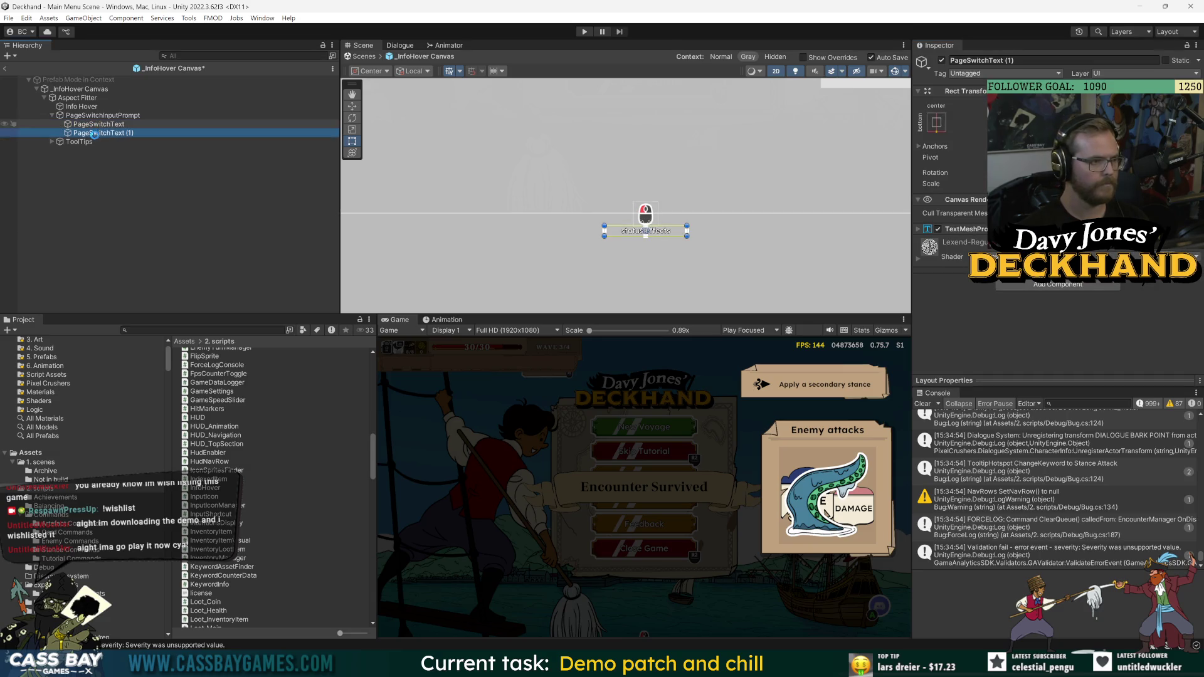
pyautogui.moveTo(113, 133); pyautogui.dragTo(99, 124)
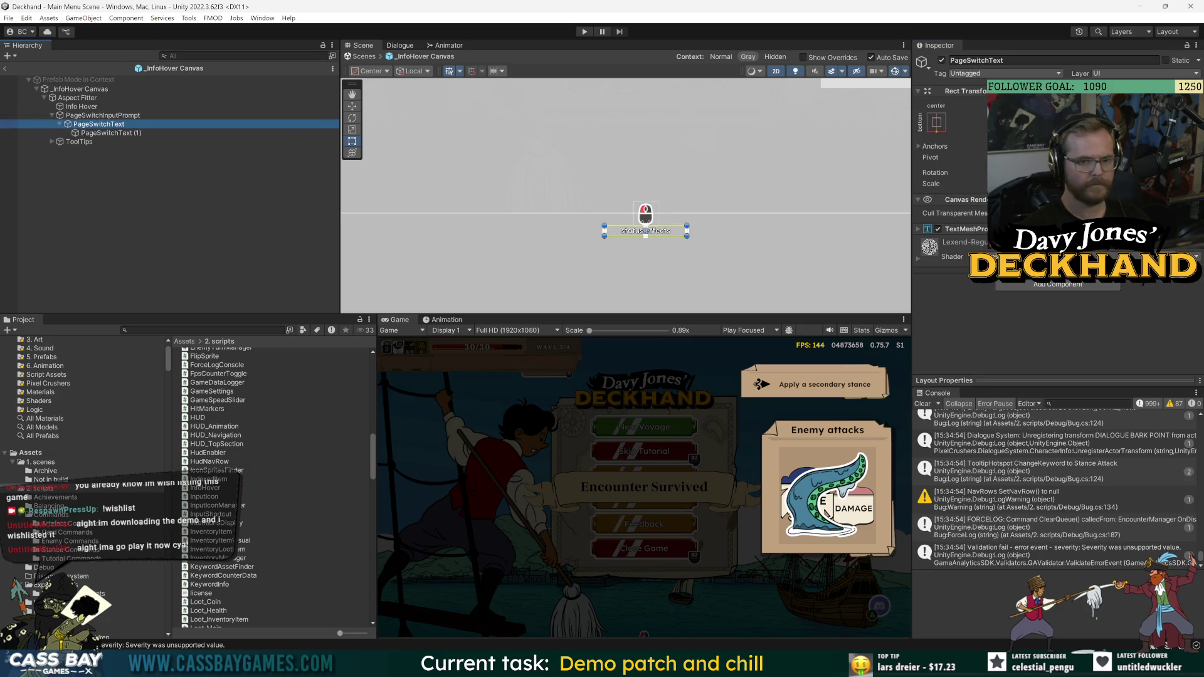
# - Remove PageSwitchText's TextMeshPro component and add an Image component
pyautogui.click(1051, 285)
pyautogui.write('image')
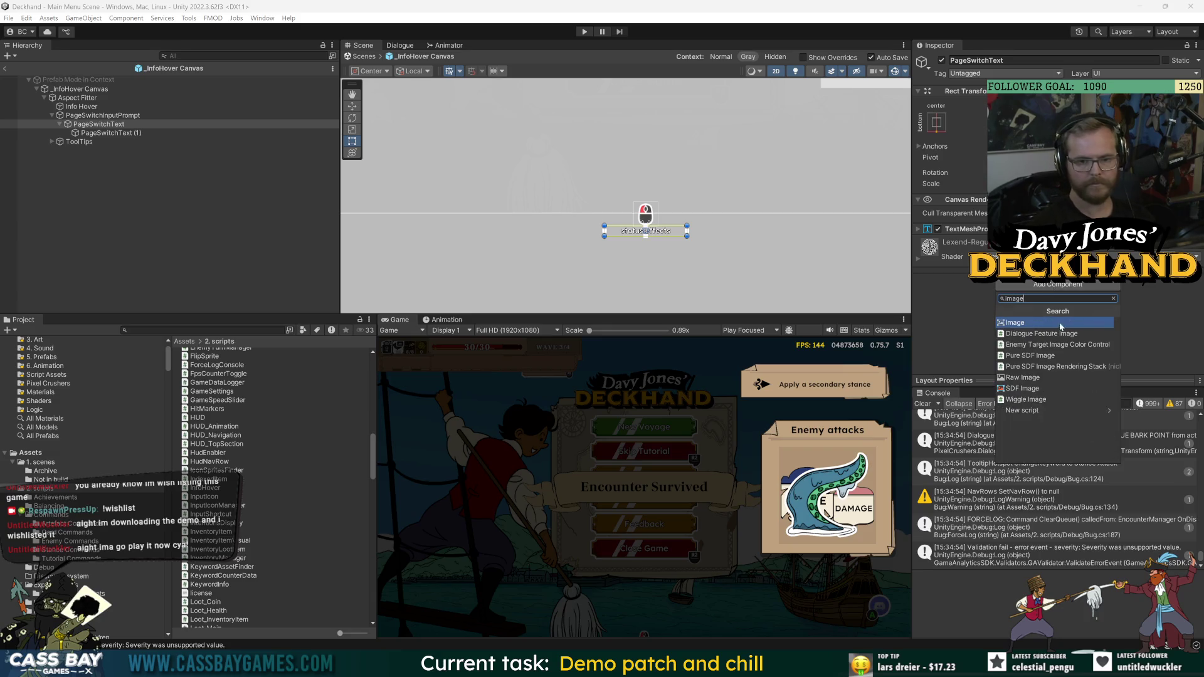
pyautogui.press('Return')
pyautogui.press('Return')
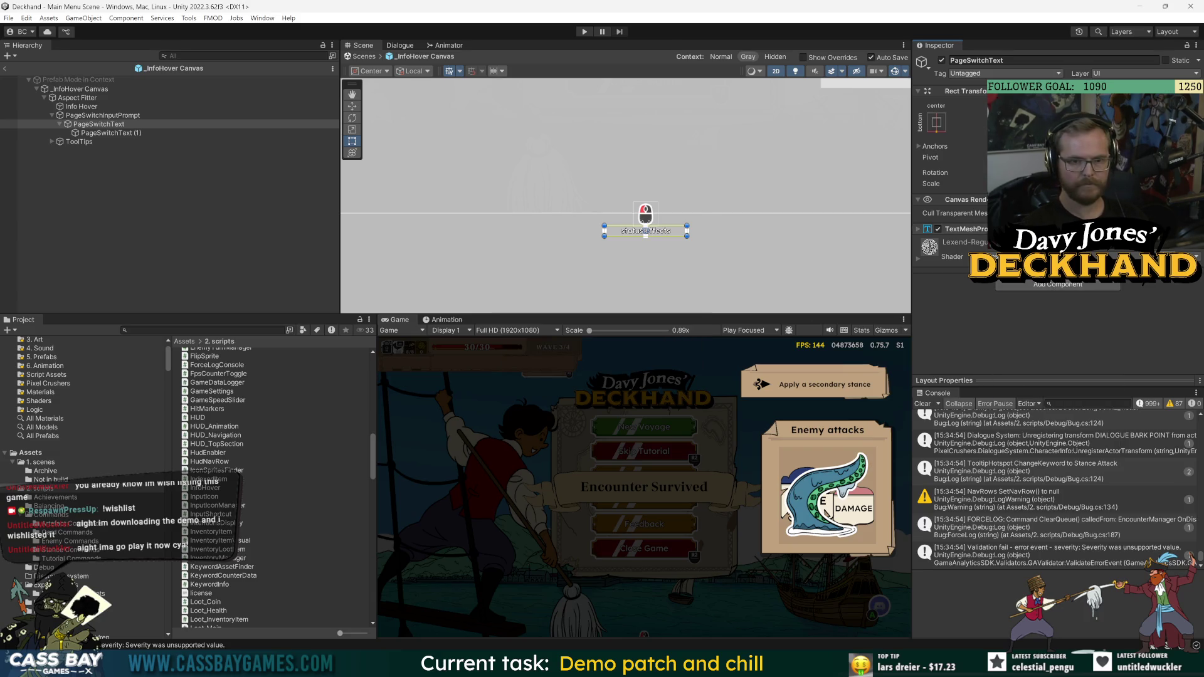
pyautogui.rightClick(1084, 249)
pyautogui.click(1110, 270)
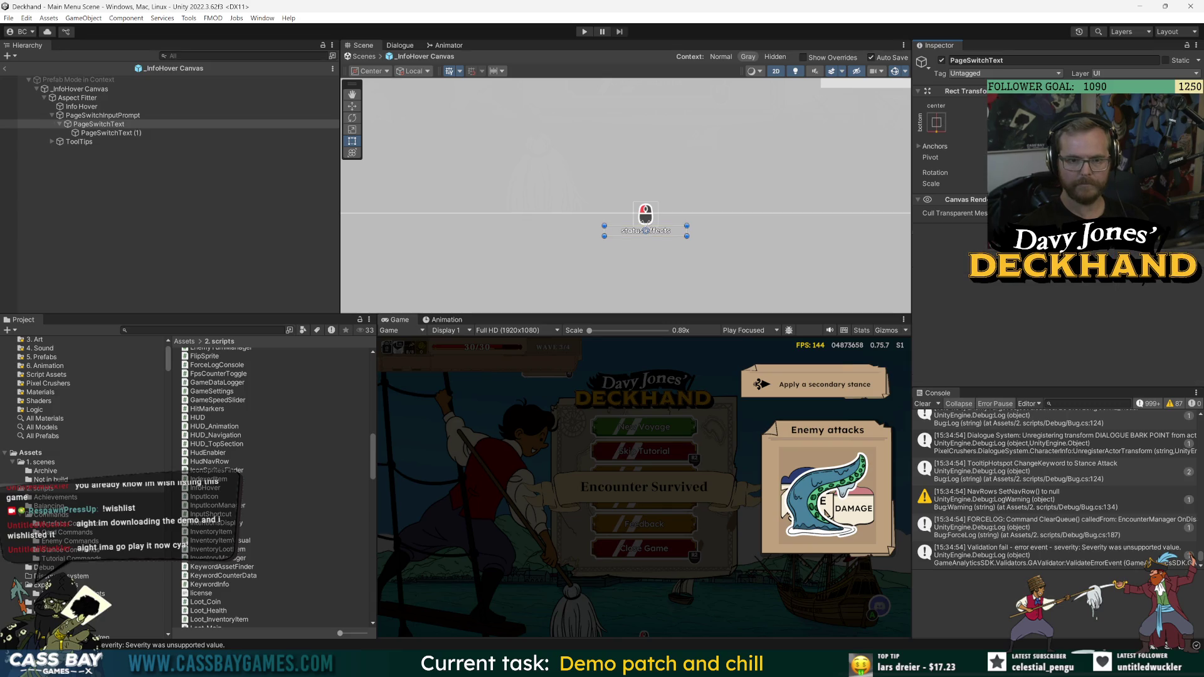
pyautogui.click(1057, 233)
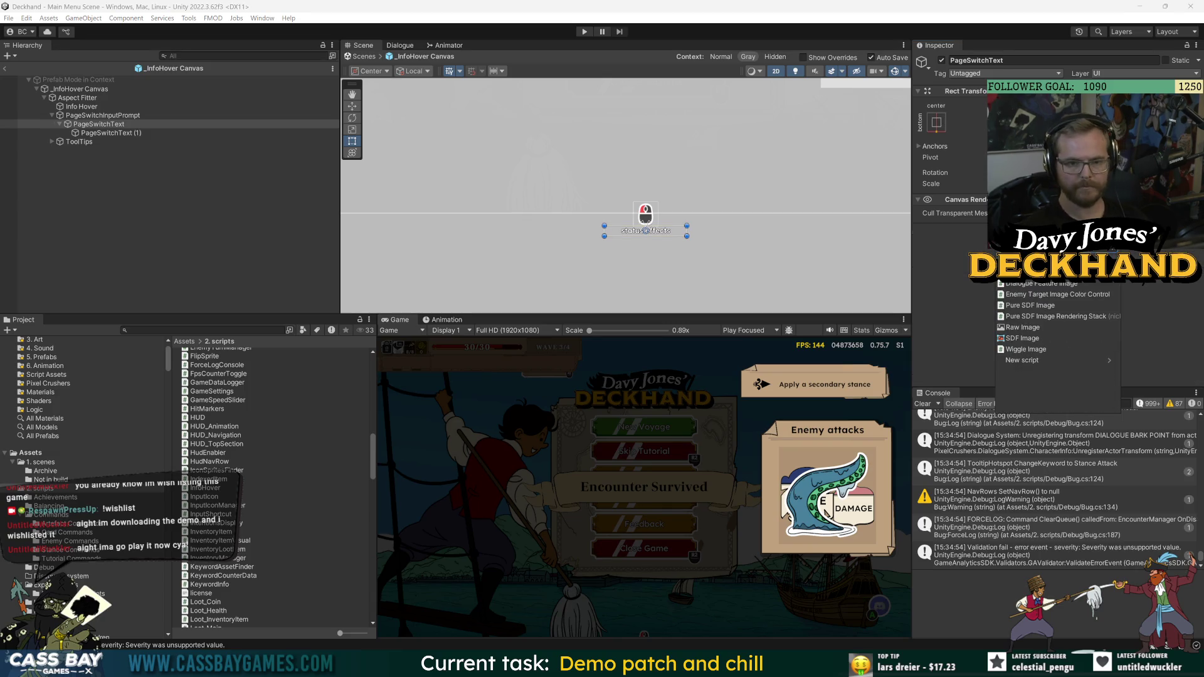
pyautogui.click(1028, 272)
pyautogui.click(1016, 254)
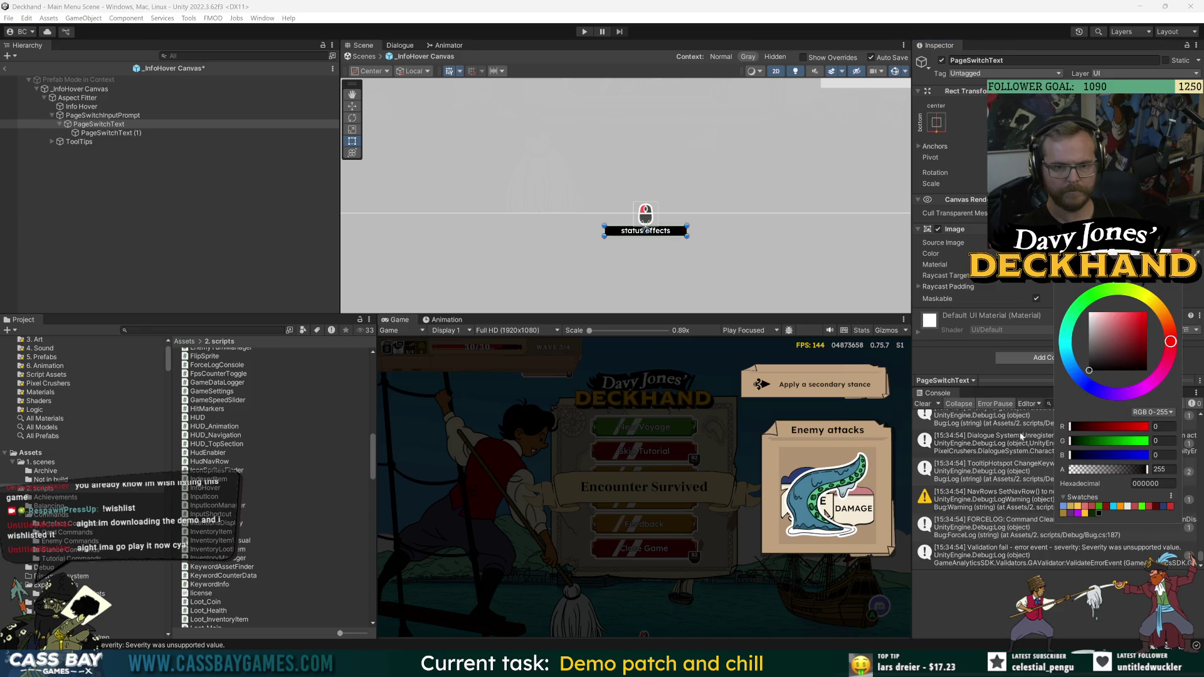
pyautogui.scroll(3, 686, 256)
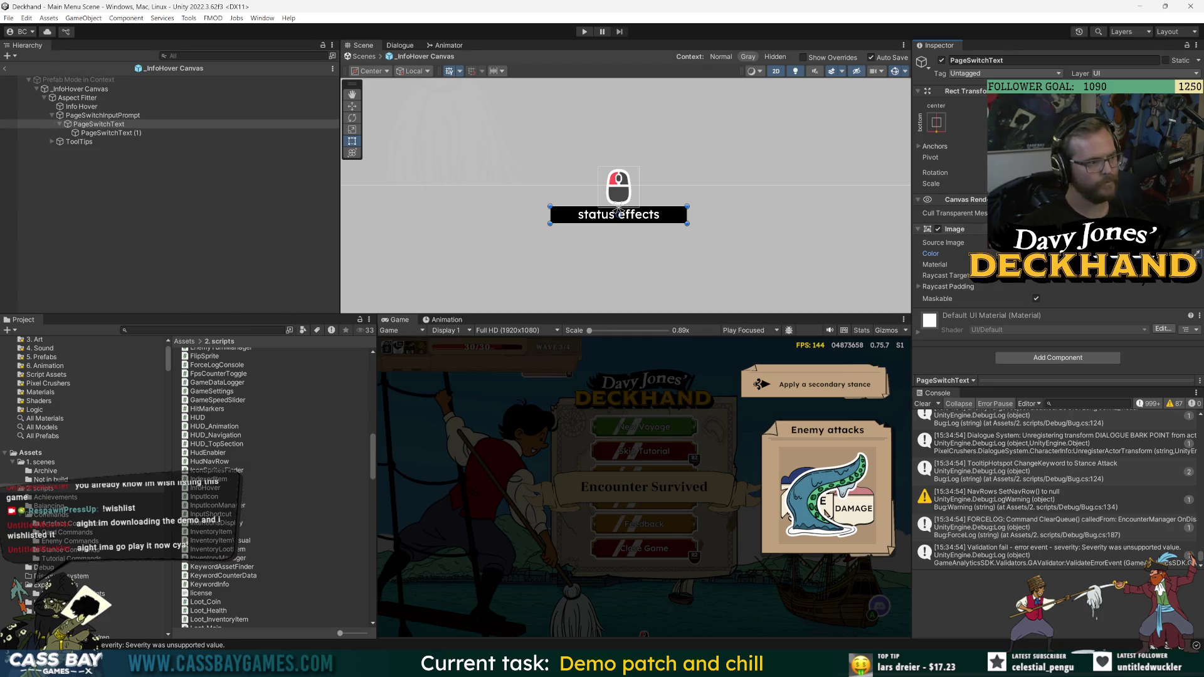
pyautogui.click(97, 134)
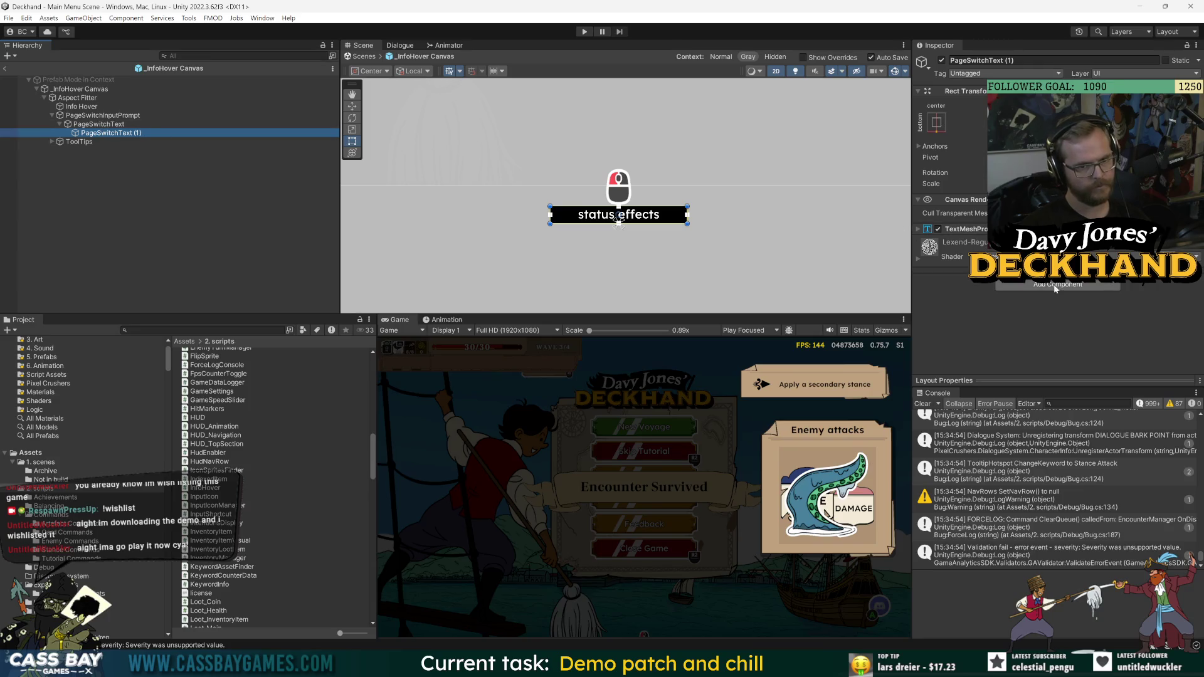
pyautogui.click(99, 124)
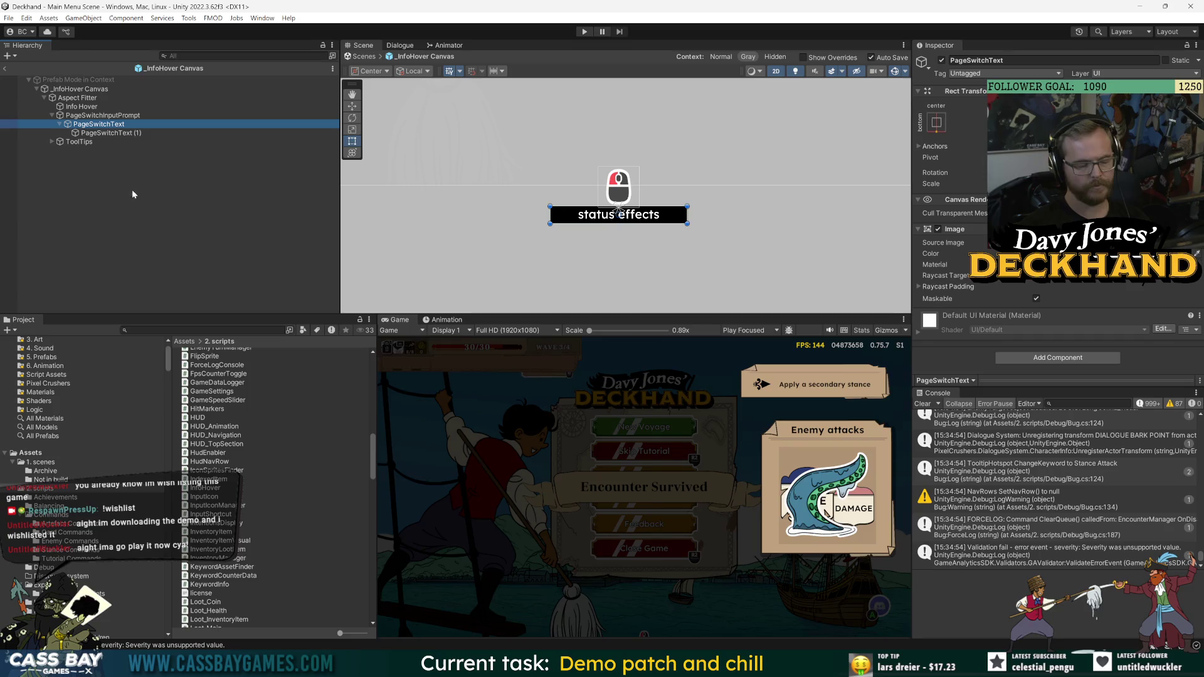
pyautogui.click(1066, 363)
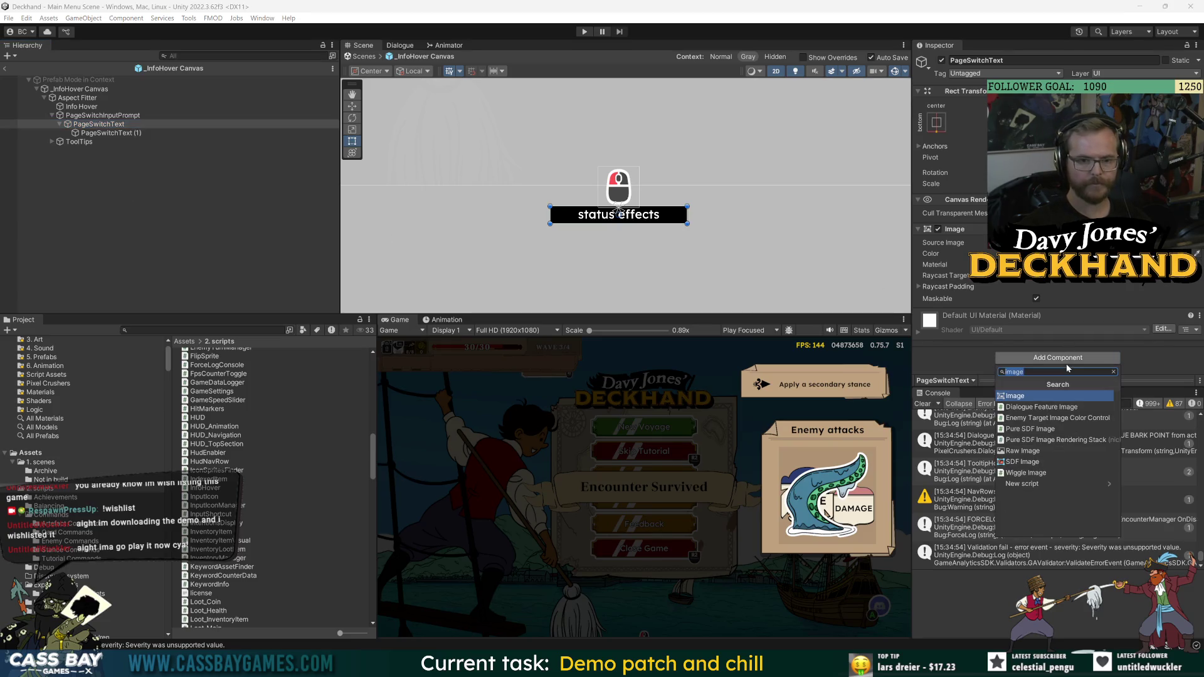
# - Give PageSwitchText a Horizontal Layout Group and a Content Size Fitter with Horizontal Fit Preferred Size
pyautogui.write('hori')
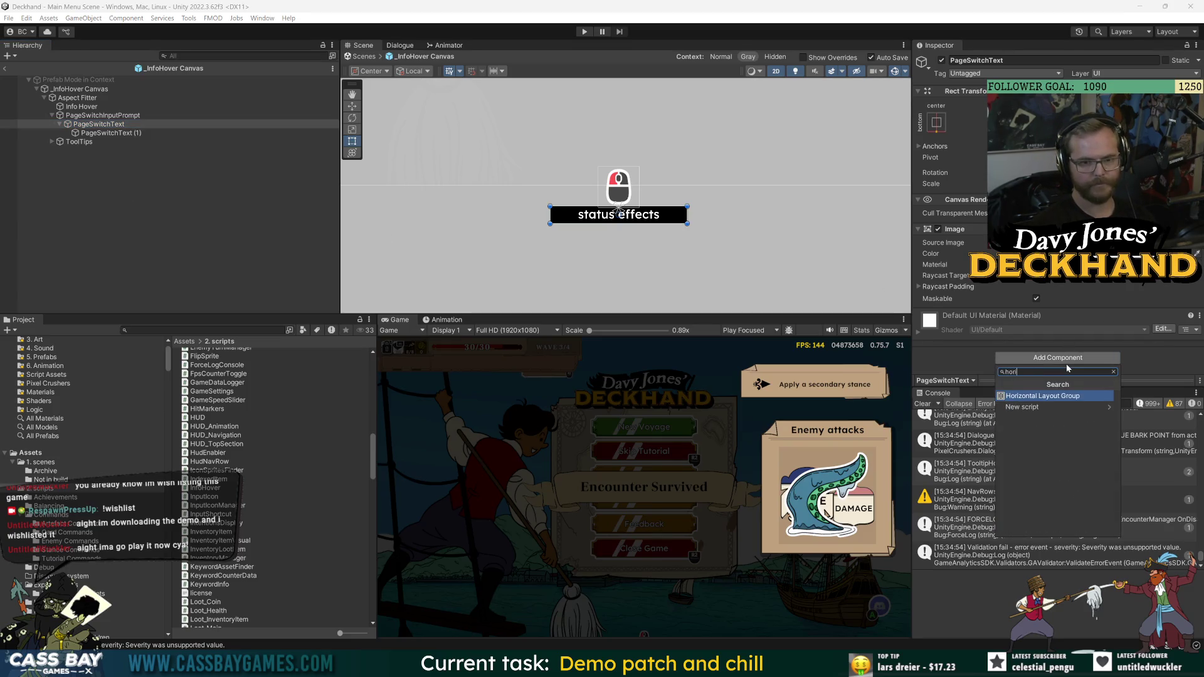
pyautogui.press('Return')
pyautogui.scroll(-4, 964, 306)
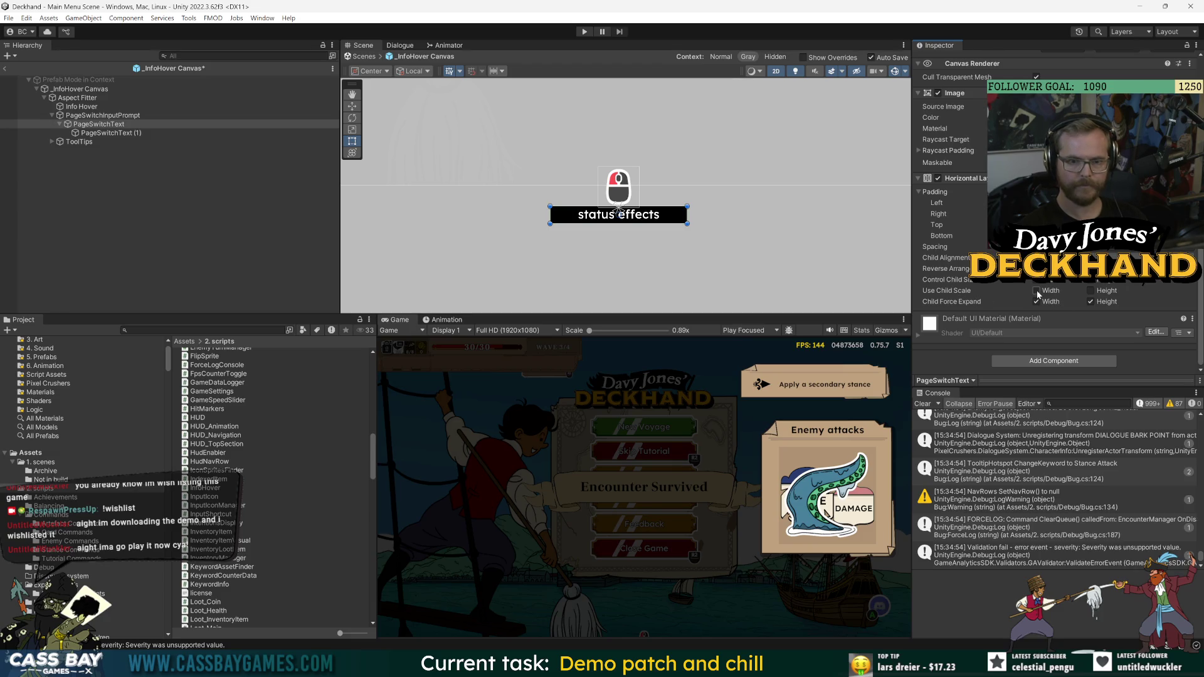
pyautogui.click(1048, 364)
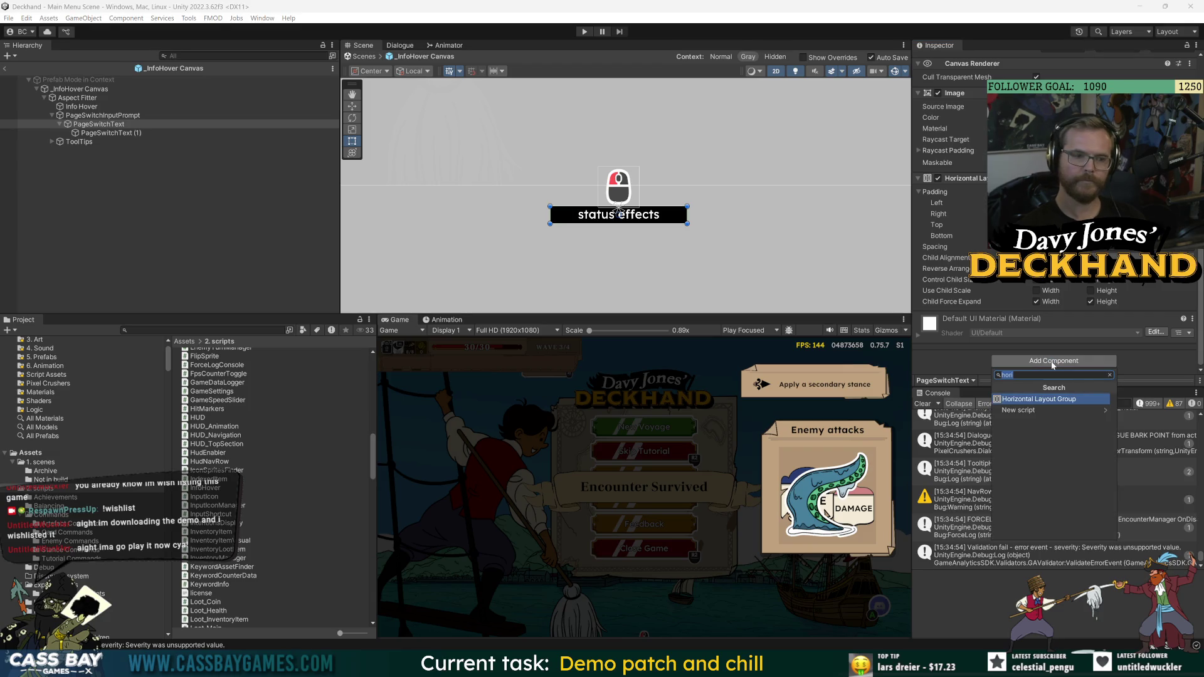
pyautogui.write('content')
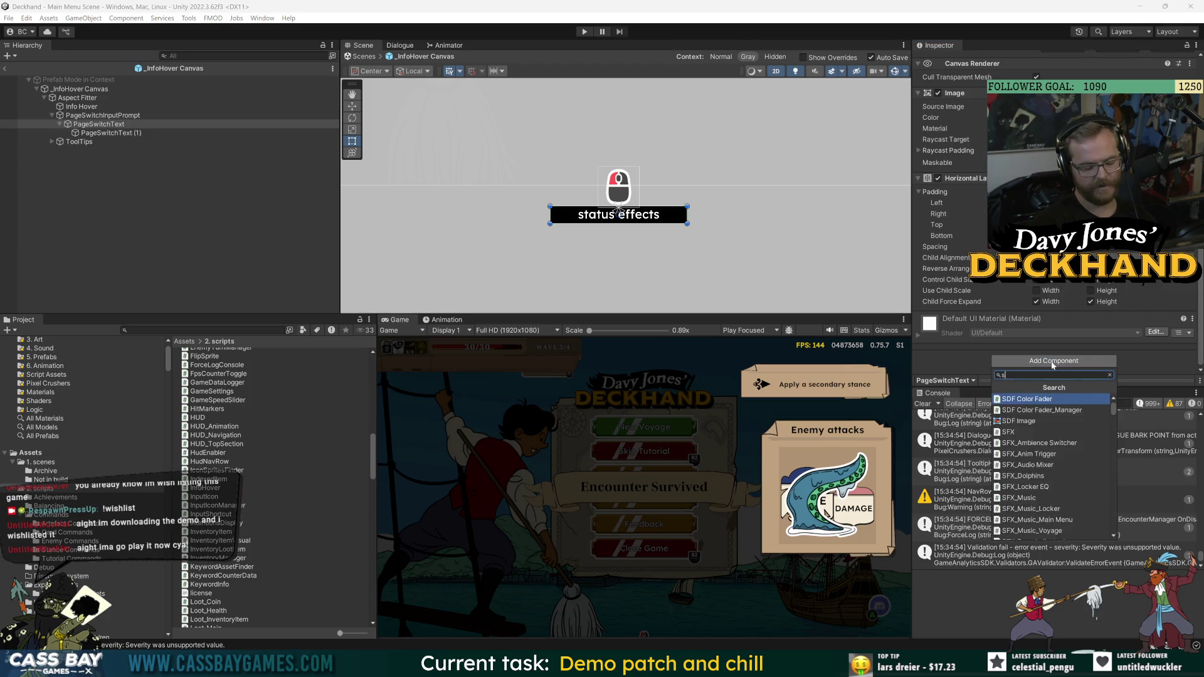
pyautogui.press('Return')
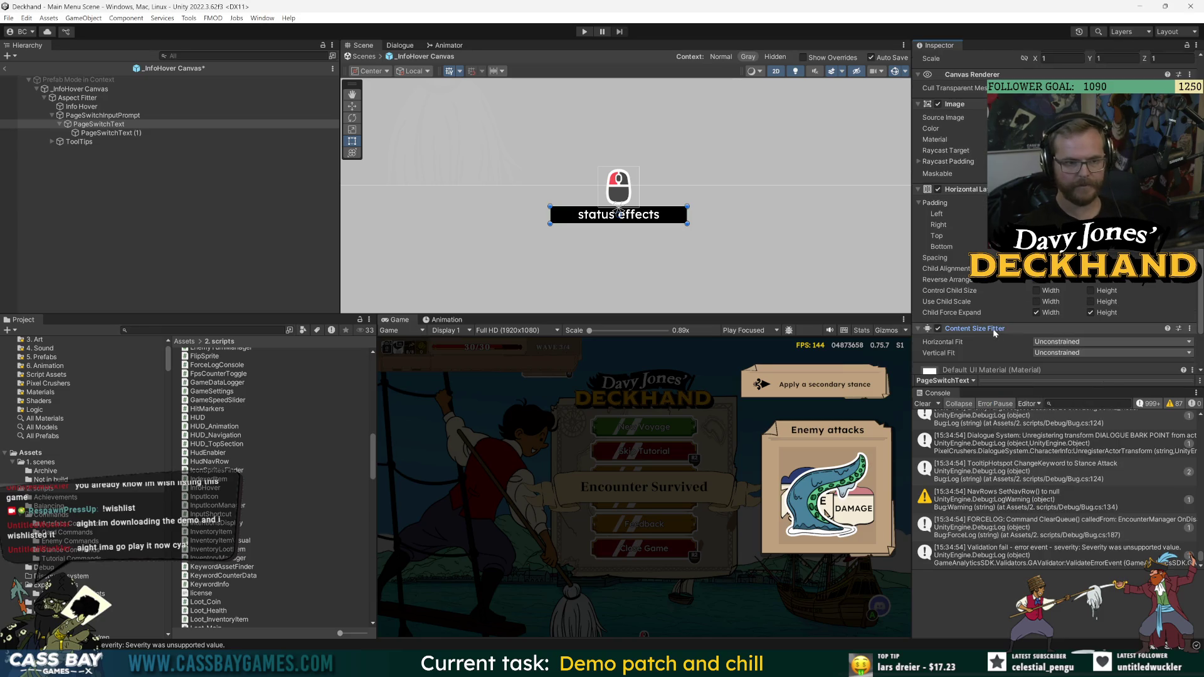
pyautogui.click(1062, 342)
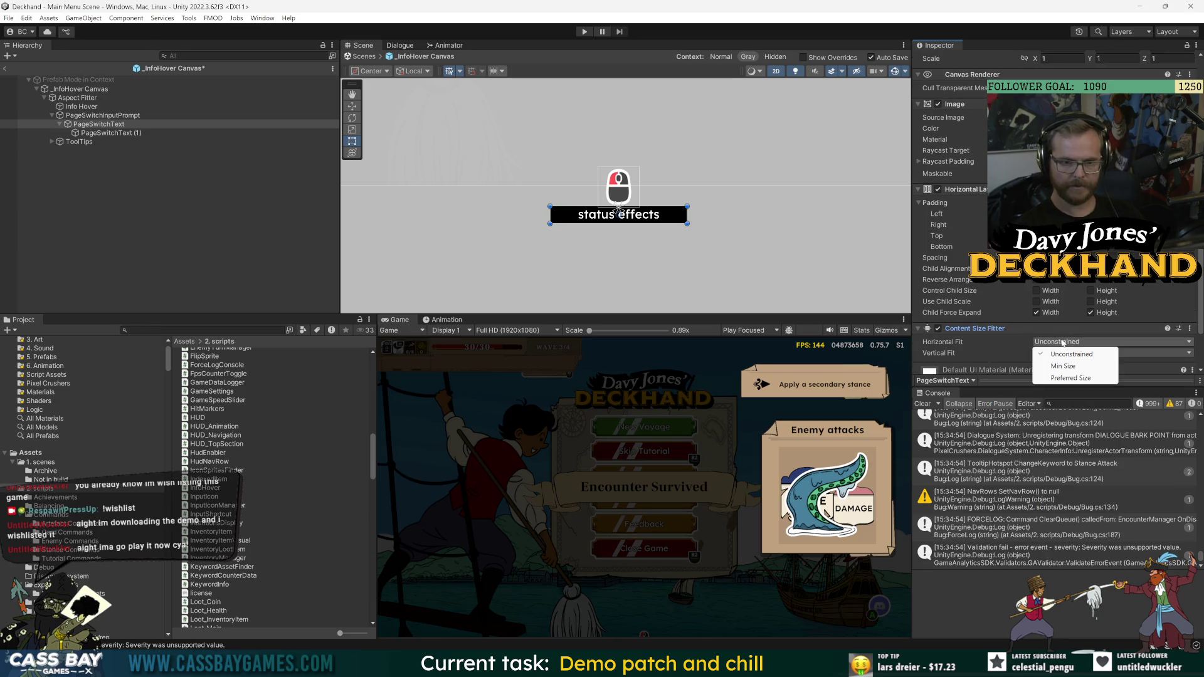
pyautogui.click(1081, 377)
# - Add a Content Size Fitter to PageSwitchText (1) with Preferred Size vertical and horizontal fits
pyautogui.click(107, 132)
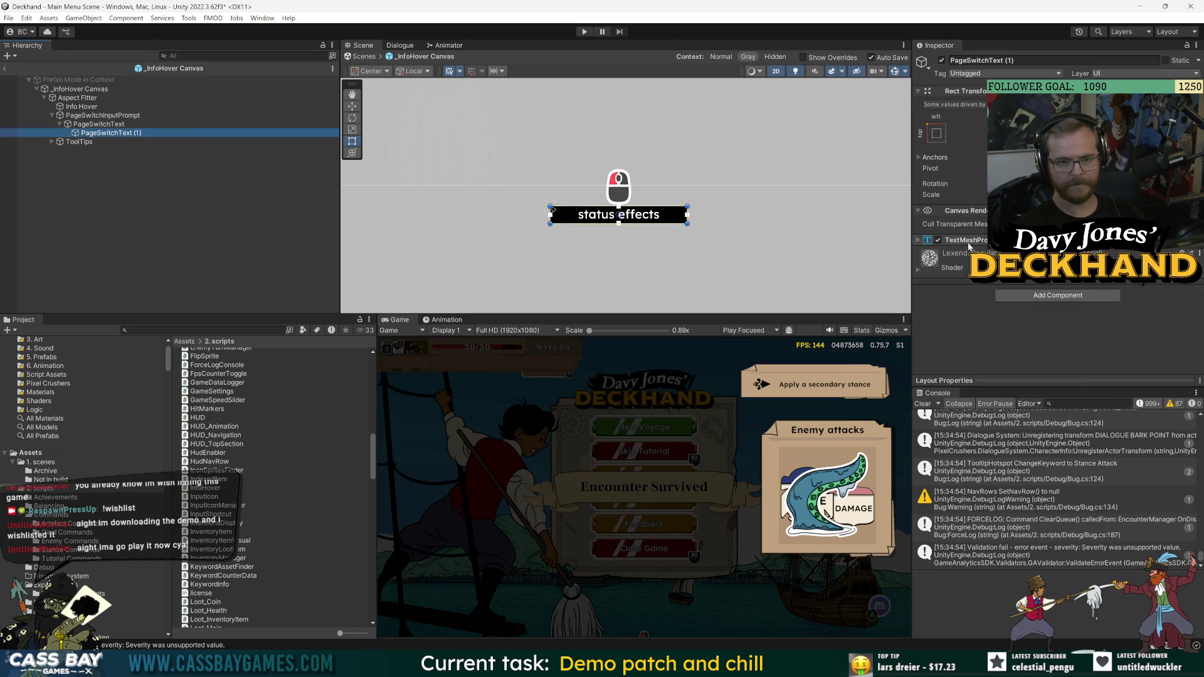
pyautogui.click(1064, 295)
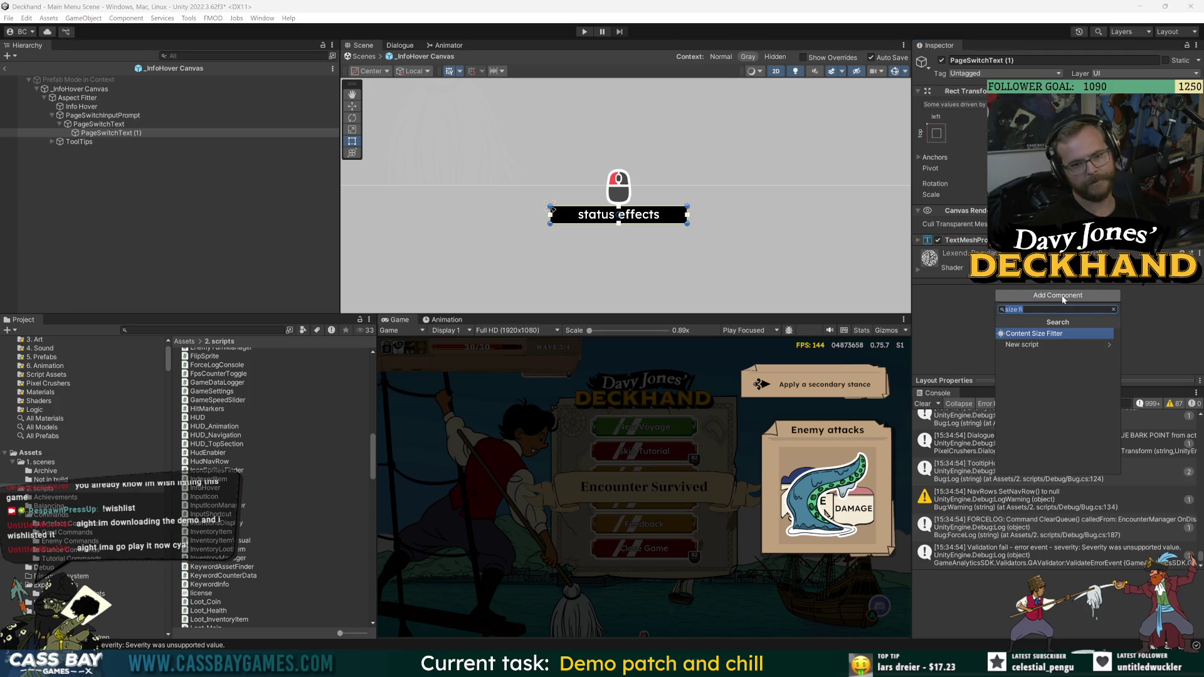
pyautogui.press('Return')
pyautogui.click(1066, 277)
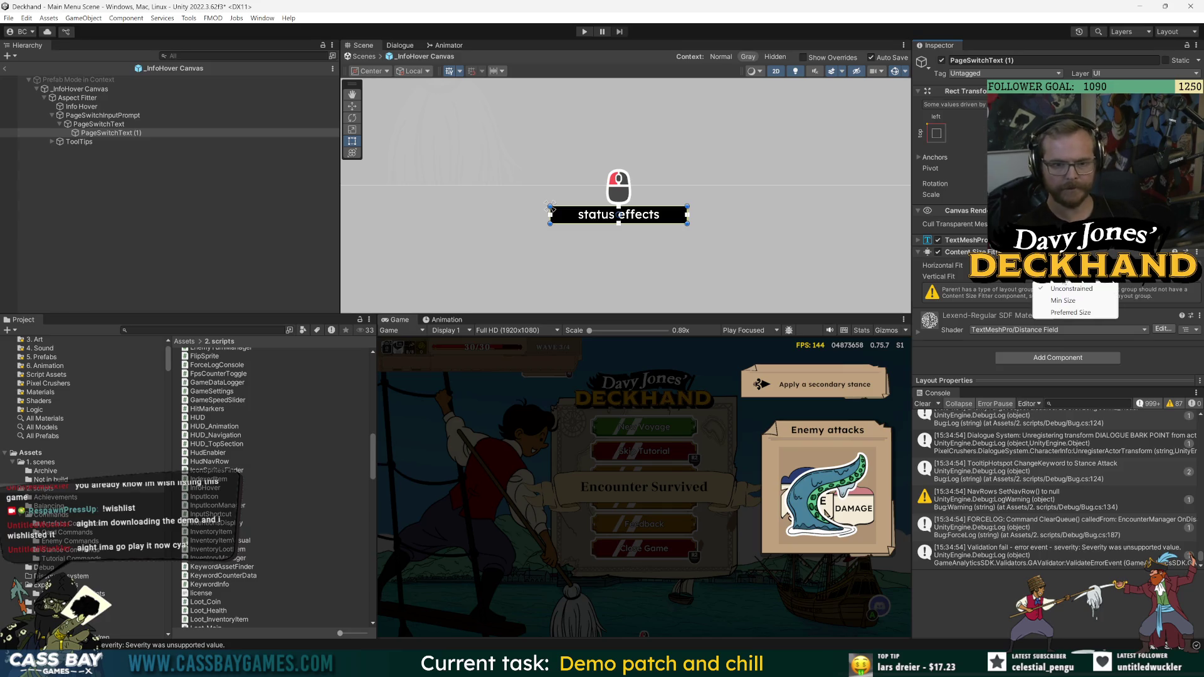
pyautogui.click(1070, 312)
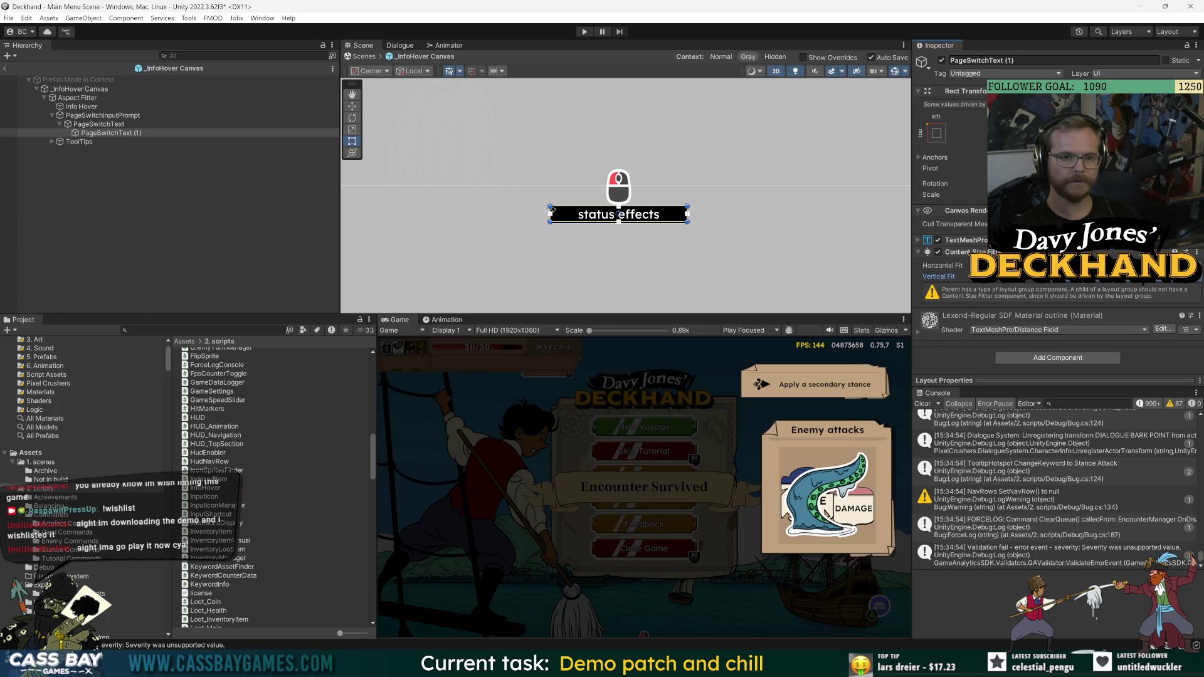
pyautogui.click(1084, 277)
pyautogui.click(1084, 301)
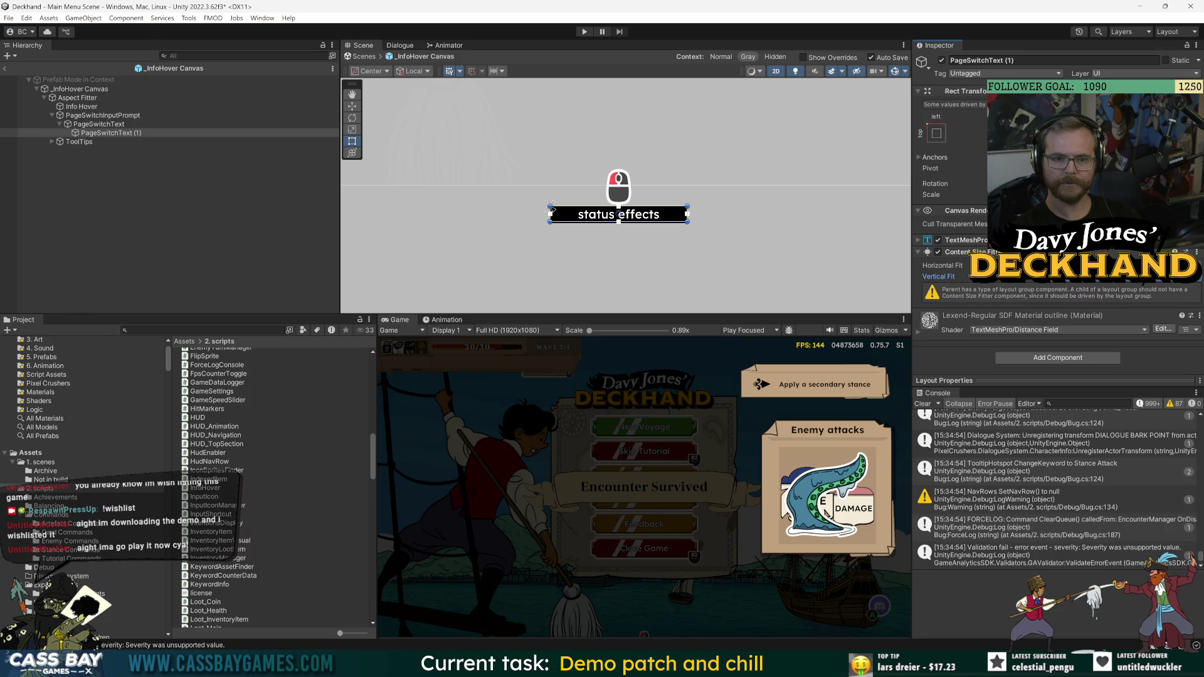
pyautogui.click(1084, 276)
pyautogui.click(1084, 302)
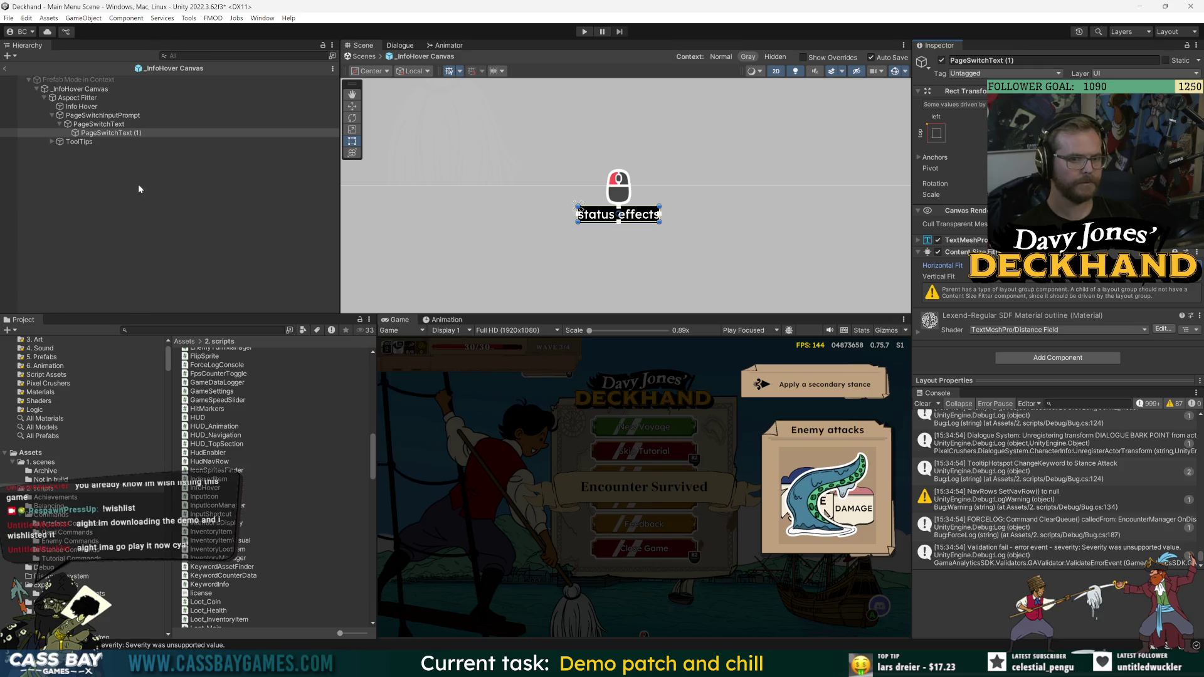
pyautogui.click(94, 124)
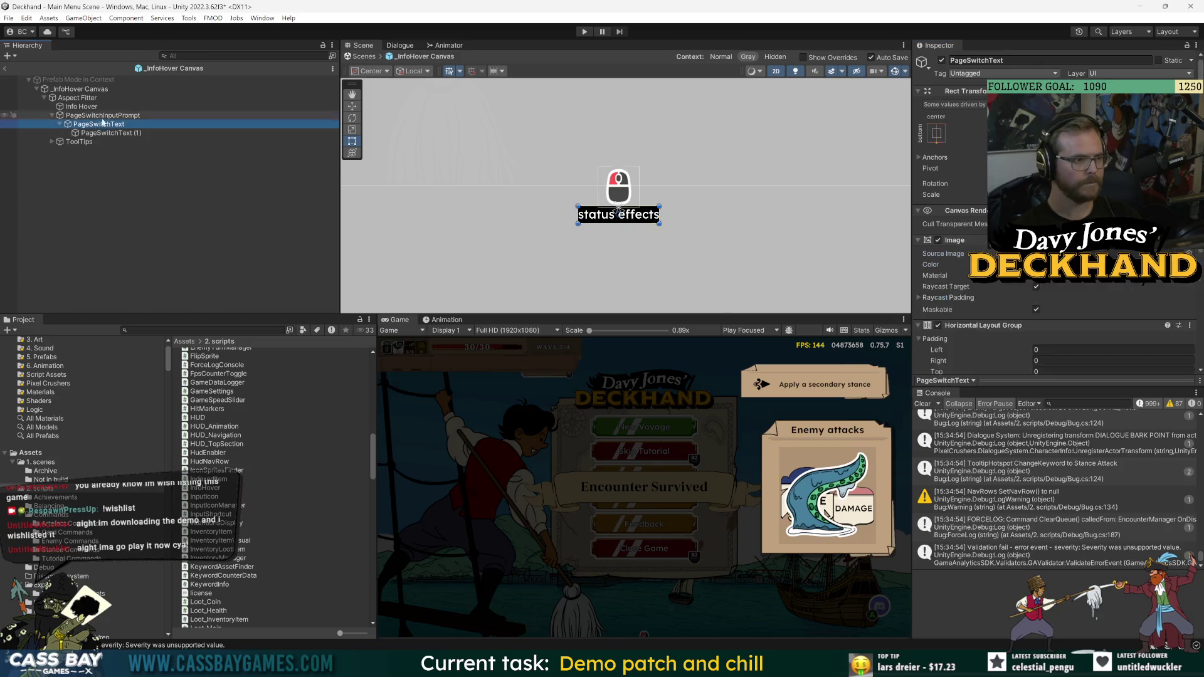
# - Set the Horizontal Layout Group's left and right padding to 20
pyautogui.moveTo(998, 354); pyautogui.dragTo(1023, 354)
pyautogui.click(1073, 355)
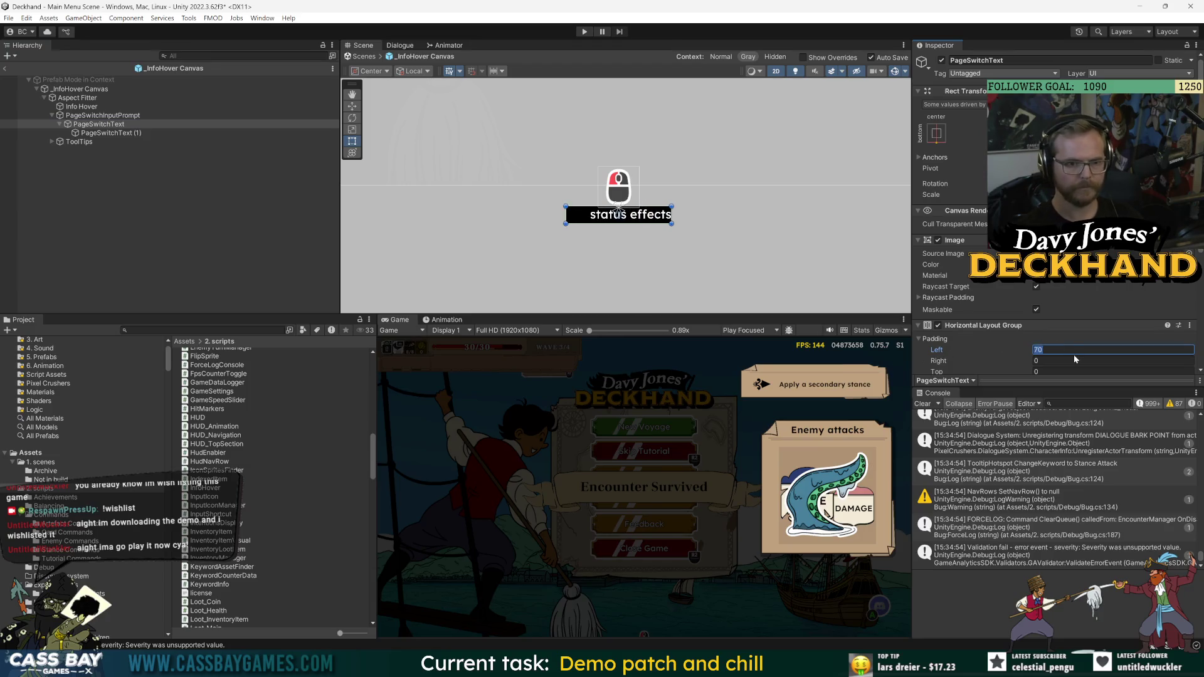
pyautogui.write('20')
pyautogui.press('Tab')
pyautogui.write('20')
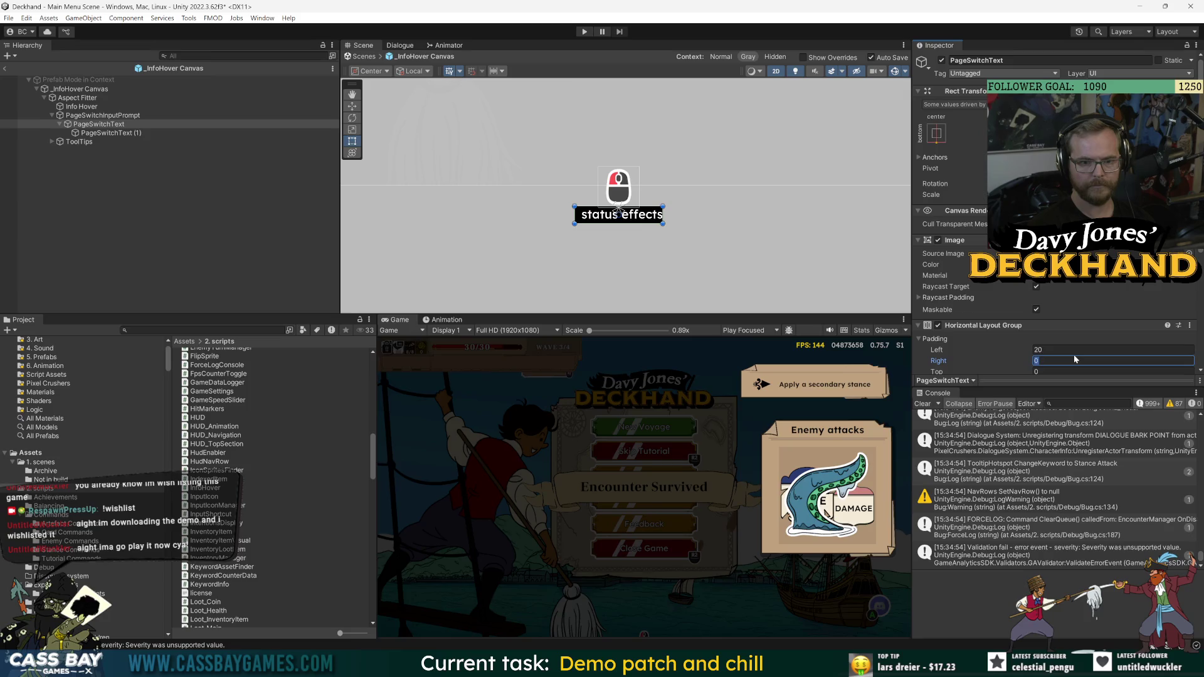
pyautogui.click(533, 164)
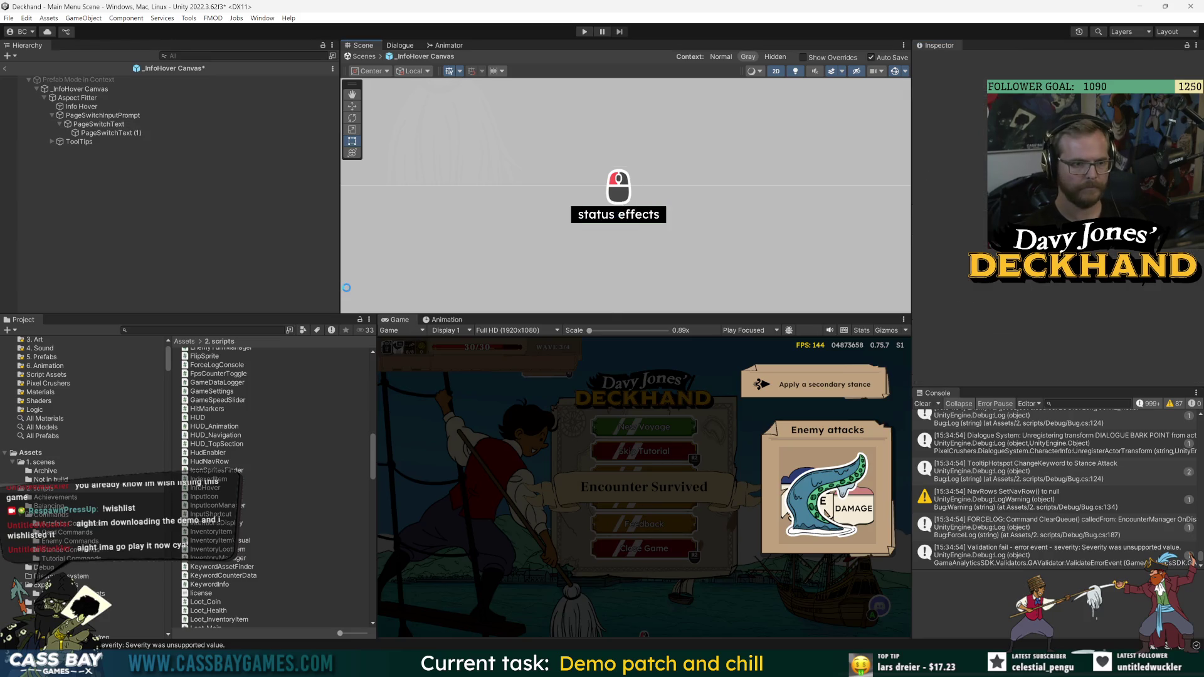
pyautogui.hotkey('ctrl', 'z')
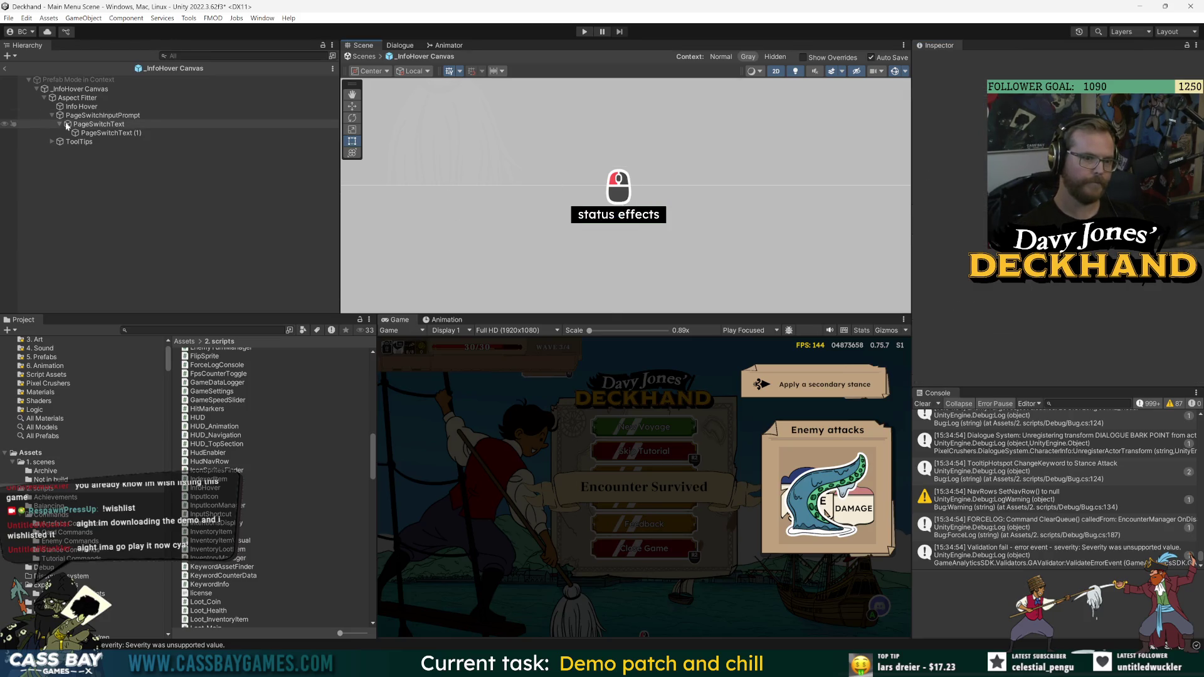
# - Try top and bottom padding of 5 on the PageSwitchText layout group
pyautogui.scroll(-3, 958, 328)
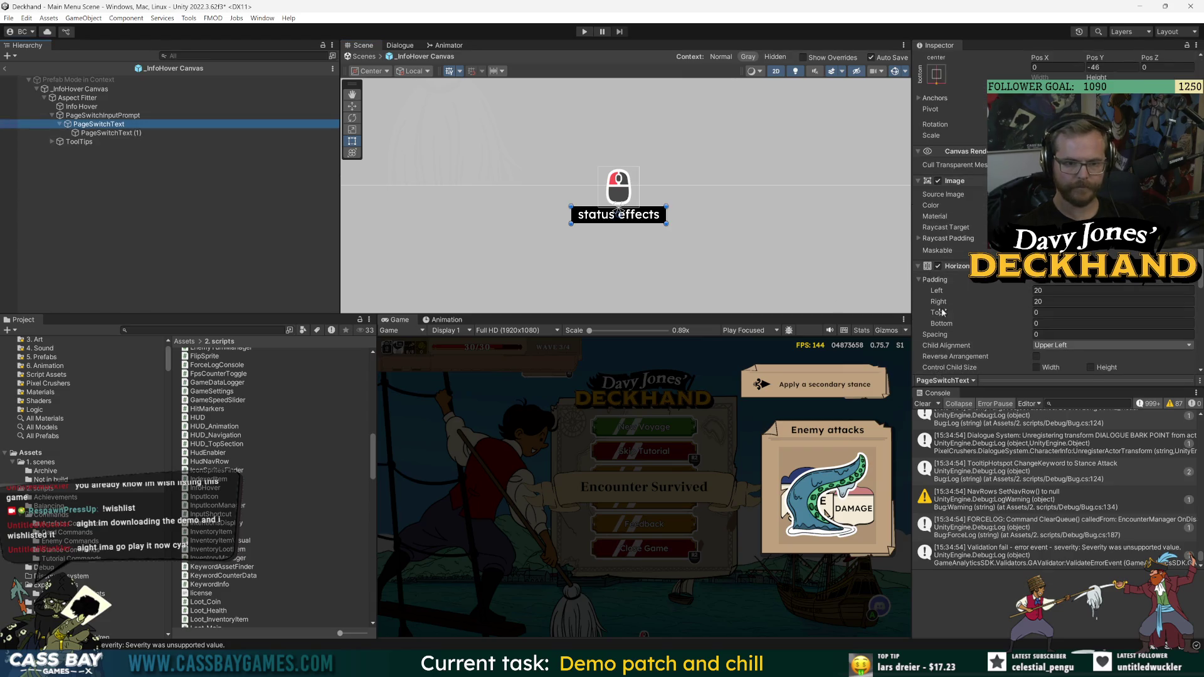
pyautogui.moveTo(944, 317); pyautogui.dragTo(927, 316)
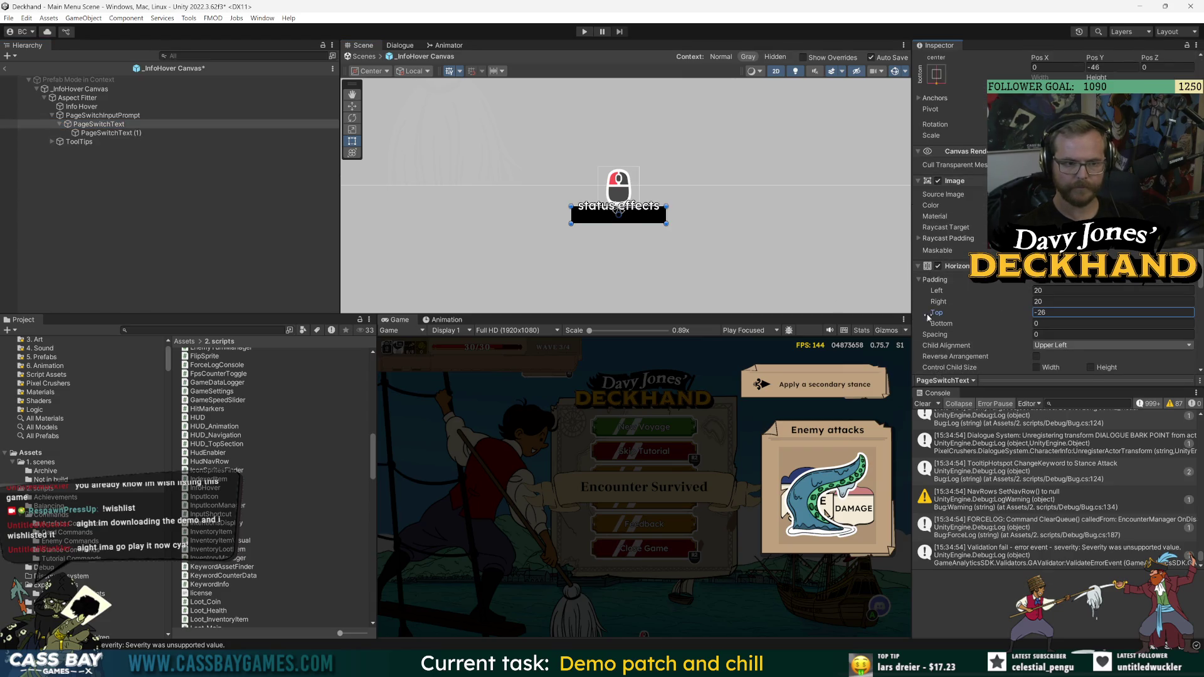
pyautogui.click(1056, 312)
pyautogui.write('0')
pyautogui.write('2')
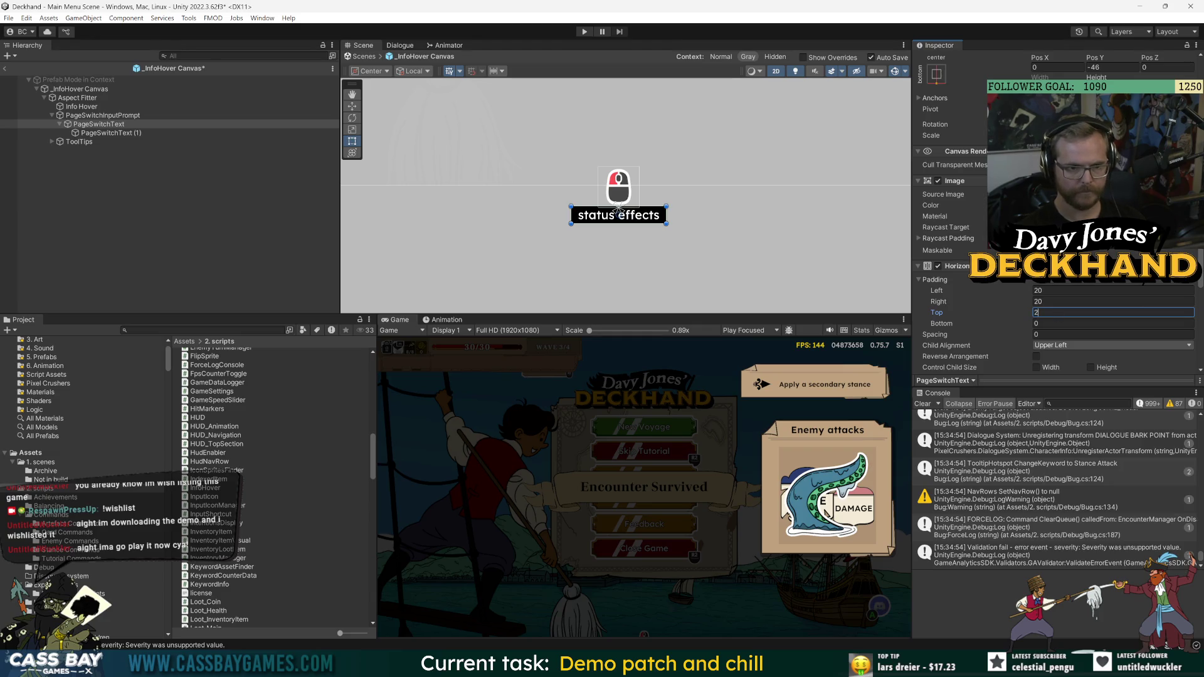
pyautogui.press('BackSpace')
pyautogui.write('0')
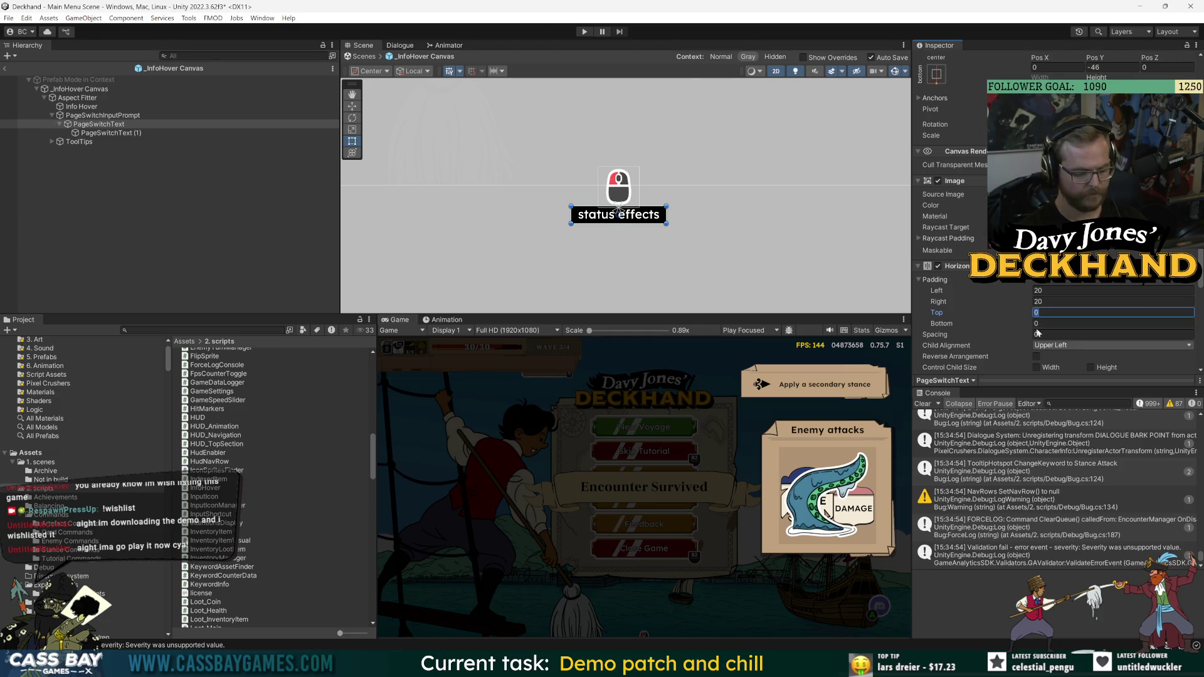
pyautogui.write('5')
pyautogui.click(1041, 334)
pyautogui.write('5')
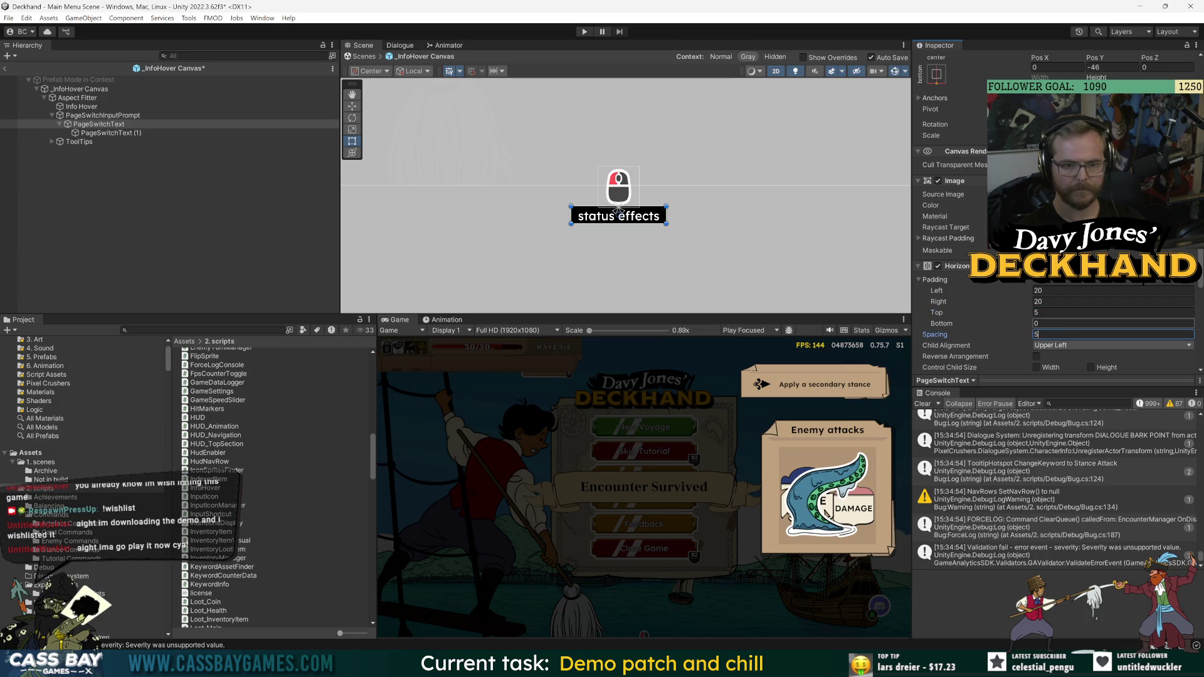
pyautogui.press('Escape')
pyautogui.click(1015, 323)
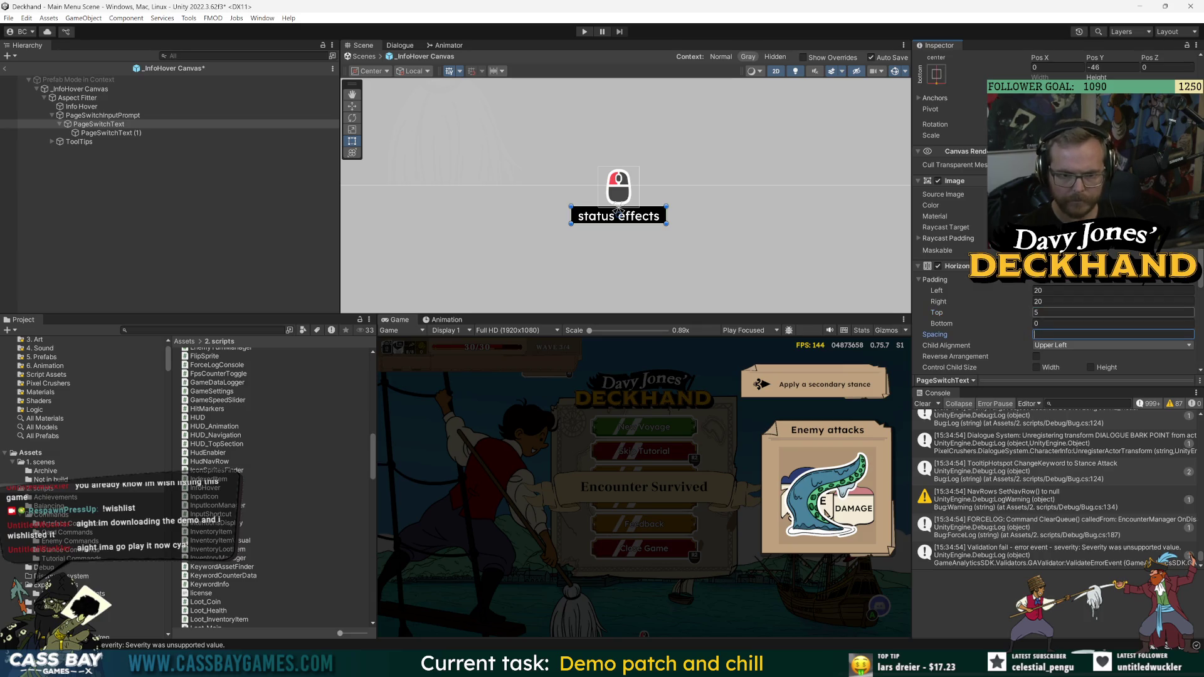
pyautogui.write('5')
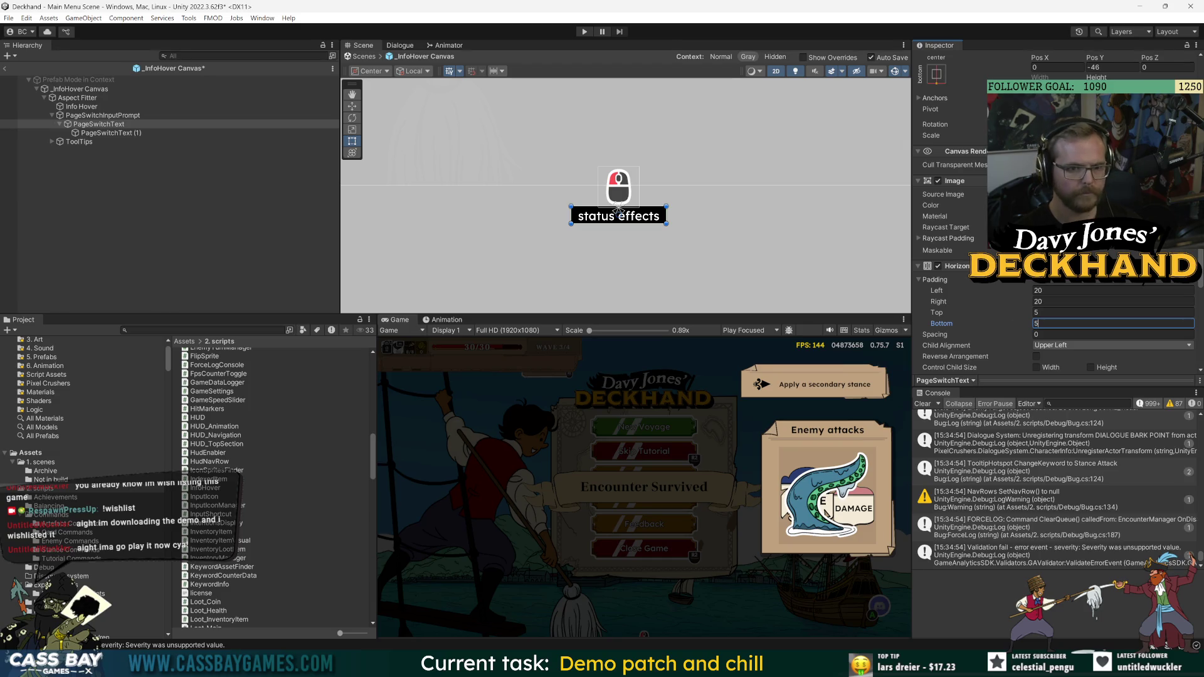
pyautogui.click(1053, 311)
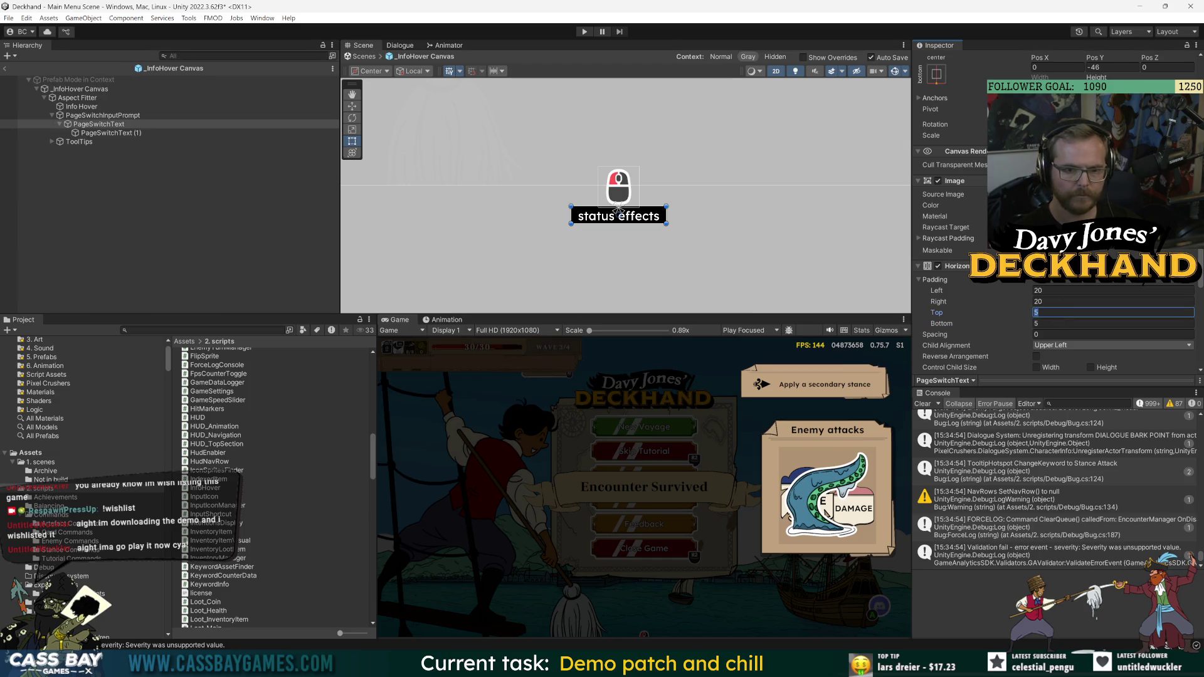
# - Set Child Alignment to Middle Center and top and bottom padding to 0
pyautogui.click(1046, 348)
pyautogui.click(1066, 404)
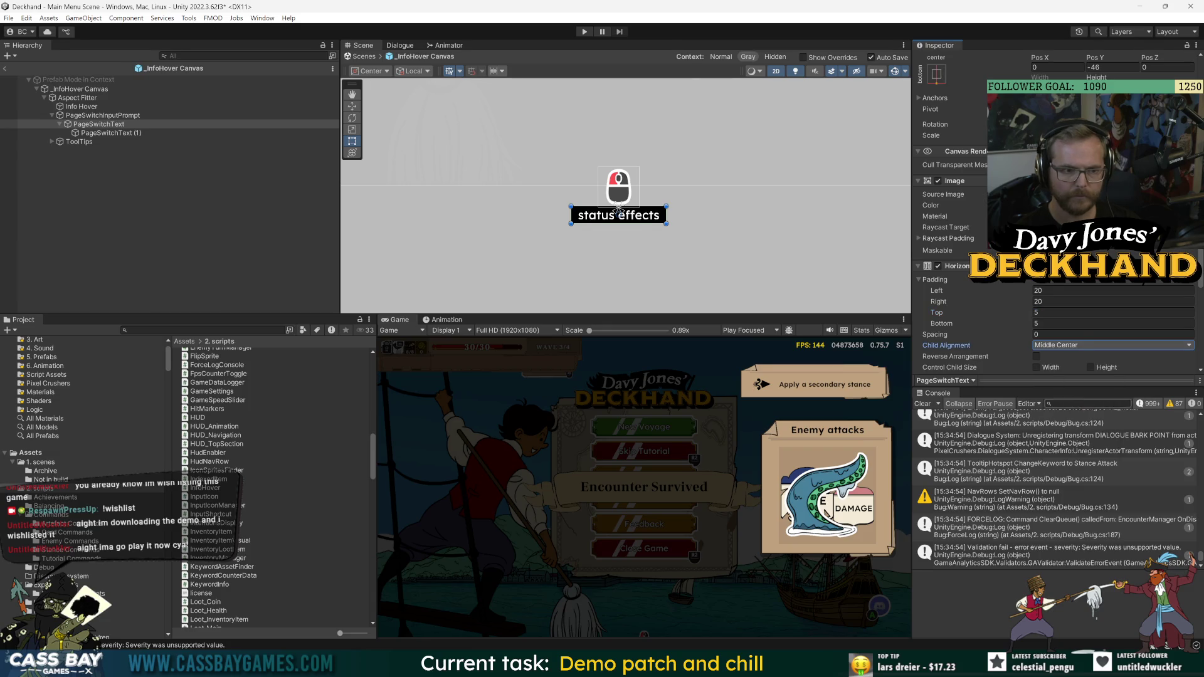
pyautogui.click(1053, 312)
pyautogui.write('-5')
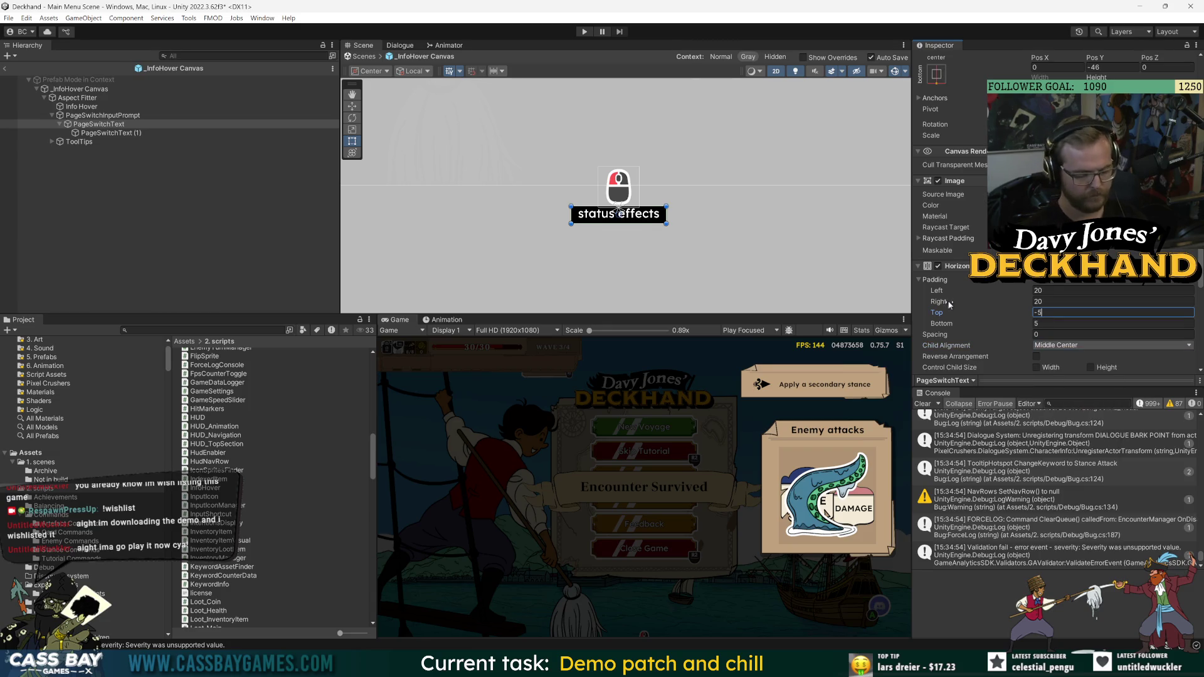
pyautogui.press('Tab')
pyautogui.write('-5')
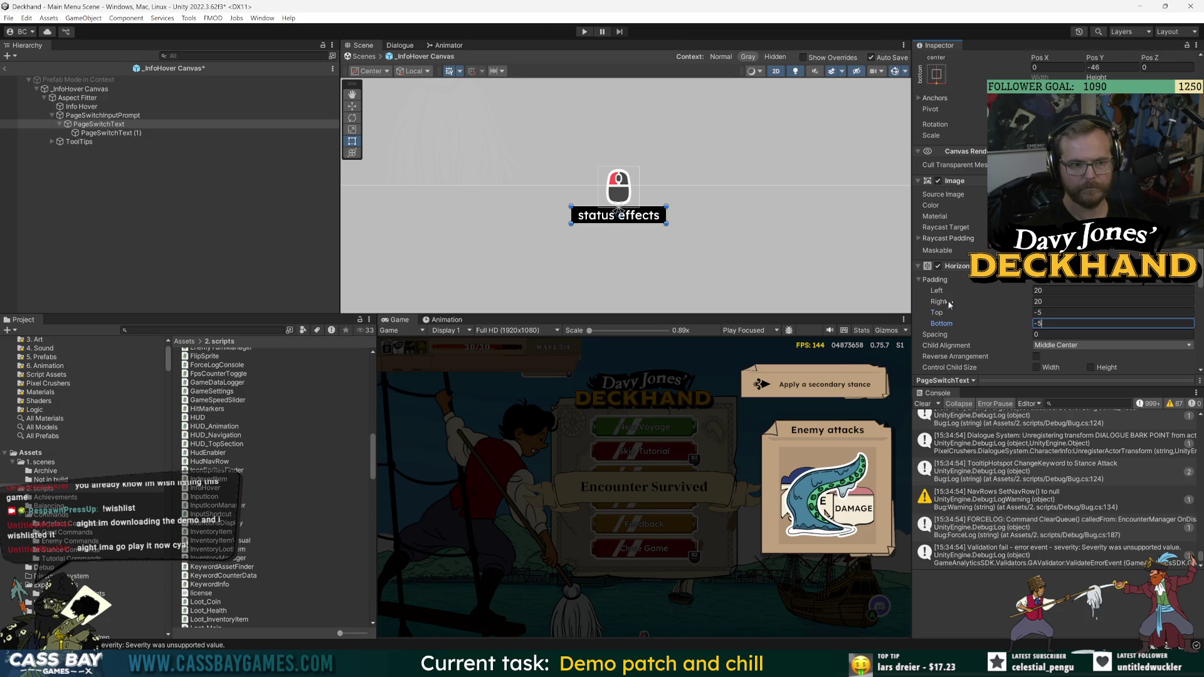
pyautogui.press('BackSpace')
pyautogui.press('BackSpace')
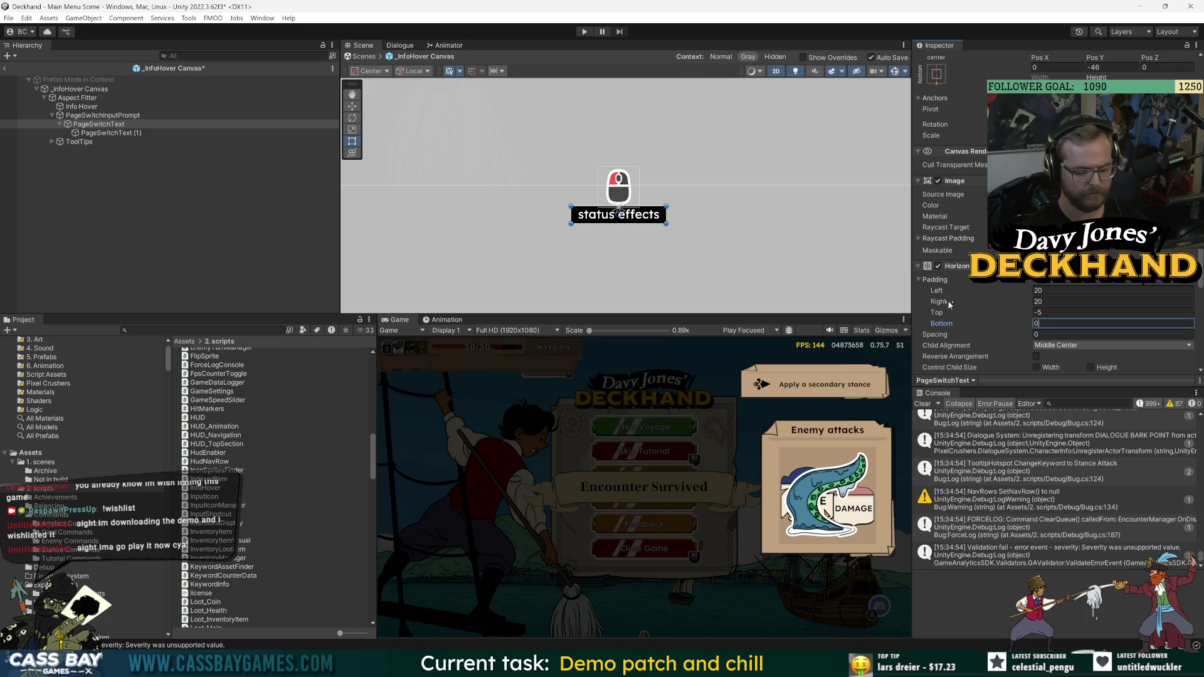
pyautogui.hotkey('shift', 'Tab')
pyautogui.write('0')
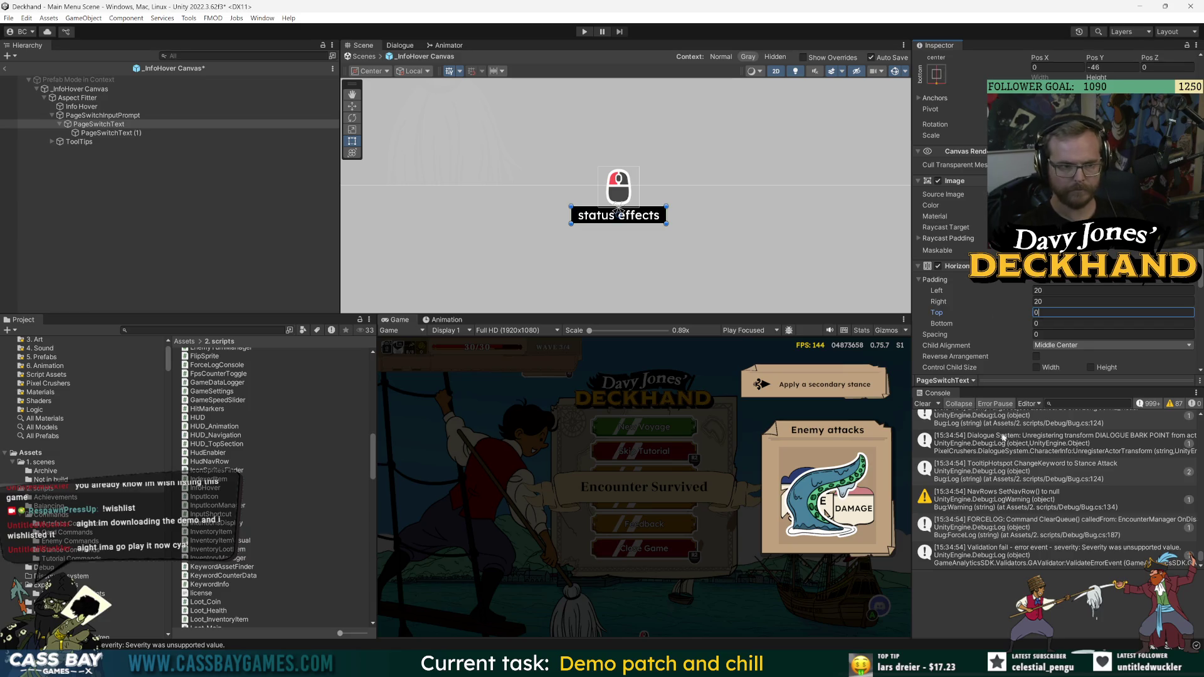
pyautogui.click(618, 215)
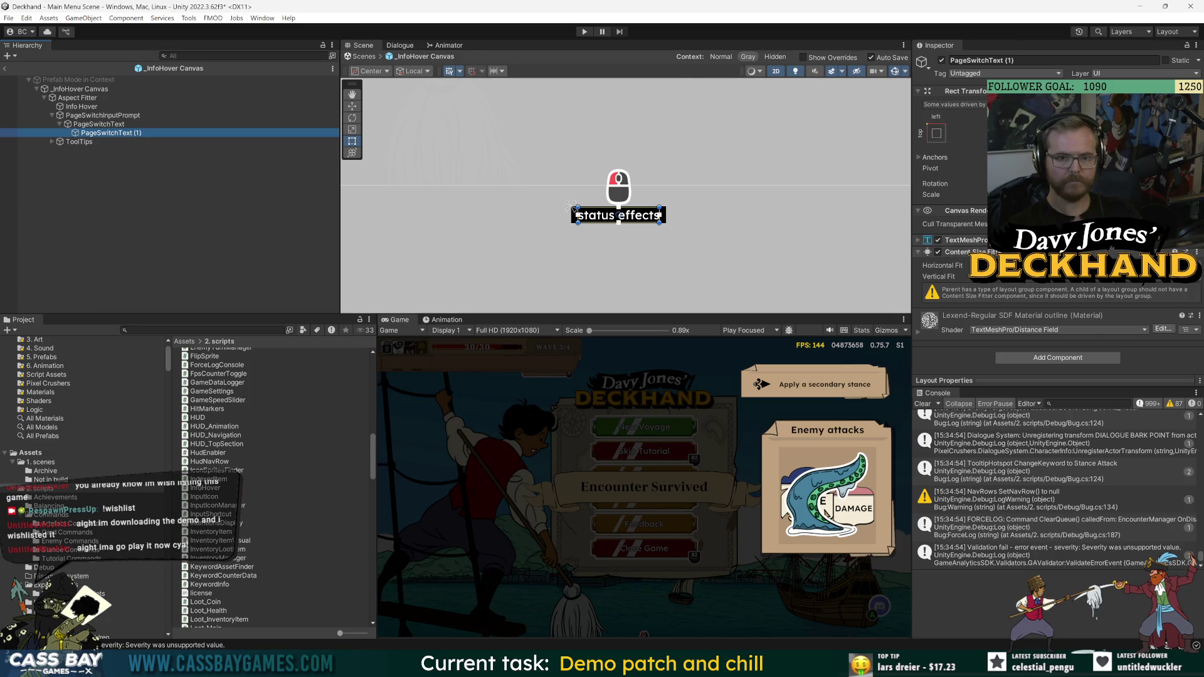
pyautogui.click(91, 124)
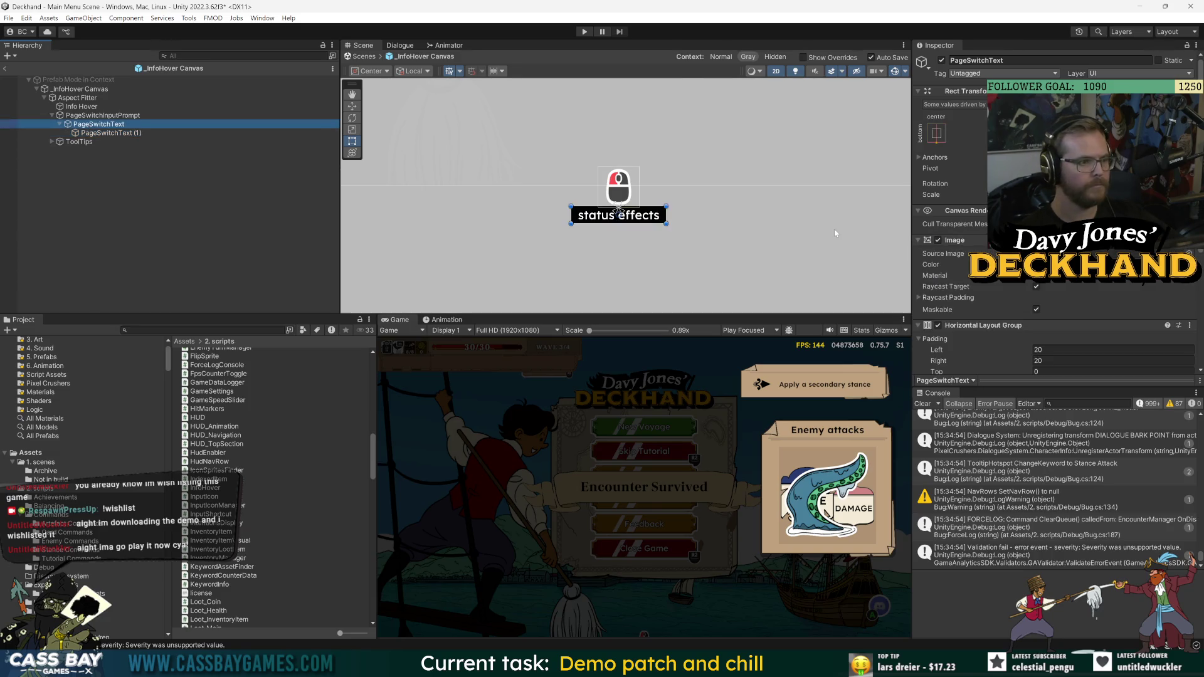
pyautogui.scroll(-3, 997, 314)
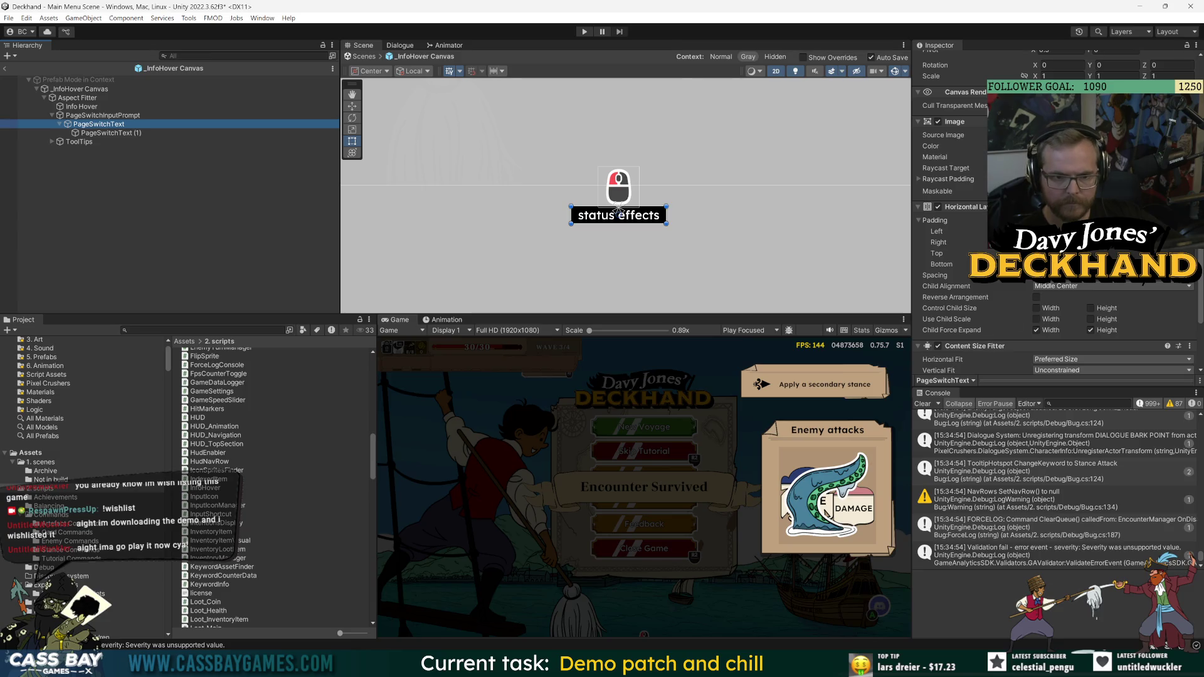
pyautogui.moveTo(940, 232)
pyautogui.mouseDown()
pyautogui.moveTo(915, 230)
pyautogui.moveTo(934, 269)
pyautogui.mouseUp()
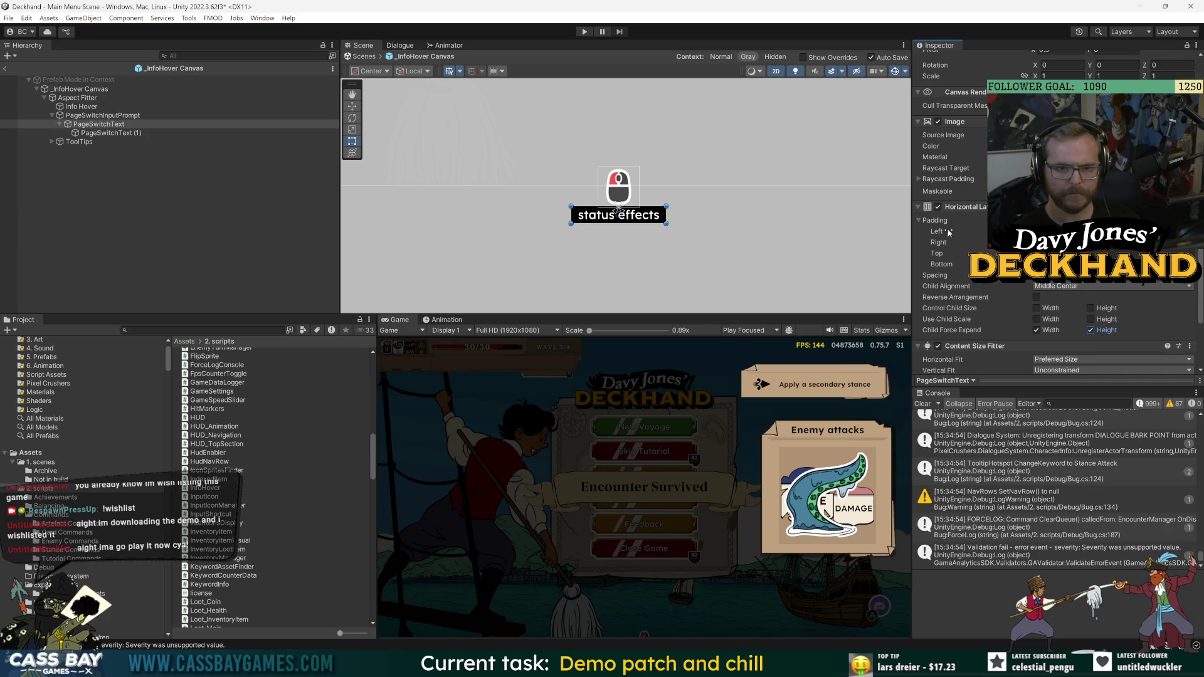
pyautogui.moveTo(948, 233)
pyautogui.mouseDown()
pyautogui.moveTo(895, 240)
pyautogui.moveTo(926, 257)
pyautogui.moveTo(917, 260)
pyautogui.mouseUp()
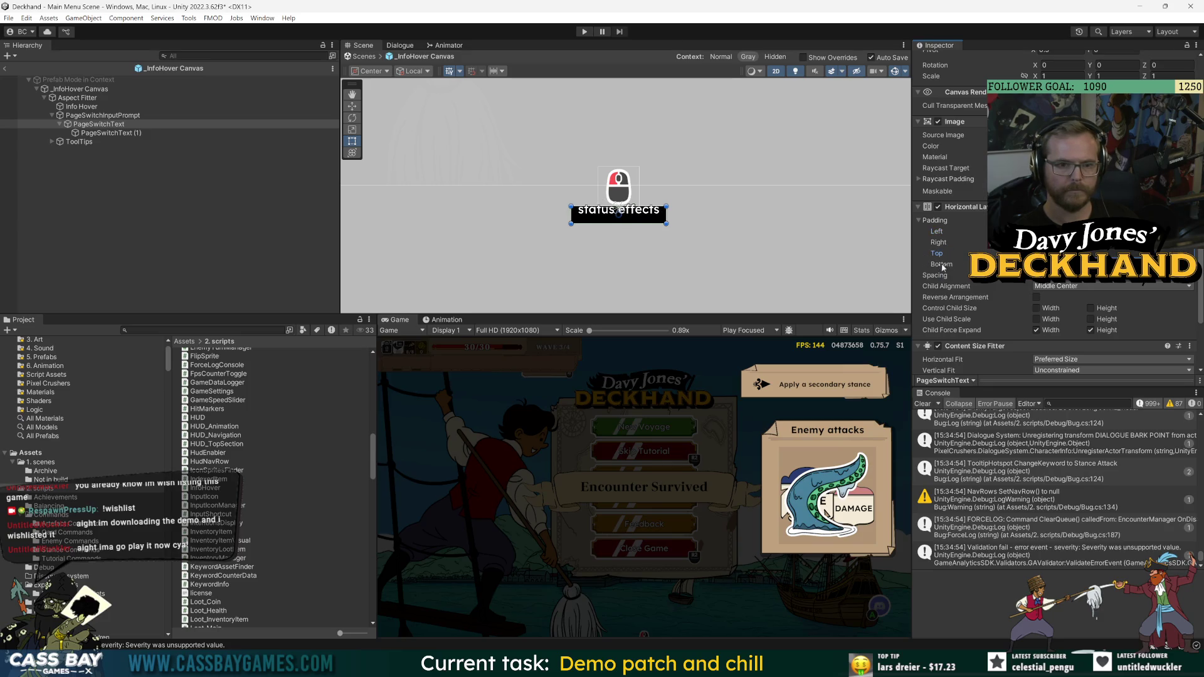
pyautogui.moveTo(941, 266); pyautogui.dragTo(904, 268)
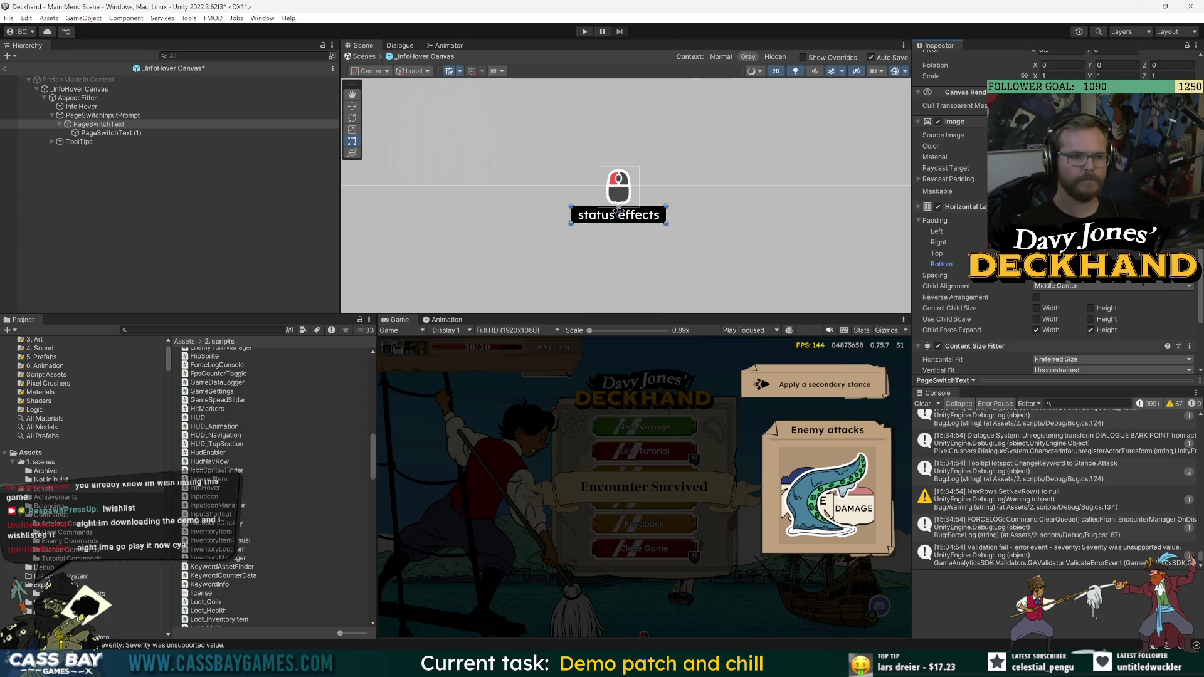
pyautogui.moveTo(941, 264); pyautogui.dragTo(928, 265)
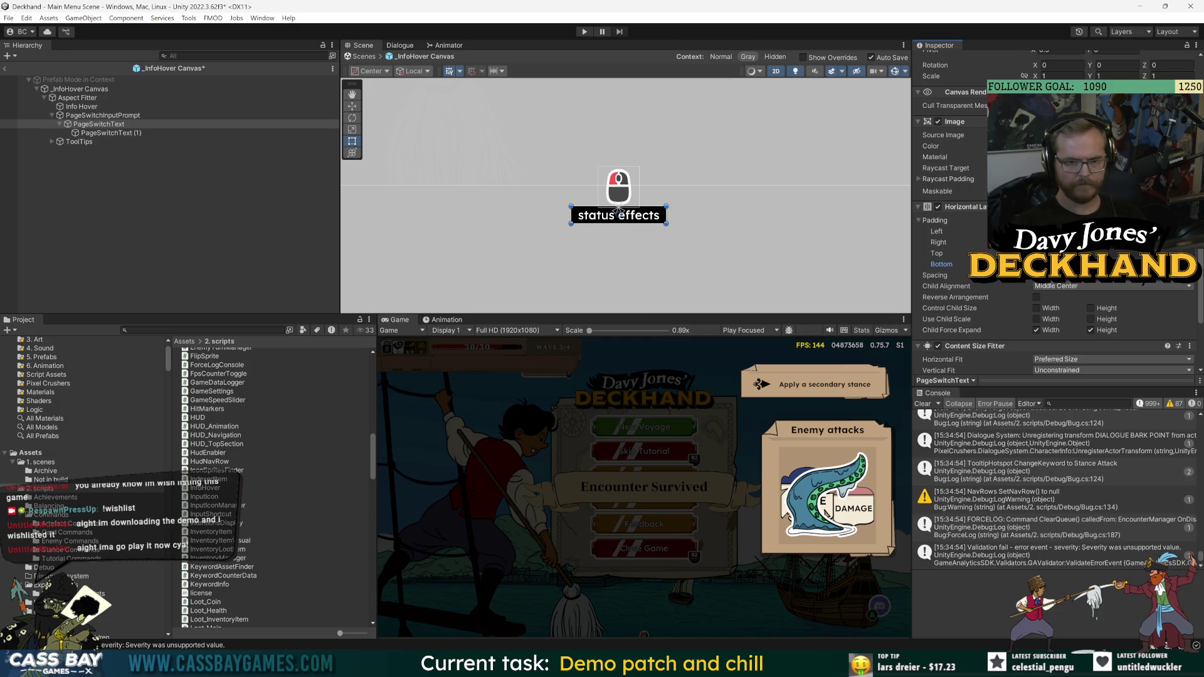
pyautogui.click(192, 256)
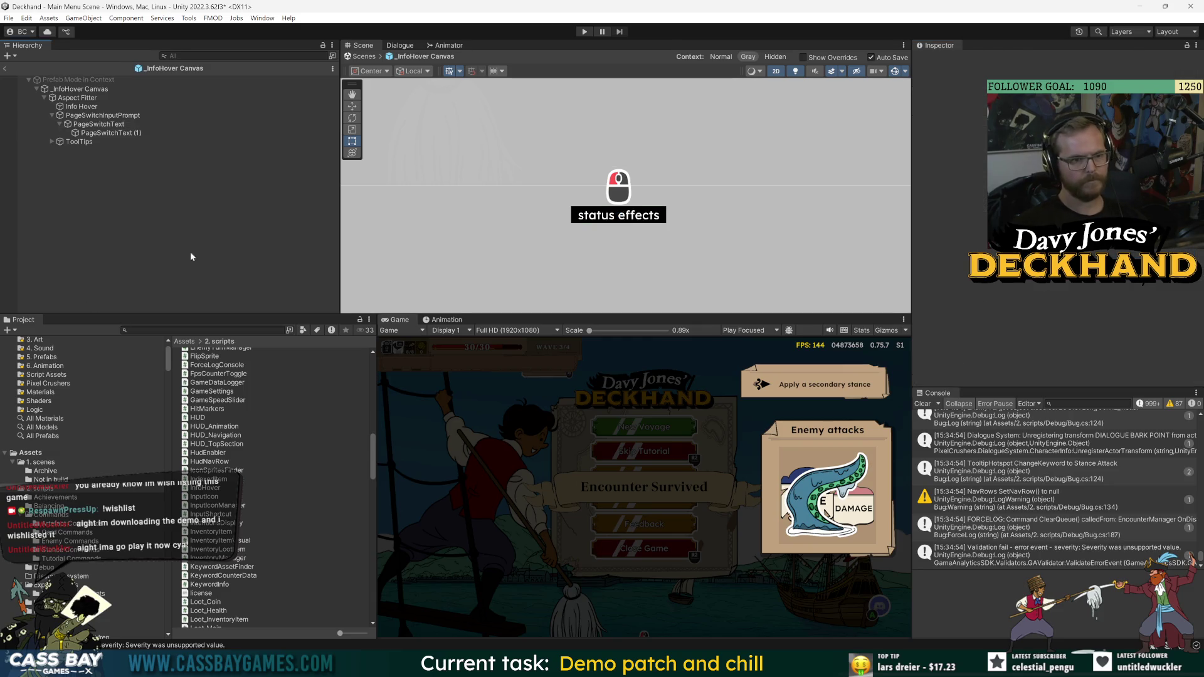
pyautogui.click(98, 135)
pyautogui.press('w')
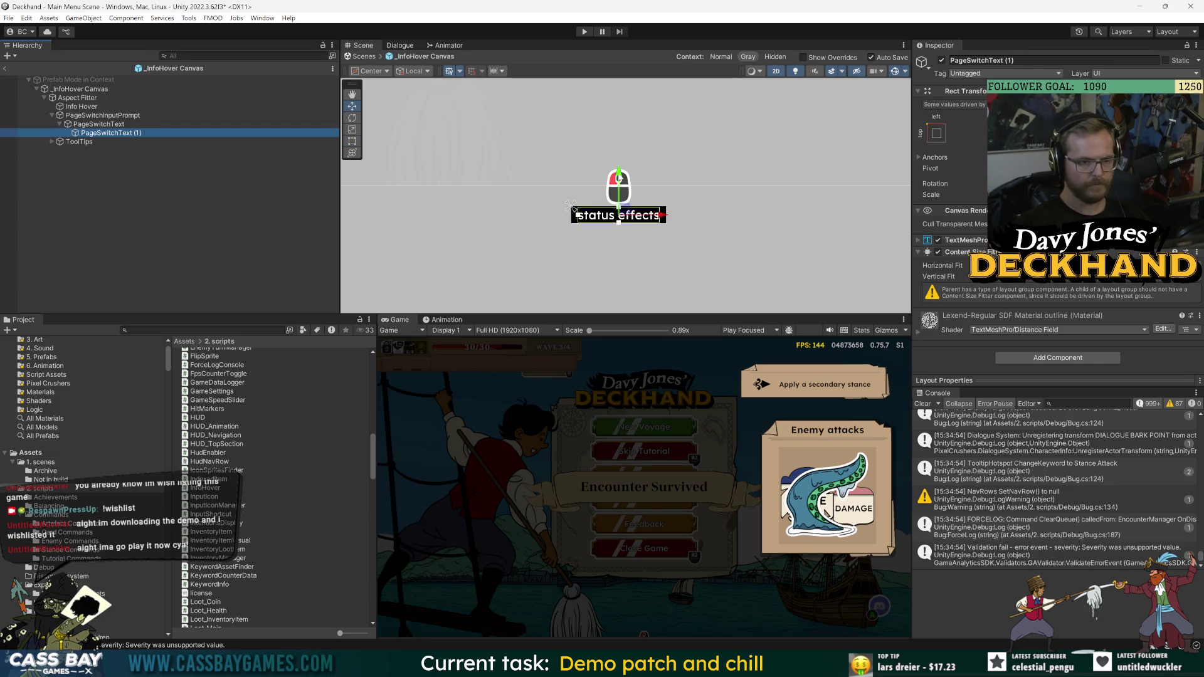
pyautogui.moveTo(619, 177); pyautogui.dragTo(619, 177)
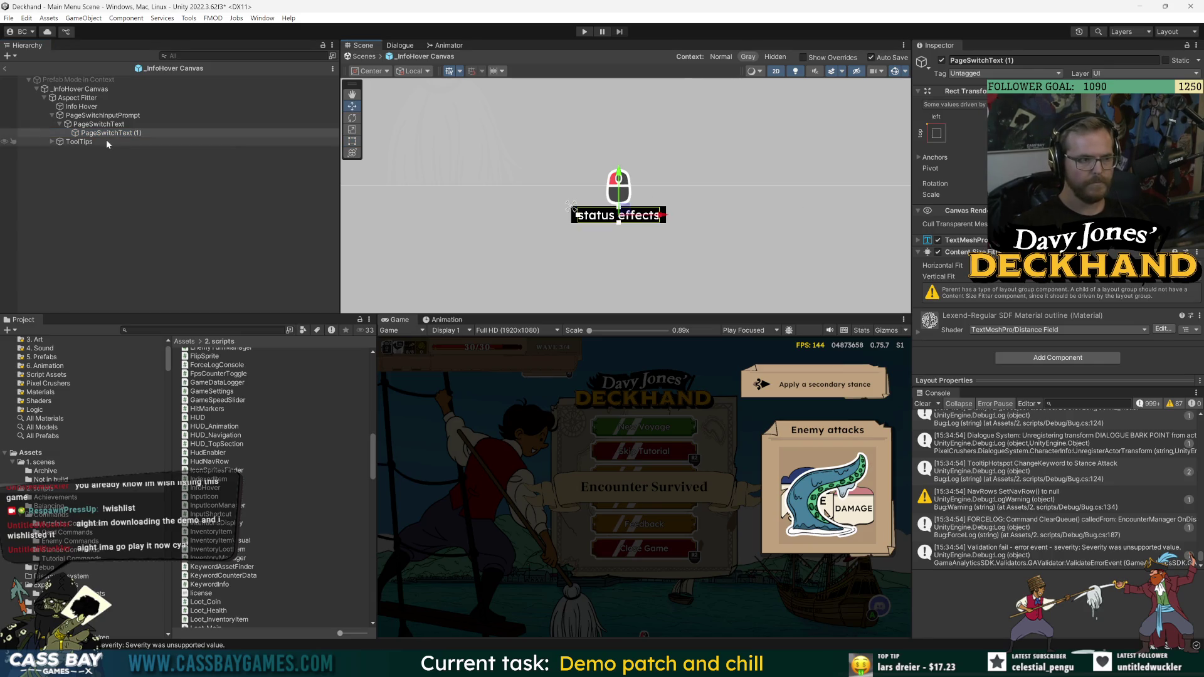
pyautogui.click(99, 124)
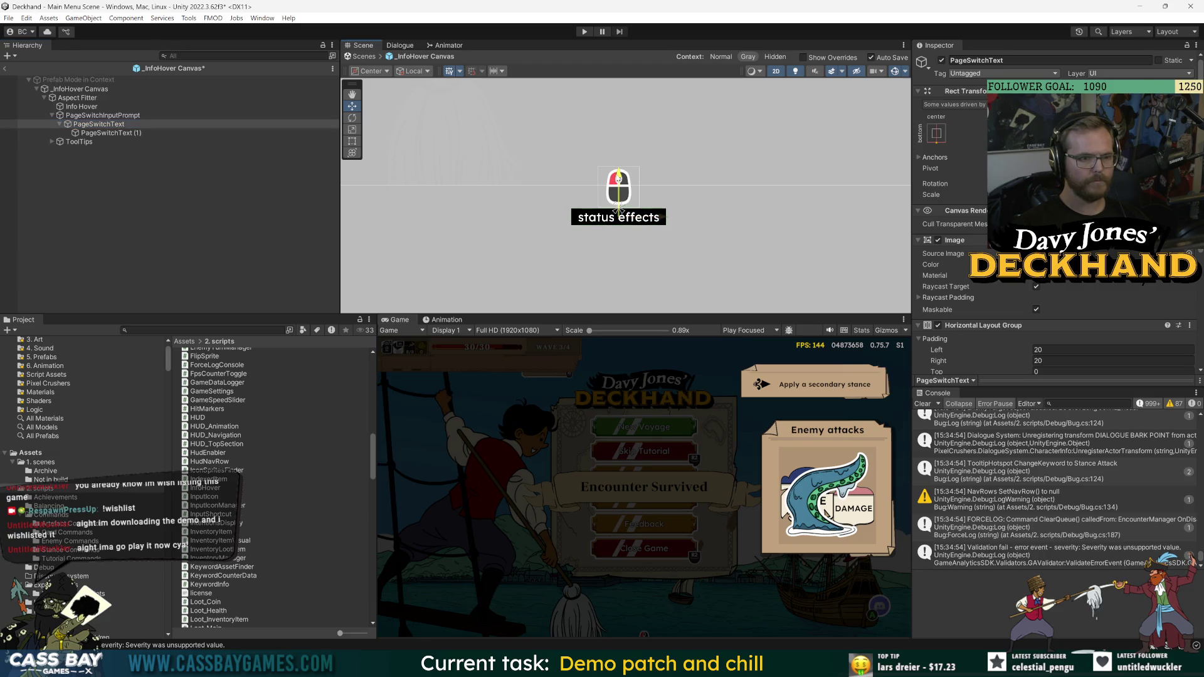
pyautogui.click(222, 261)
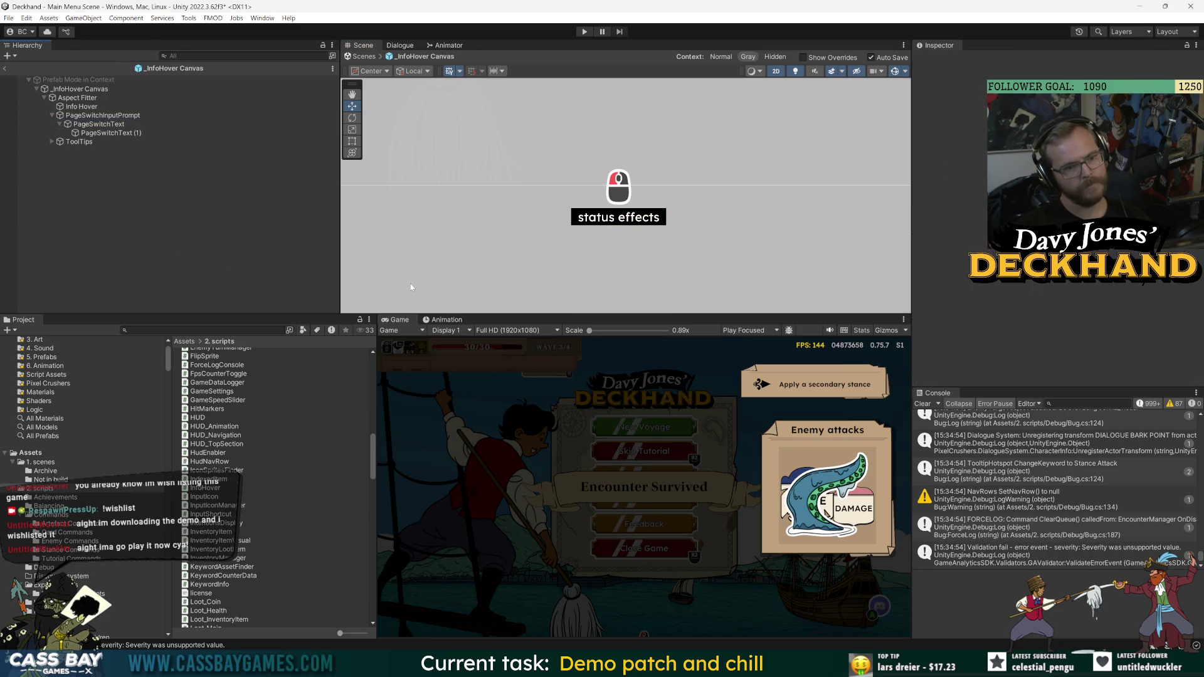
pyautogui.click(98, 132)
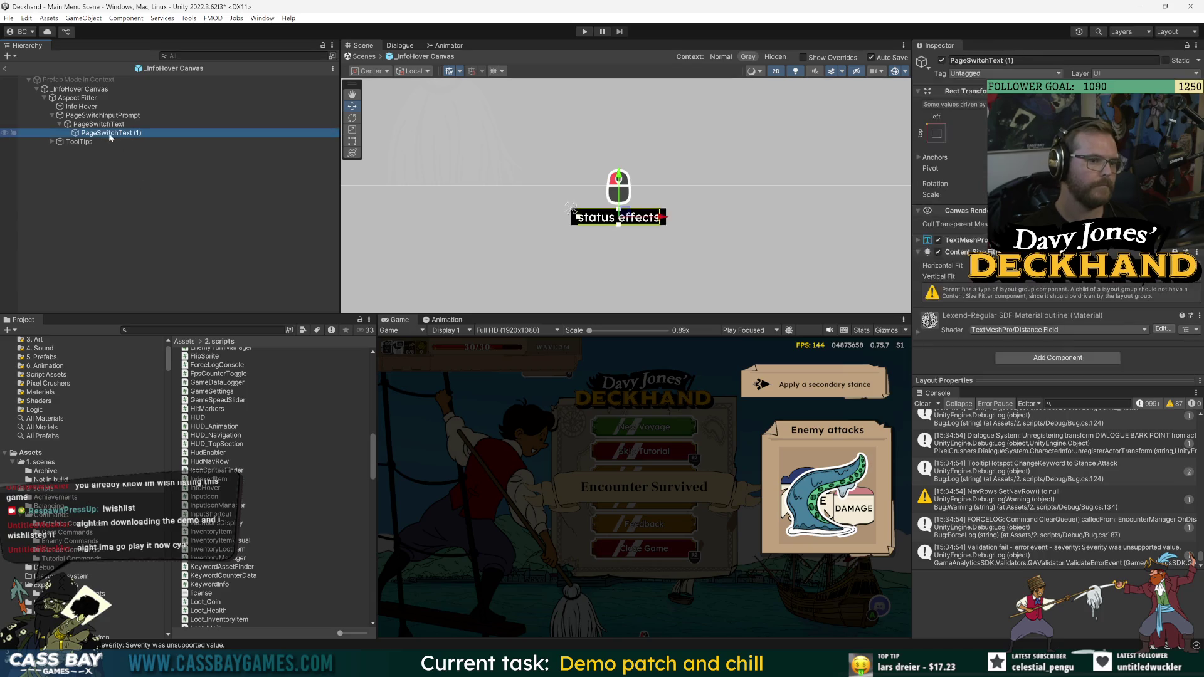
pyautogui.click(98, 123)
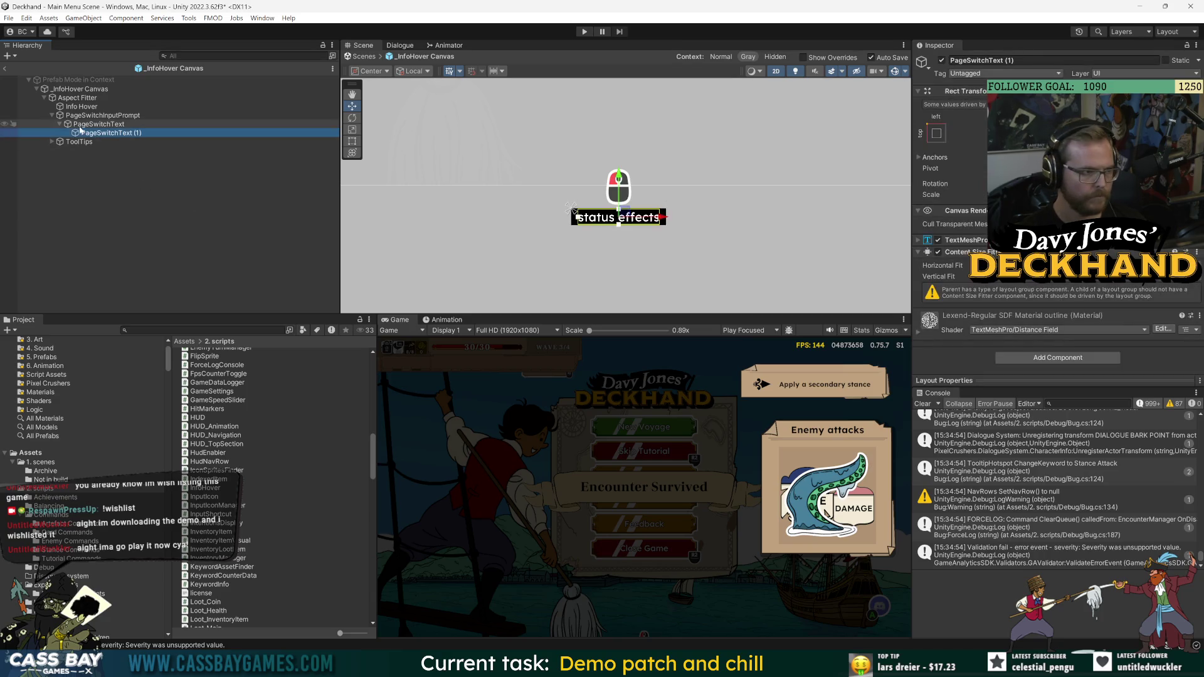
# - Apply the BgWhites_Deck sprite to the panel image and adjust the padding
pyautogui.click(1196, 254)
pyautogui.write('button')
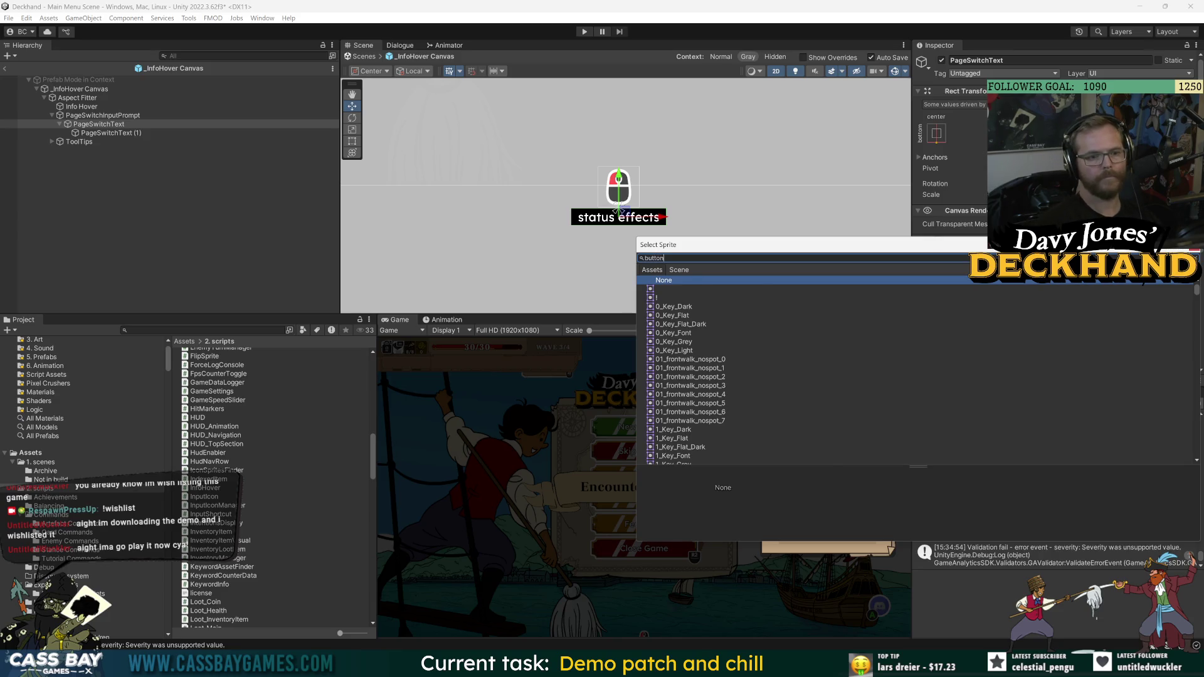
pyautogui.press('Down')
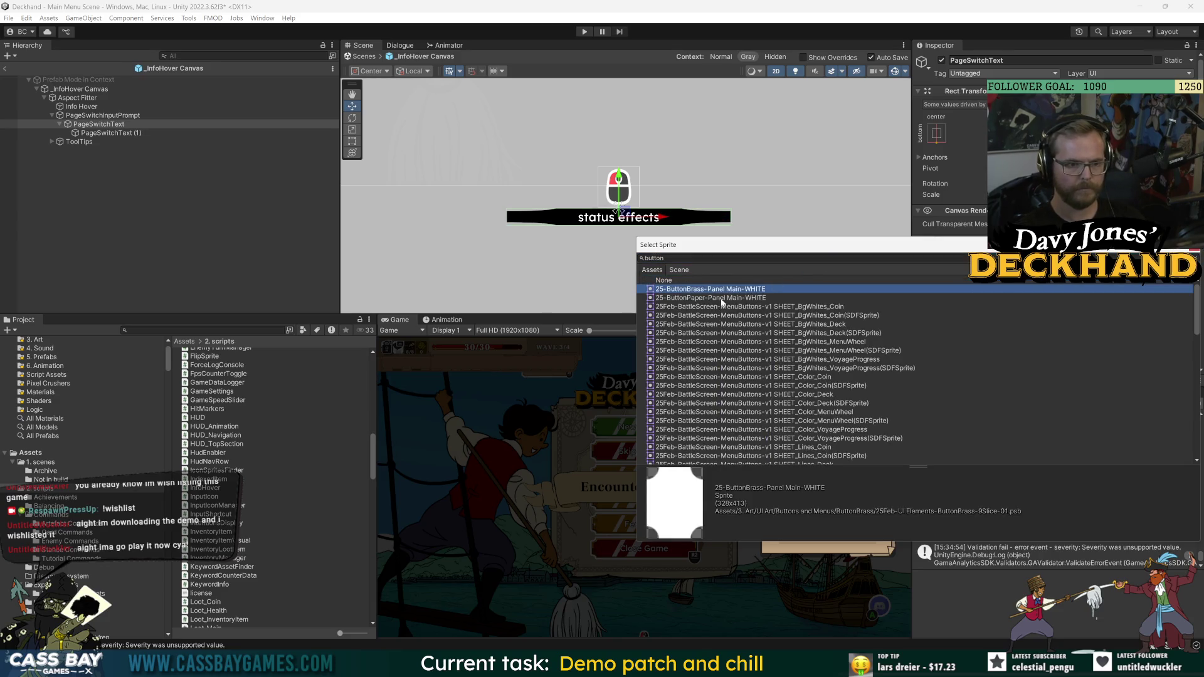
pyautogui.press('Down')
pyautogui.press('Down')
pyautogui.press('Down')
pyautogui.press('Up')
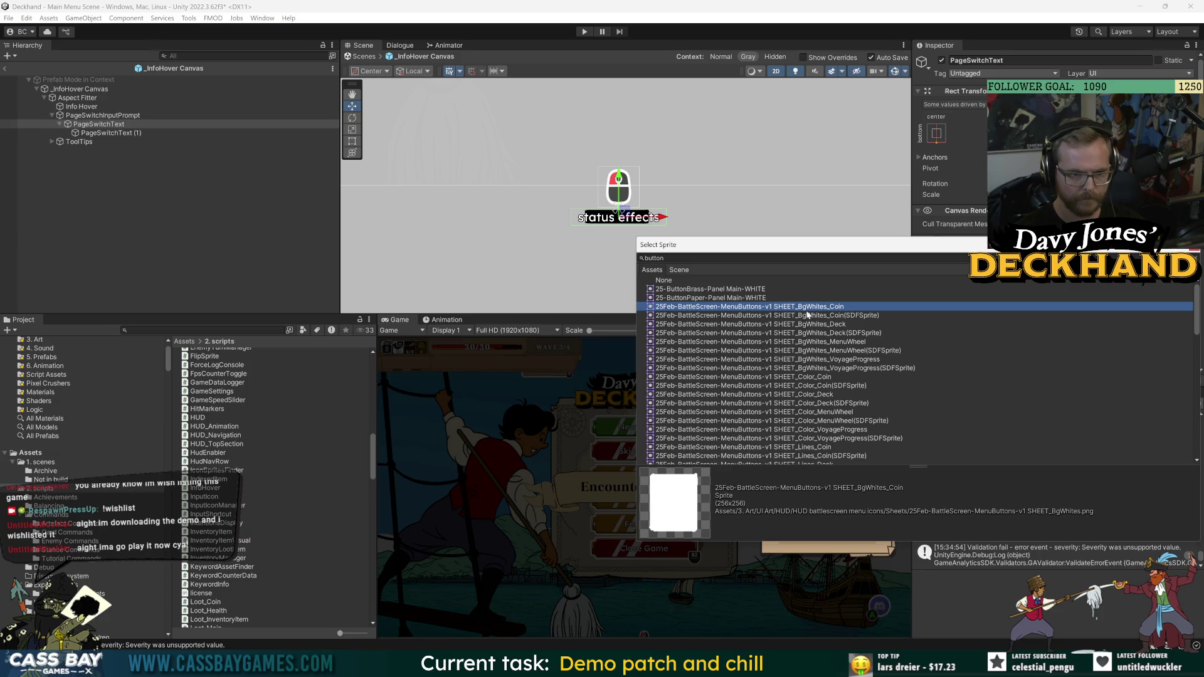
pyautogui.click(836, 325)
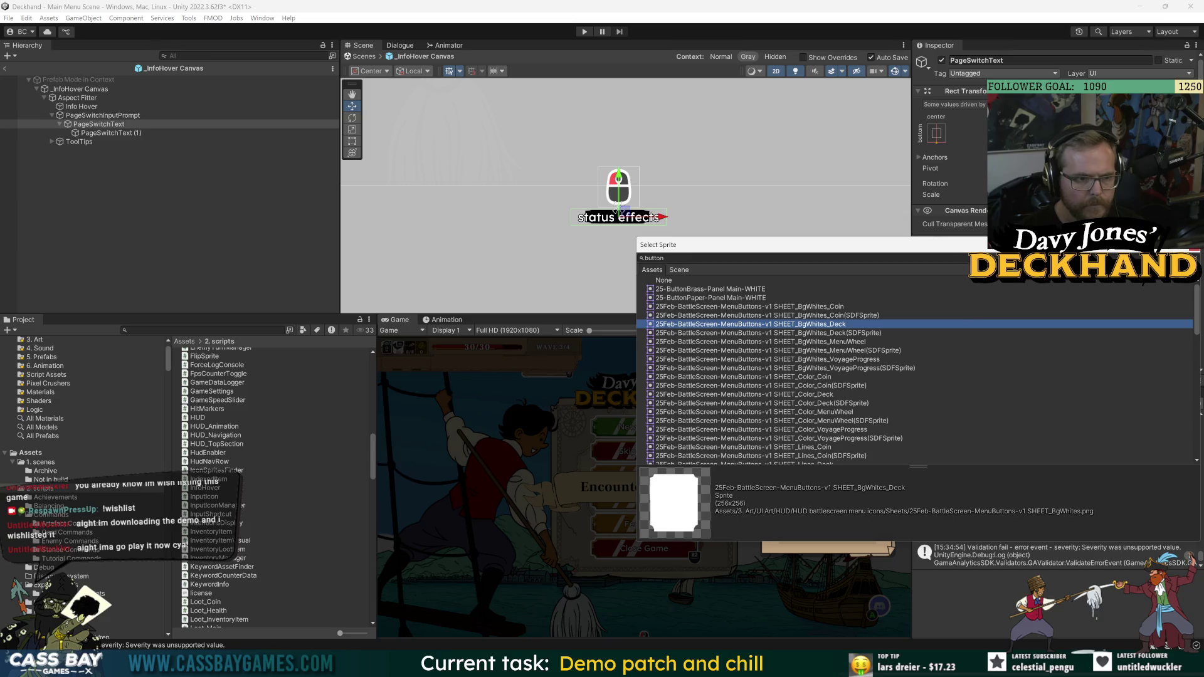
pyautogui.click(1193, 249)
pyautogui.scroll(-5, 1025, 291)
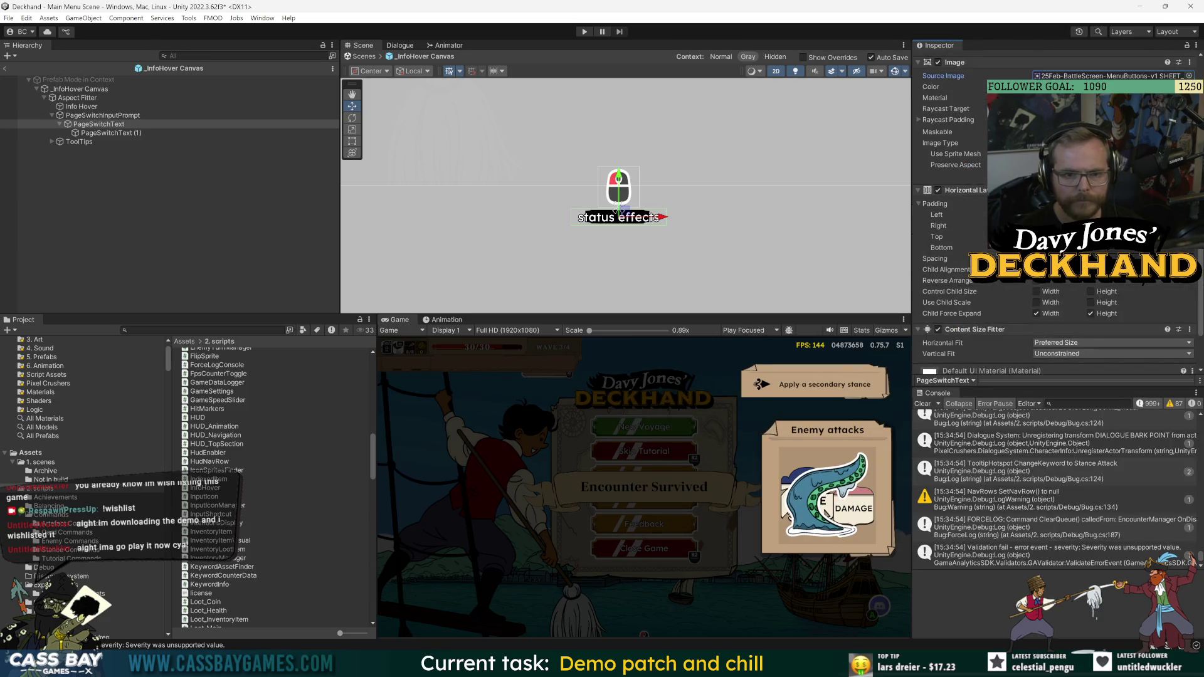
pyautogui.moveTo(944, 219)
pyautogui.mouseDown()
pyautogui.moveTo(978, 220)
pyautogui.moveTo(773, 251)
pyautogui.mouseUp()
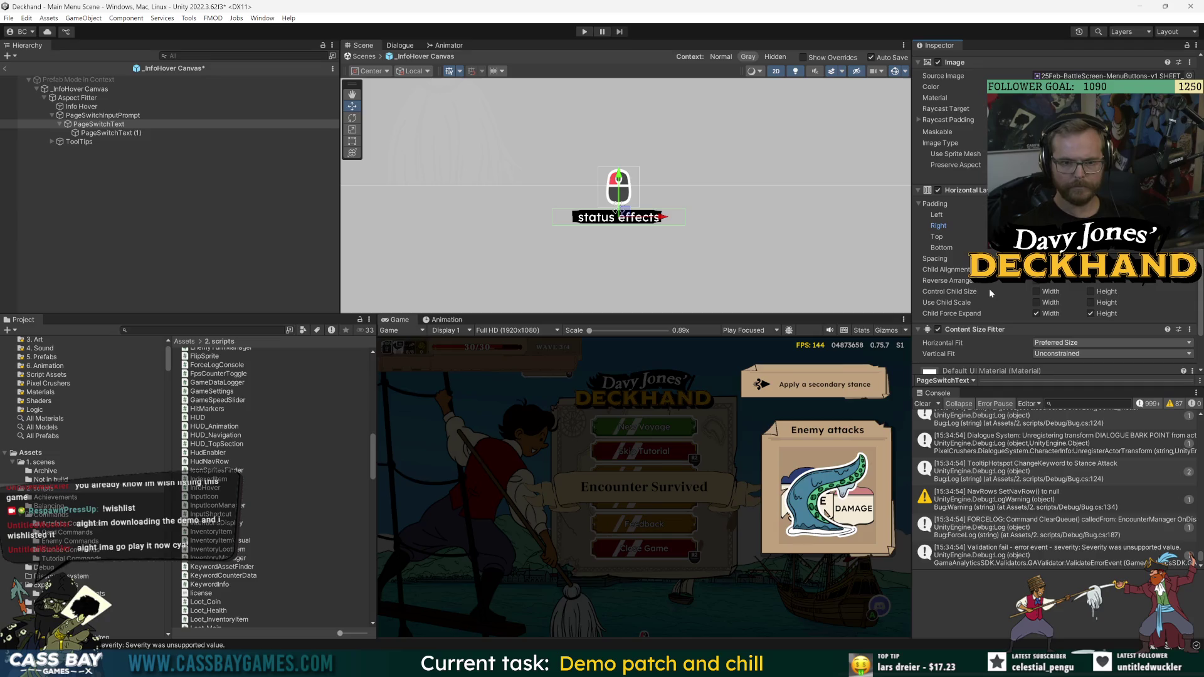
pyautogui.scroll(3, 988, 288)
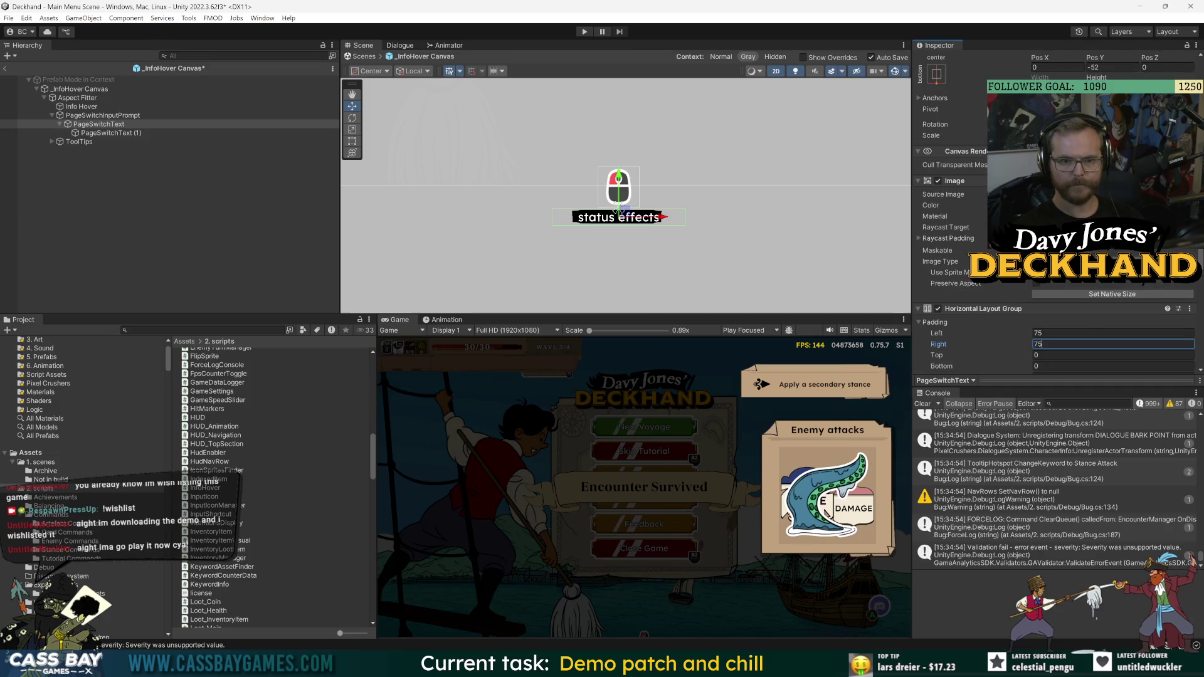
# - Make the panel image Sliced and preview the BgWhites_Coin and BgWhites Color_Deck sprites
pyautogui.click(1066, 261)
pyautogui.click(1060, 293)
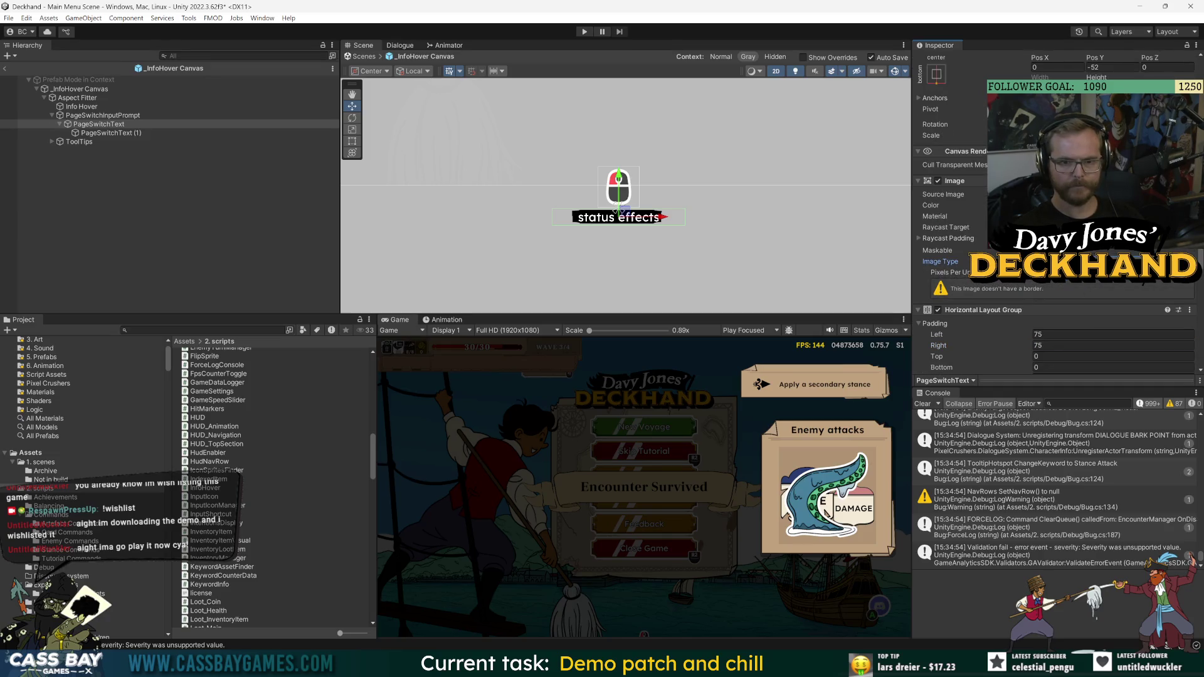
pyautogui.click(1066, 261)
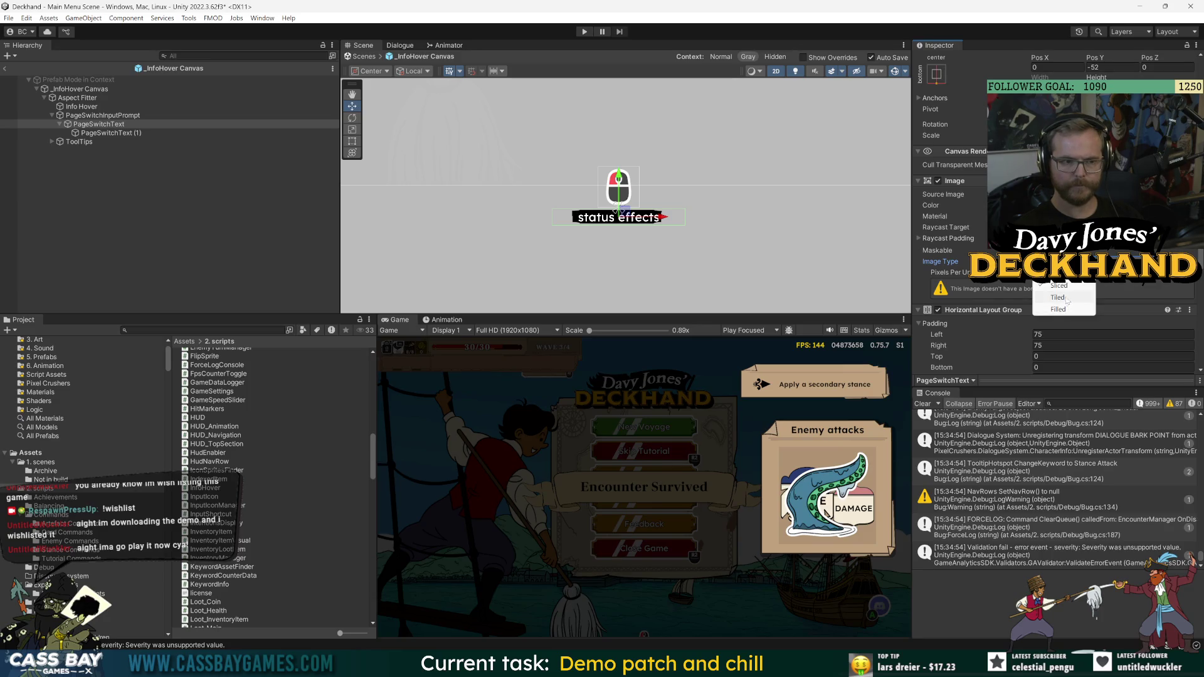
pyautogui.click(1189, 195)
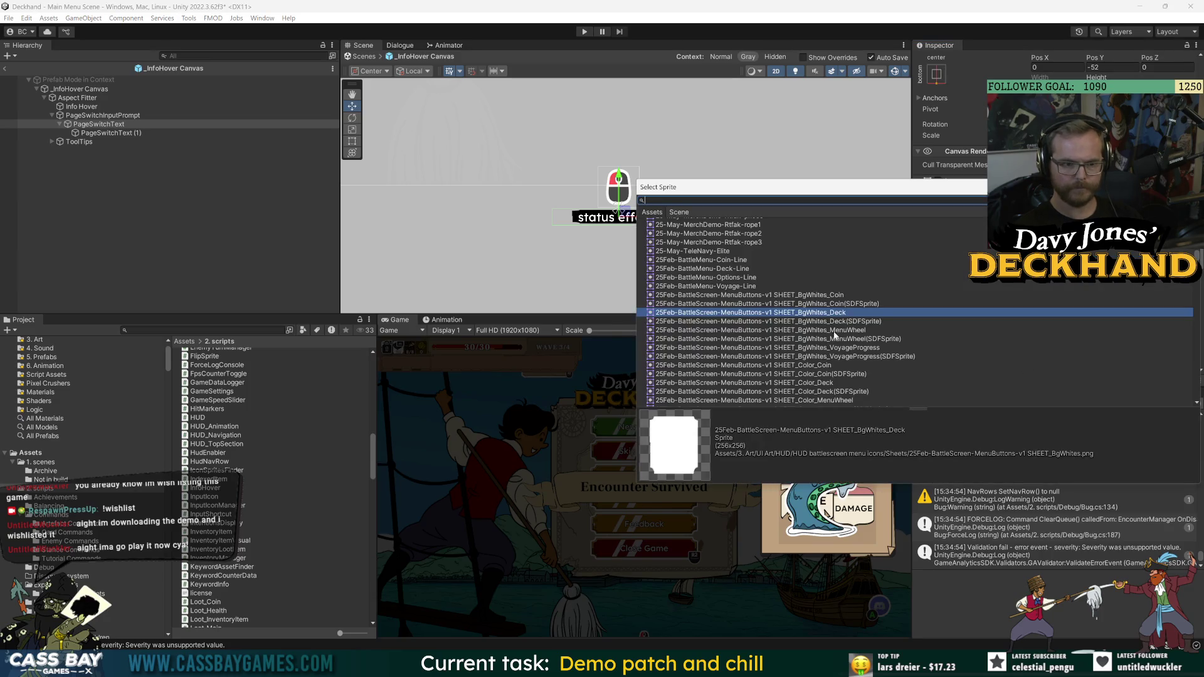
pyautogui.click(836, 295)
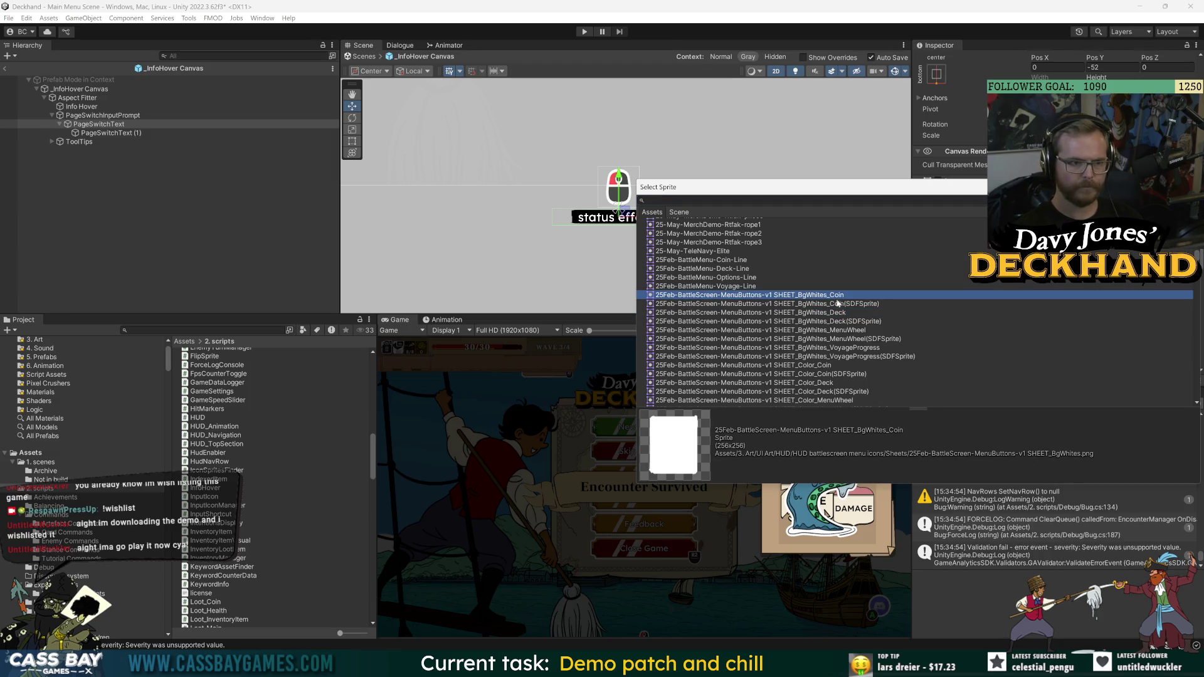
pyautogui.click(833, 385)
pyautogui.scroll(-5, 833, 379)
pyautogui.scroll(-10, 832, 373)
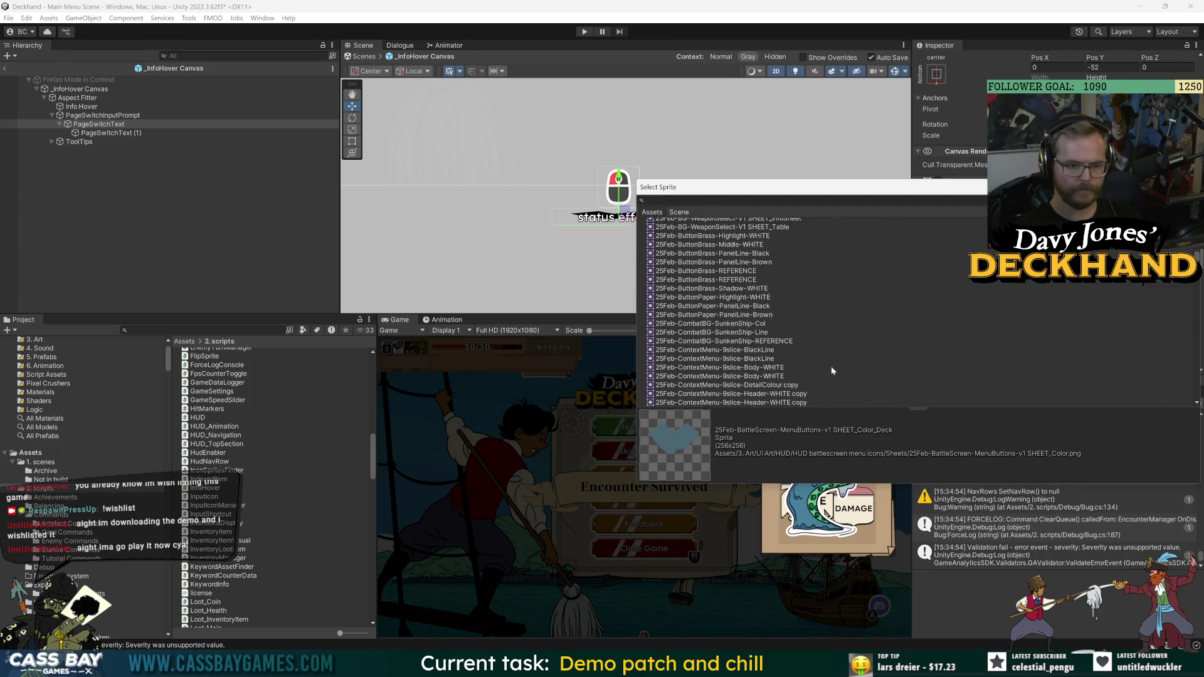
# - Preview ButtonBrass-Shadow, ButtonPaper-PanelLine, CombatBG and ContextMenu sprites as the background
pyautogui.click(735, 290)
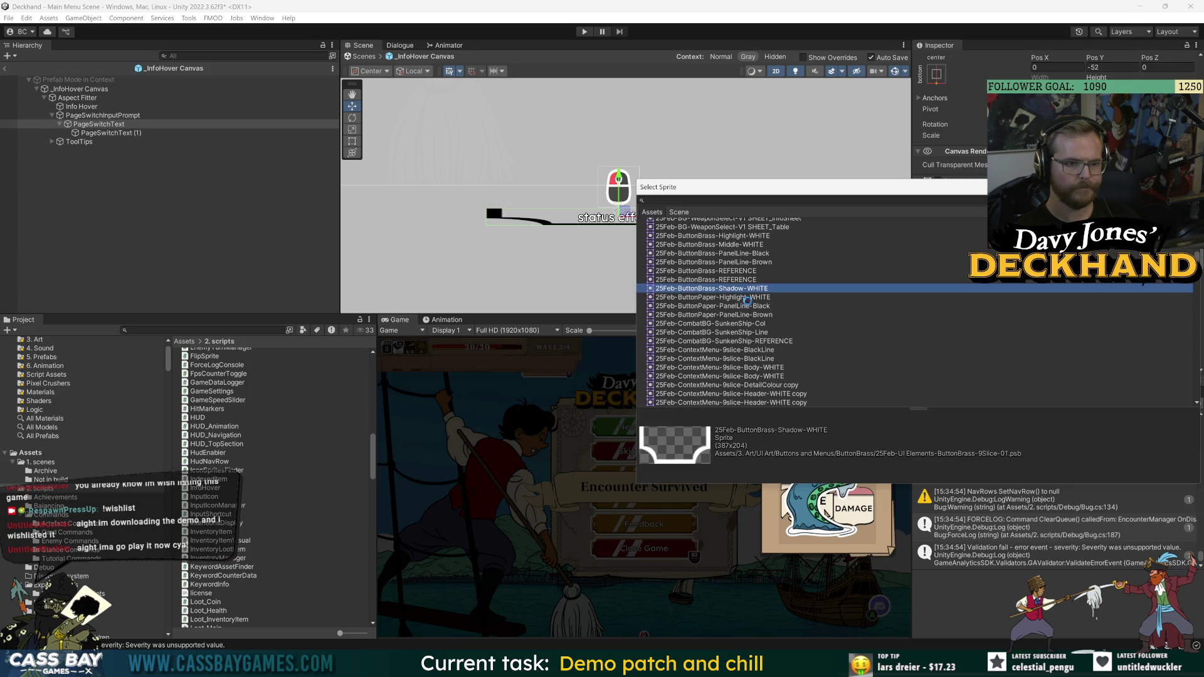
pyautogui.click(738, 306)
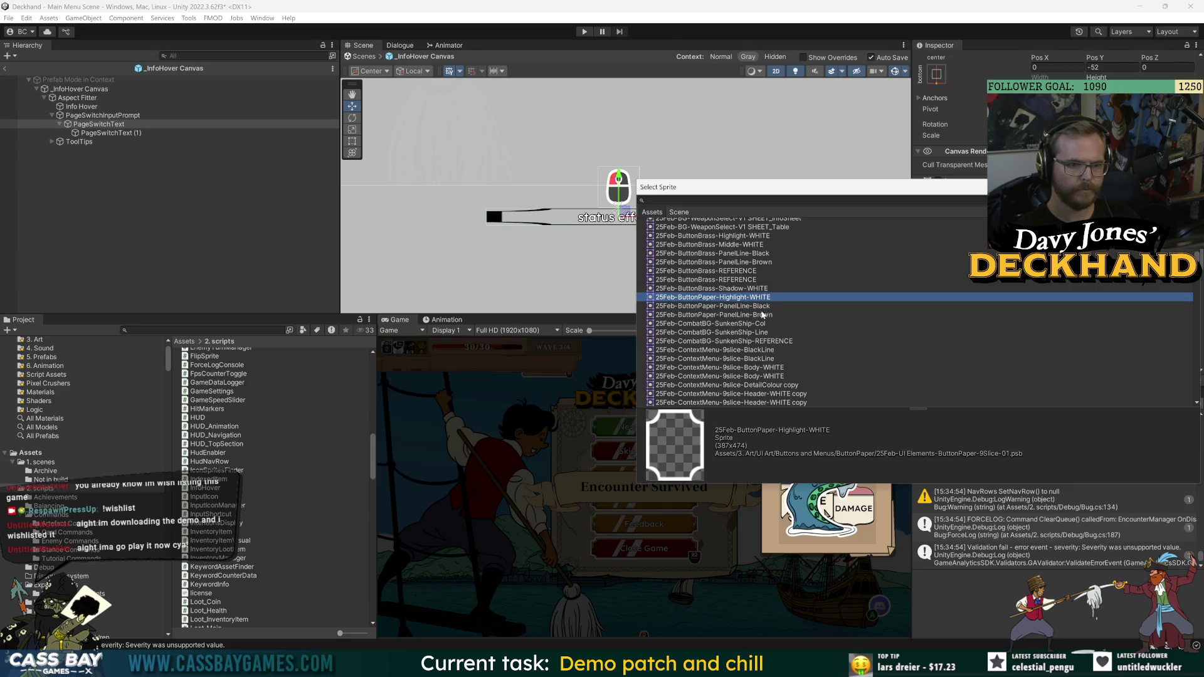
pyautogui.click(746, 323)
pyautogui.click(771, 314)
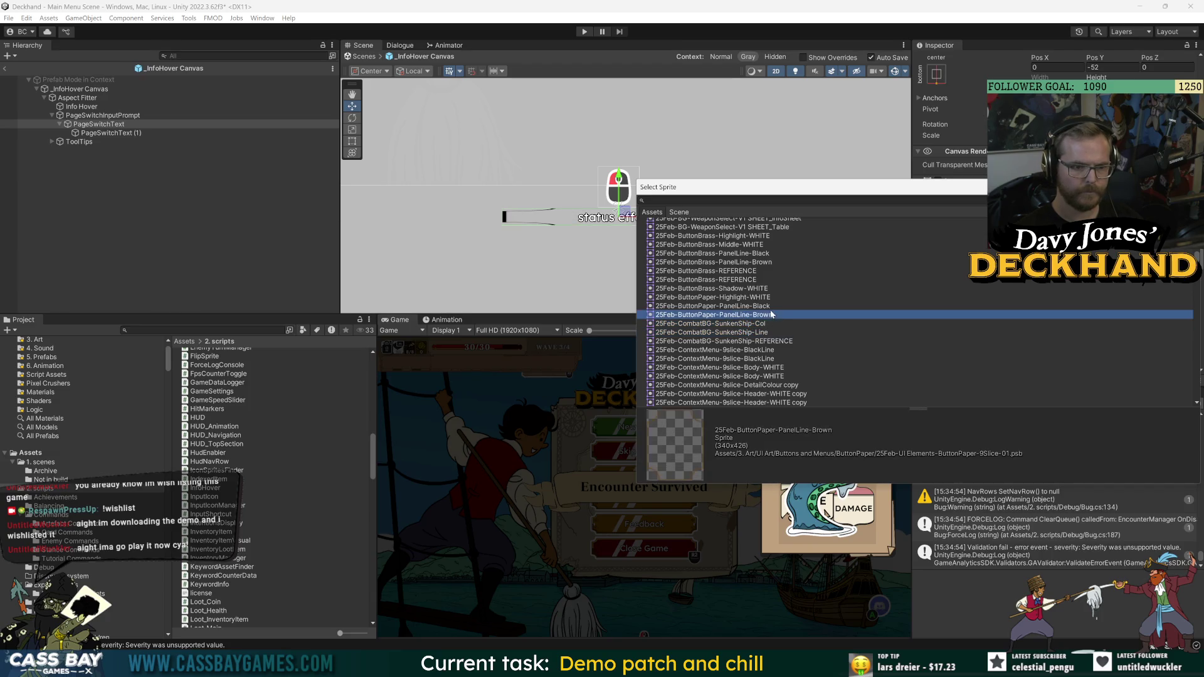
pyautogui.click(766, 306)
pyautogui.click(766, 349)
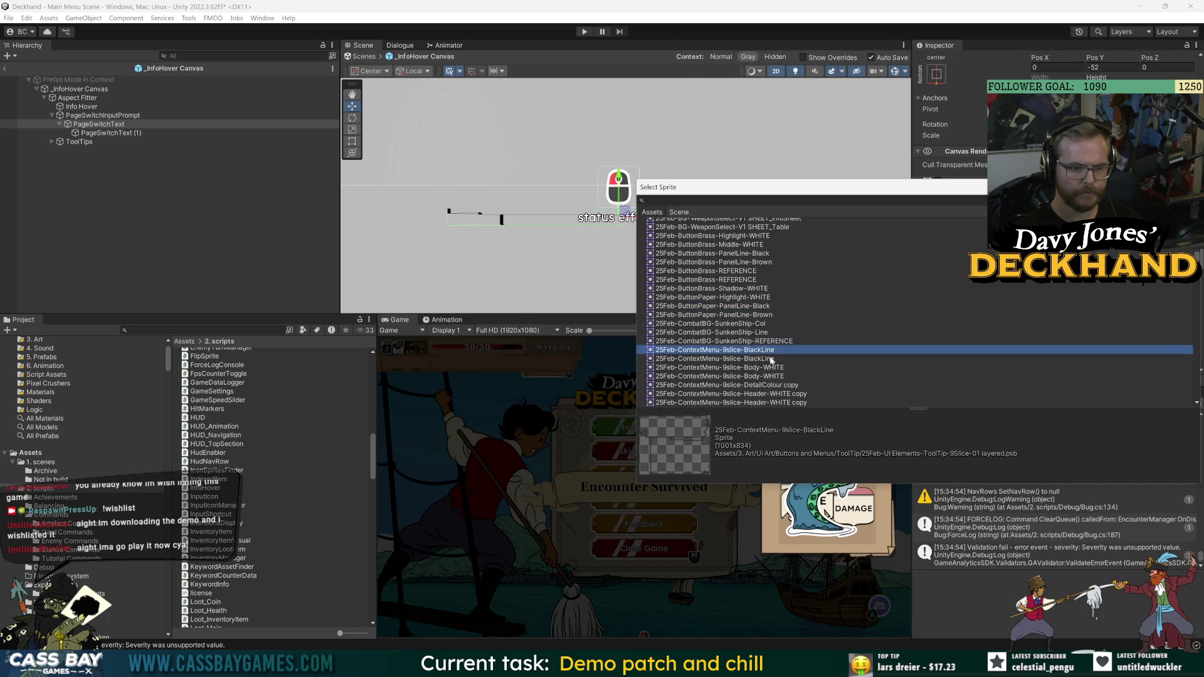
pyautogui.click(777, 358)
pyautogui.click(778, 368)
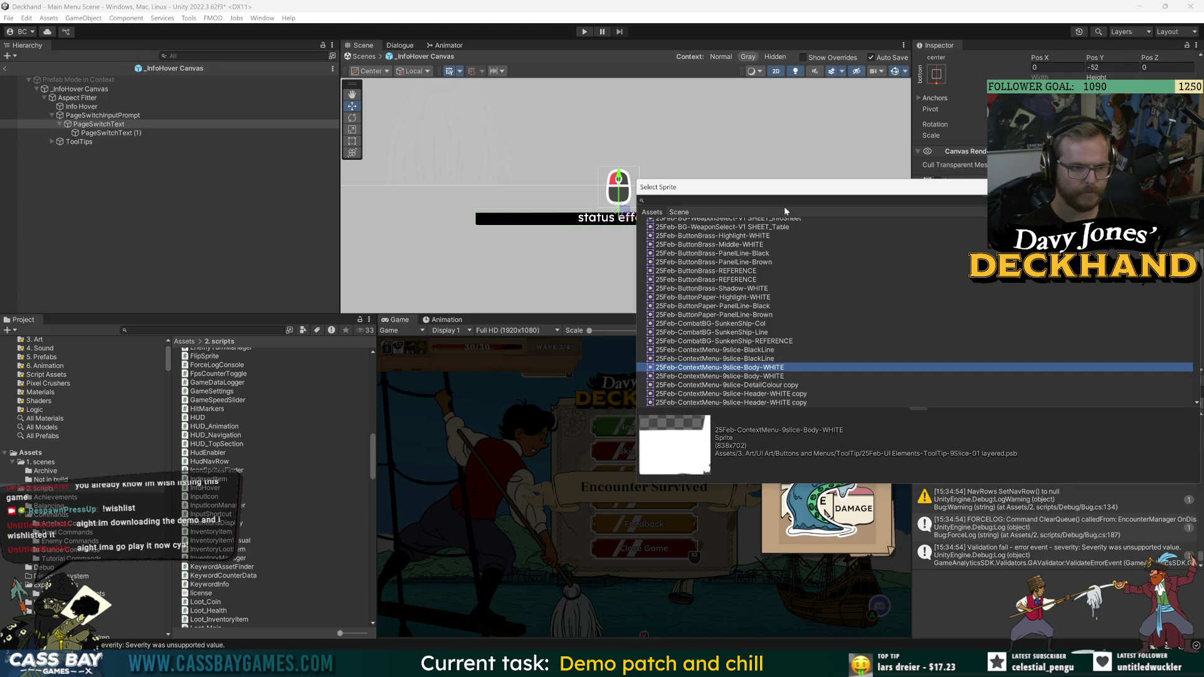
# - Apply the ButtonBrass-Middle-WHITE sprite and set Image Type to Sliced
pyautogui.moveTo(777, 191)
pyautogui.mouseDown()
pyautogui.moveTo(431, 322)
pyautogui.moveTo(293, 242)
pyautogui.mouseUp()
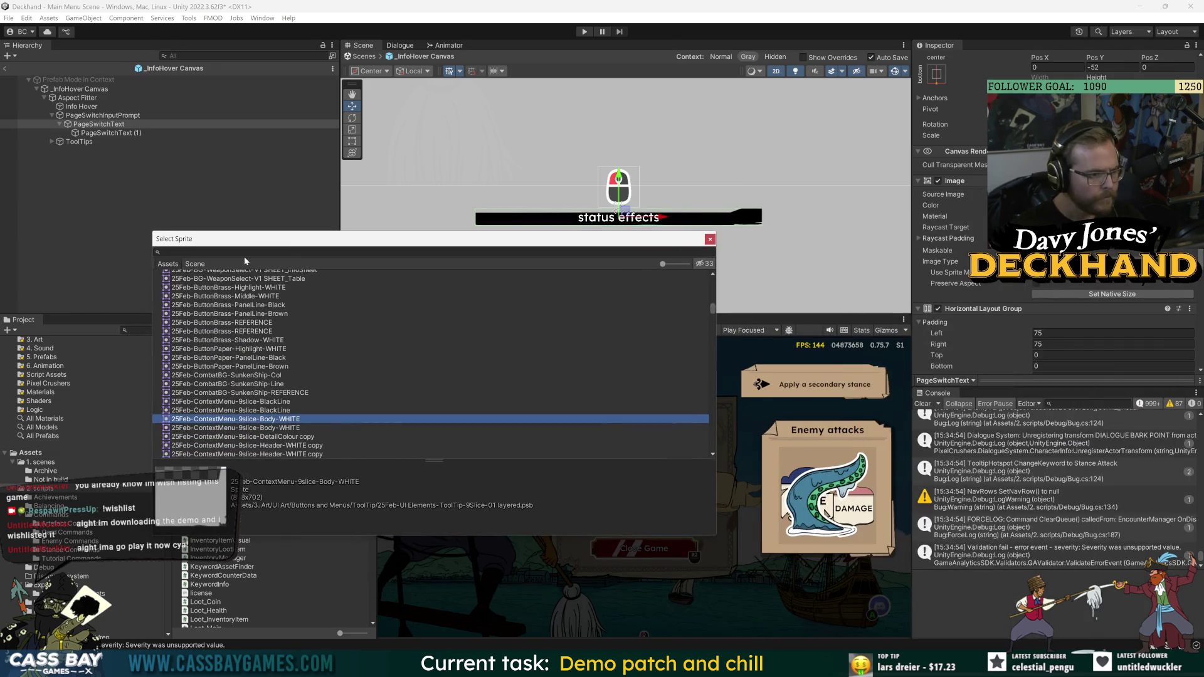
pyautogui.click(246, 305)
pyautogui.click(271, 313)
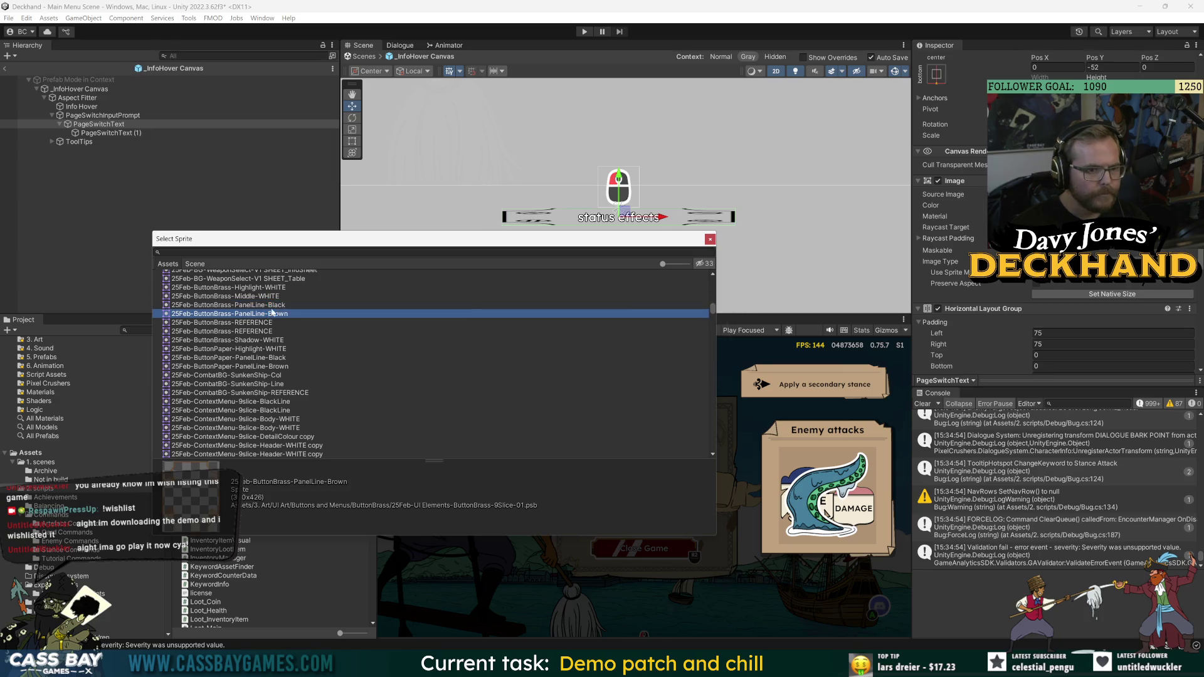
pyautogui.click(273, 296)
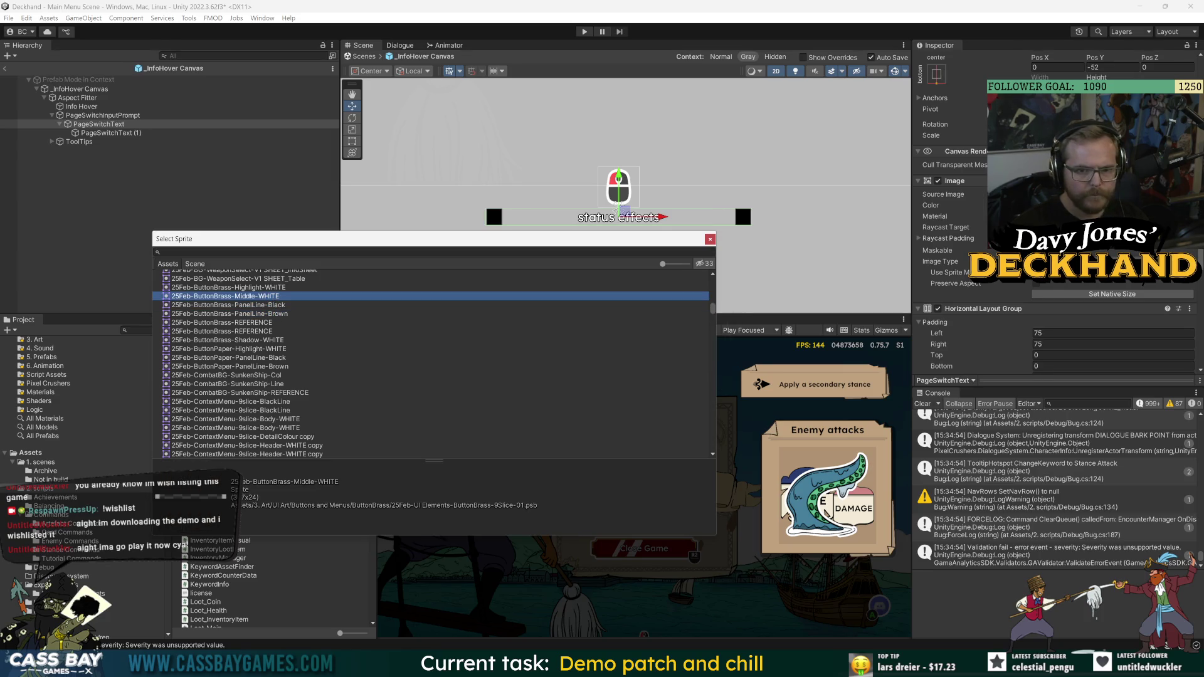
pyautogui.click(1065, 261)
pyautogui.click(1072, 286)
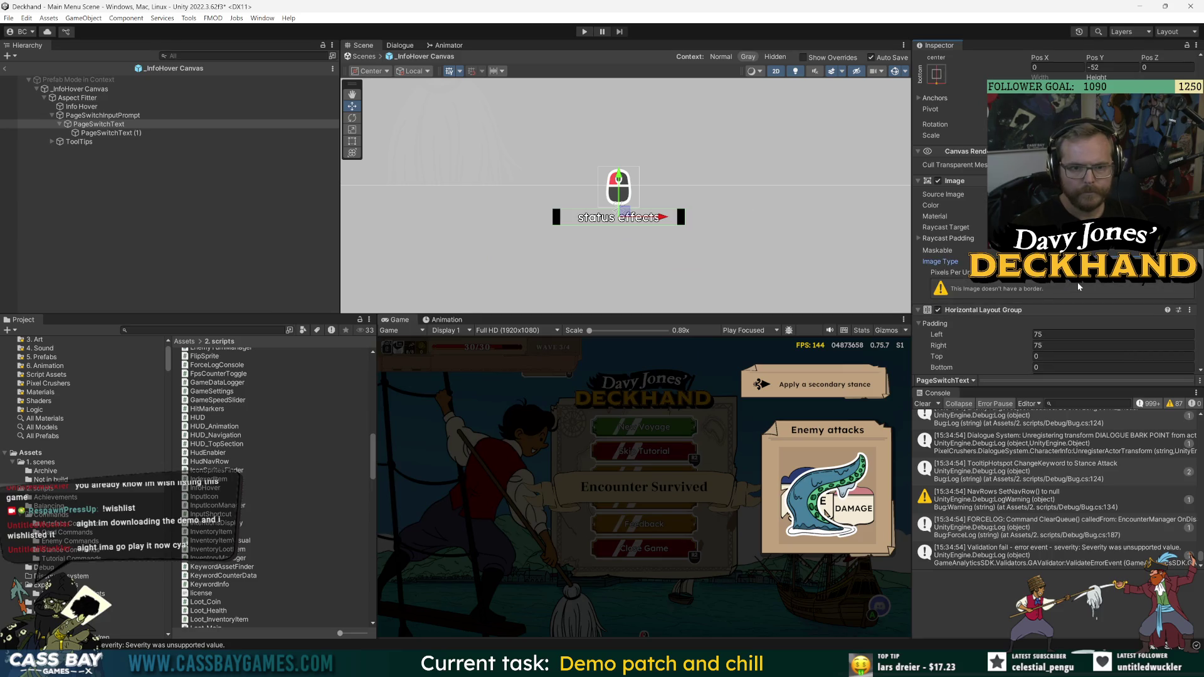
pyautogui.click(1113, 335)
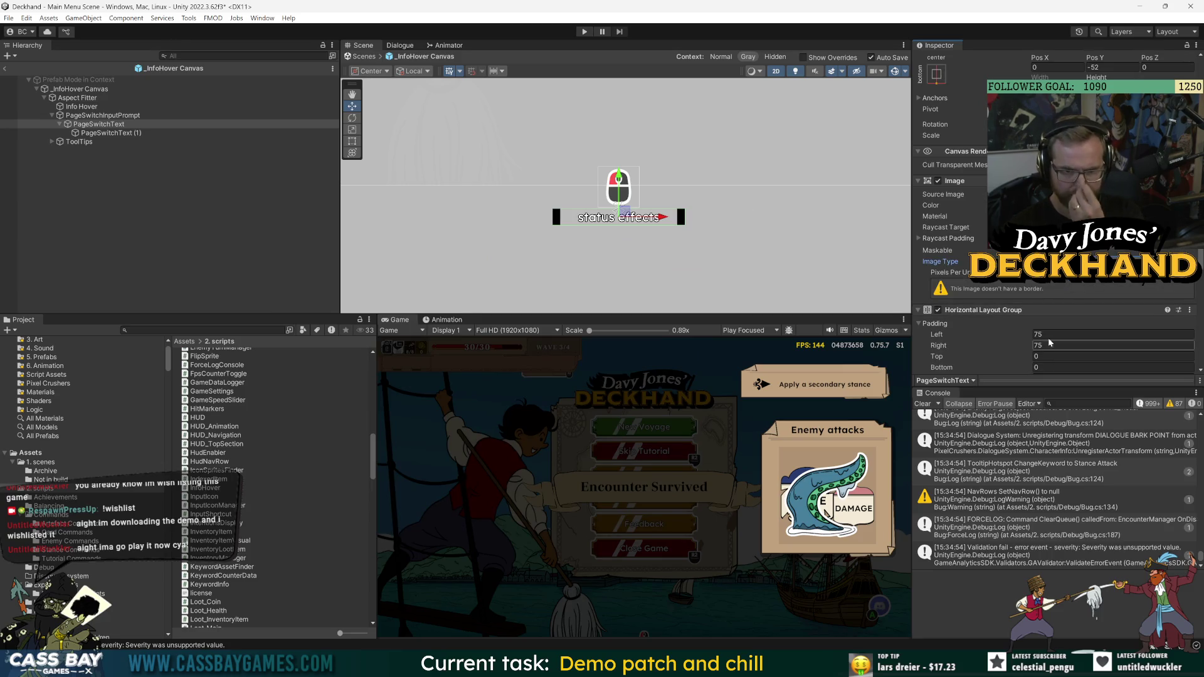
# - Set the Horizontal Layout Group's left and right padding to 0
pyautogui.write('0')
pyautogui.press('Tab')
pyautogui.write('0')
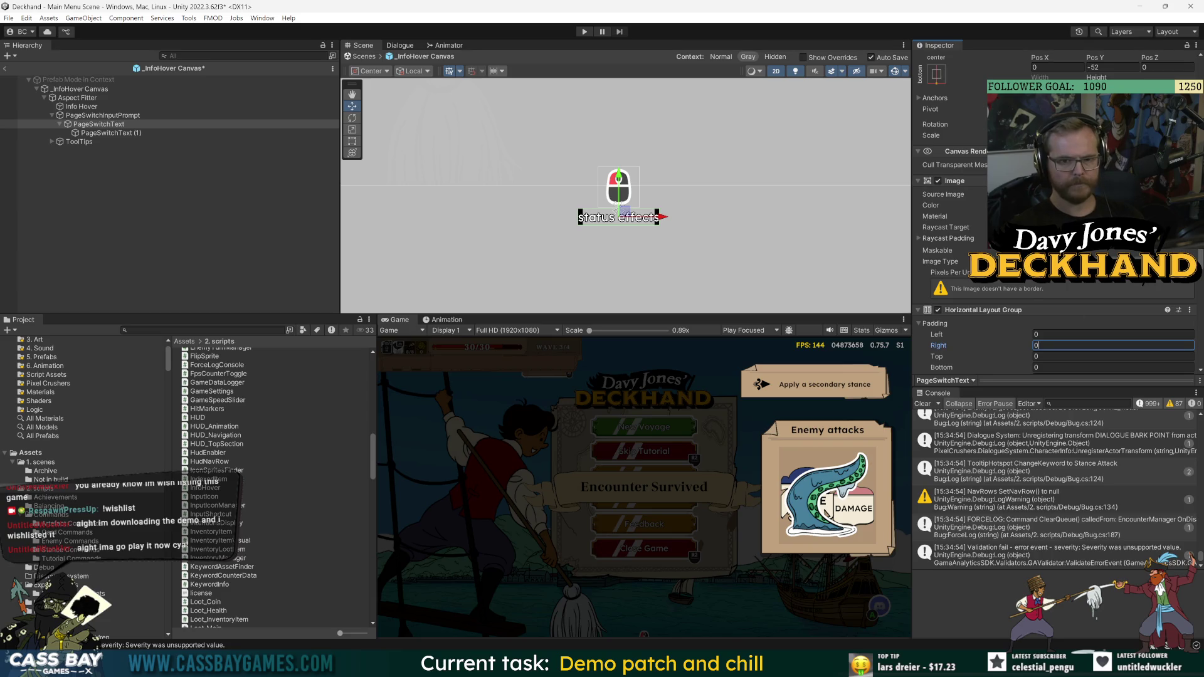
# - Compare panel sprites and settle on ButtonBrass-9Slice-01 SHEET_MainPanel for the background
pyautogui.click(1190, 194)
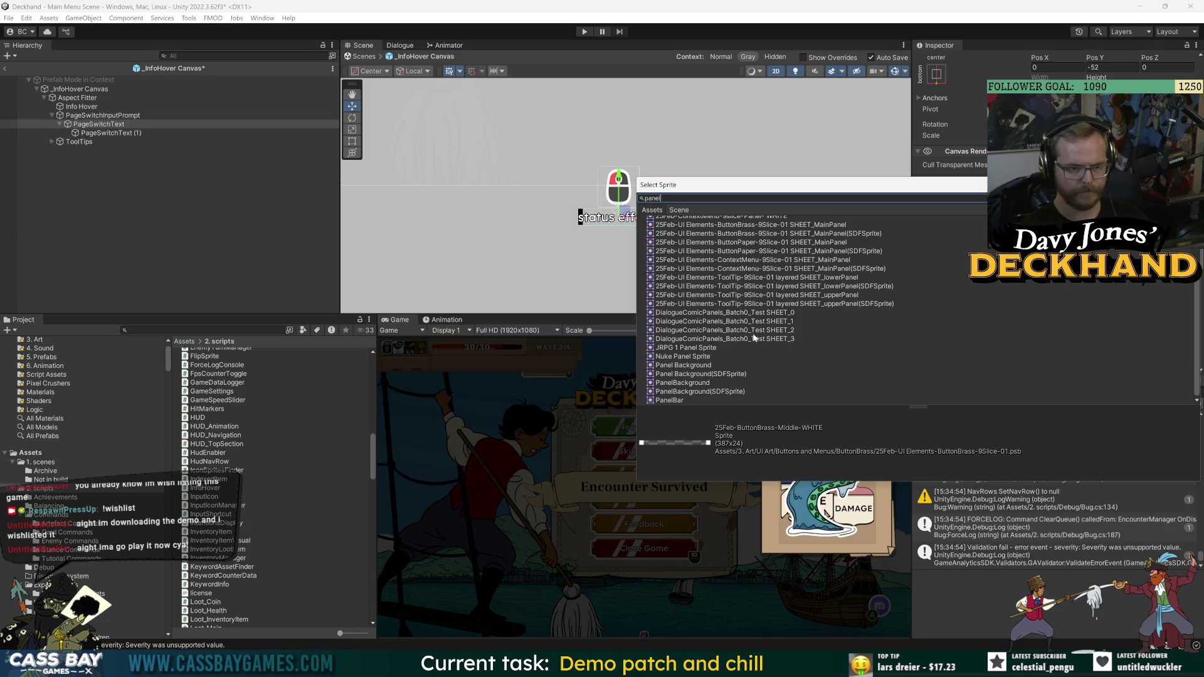
pyautogui.click(686, 348)
pyautogui.click(721, 330)
pyautogui.click(760, 304)
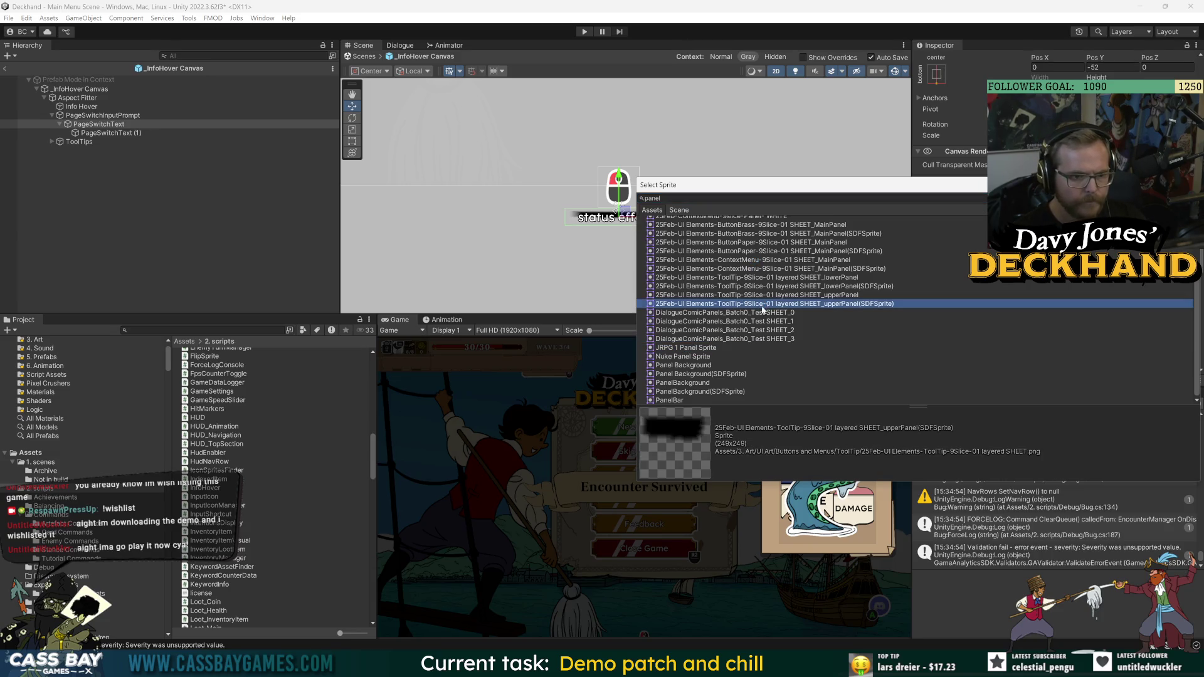
pyautogui.click(789, 313)
pyautogui.scroll(3, 809, 301)
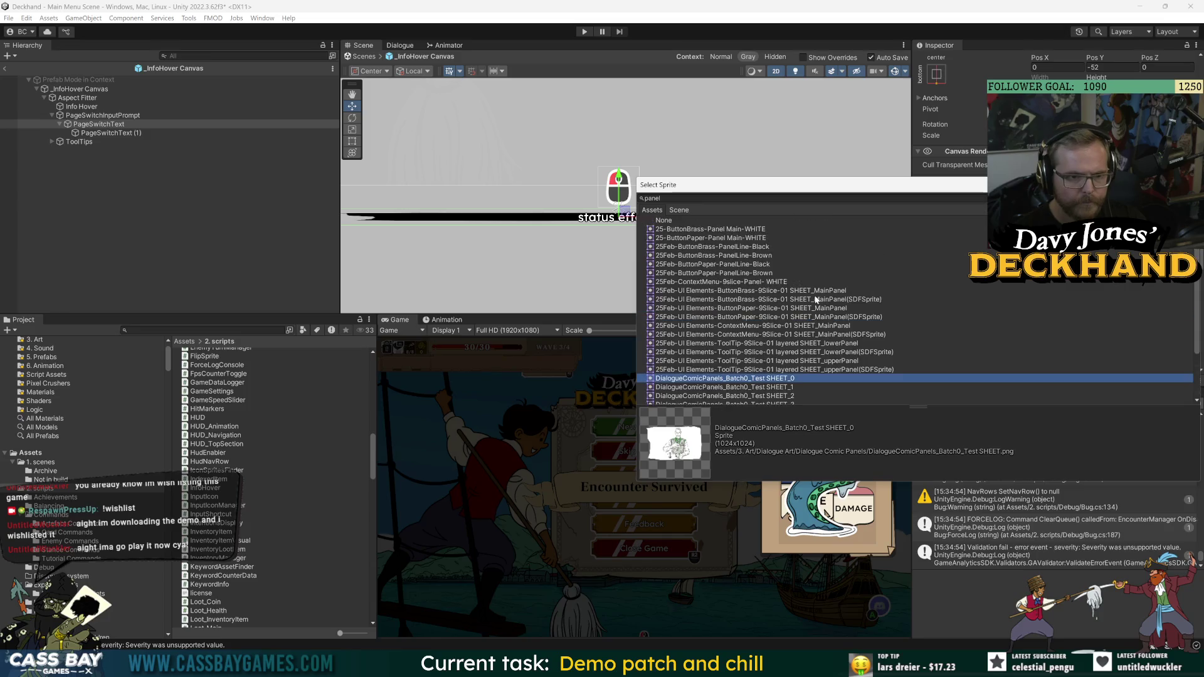
pyautogui.click(799, 291)
pyautogui.moveTo(803, 190); pyautogui.dragTo(390, 318)
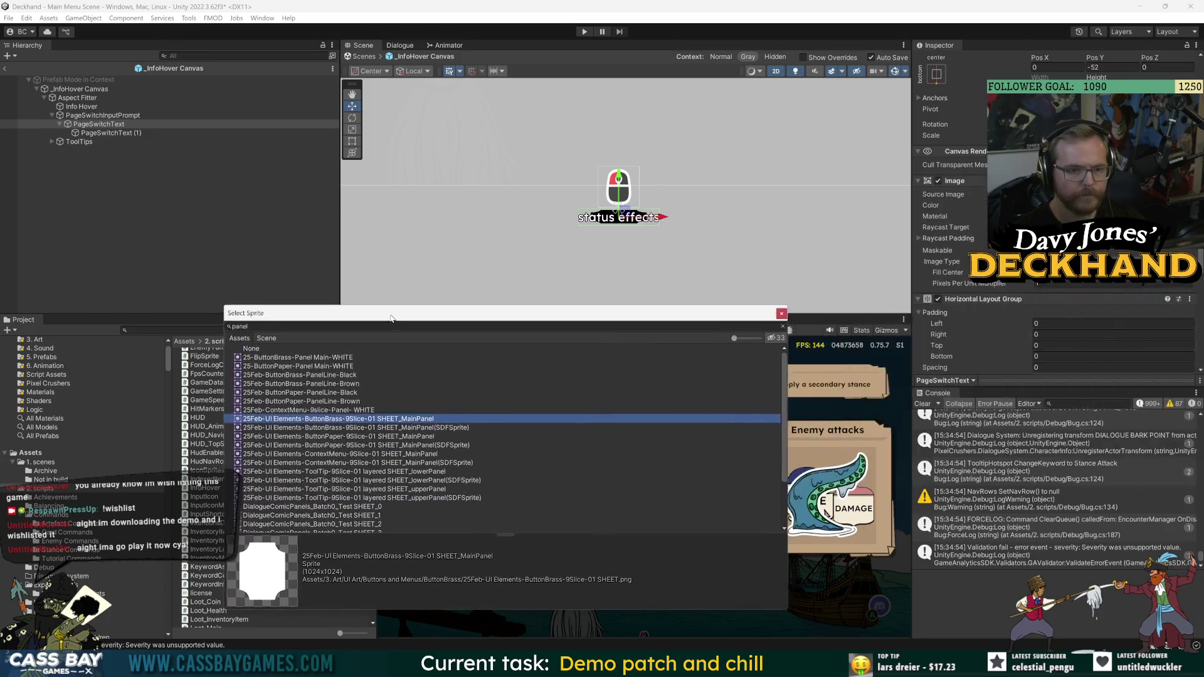
pyautogui.click(431, 437)
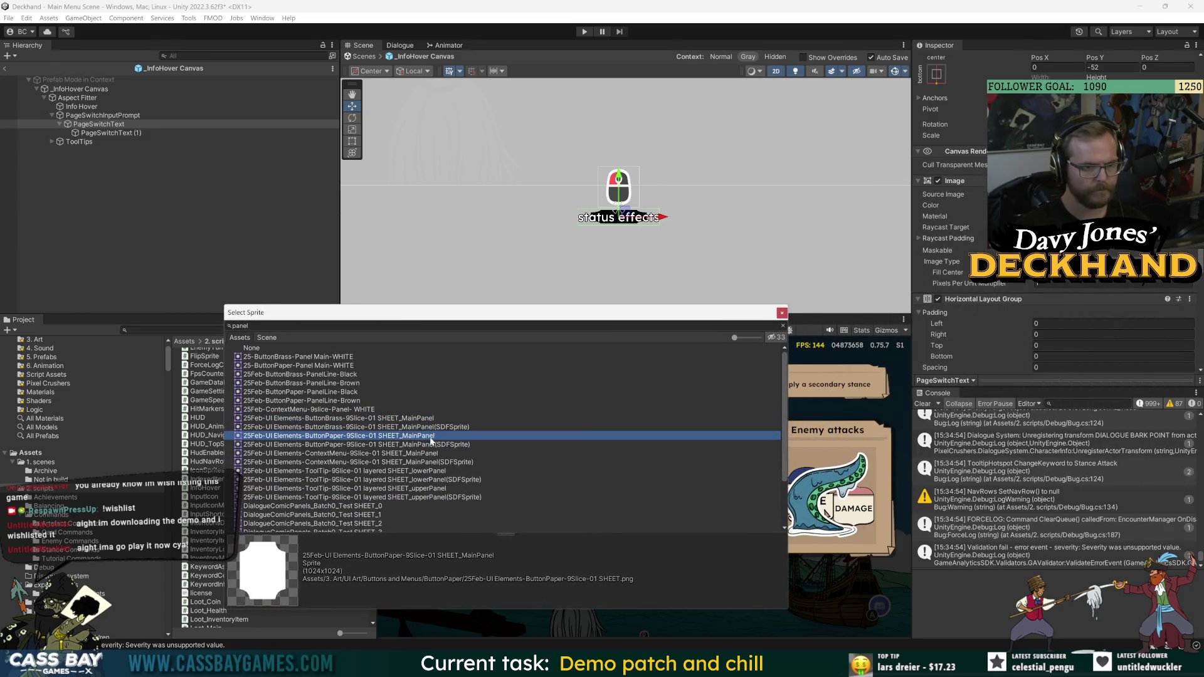
pyautogui.click(419, 418)
pyautogui.press('Down')
pyautogui.press('Down')
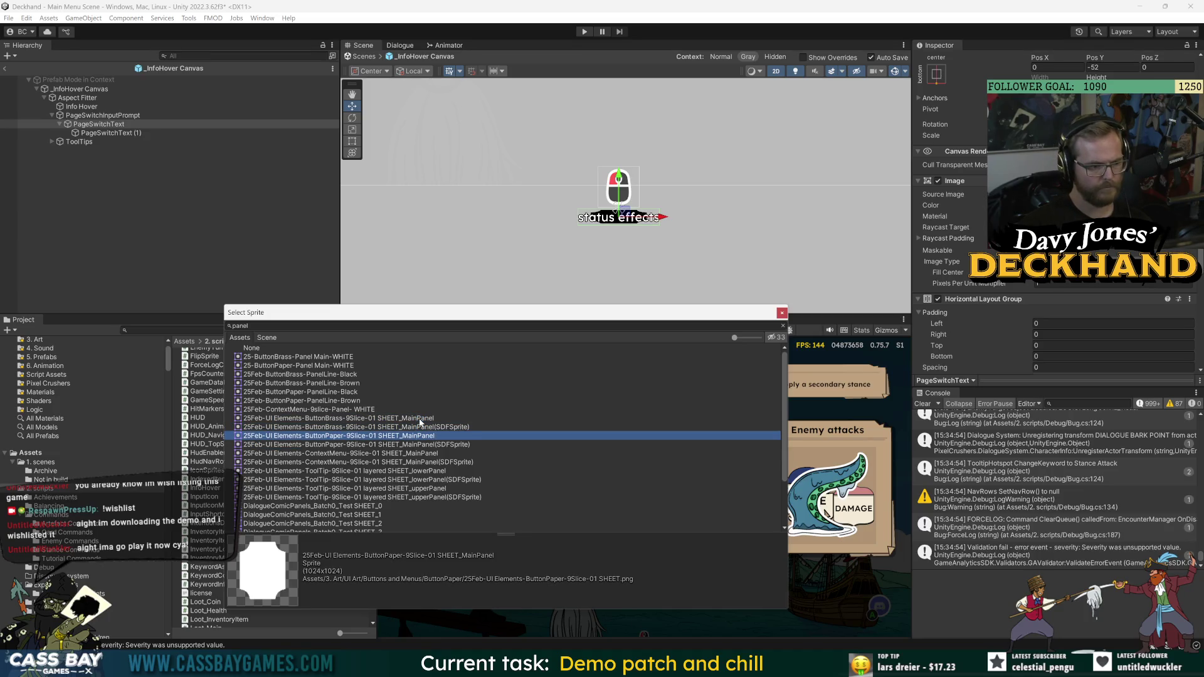
pyautogui.press('Up')
pyautogui.press('Up')
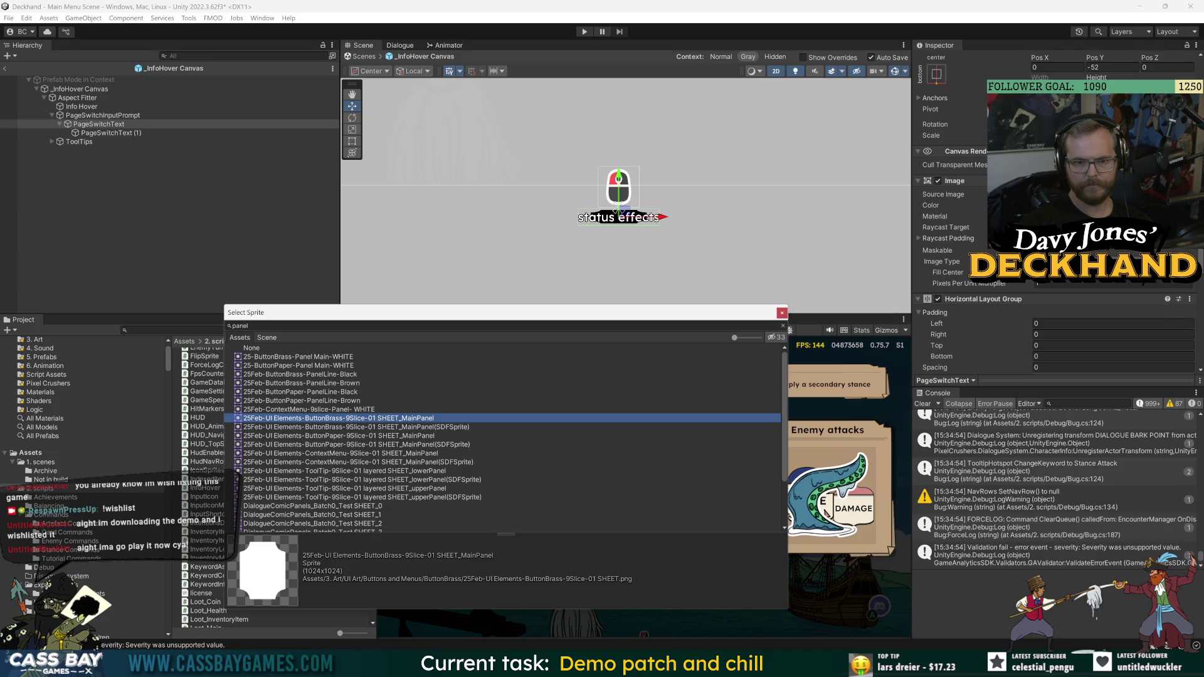
# - Set the layout group's left padding to 80
pyautogui.moveTo(936, 324); pyautogui.dragTo(977, 329)
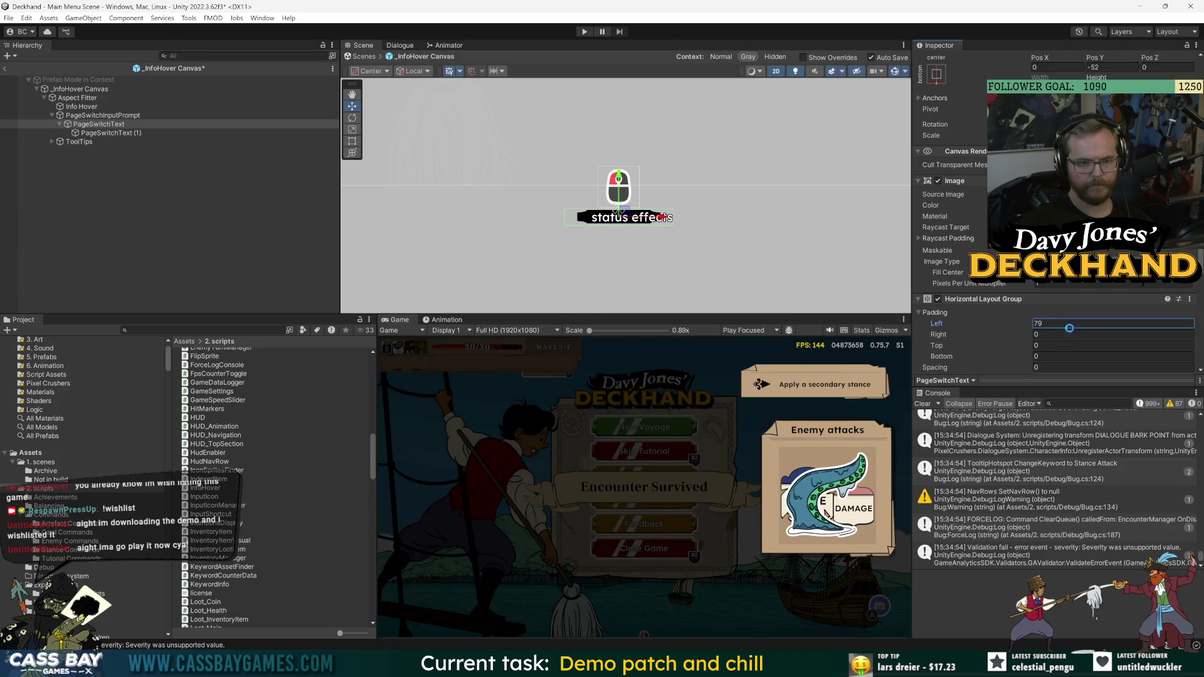
pyautogui.click(1073, 326)
pyautogui.write('80')
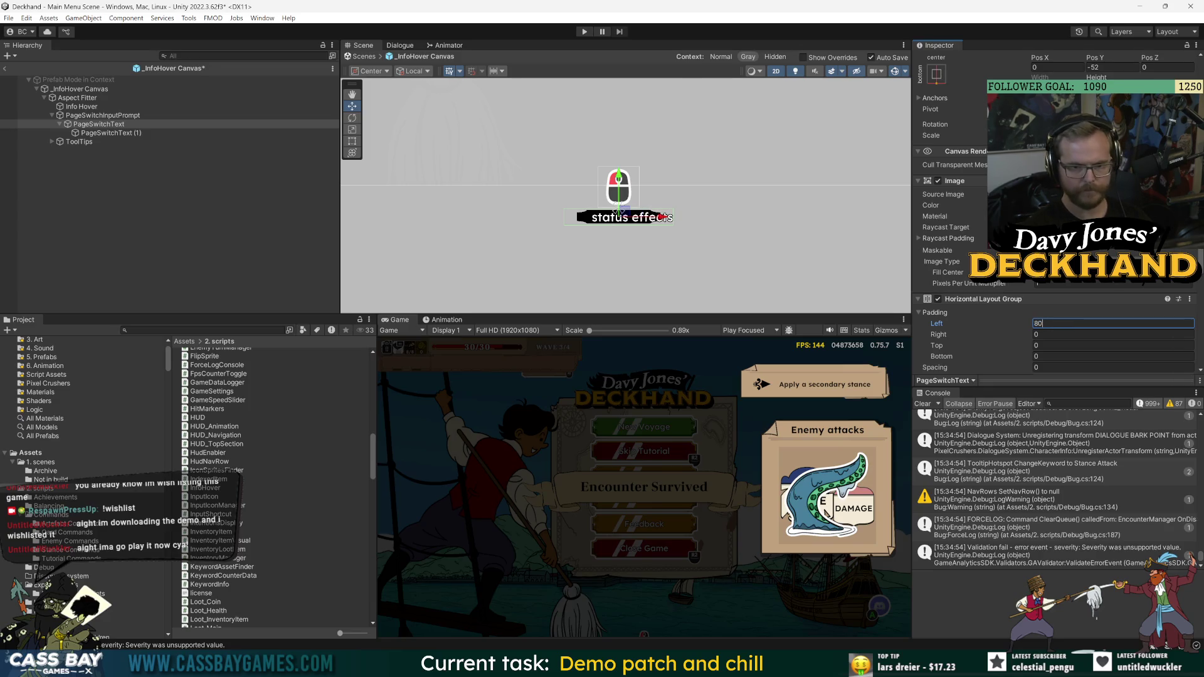
pyautogui.press('Return')
pyautogui.click(220, 232)
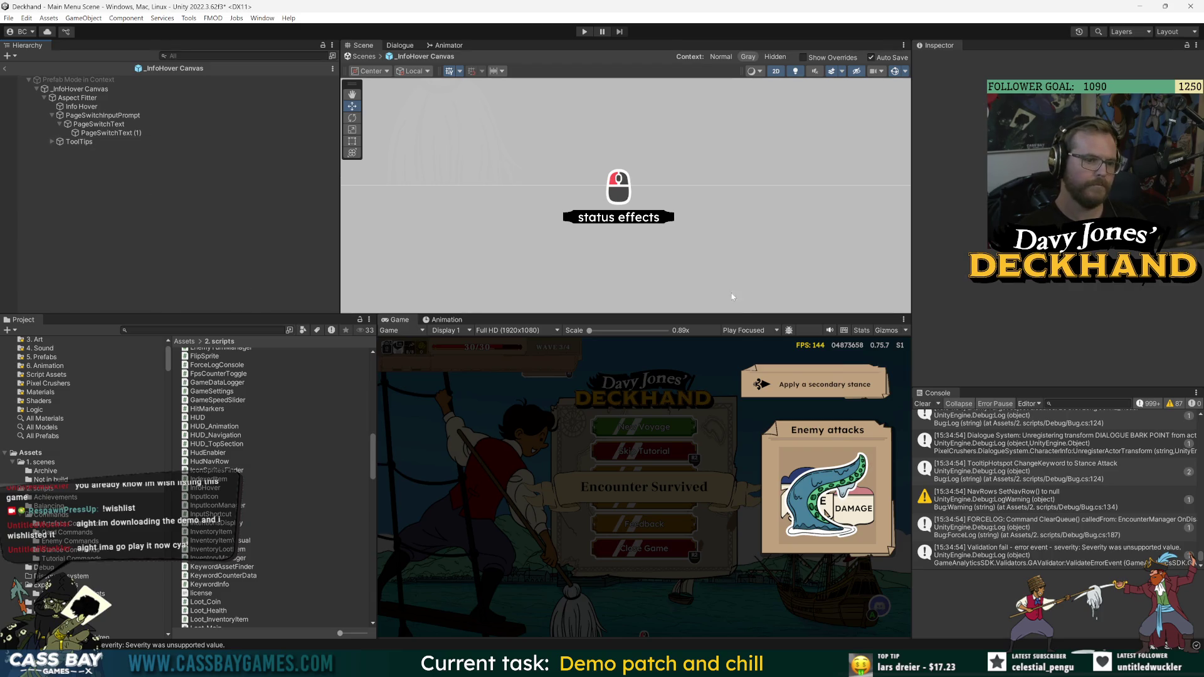
# - Assign PageSwitchText (1) to Info Hover's Page Switch Prompt Text field and enter Play mode
pyautogui.click(229, 97)
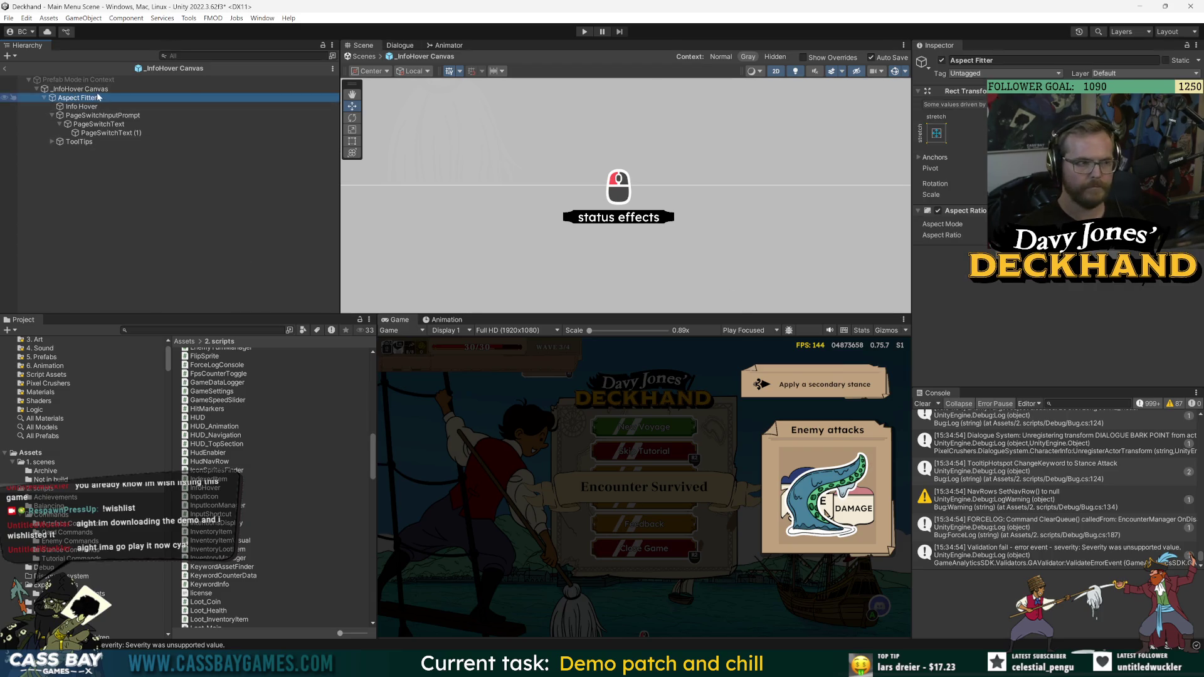
pyautogui.click(80, 89)
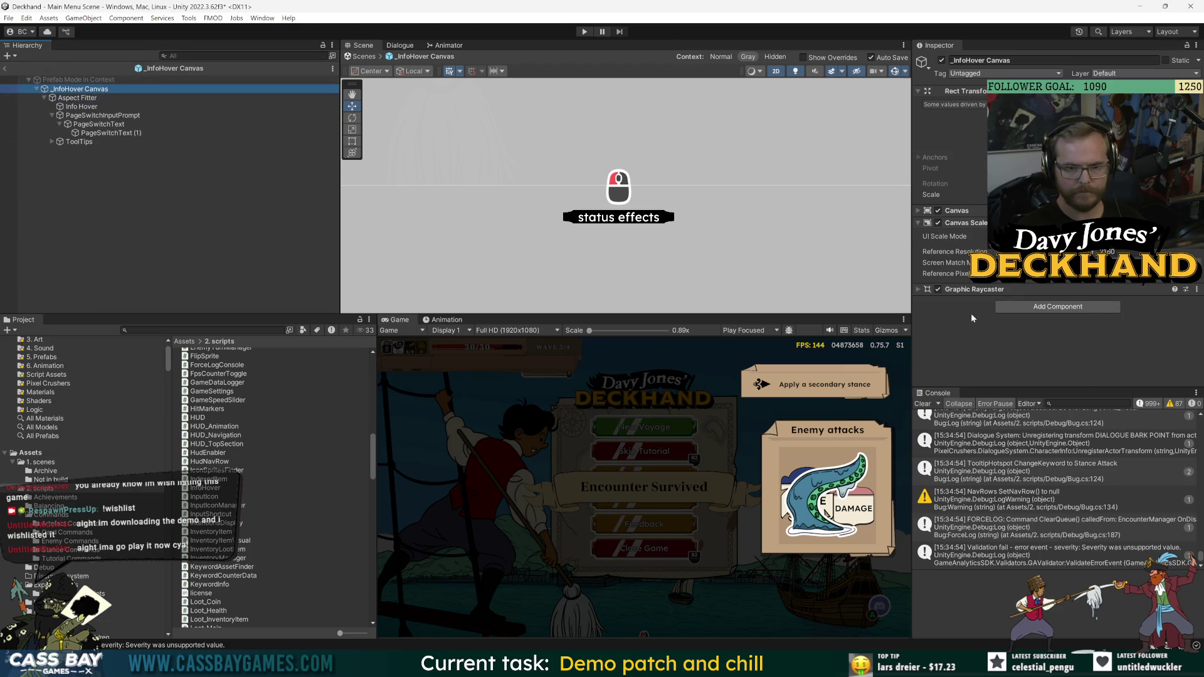
pyautogui.click(82, 106)
pyautogui.scroll(-5, 971, 307)
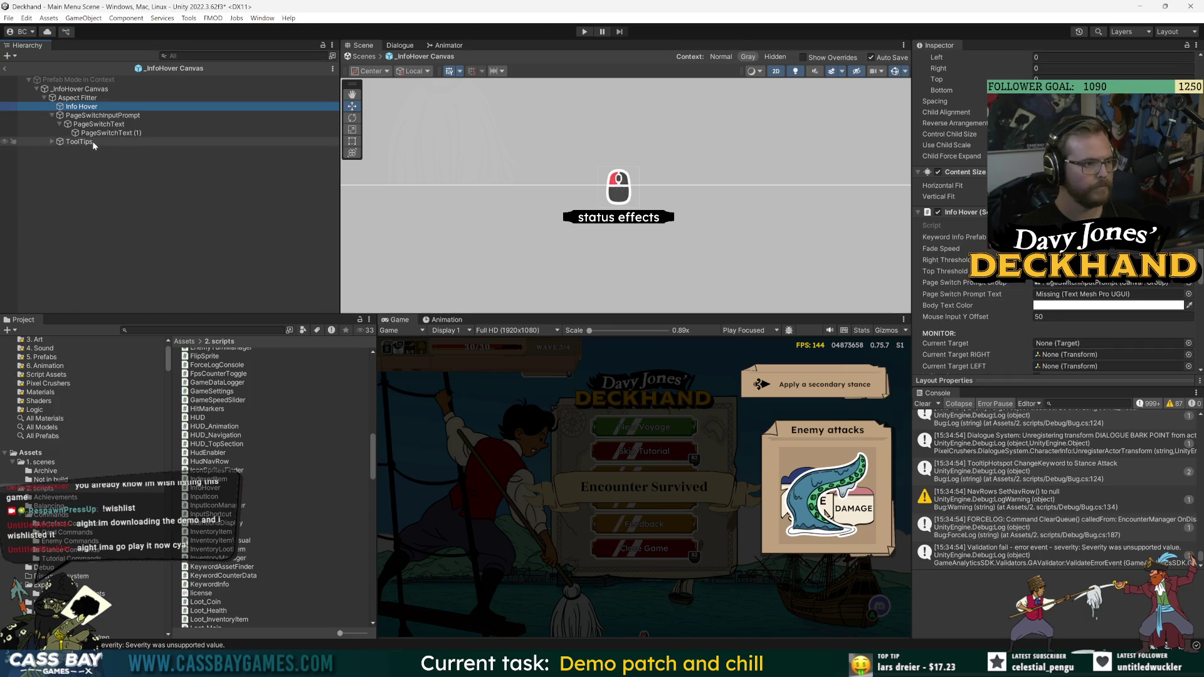
pyautogui.click(274, 133)
pyautogui.moveTo(274, 144)
pyautogui.mouseDown()
pyautogui.moveTo(1097, 294)
pyautogui.moveTo(1079, 294)
pyautogui.mouseUp()
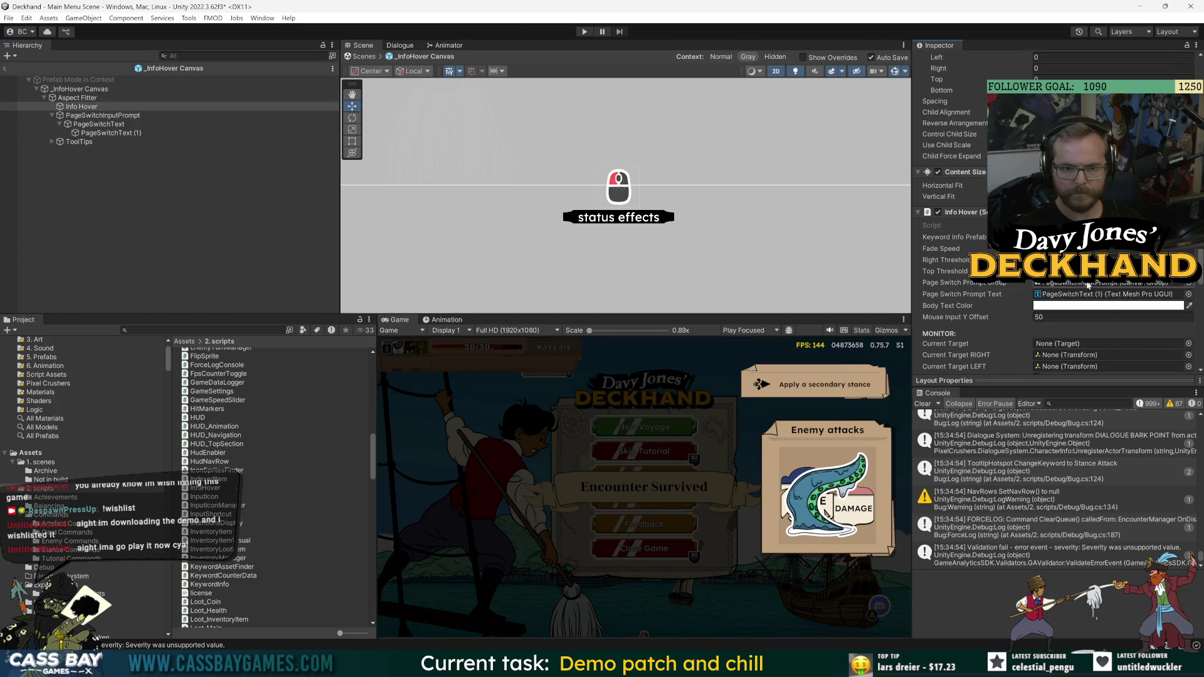
pyautogui.click(584, 31)
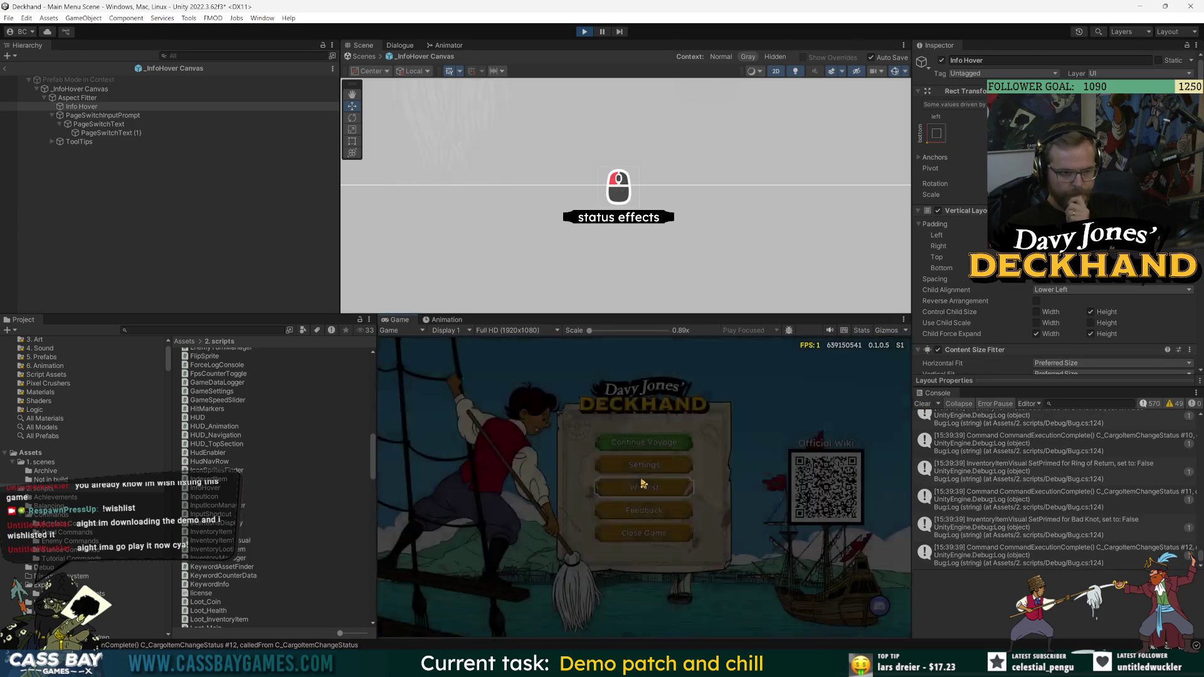
# - Start a game, play The Rooster, Guard, Prepare and Black Spot, then inspect the player
pyautogui.click(669, 443)
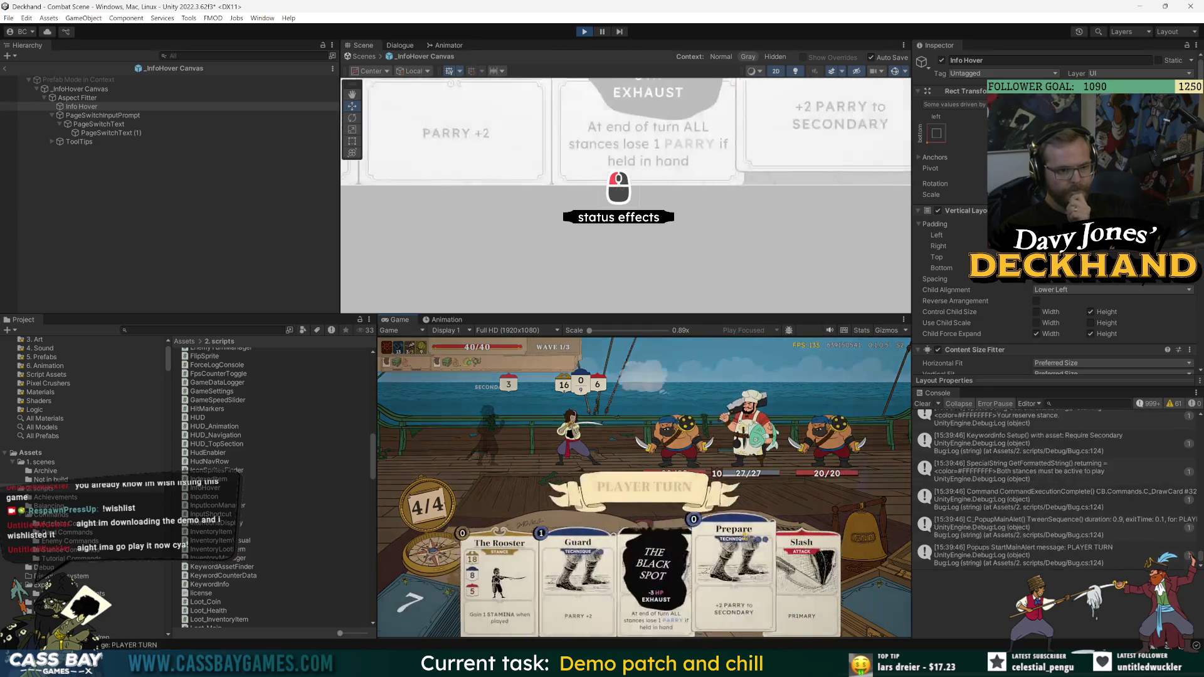
pyautogui.press('Return')
pyautogui.press('Return')
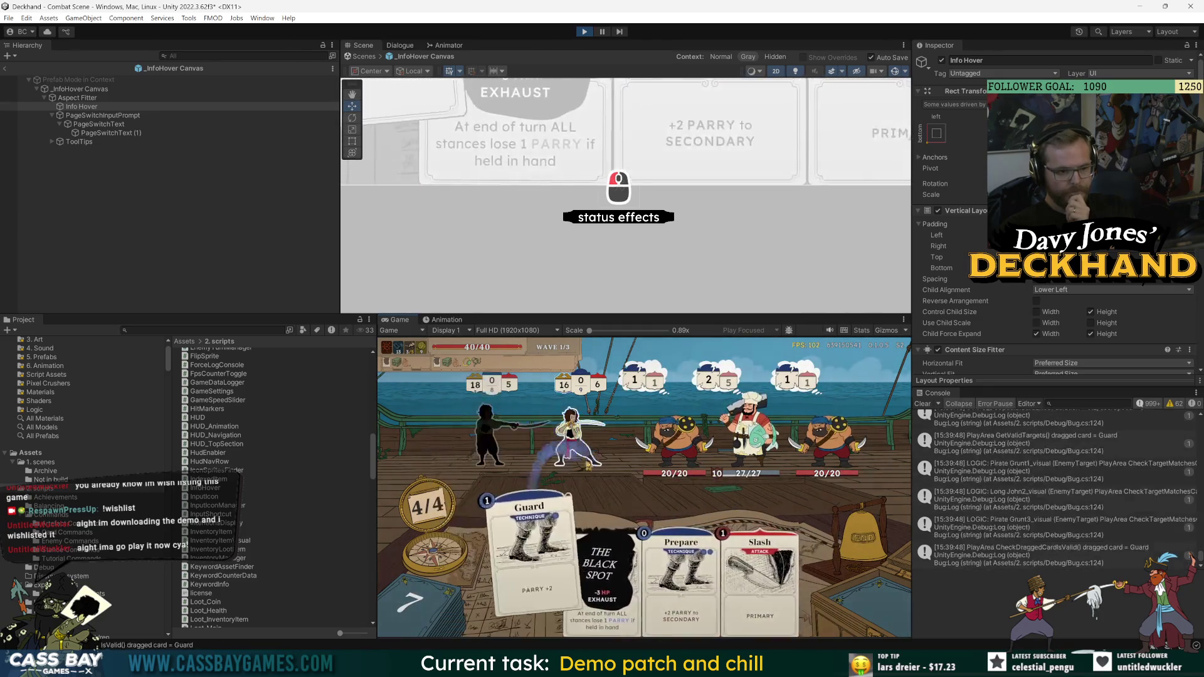
pyautogui.press('Return')
pyautogui.press('Return')
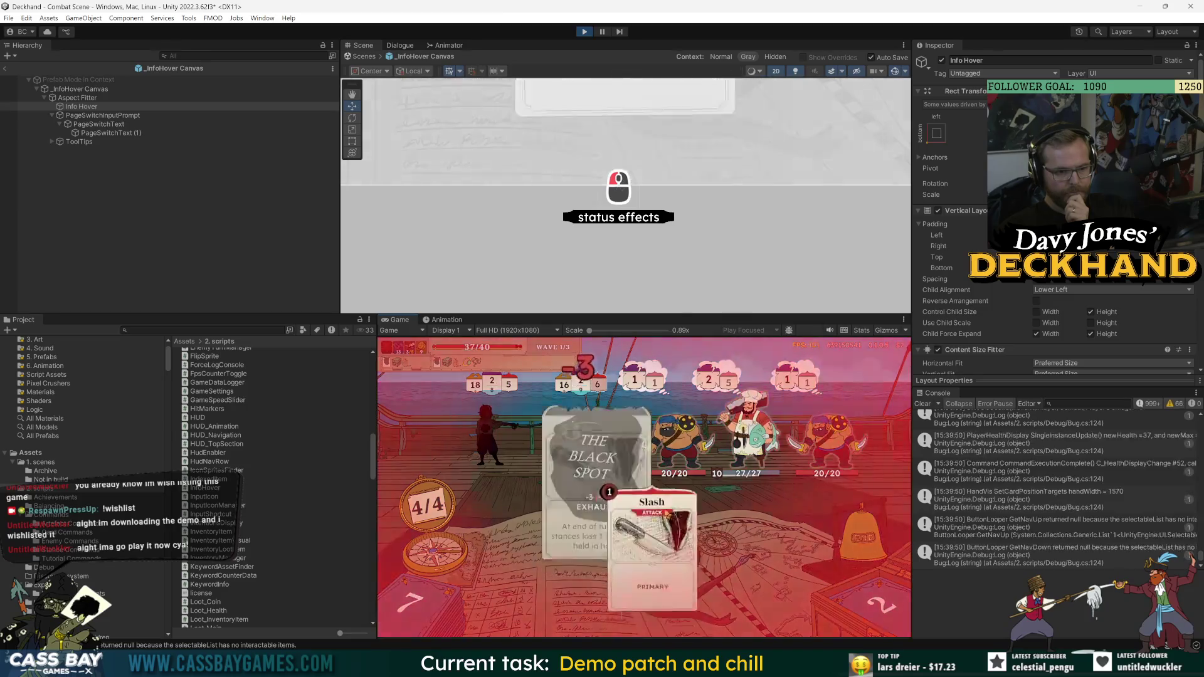
pyautogui.press('Return')
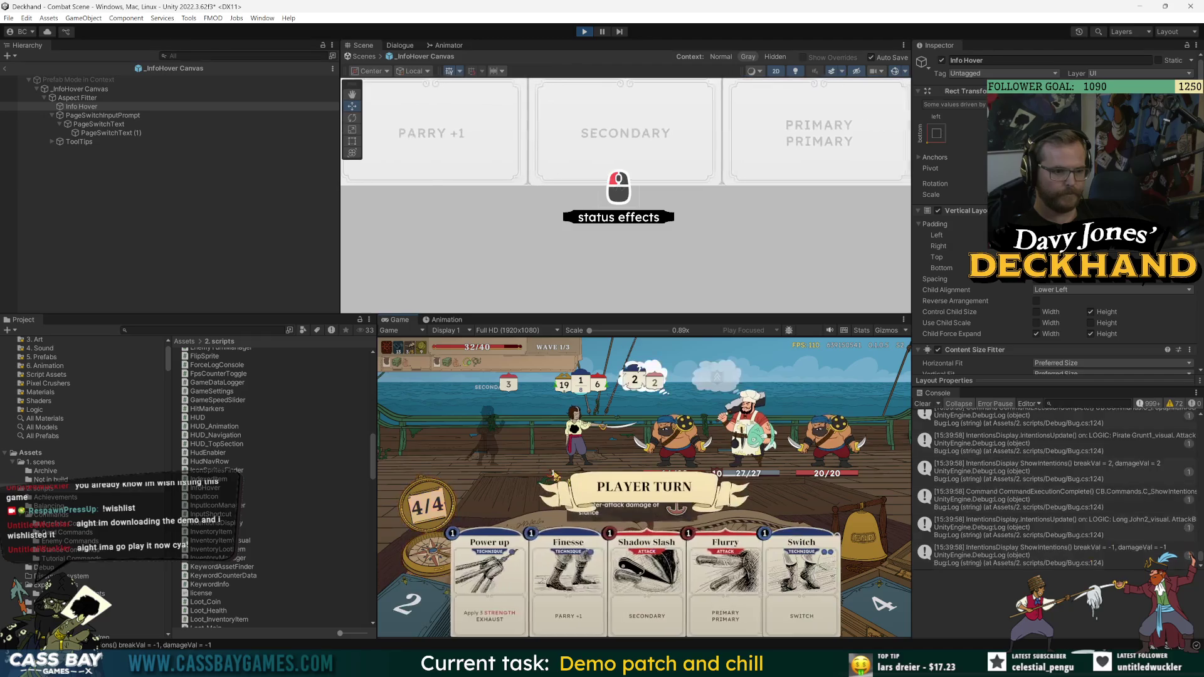
pyautogui.moveTo(577, 439)
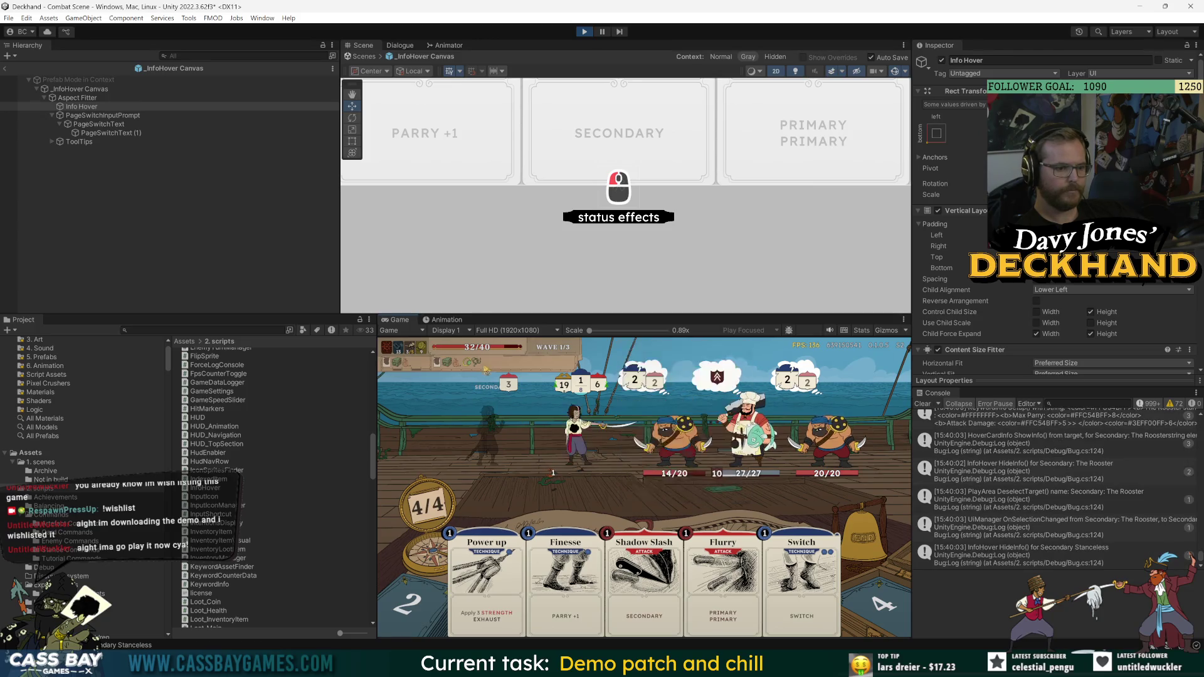
# - Change the Child Alignment of PageSwitchText's Horizontal Layout Group
pyautogui.click(128, 123)
pyautogui.press('Down')
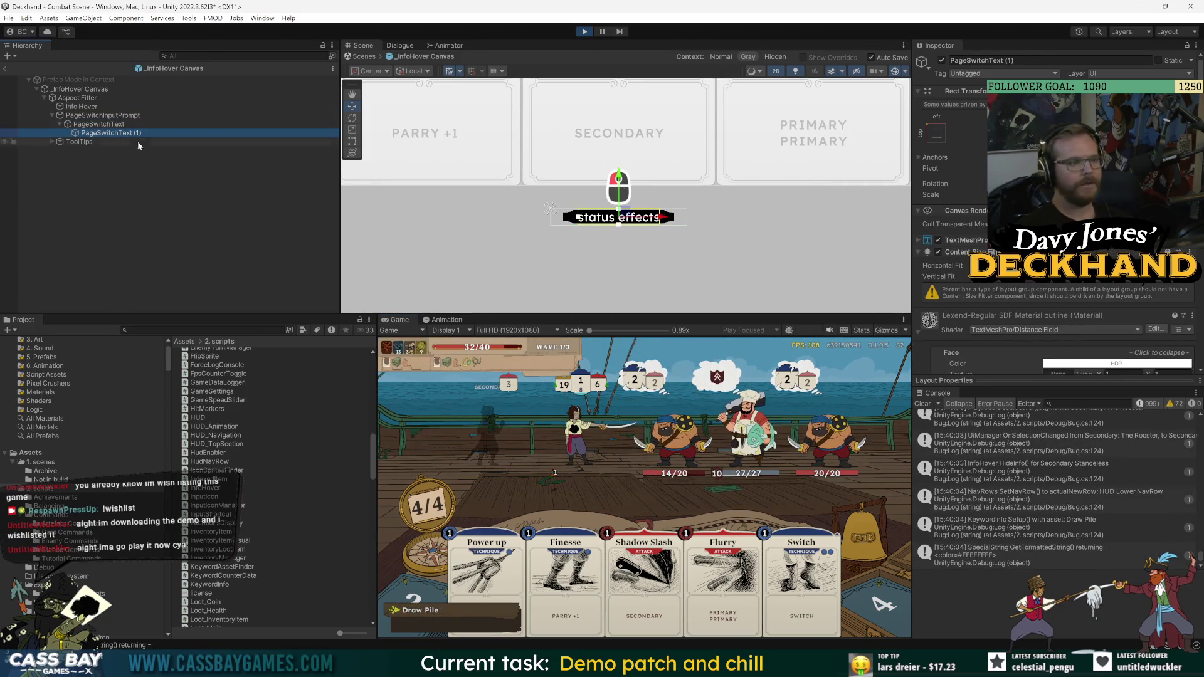
pyautogui.click(933, 135)
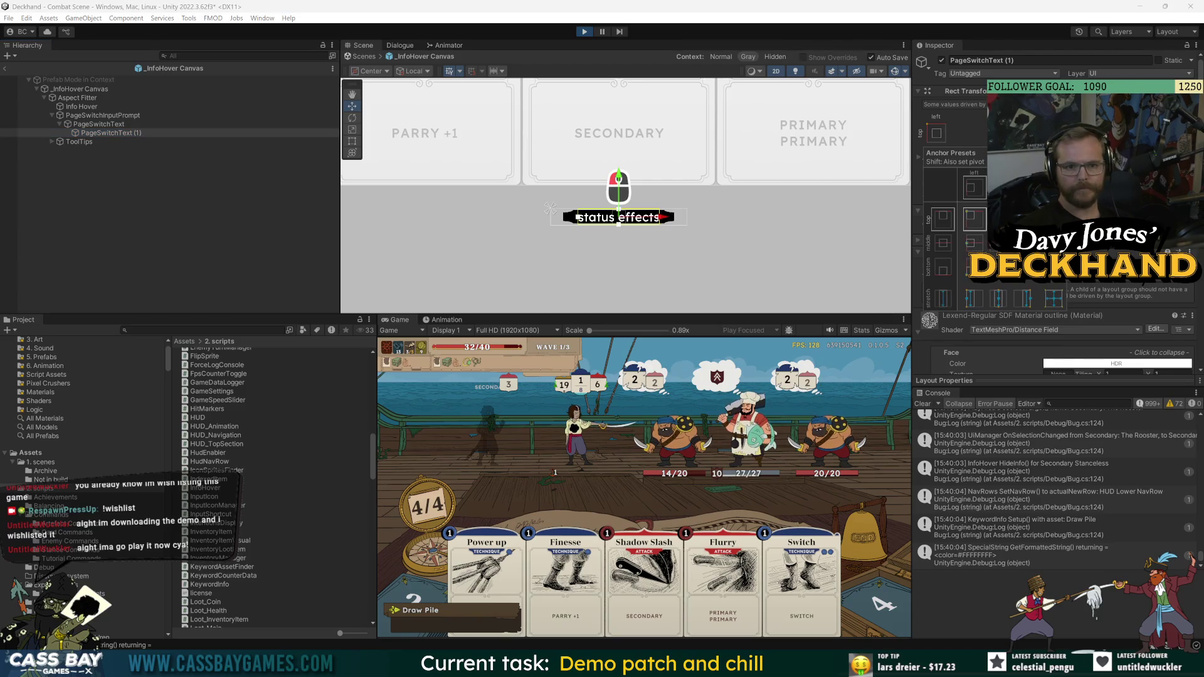
pyautogui.click(1053, 526)
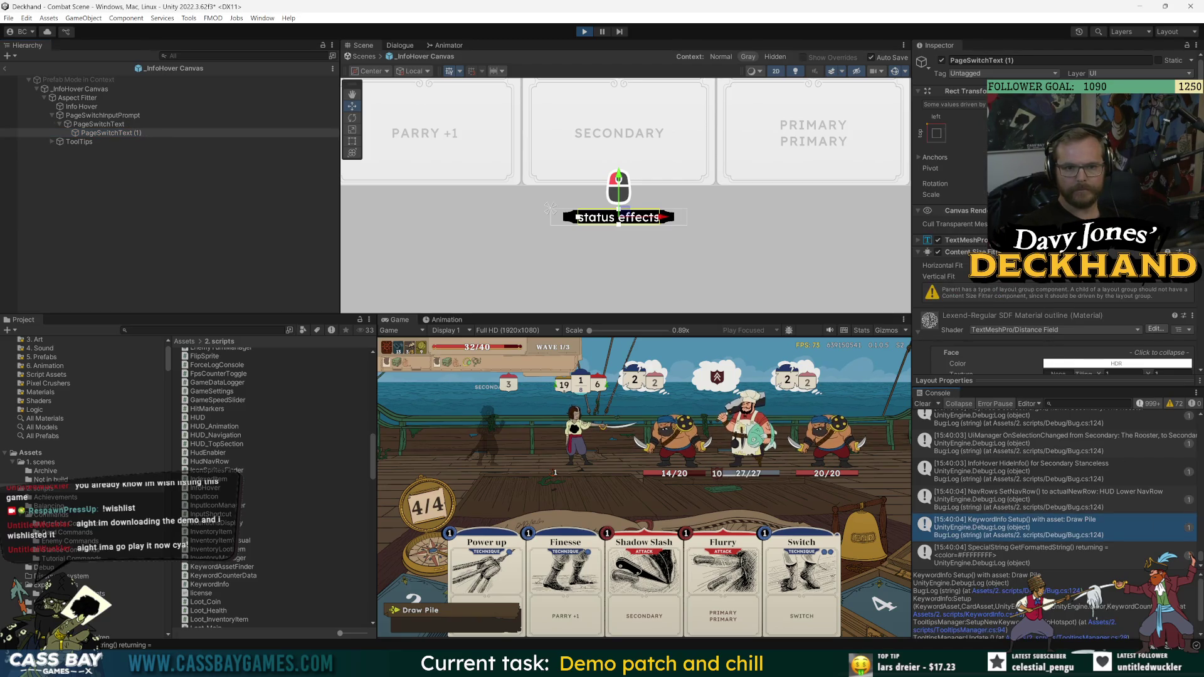
pyautogui.click(99, 124)
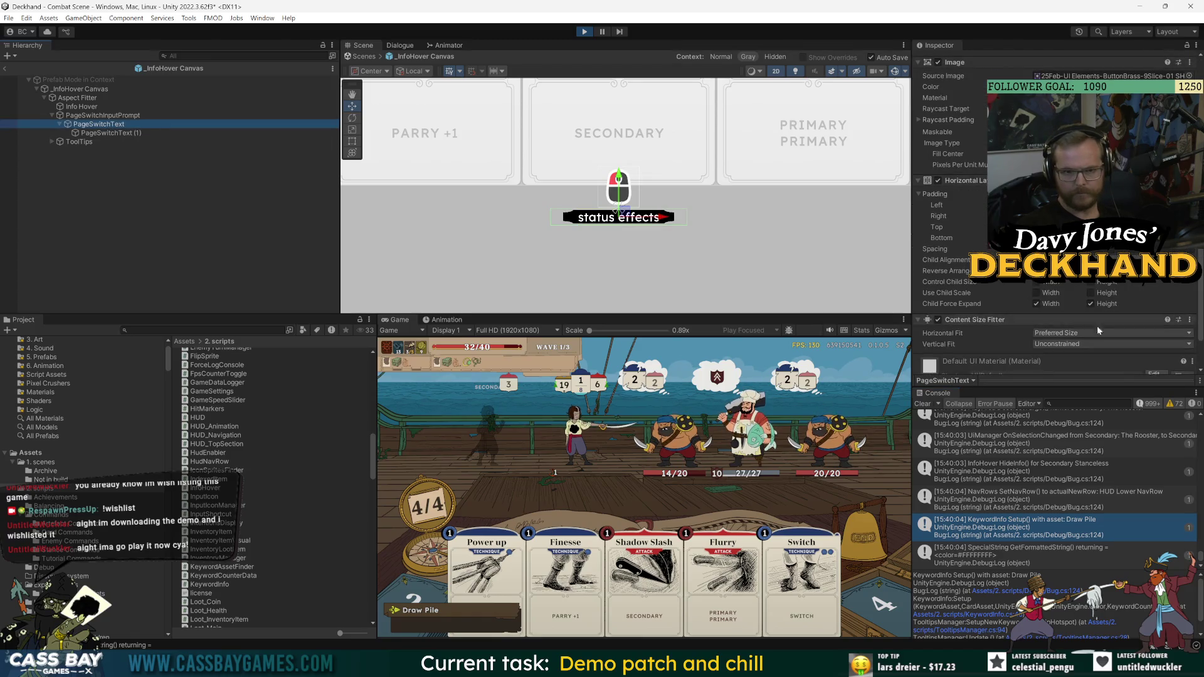
pyautogui.click(1065, 259)
pyautogui.click(1069, 320)
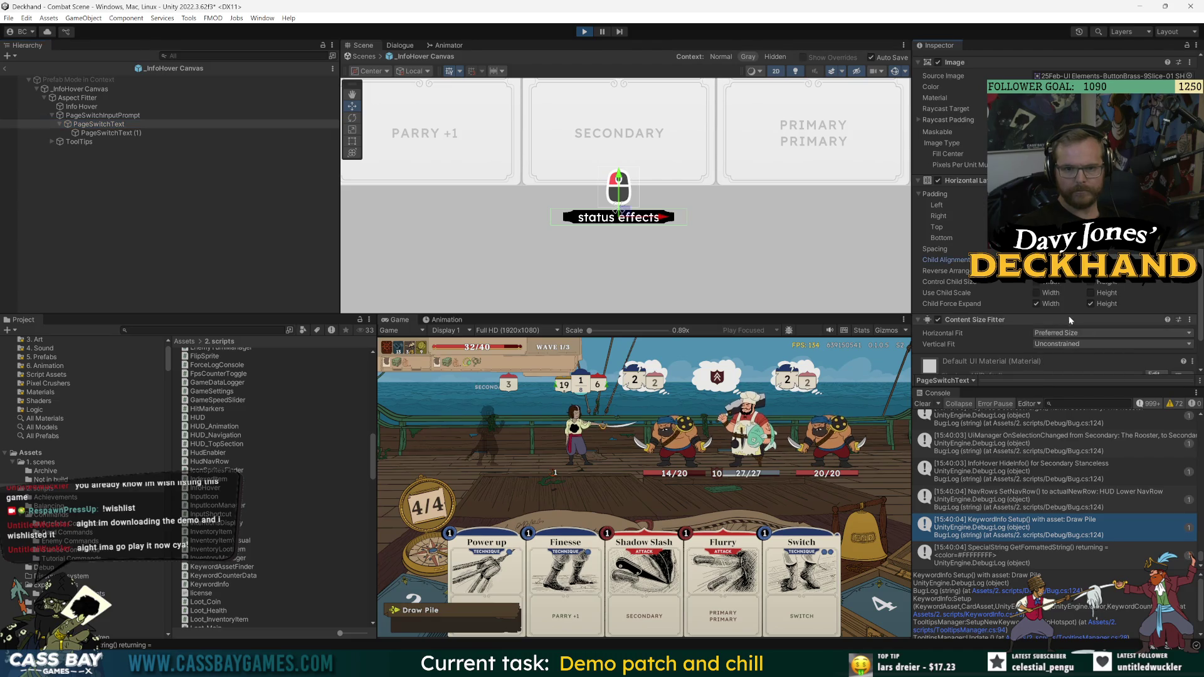
pyautogui.click(1066, 260)
pyautogui.click(1079, 325)
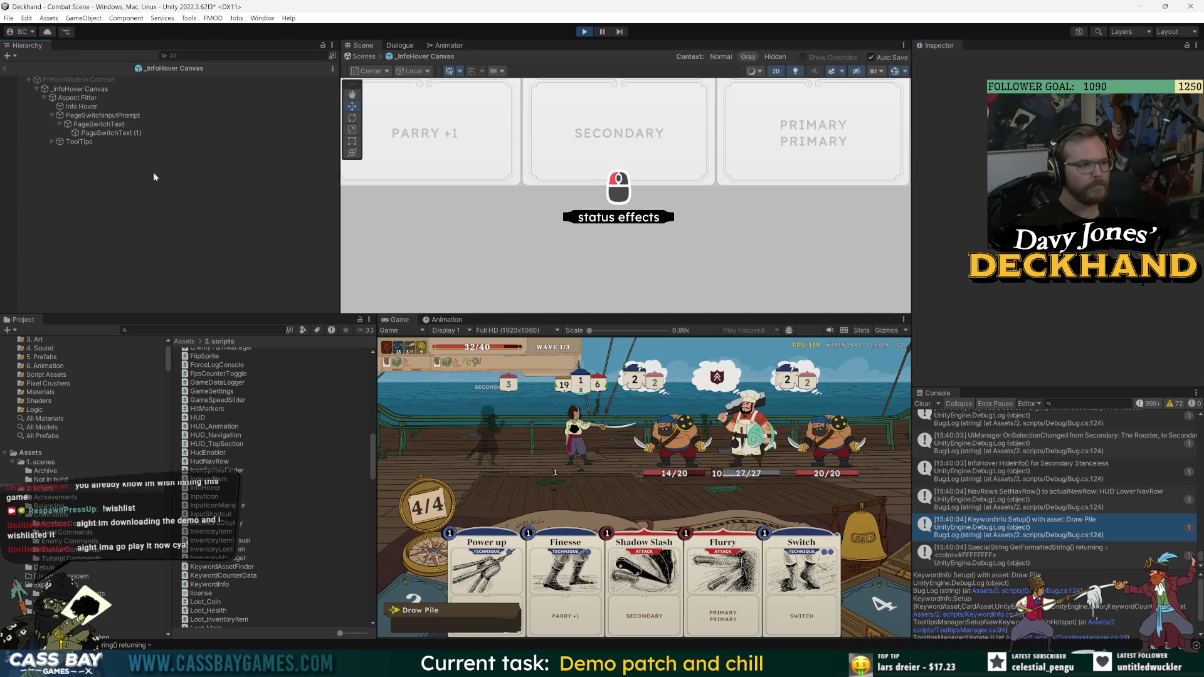
# - Remove the Content Size Fitter component from the PageSwitchText (1) label
pyautogui.click(105, 133)
pyautogui.click(100, 116)
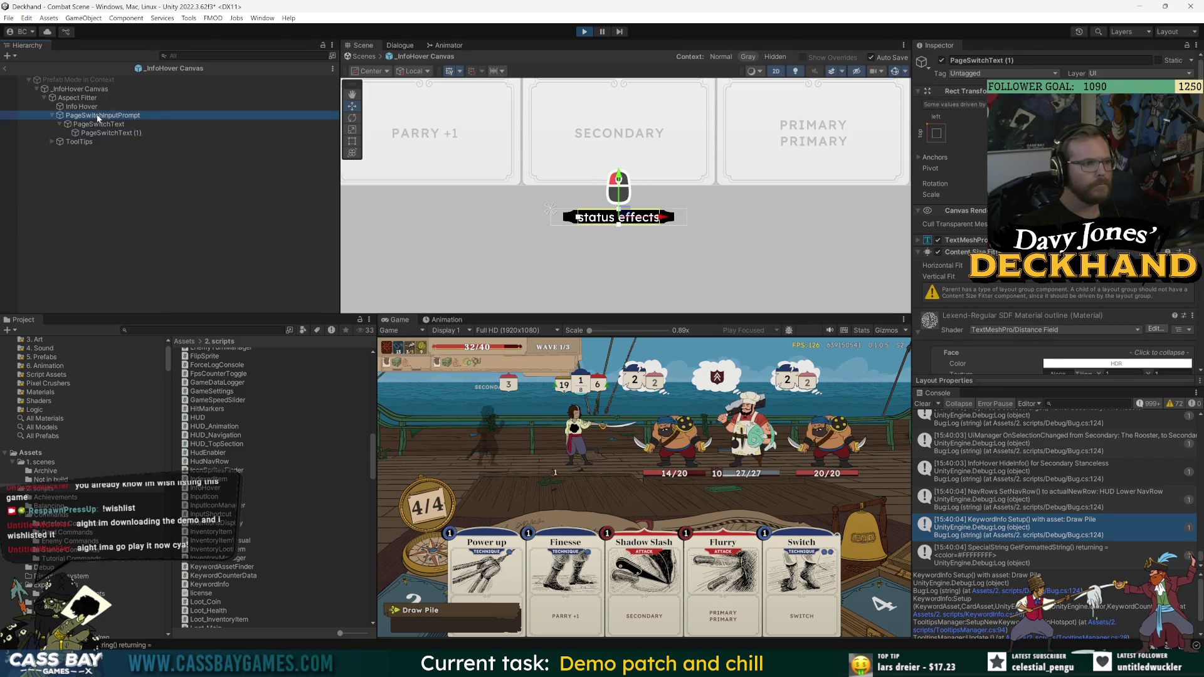
pyautogui.scroll(-2, 1005, 299)
pyautogui.scroll(-4, 1005, 299)
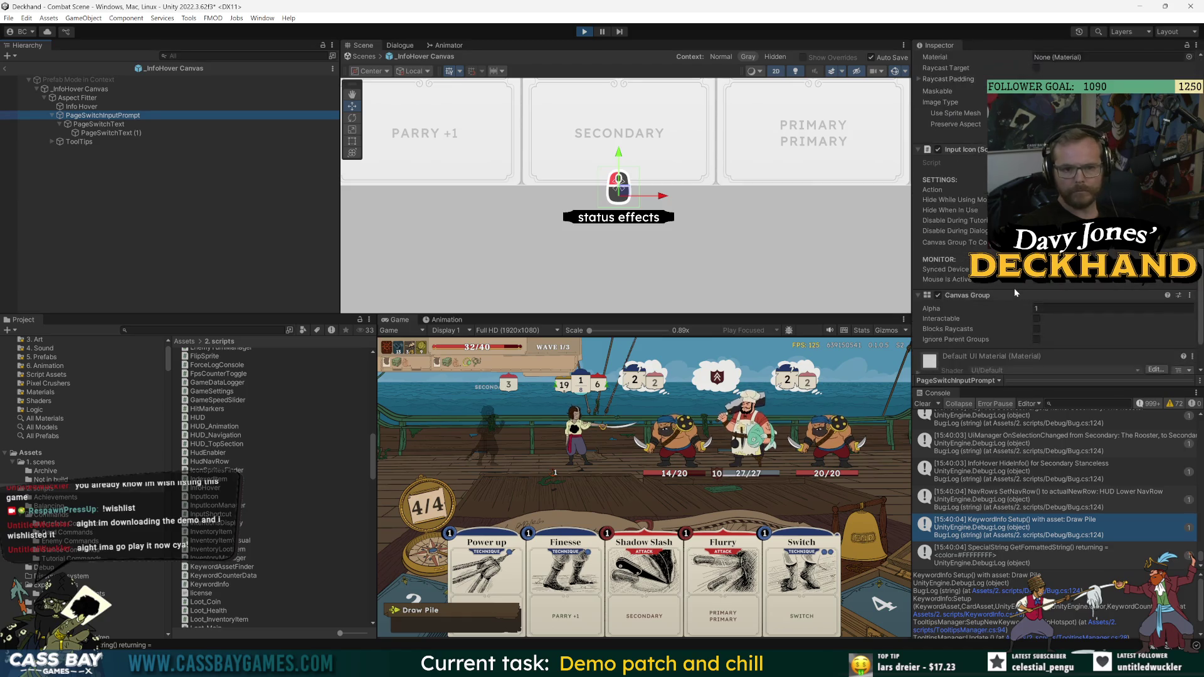
pyautogui.click(98, 124)
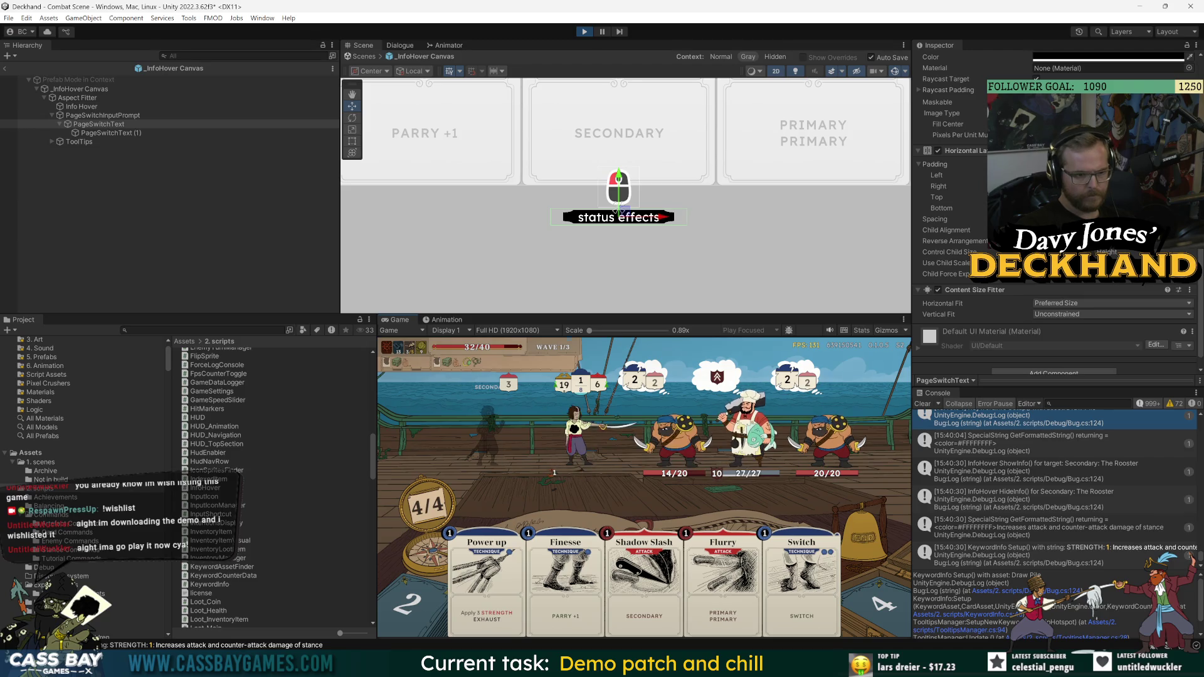
pyautogui.click(111, 133)
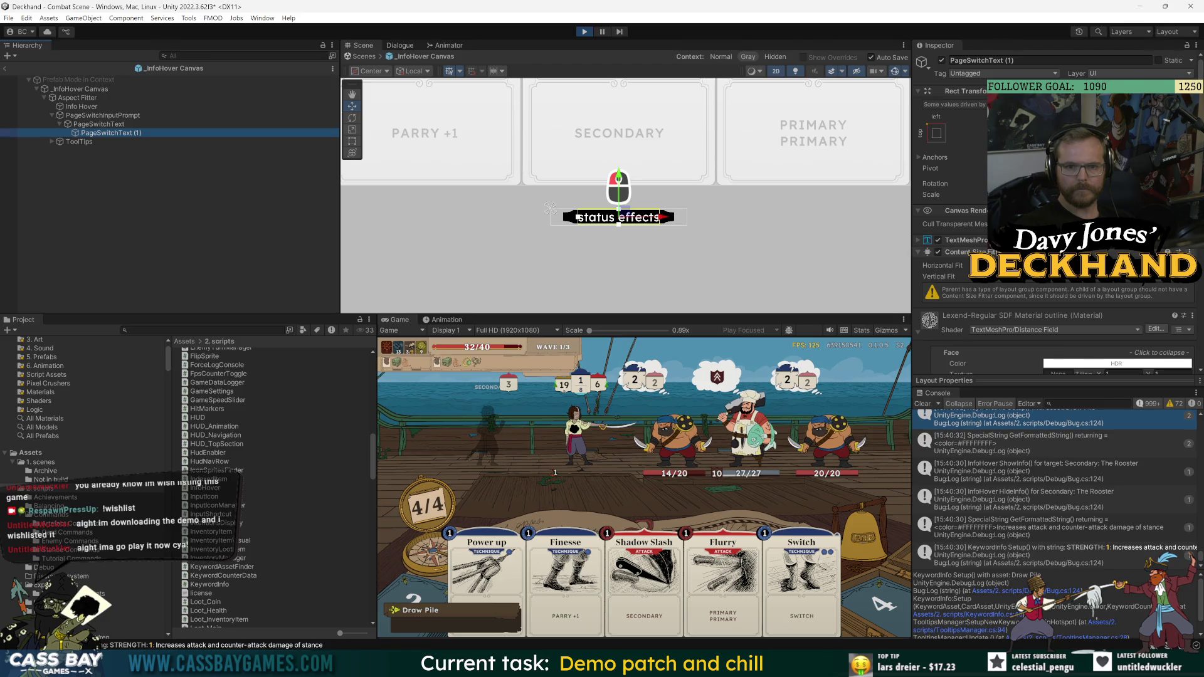
pyautogui.rightClick(1023, 251)
pyautogui.click(1053, 271)
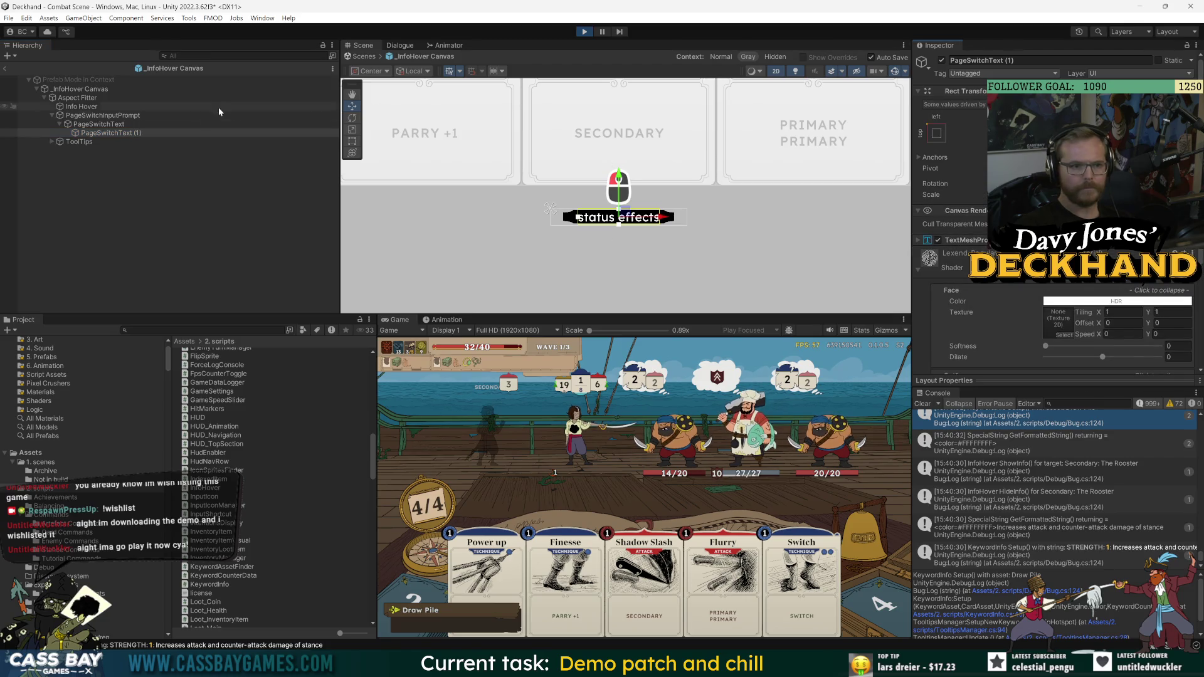
pyautogui.click(99, 124)
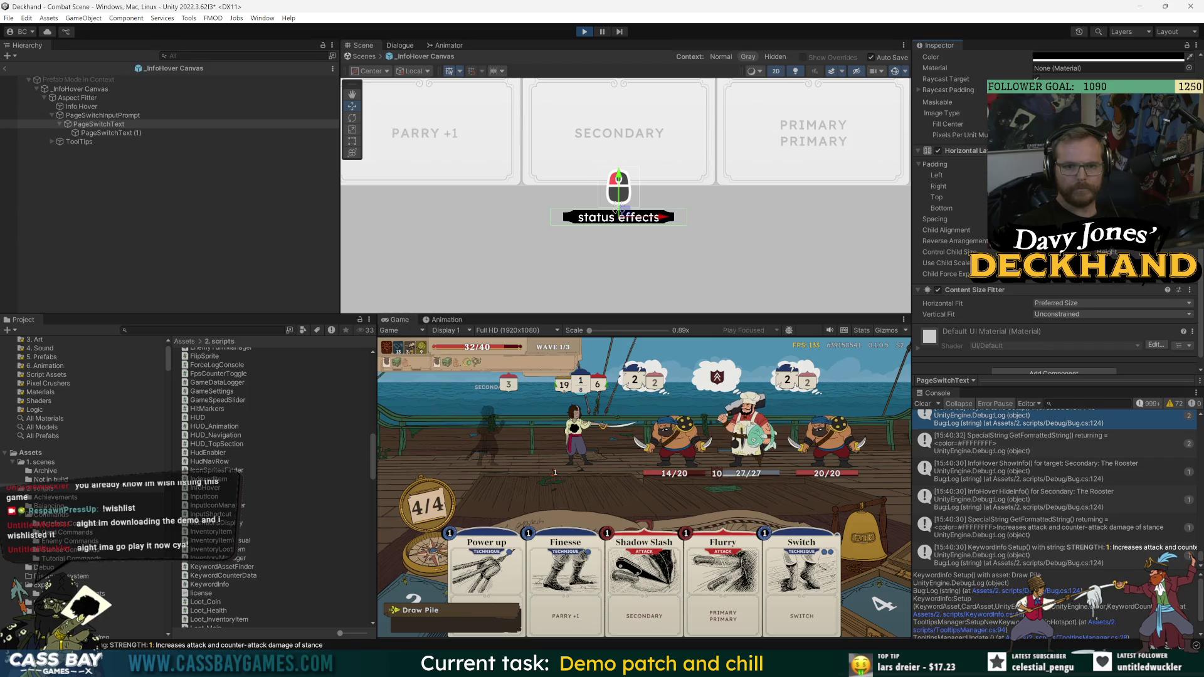
# - Stop play, undo the accidental paste in PageSwitchText (1)'s text, and replay into combat
pyautogui.click(586, 33)
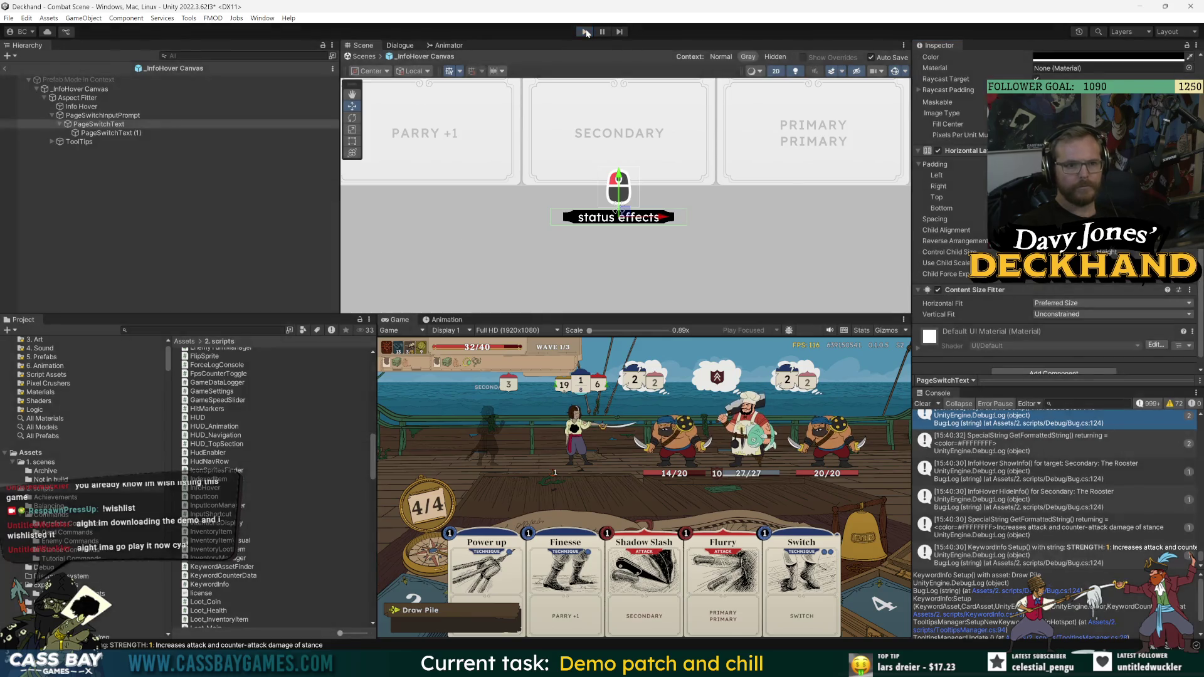
pyautogui.click(251, 133)
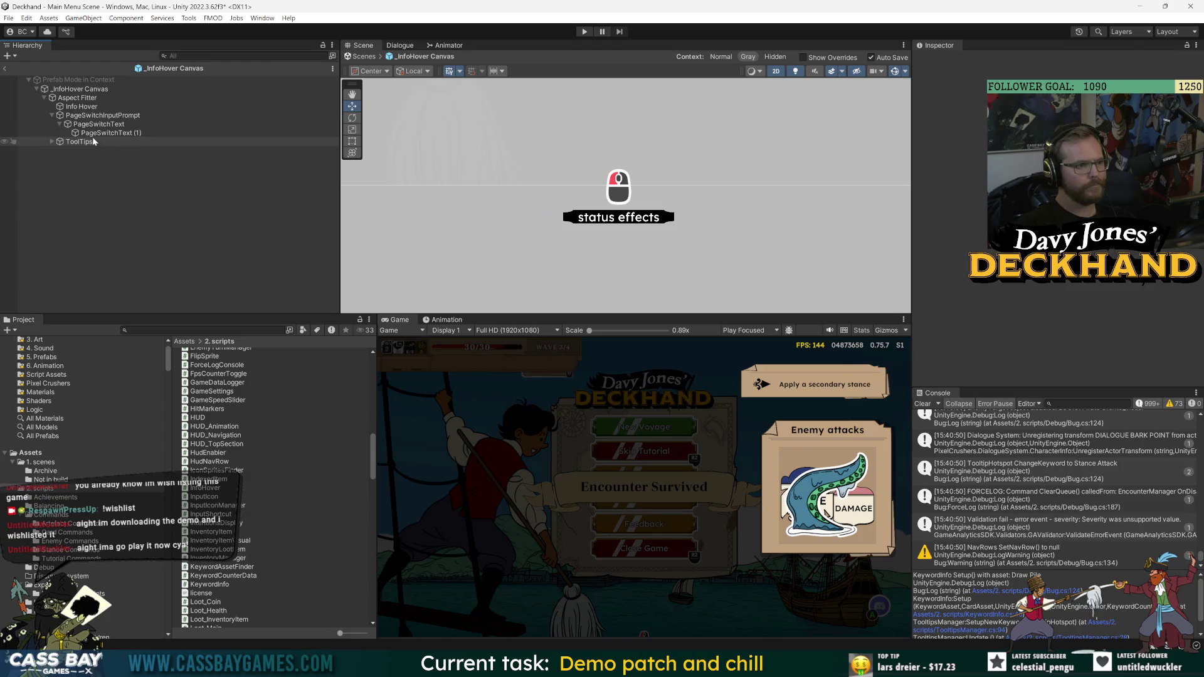
pyautogui.click(917, 81)
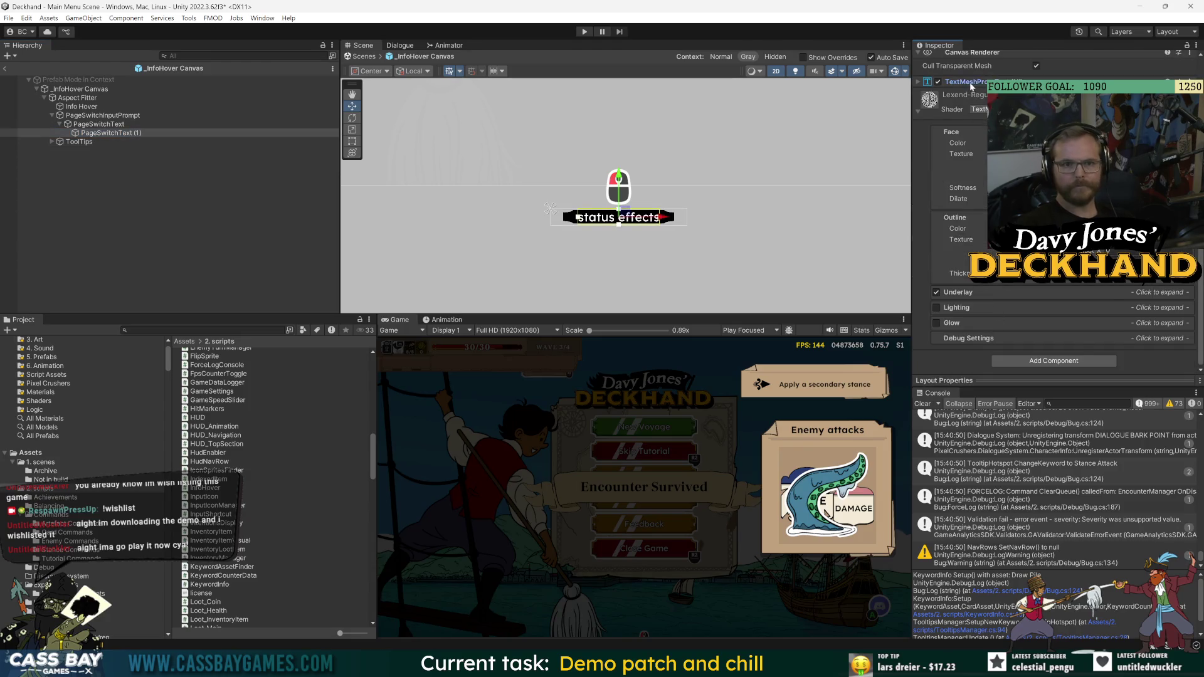
pyautogui.click(1103, 190)
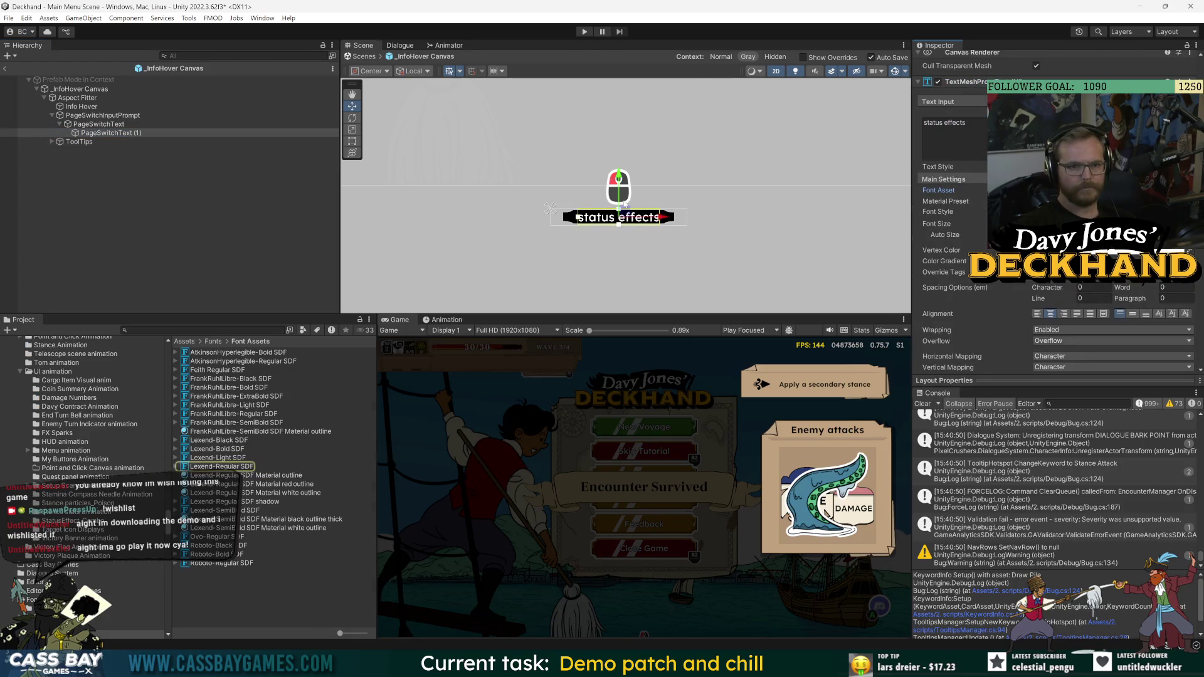
pyautogui.click(953, 138)
pyautogui.write('status effects')
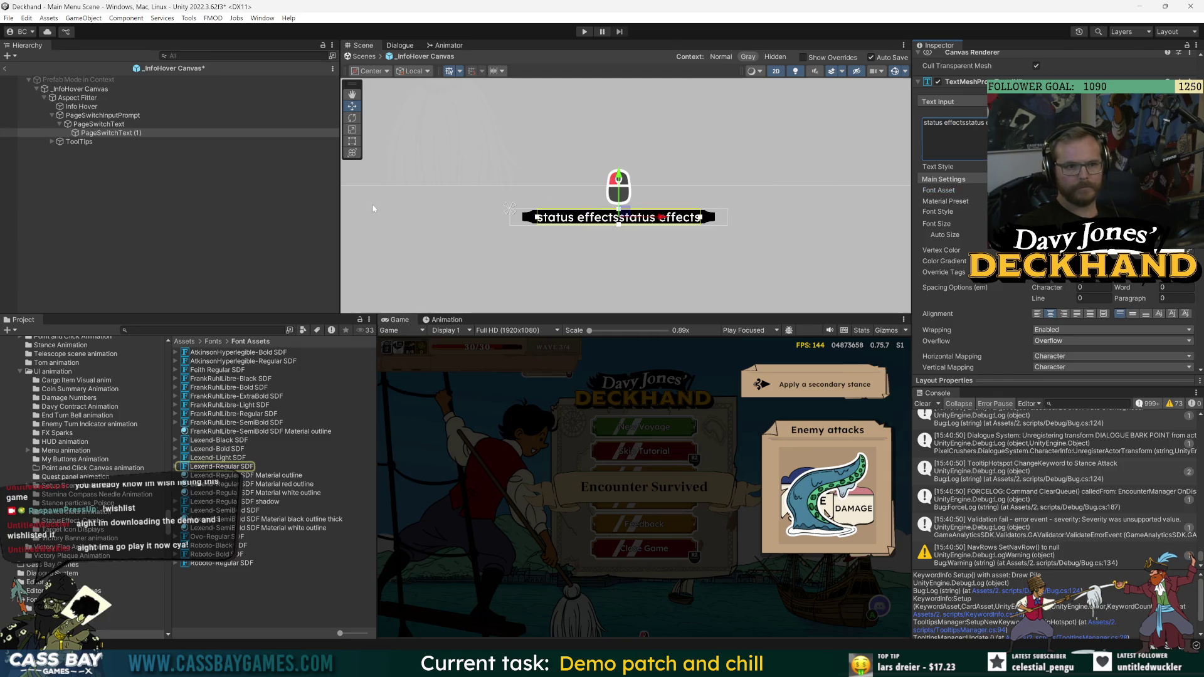
pyautogui.hotkey('ctrl', 'z')
pyautogui.hotkey('ctrl', 'p')
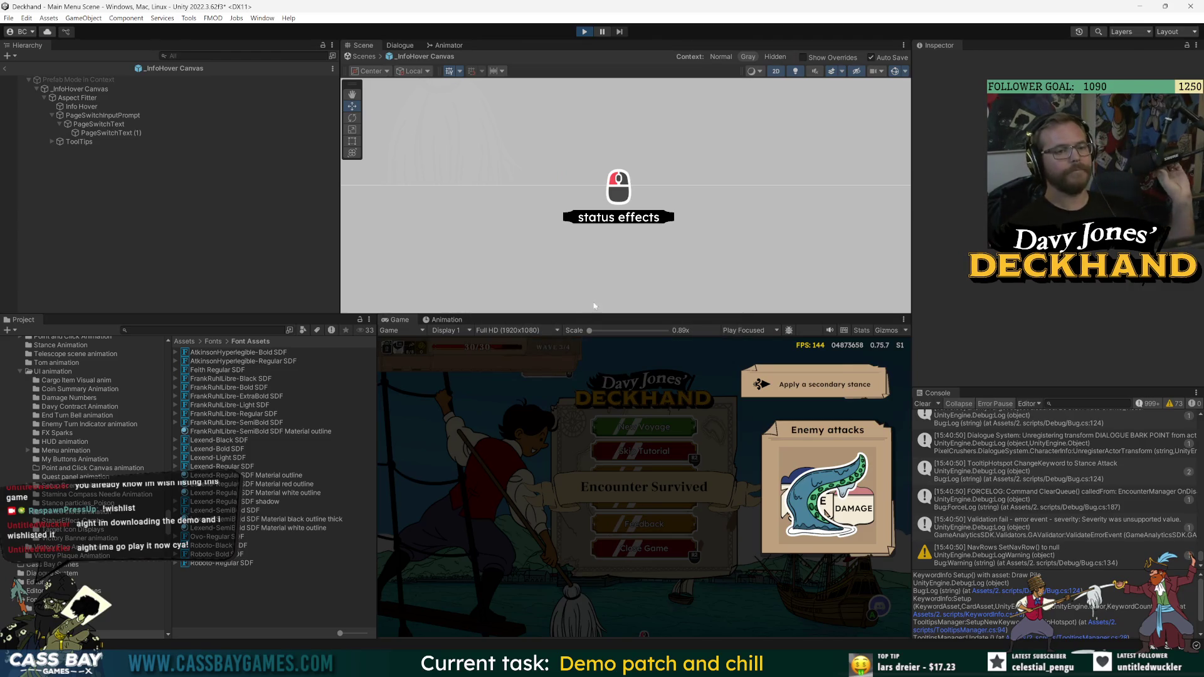
pyautogui.click(609, 440)
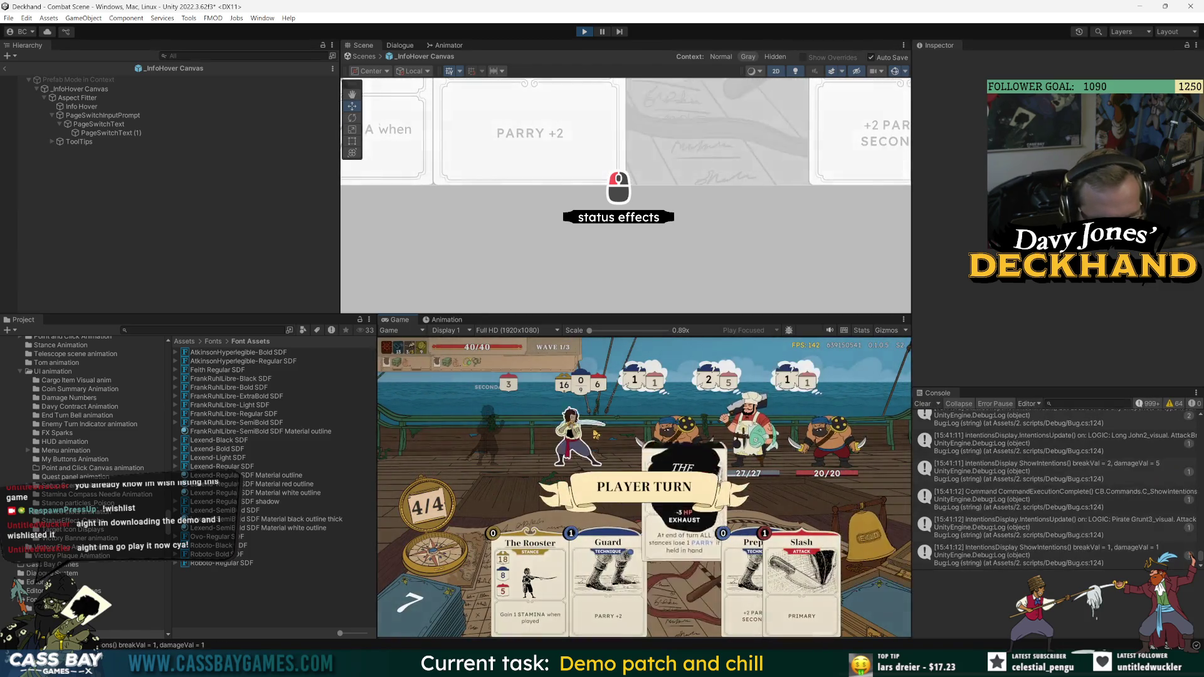
# - Dismiss the Broken Mirror popup, play Power up to leave 3/4 stamina, and show the player's stance info
pyautogui.click(677, 528)
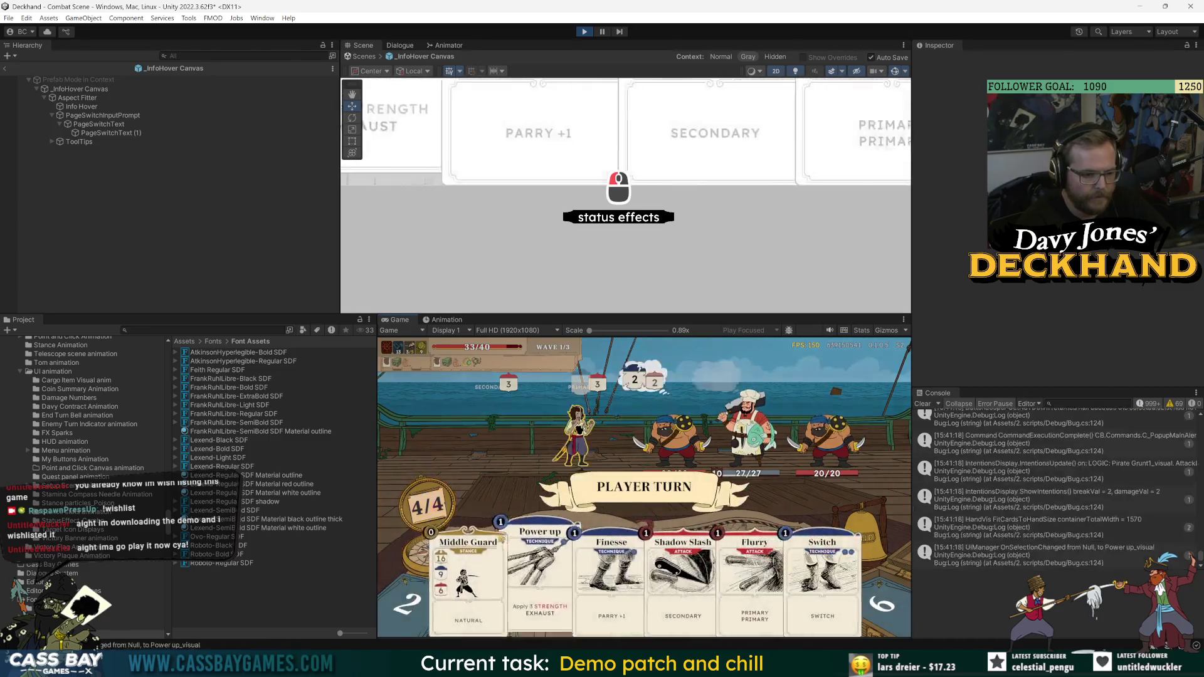
pyautogui.moveTo(469, 577); pyautogui.dragTo(439, 476)
pyautogui.moveTo(532, 564); pyautogui.dragTo(586, 439)
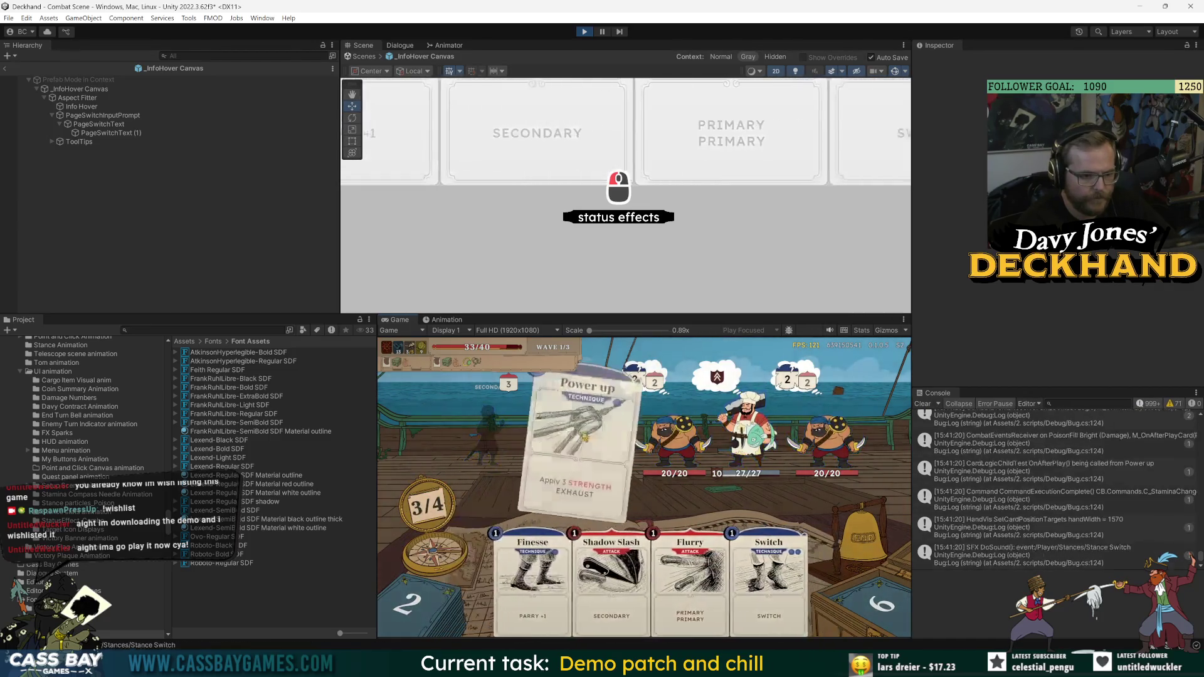
pyautogui.moveTo(575, 409)
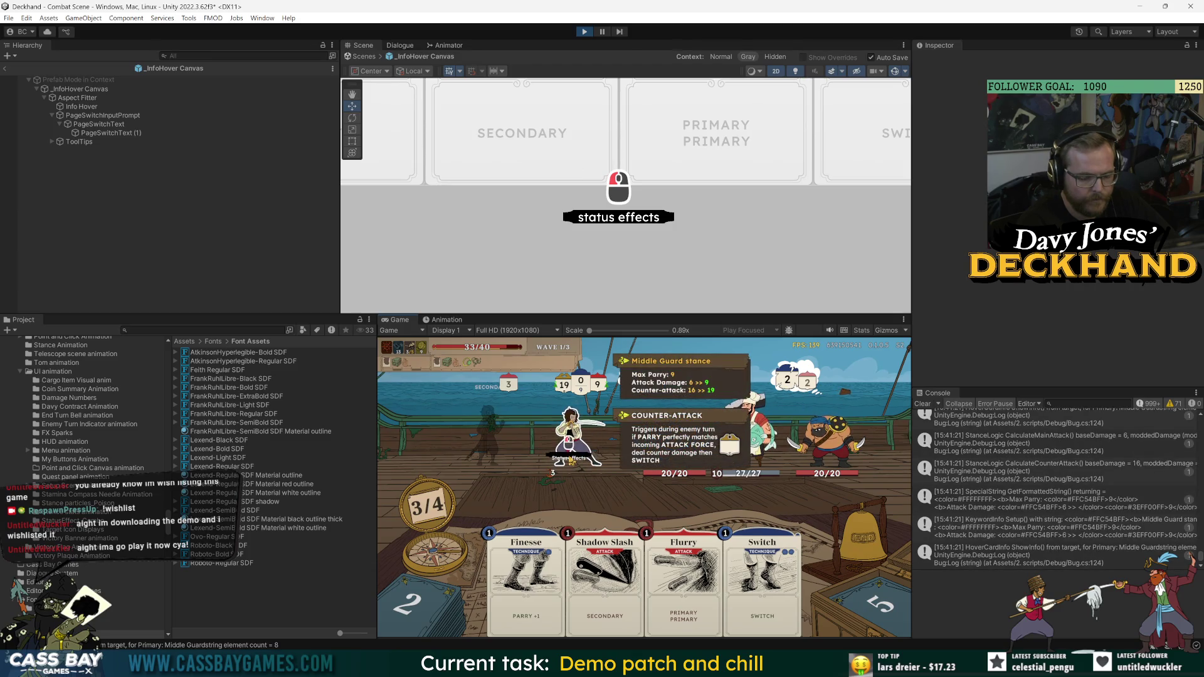
# - Return to the scene, frame PageSwitchText, then lift Shadow Slash and view the draw pile
pyautogui.click(4, 68)
pyautogui.doubleClick(103, 294)
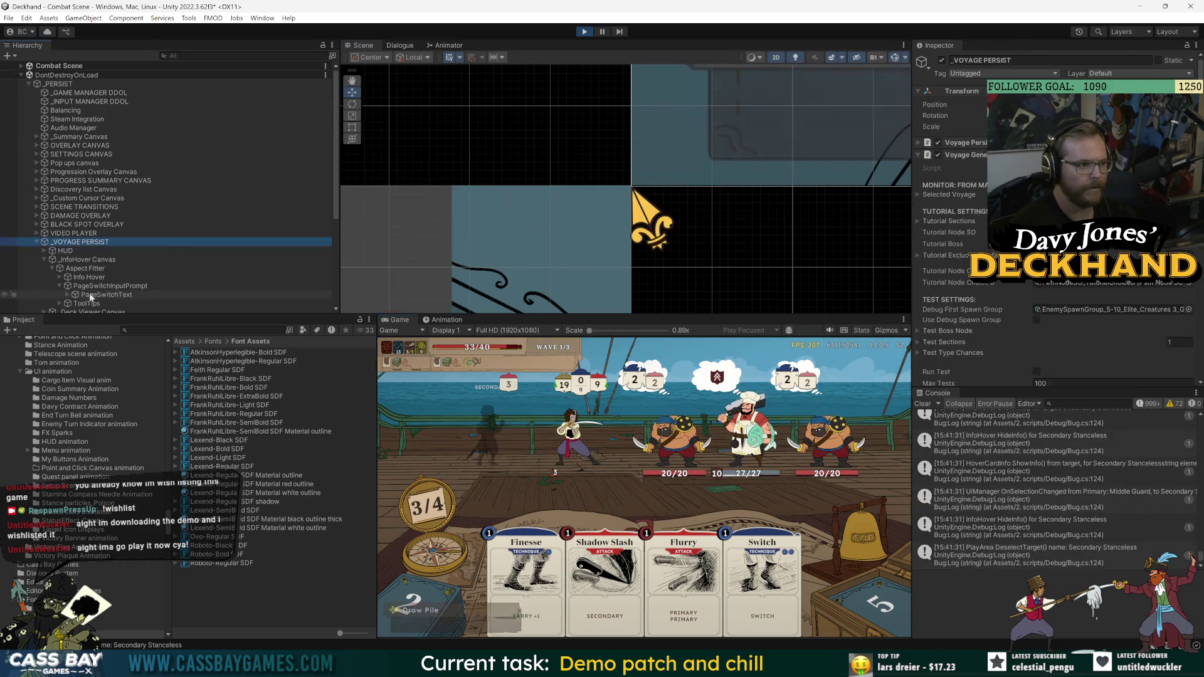
pyautogui.moveTo(568, 449)
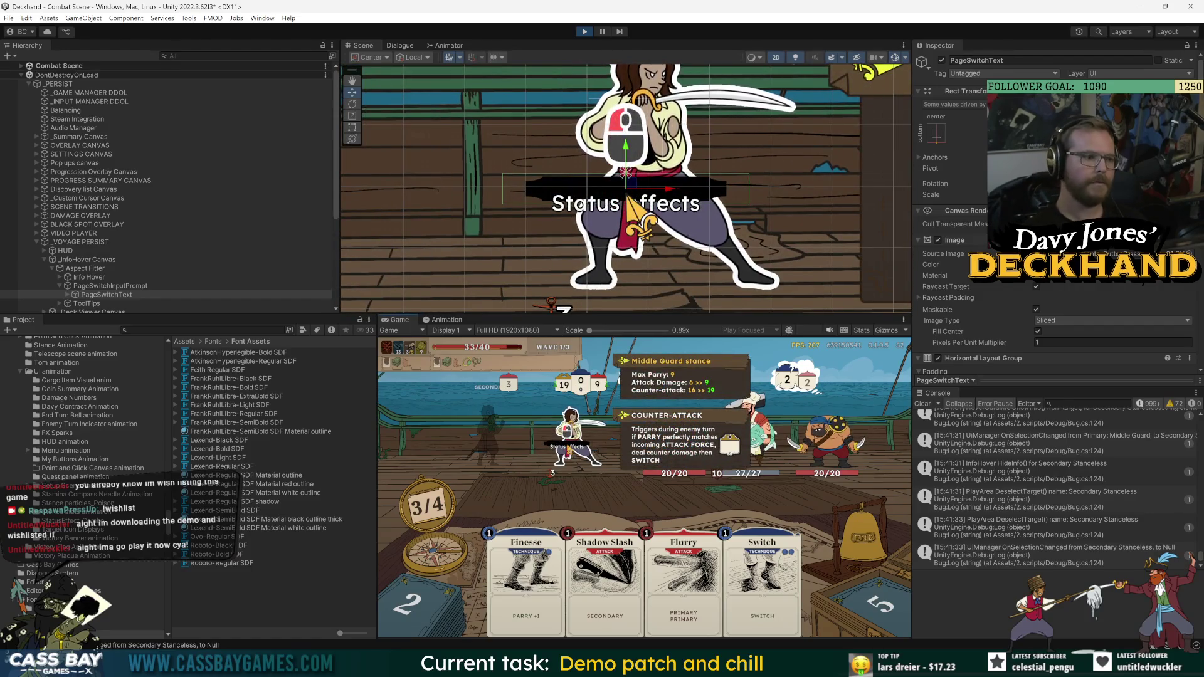
pyautogui.moveTo(602, 576)
pyautogui.mouseDown()
pyautogui.moveTo(555, 523)
pyautogui.moveTo(552, 477)
pyautogui.mouseUp()
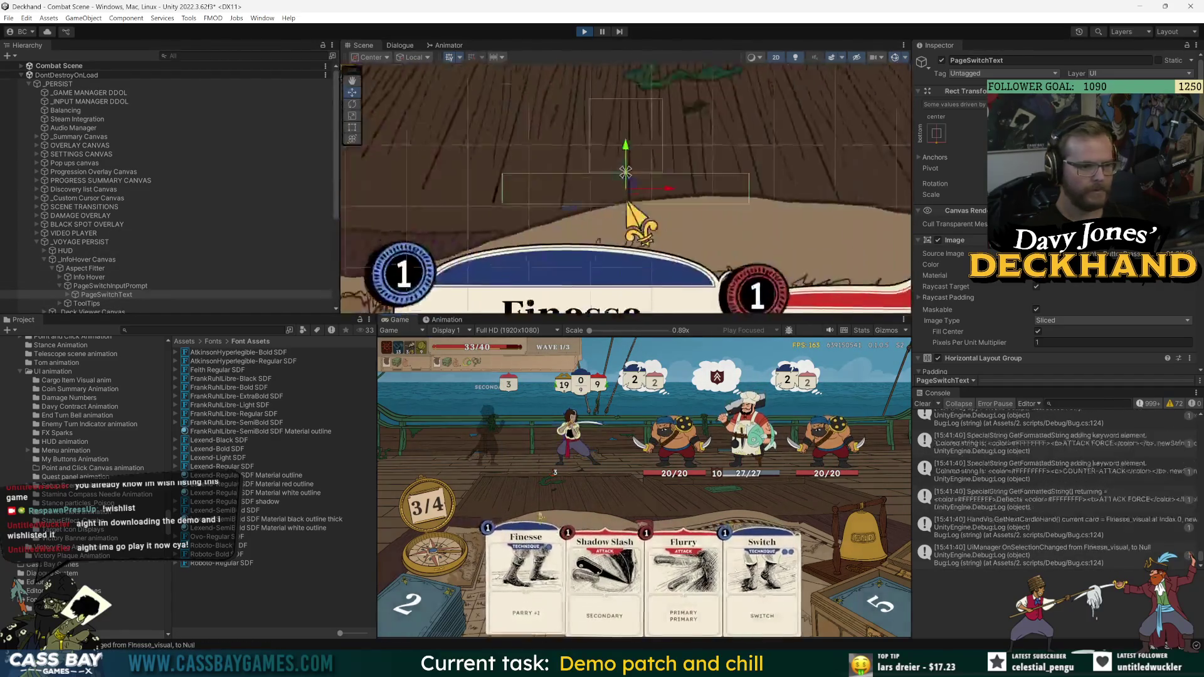
pyautogui.moveTo(578, 446)
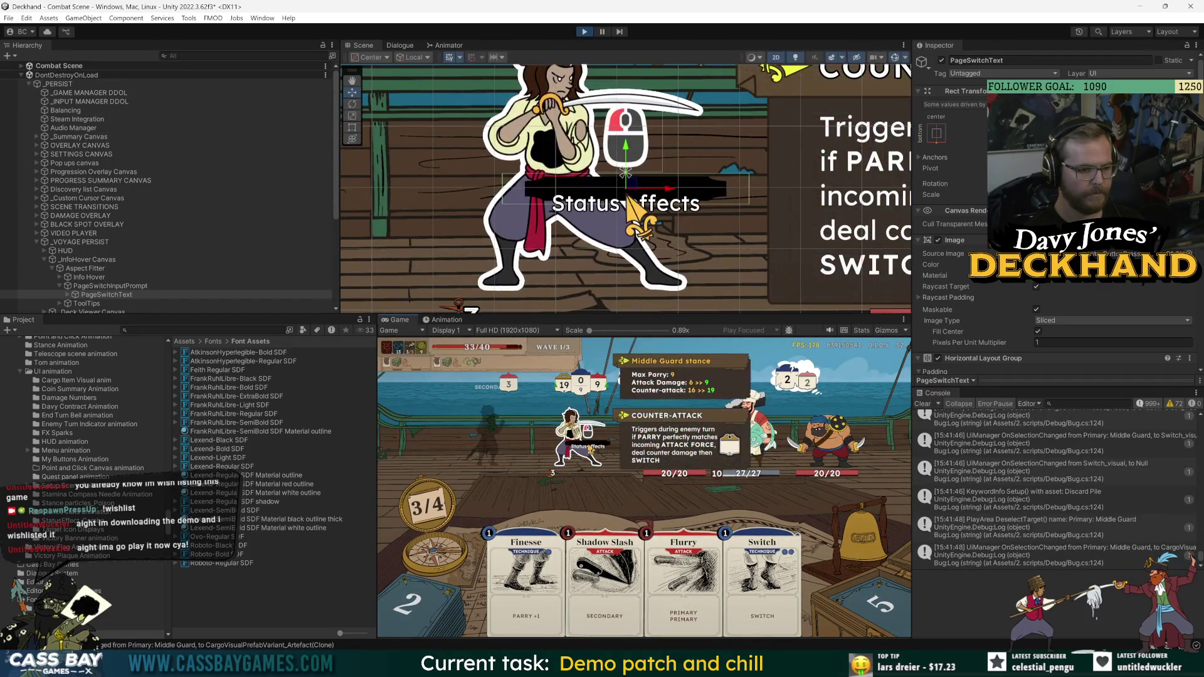
pyautogui.press('d')
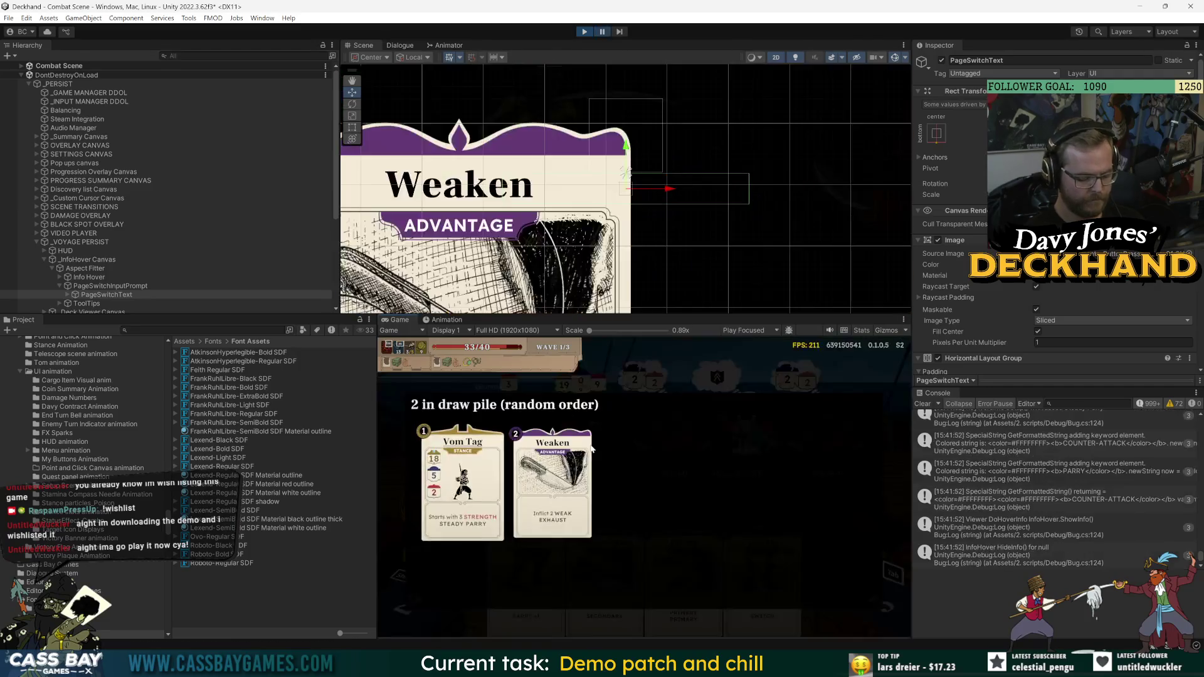
# - Duplicate PageSwitchText into PageSwitchText (1), stop play, and reopen the _InfoHover Canvas prefab
pyautogui.click(78, 293)
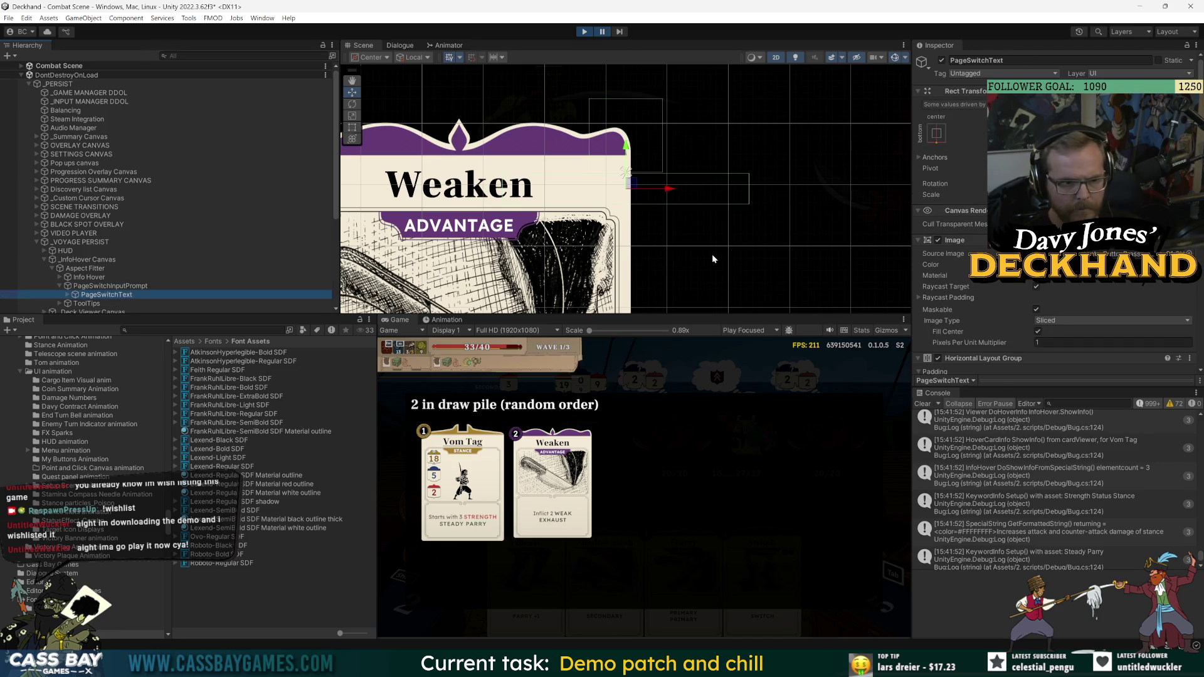
pyautogui.hotkey('ctrl', 'd')
pyautogui.click(51, 292)
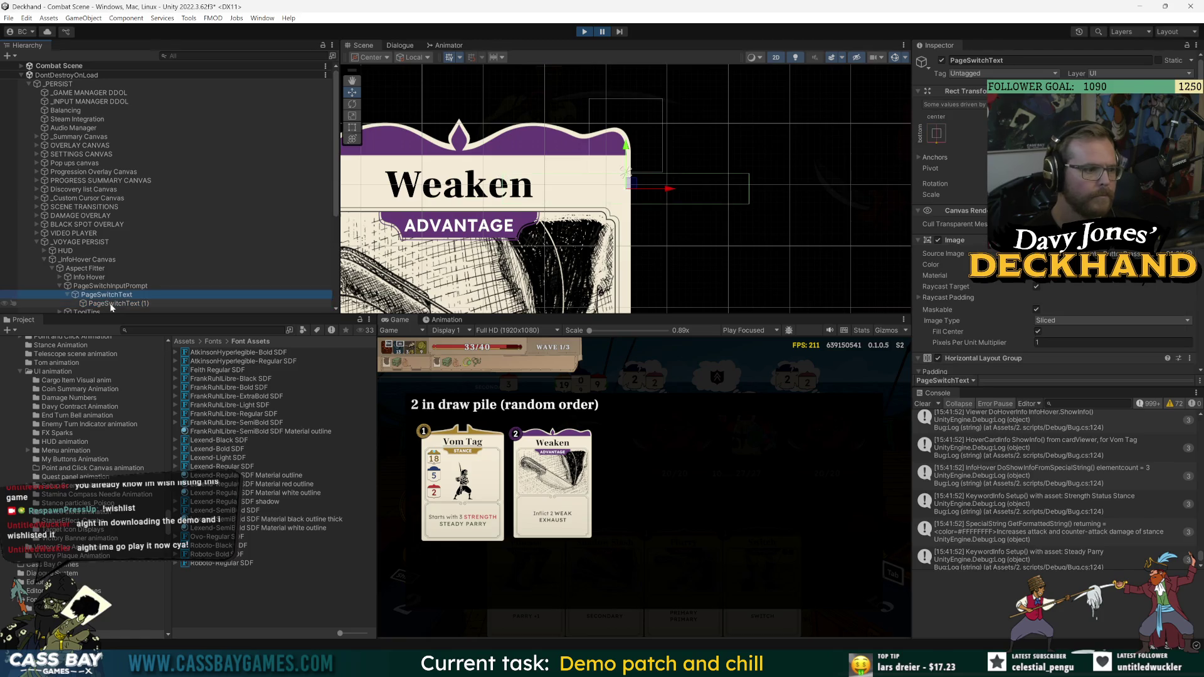
pyautogui.click(112, 304)
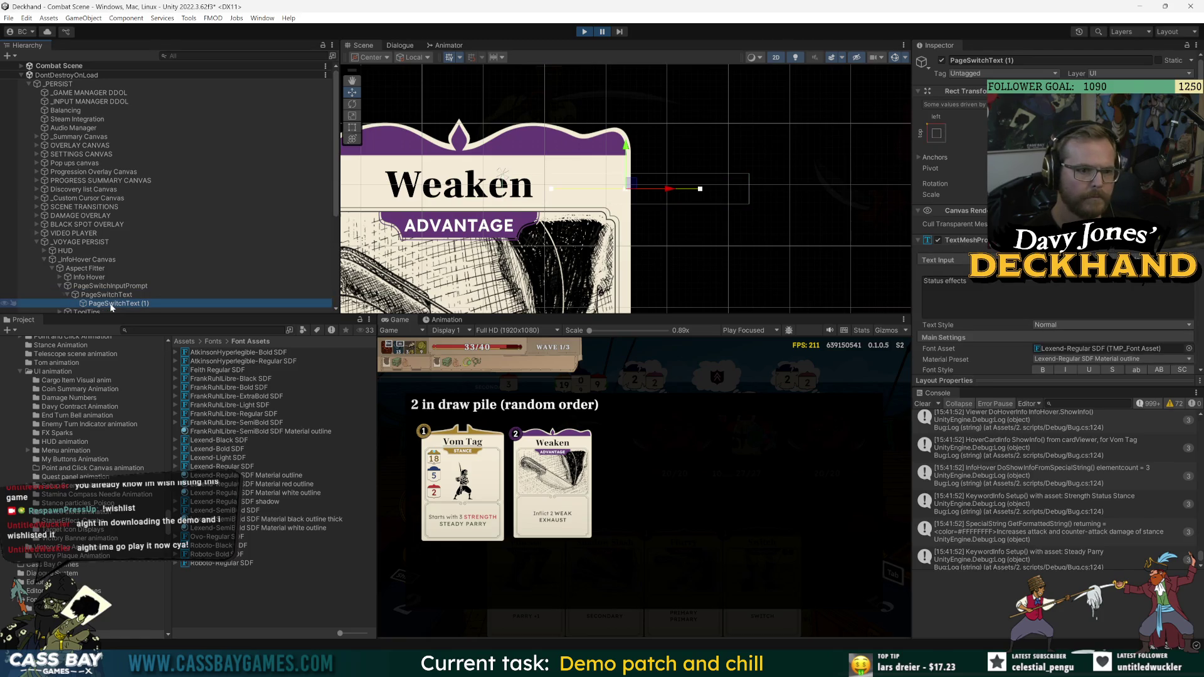
pyautogui.click(584, 31)
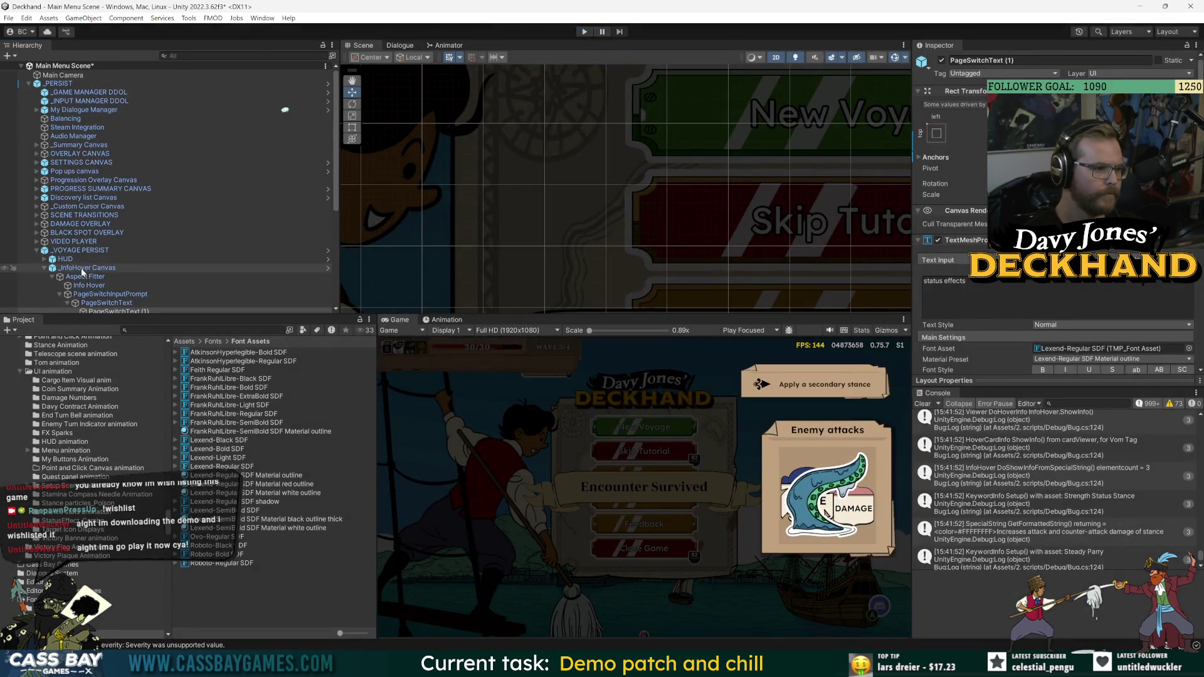
pyautogui.doubleClick(82, 267)
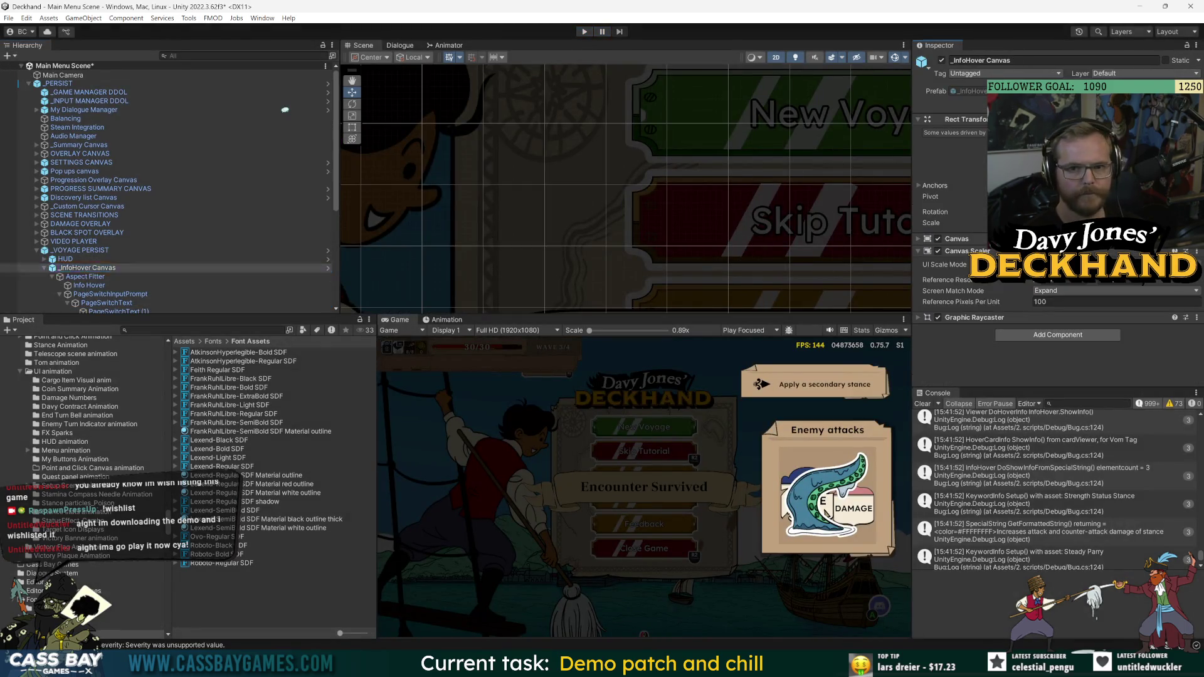
# - Select PageSwitchText (1) in the prefab and frame it in the Scene view
pyautogui.click(108, 124)
pyautogui.scroll(-5, 1116, 296)
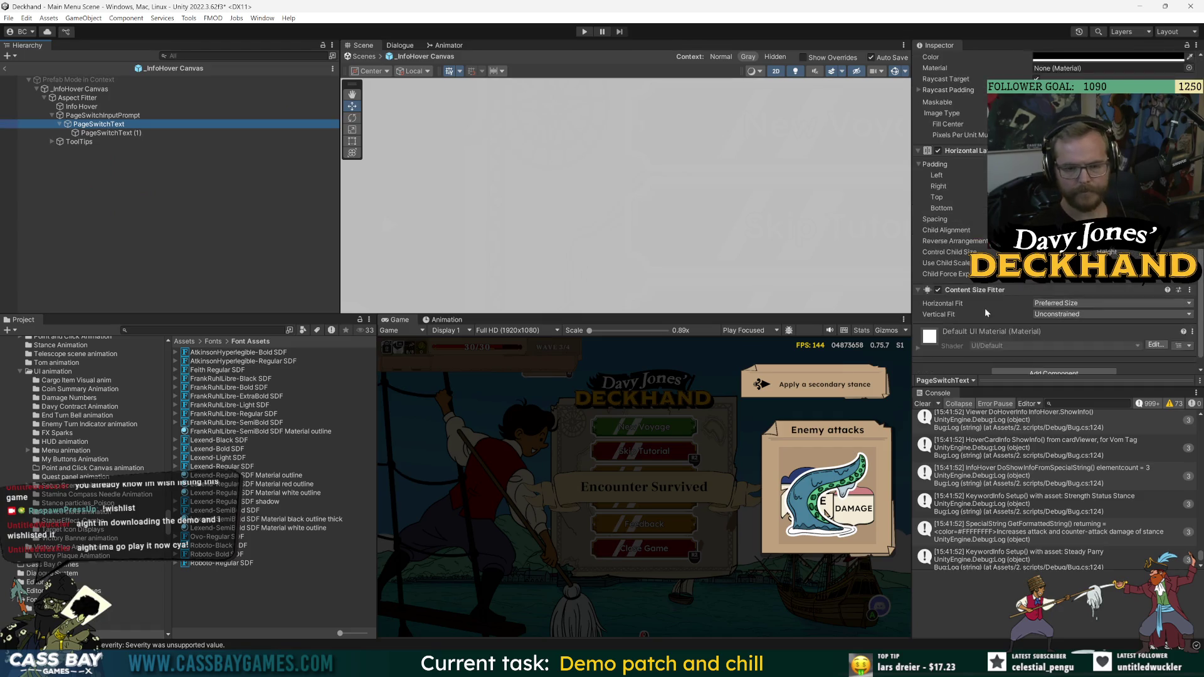
pyautogui.click(1092, 254)
pyautogui.click(107, 132)
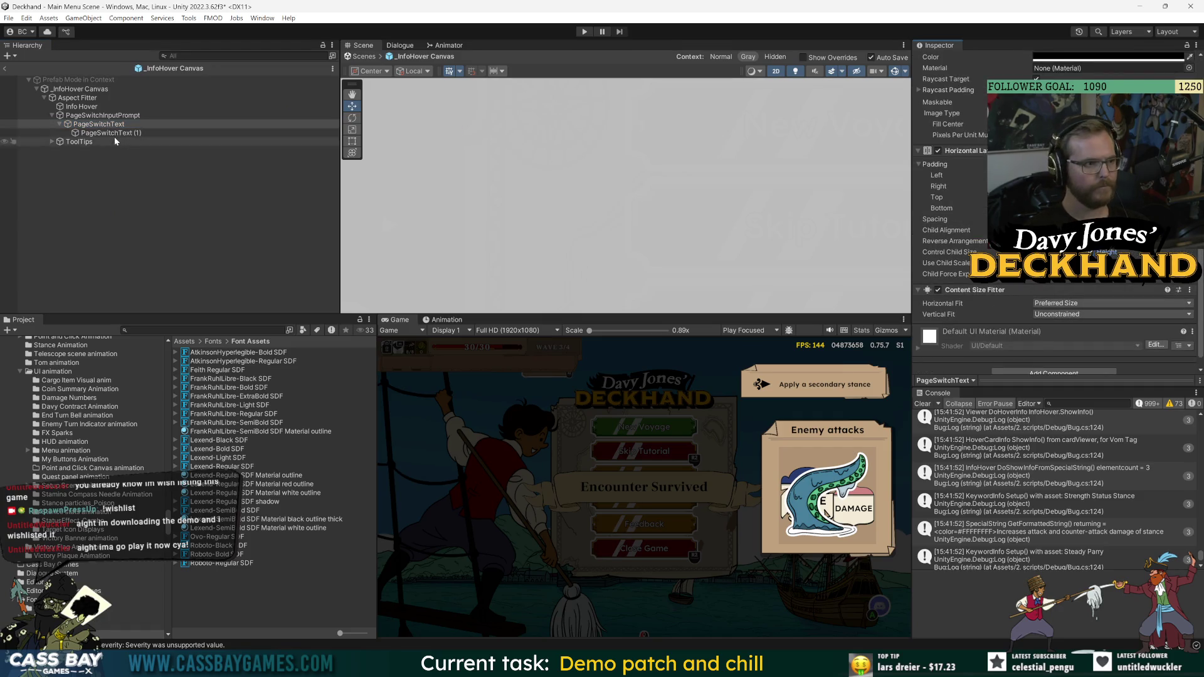
pyautogui.press('f')
# - Paste into the prompt's text field, then undo the accidentally repeated status effects text
pyautogui.click(1026, 286)
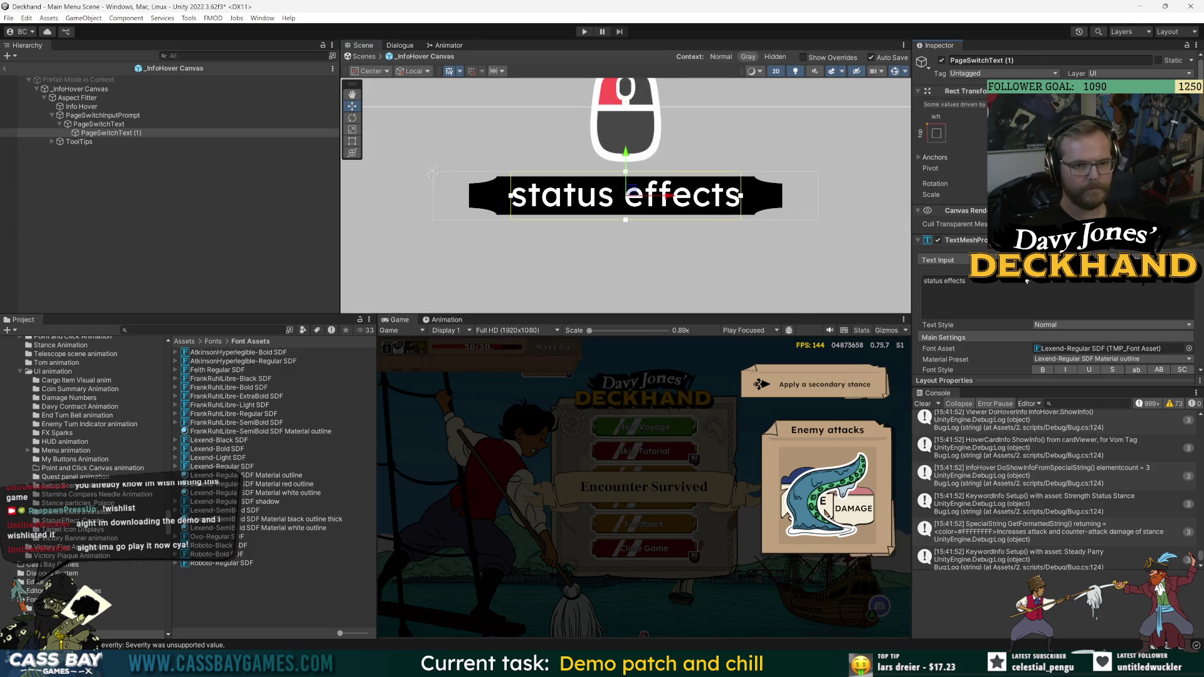
pyautogui.hotkey('ctrl', 'a')
pyautogui.hotkey('ctrl', 'c')
pyautogui.press('End')
pyautogui.hotkey('ctrl', 'v')
pyautogui.hotkey('ctrl', 'v')
pyautogui.hotkey('ctrl', 'v')
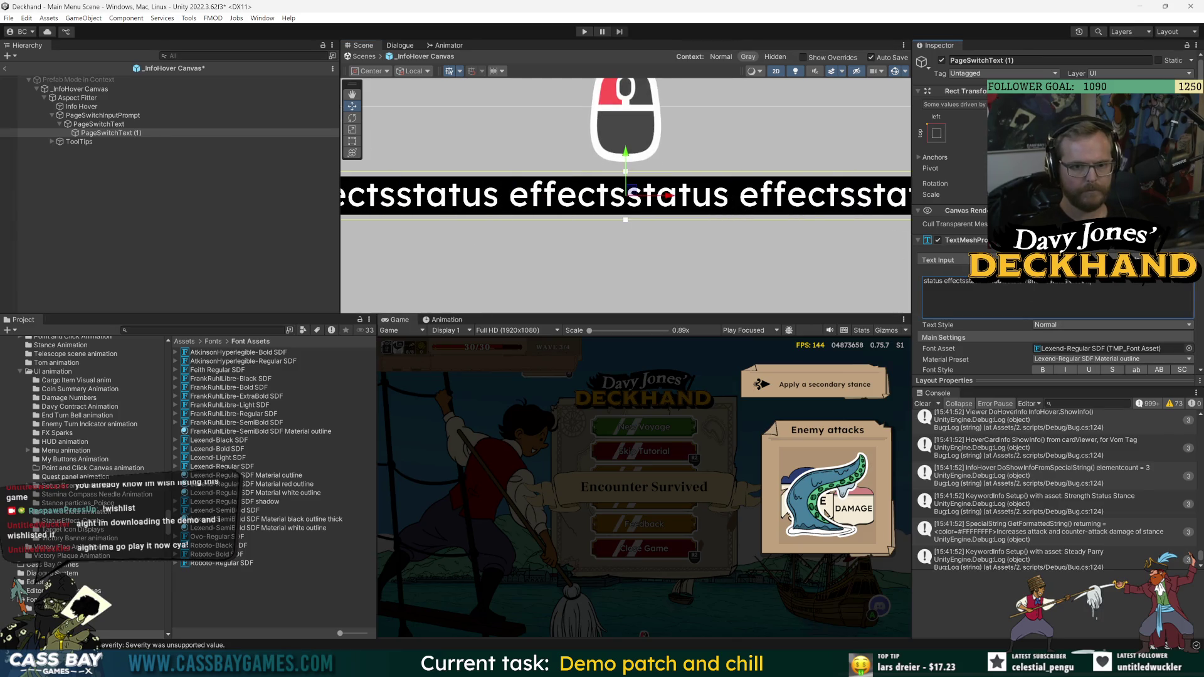
pyautogui.hotkey('ctrl', 'z')
pyautogui.hotkey('ctrl', 'z')
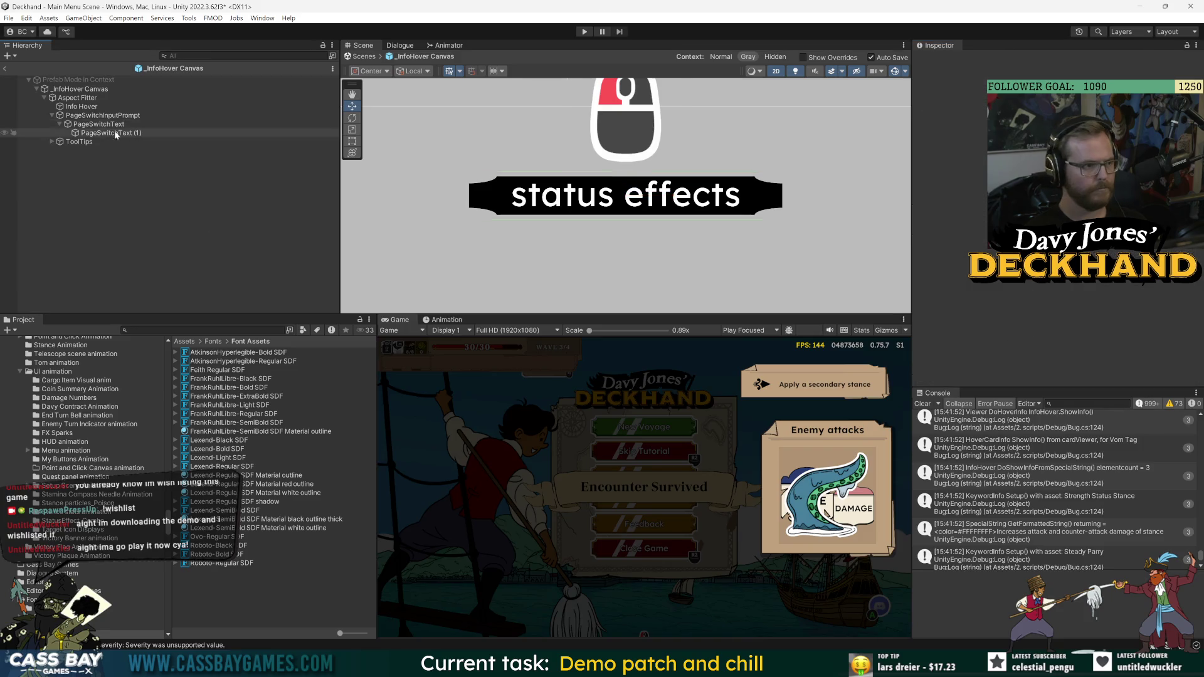
# - Read a console log message, clear the selection, and reselect PageSwitchText (1)
pyautogui.scroll(-5, 1011, 301)
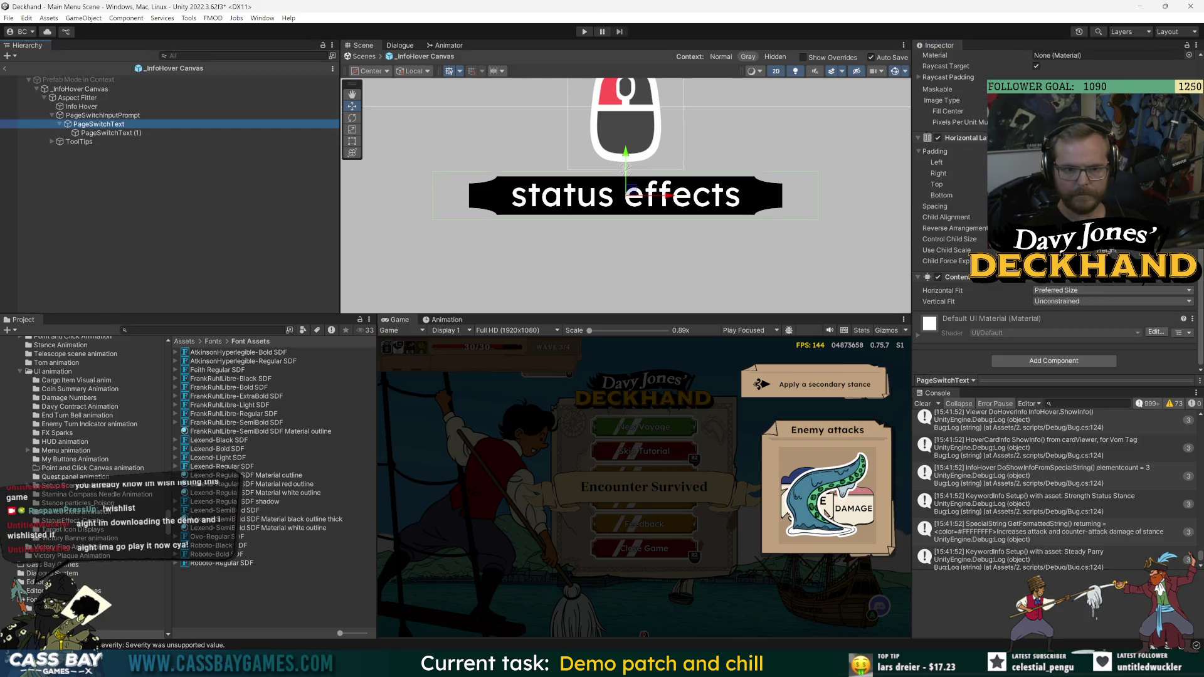
pyautogui.click(1153, 533)
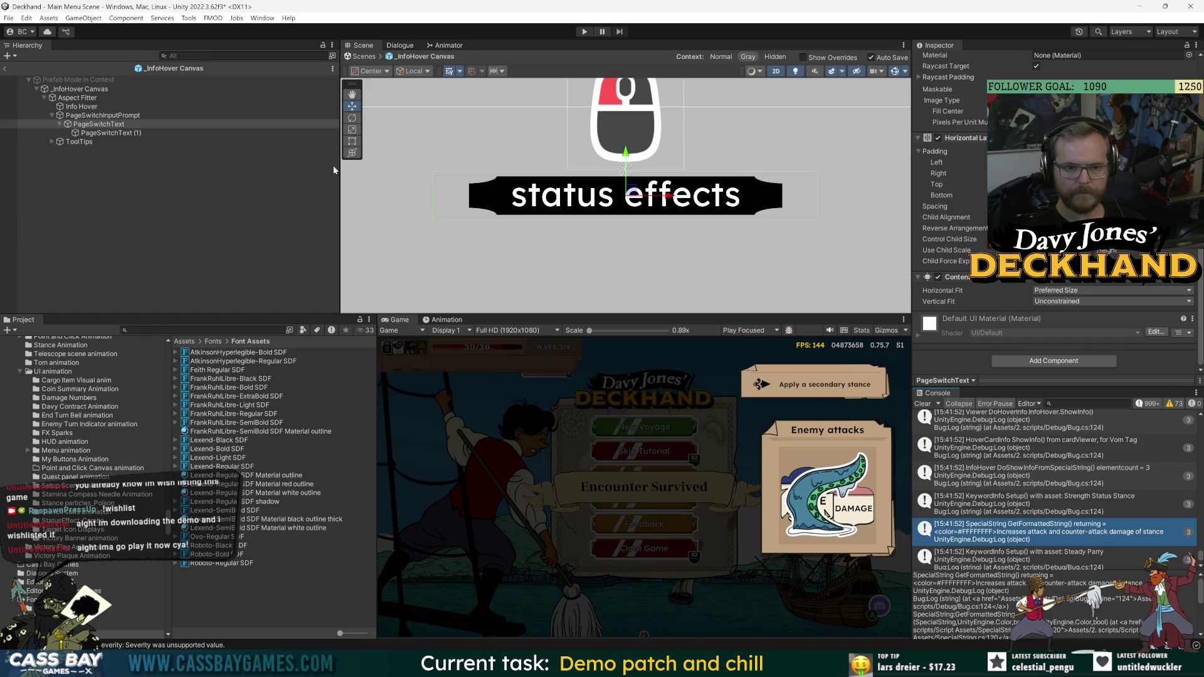
pyautogui.click(374, 177)
pyautogui.click(108, 133)
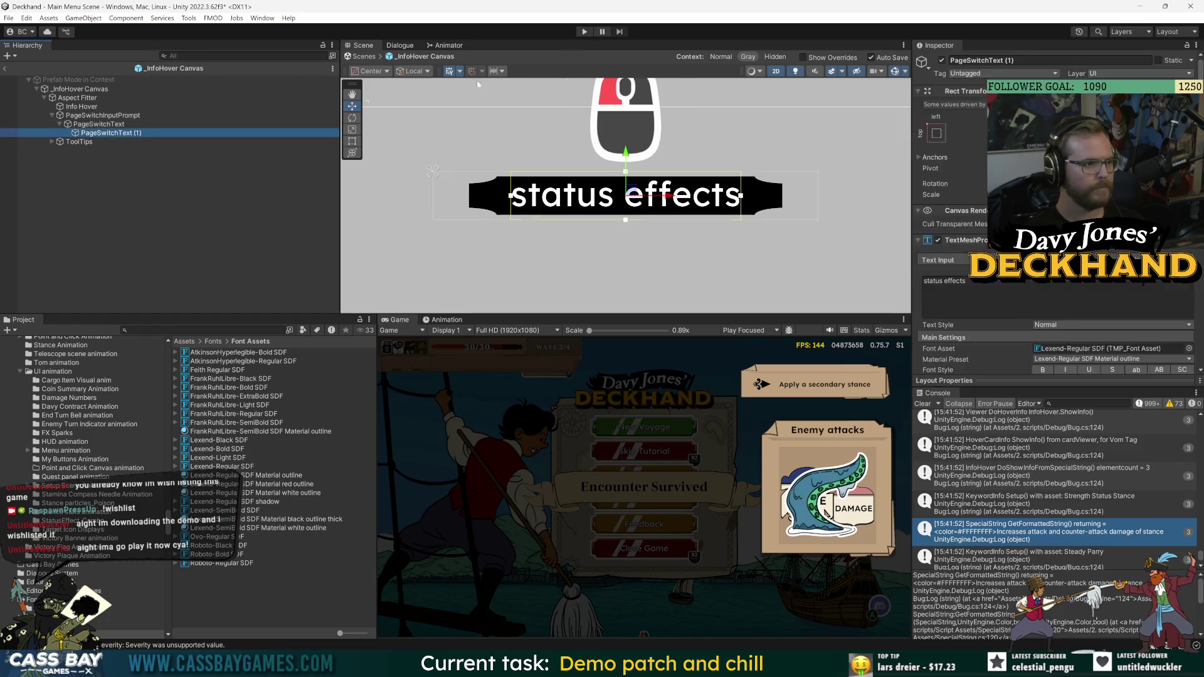
# - Start the game and play Middle Guard and Power up in combat
pyautogui.click(585, 32)
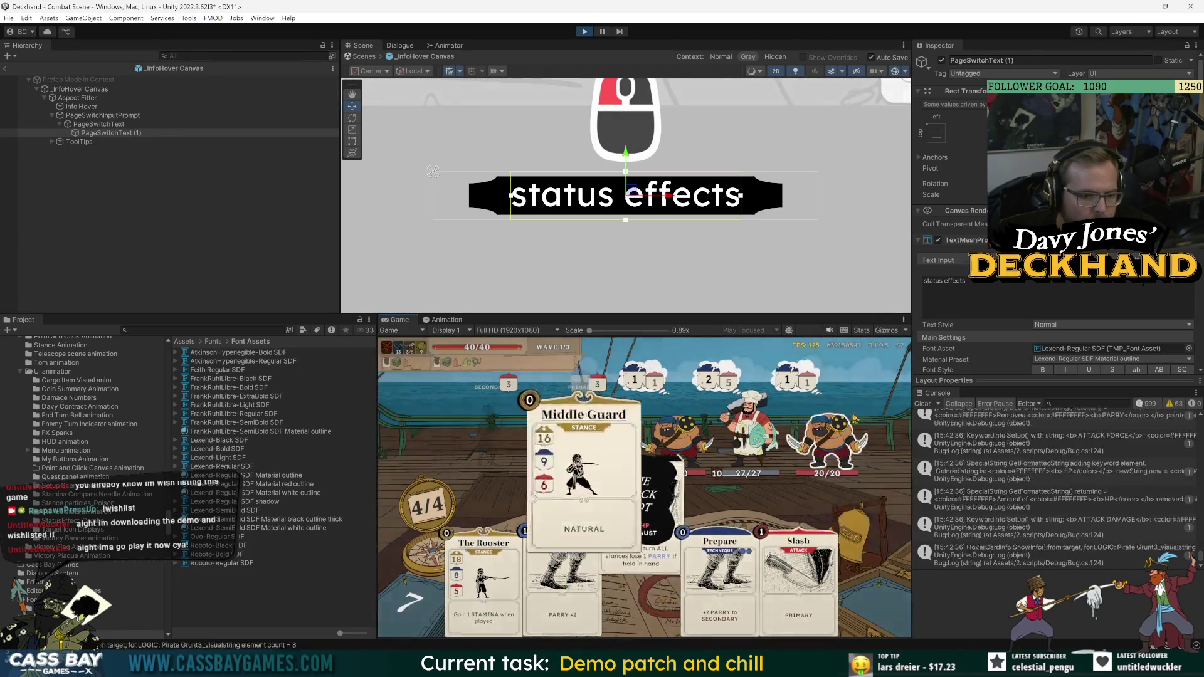
pyautogui.click(627, 522)
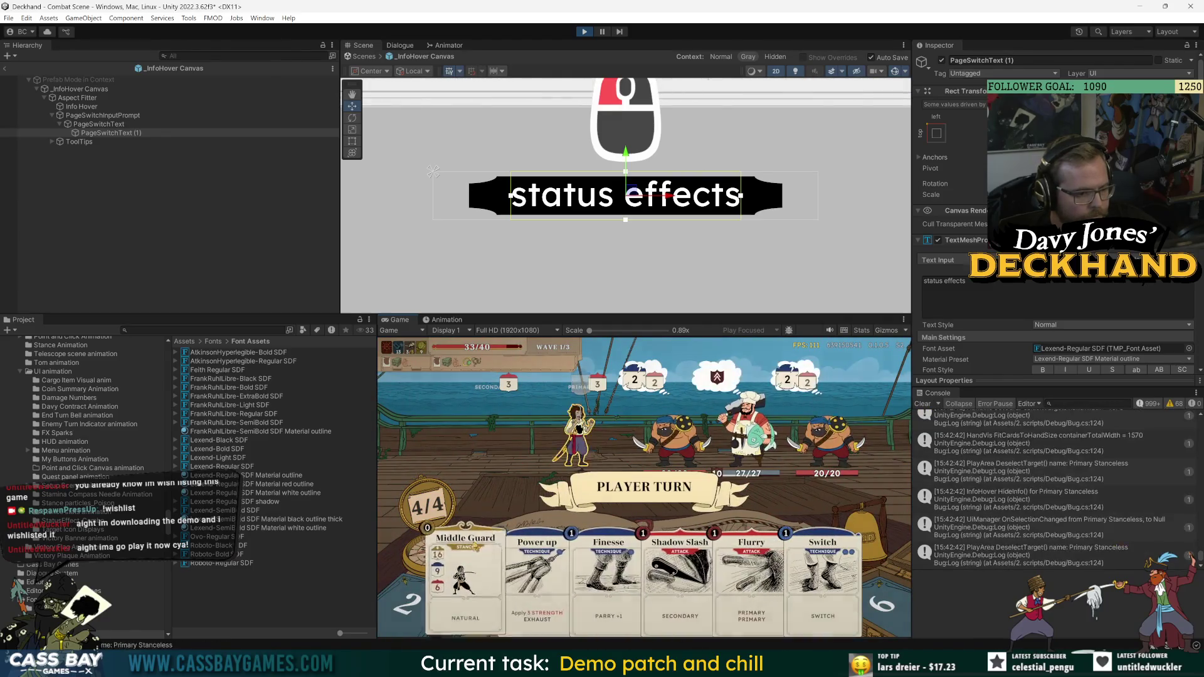
pyautogui.click(468, 577)
pyautogui.click(511, 571)
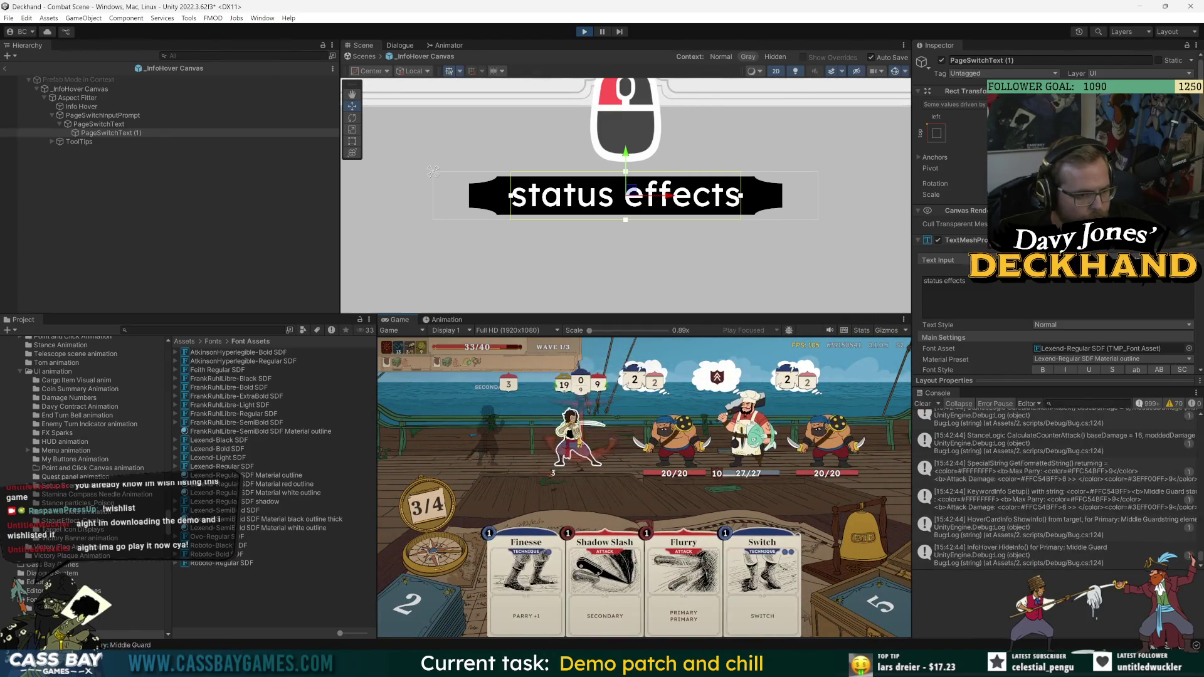
pyautogui.moveTo(574, 432)
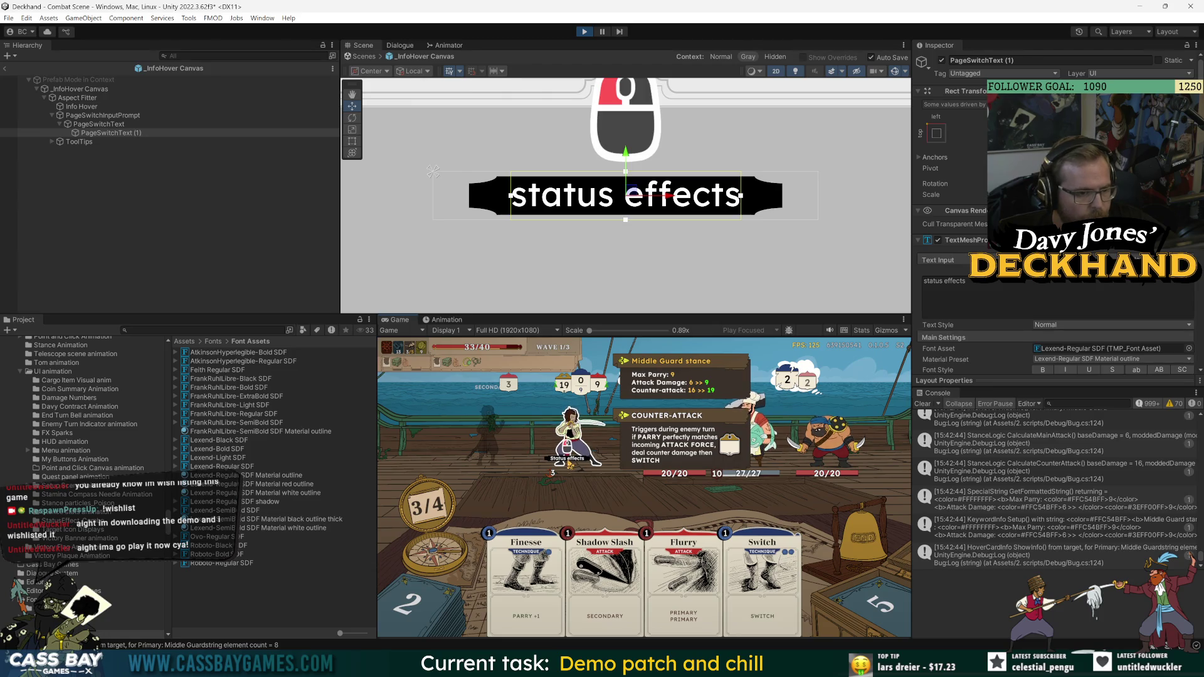
# - Flip the player's hover info between Summary and Status effects several times, then select Info Hover
pyautogui.click(569, 464)
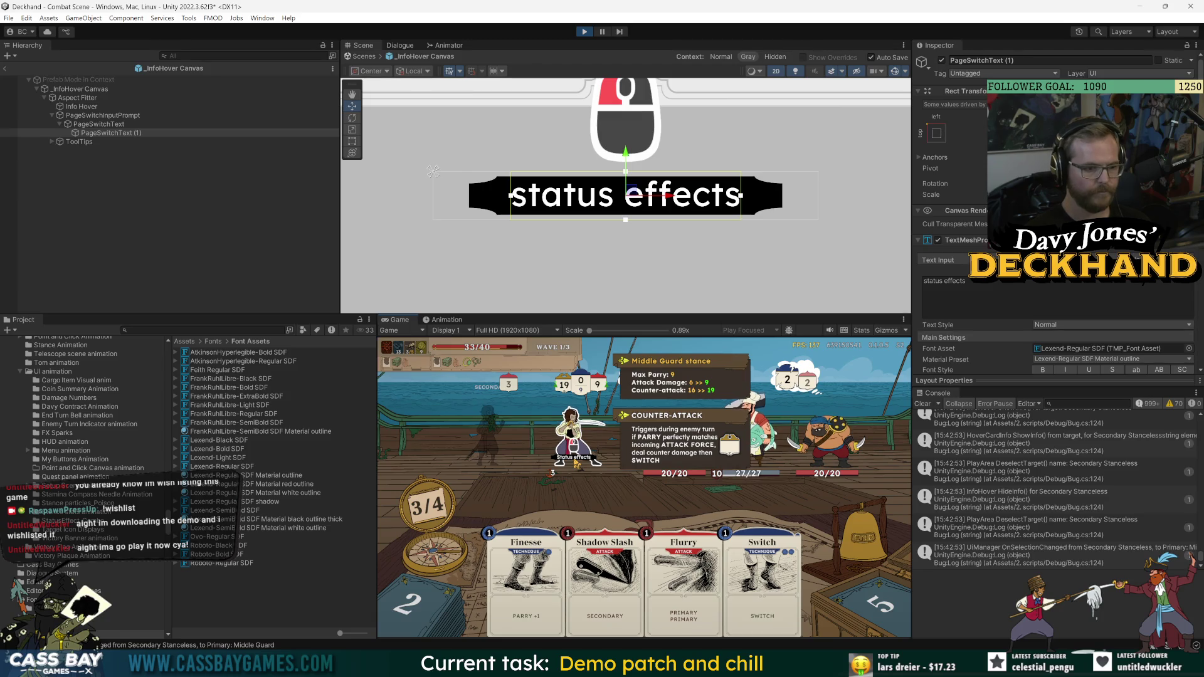
pyautogui.click(565, 444)
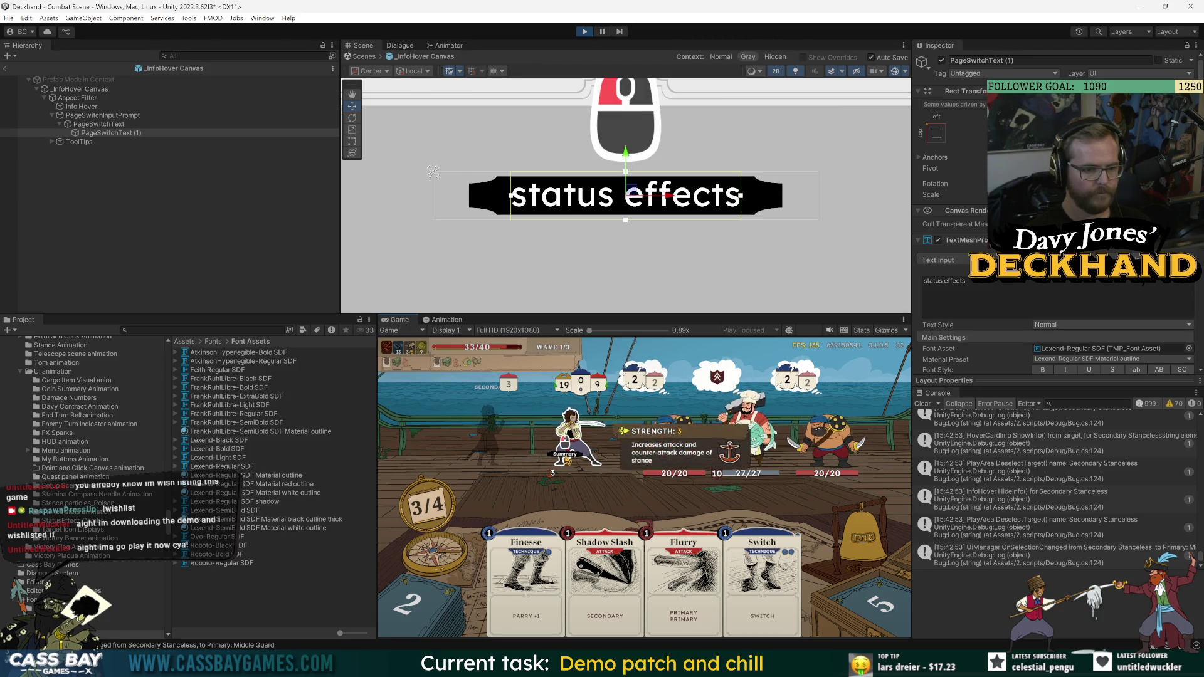
pyautogui.click(565, 442)
pyautogui.click(565, 441)
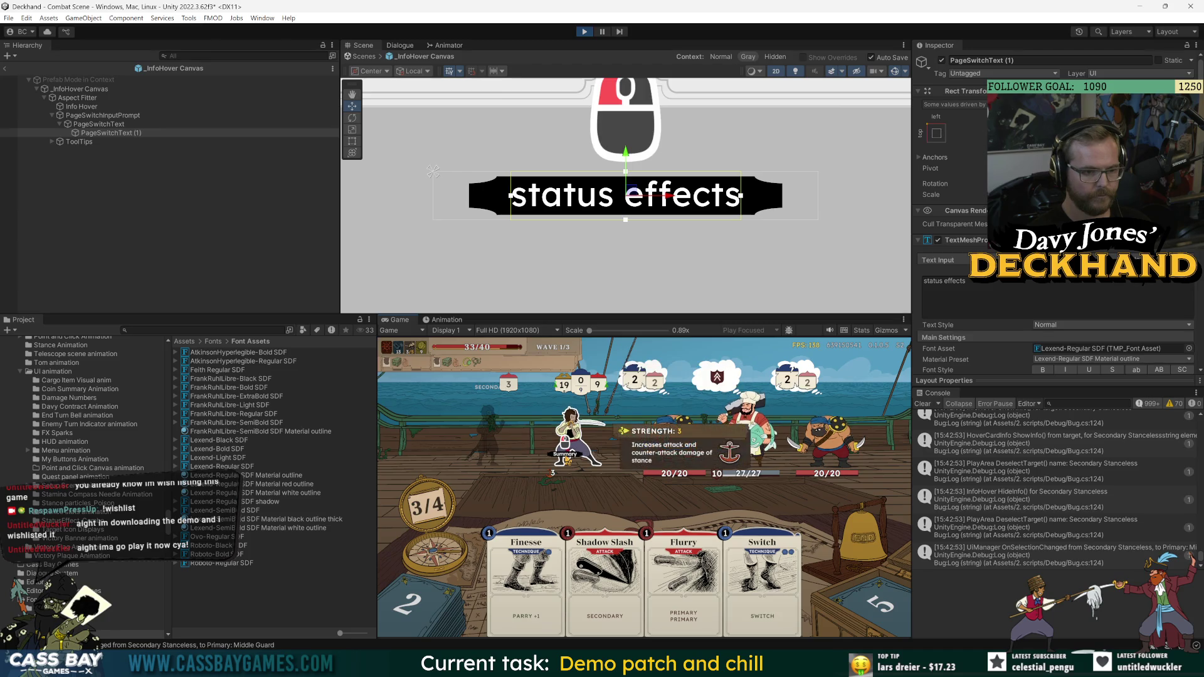
pyautogui.click(565, 445)
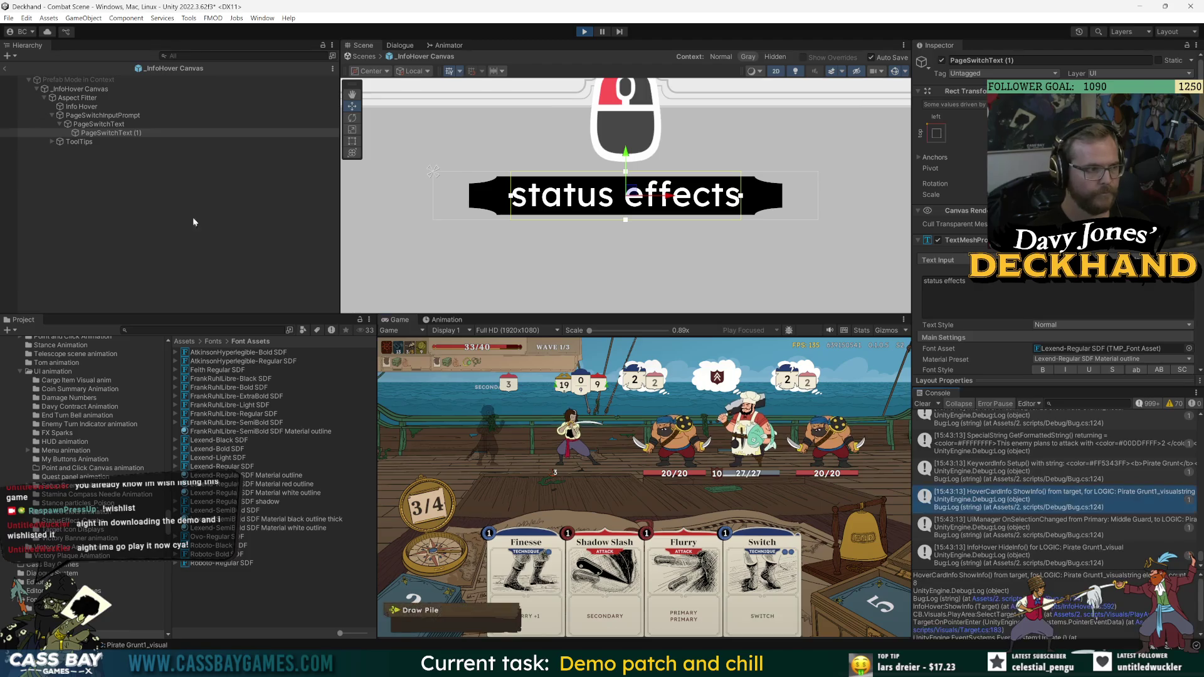
pyautogui.click(72, 107)
pyautogui.scroll(-5, 1011, 316)
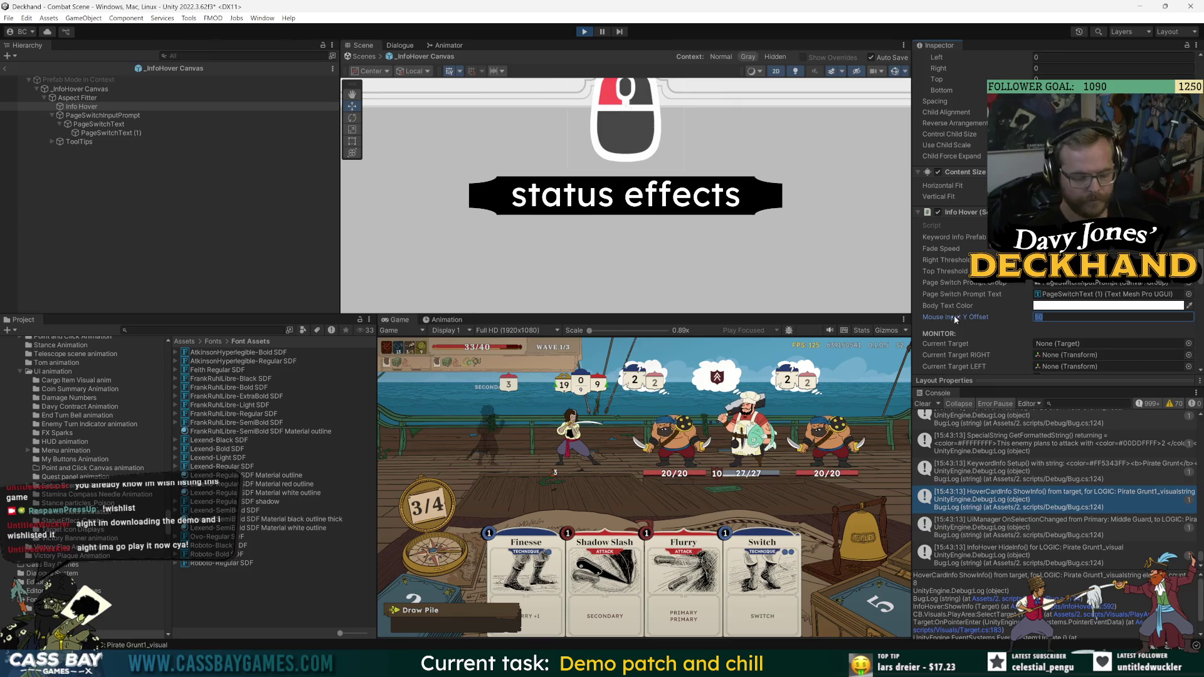
pyautogui.write('-50')
# - Exit Prefab Mode, select Info Hover in the scene, and test hovering with the -50 offset
pyautogui.click(580, 492)
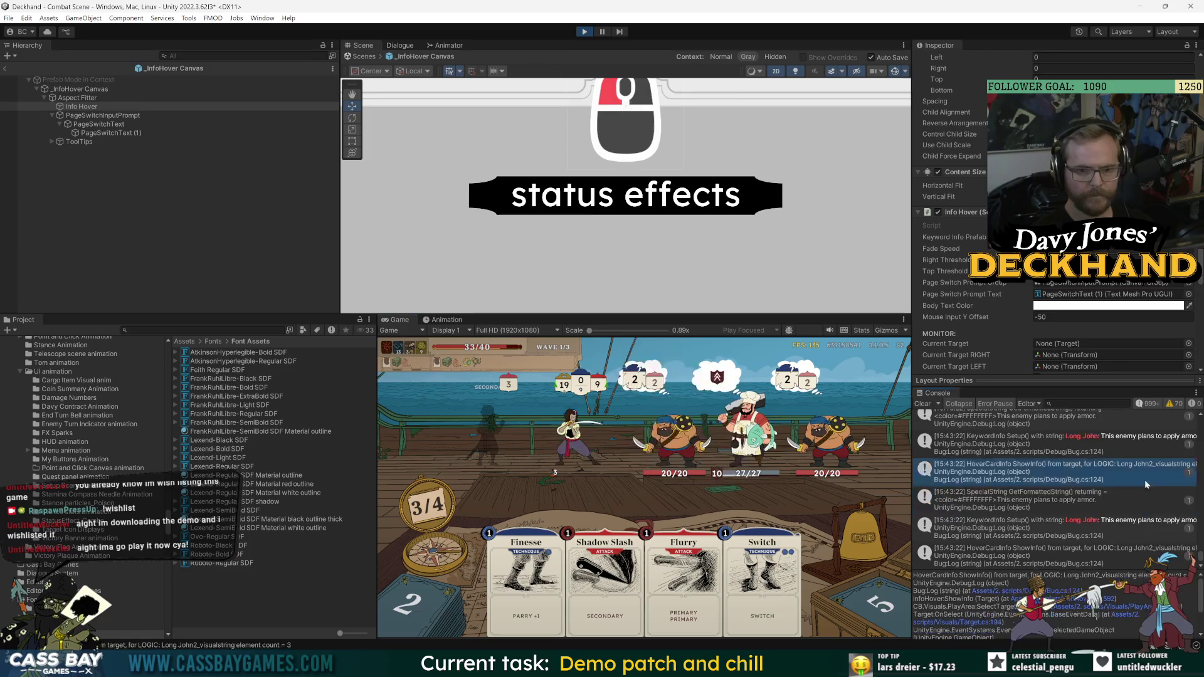
pyautogui.click(107, 209)
pyautogui.click(5, 69)
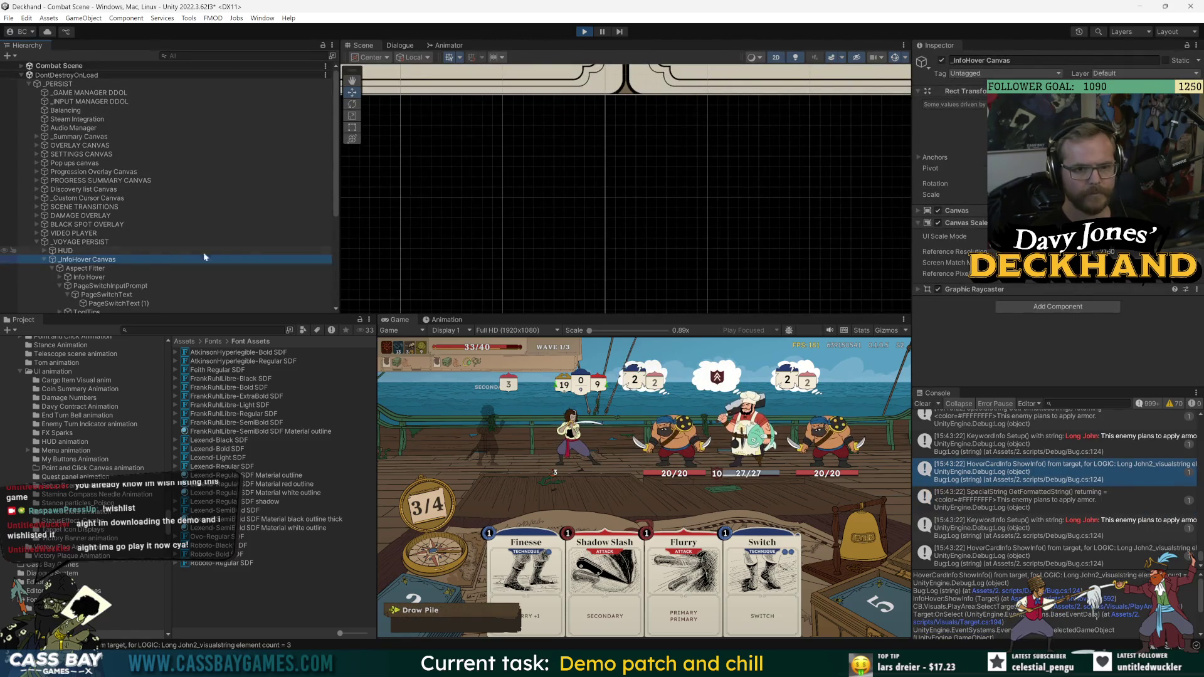
pyautogui.click(88, 276)
pyautogui.scroll(-5, 1066, 332)
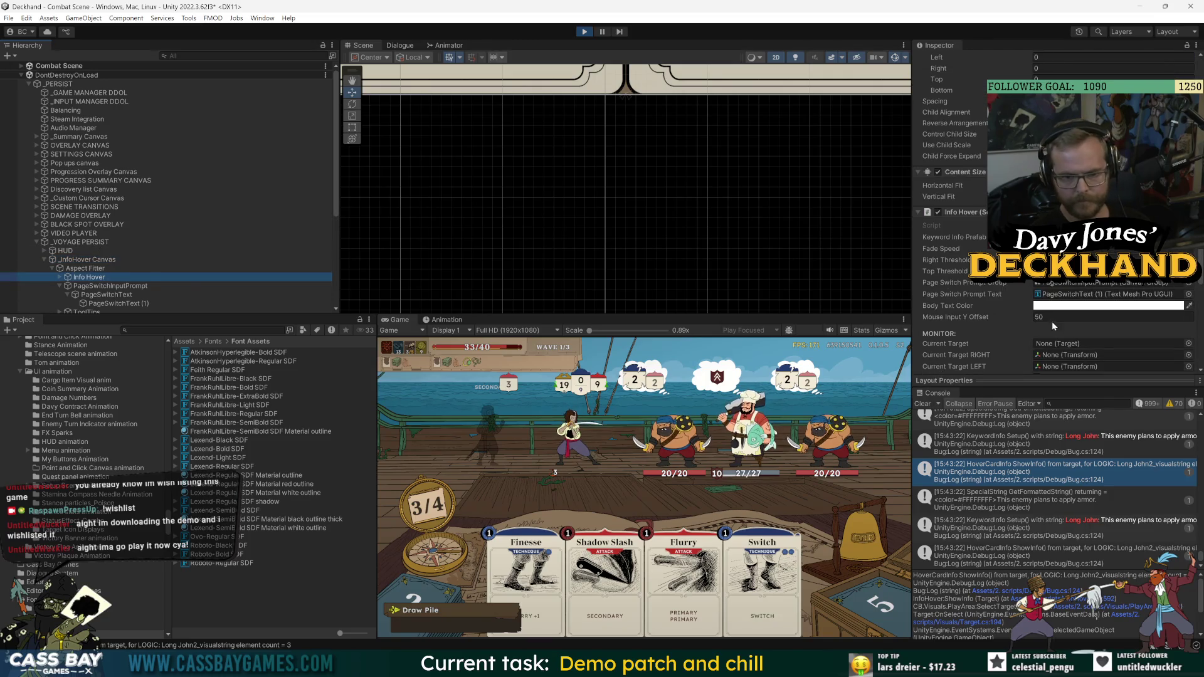
pyautogui.click(1048, 317)
pyautogui.write('-50')
pyautogui.click(580, 454)
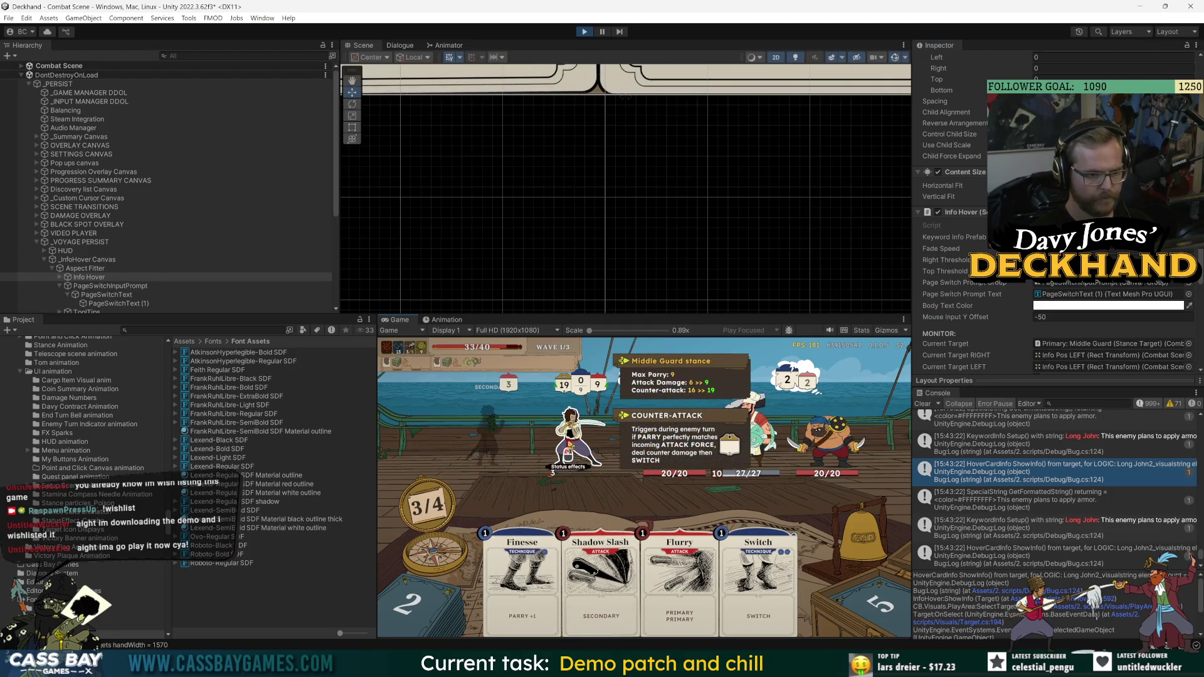
# - Set Info Hover's Mouse Input Y Offset to -20 and hover the player to check it
pyautogui.click(1056, 317)
pyautogui.write('-')
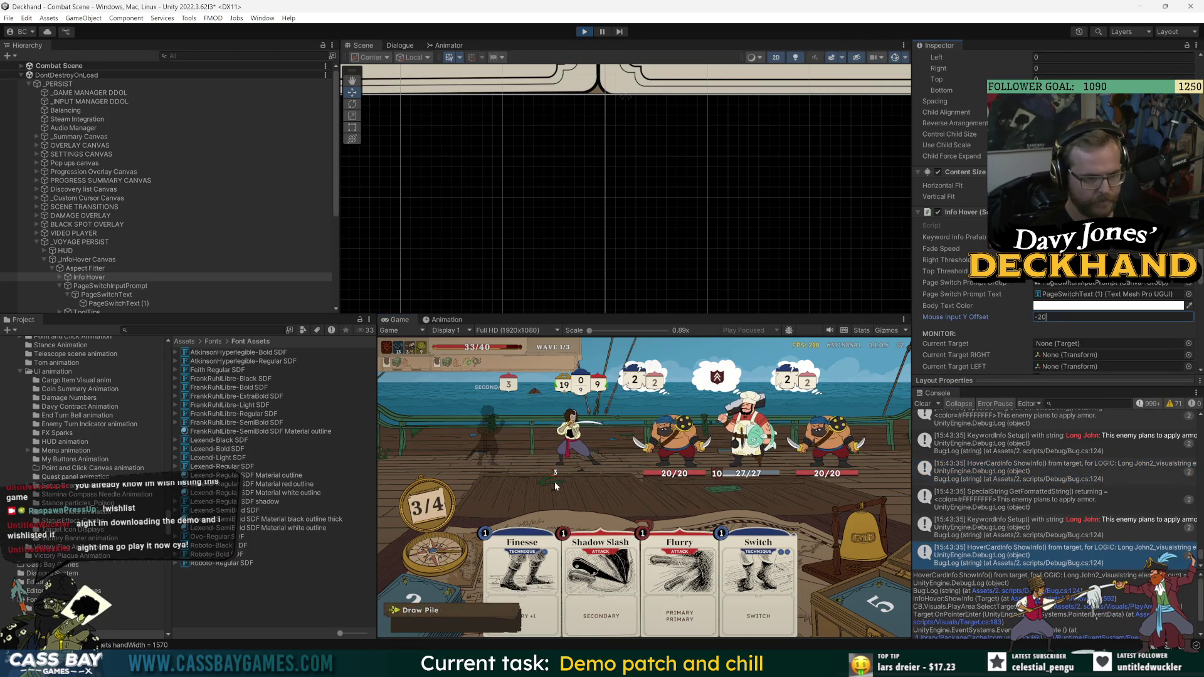
pyautogui.write('20')
pyautogui.press('Return')
pyautogui.moveTo(576, 446)
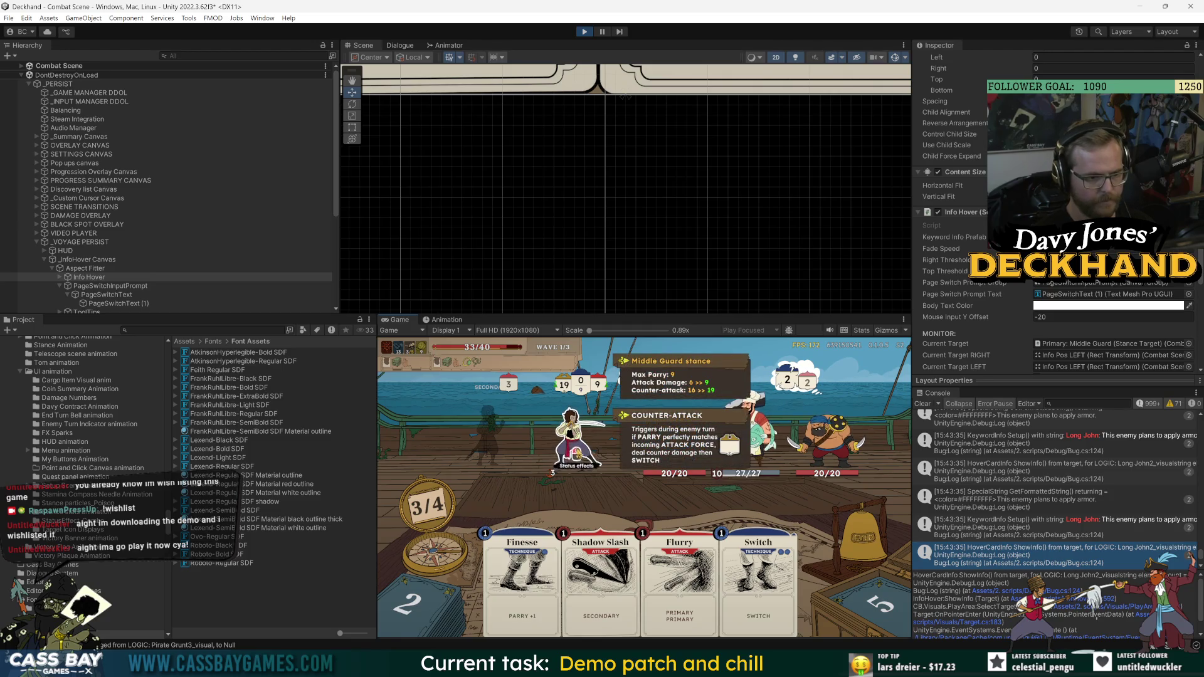
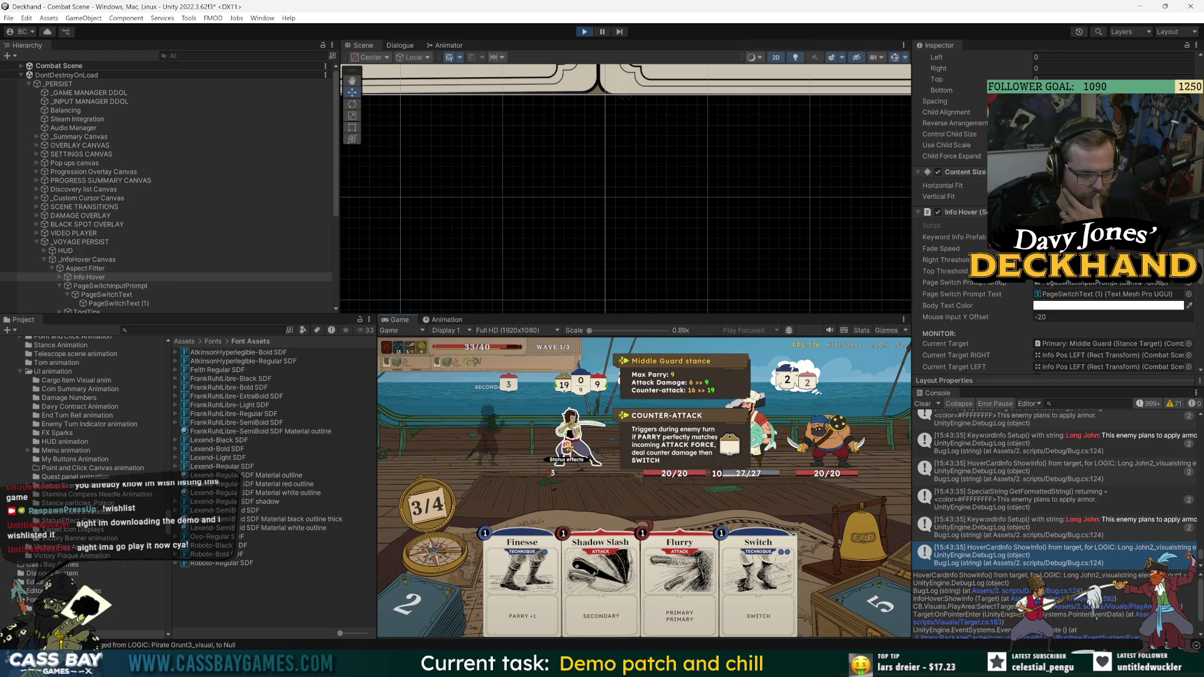
# - Try Info Hover Mouse Input Y Offsets of -10 and -12, testing the player's status-effects prompt
pyautogui.click(1067, 317)
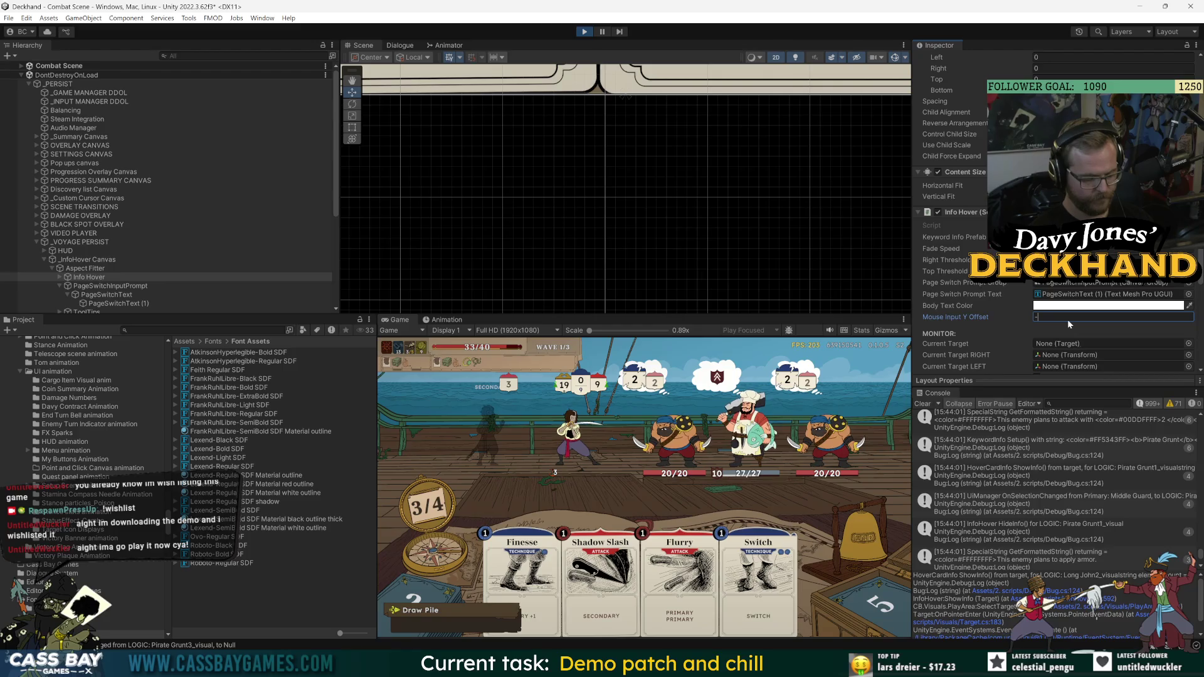
pyautogui.write('10')
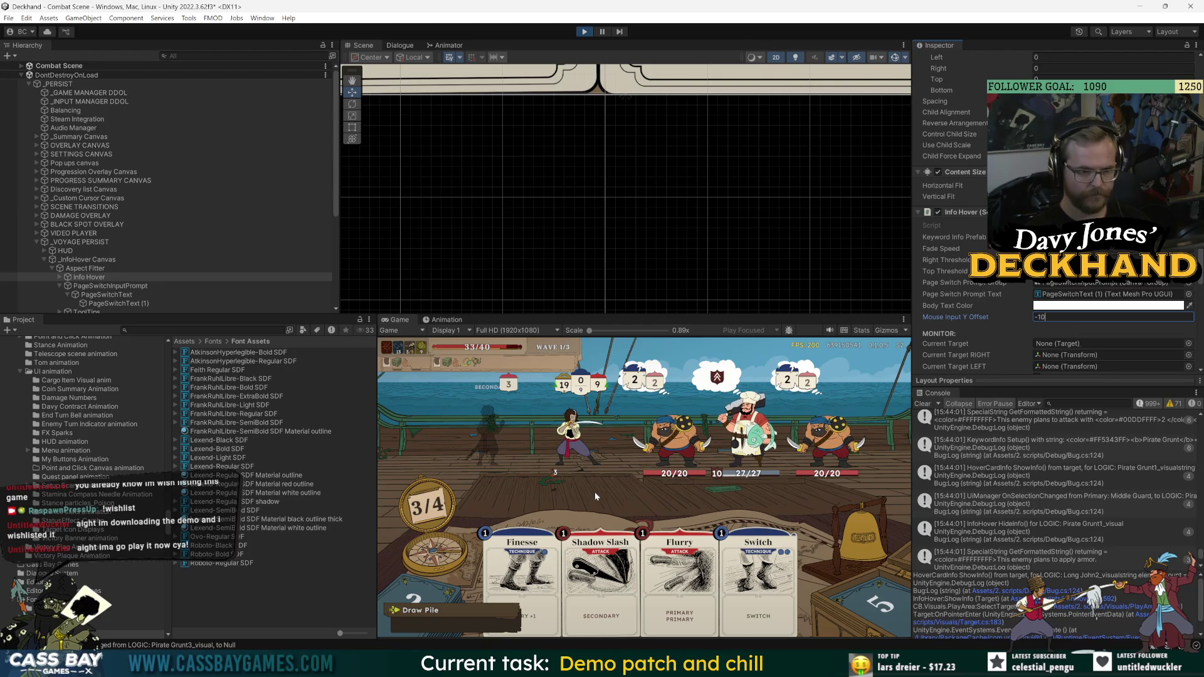
pyautogui.click(596, 496)
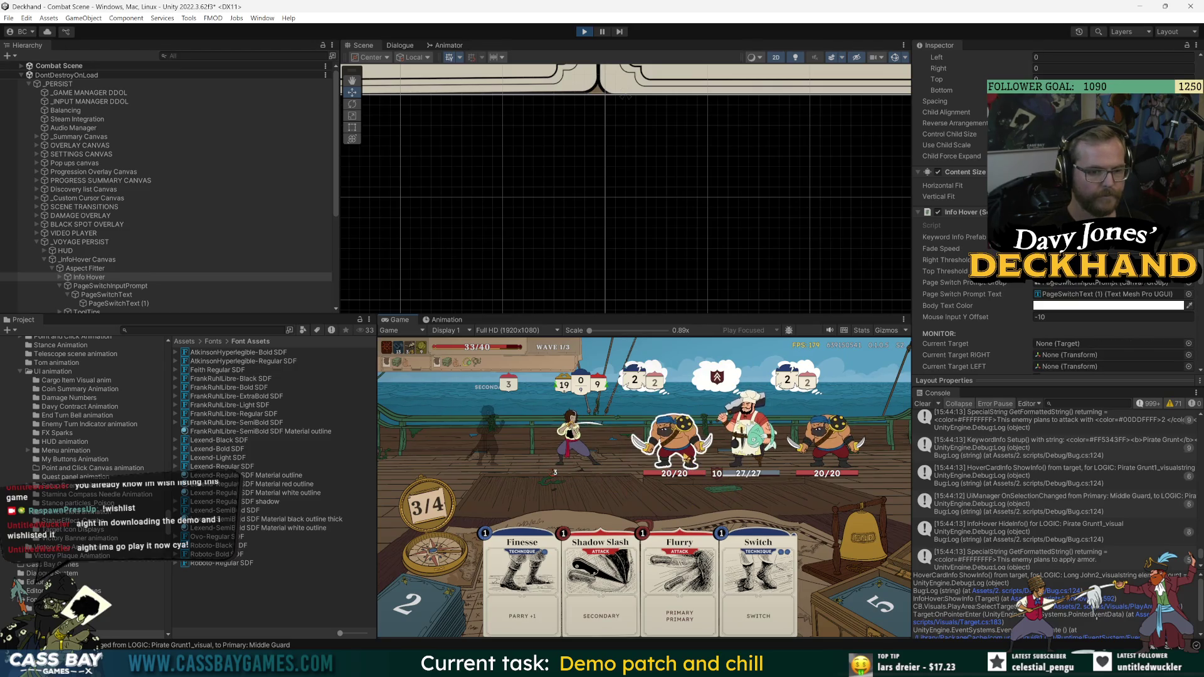
pyautogui.moveTo(729, 442)
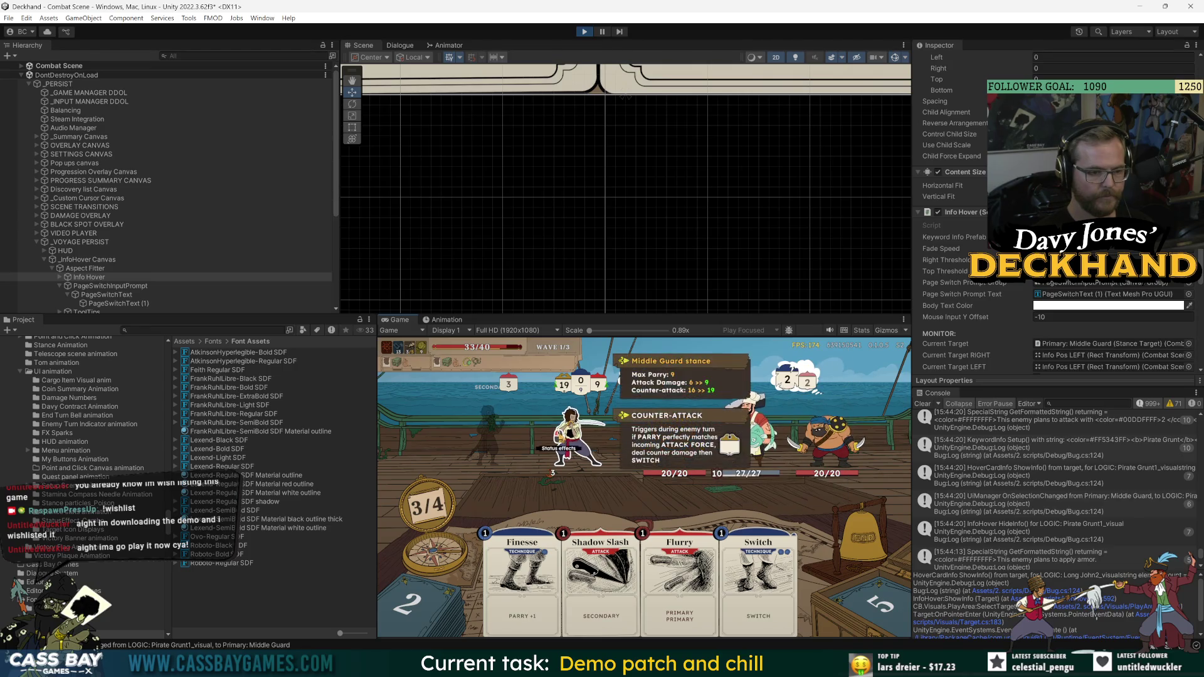
pyautogui.press('Tab')
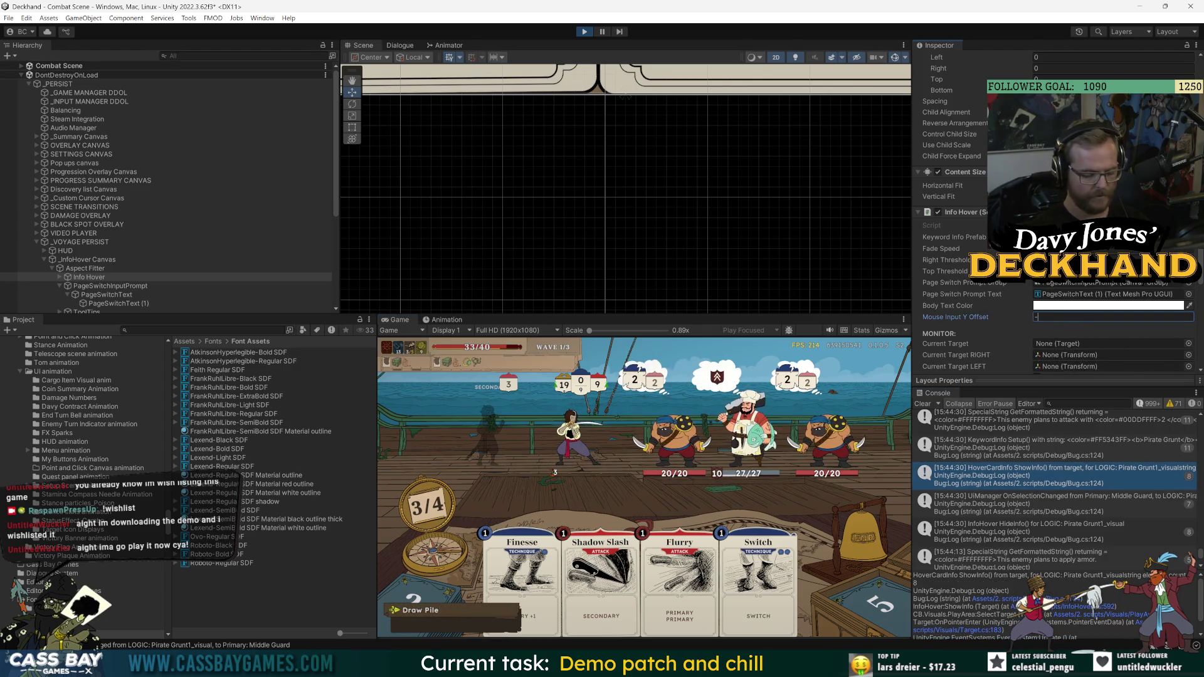
pyautogui.write('12')
pyautogui.click(637, 498)
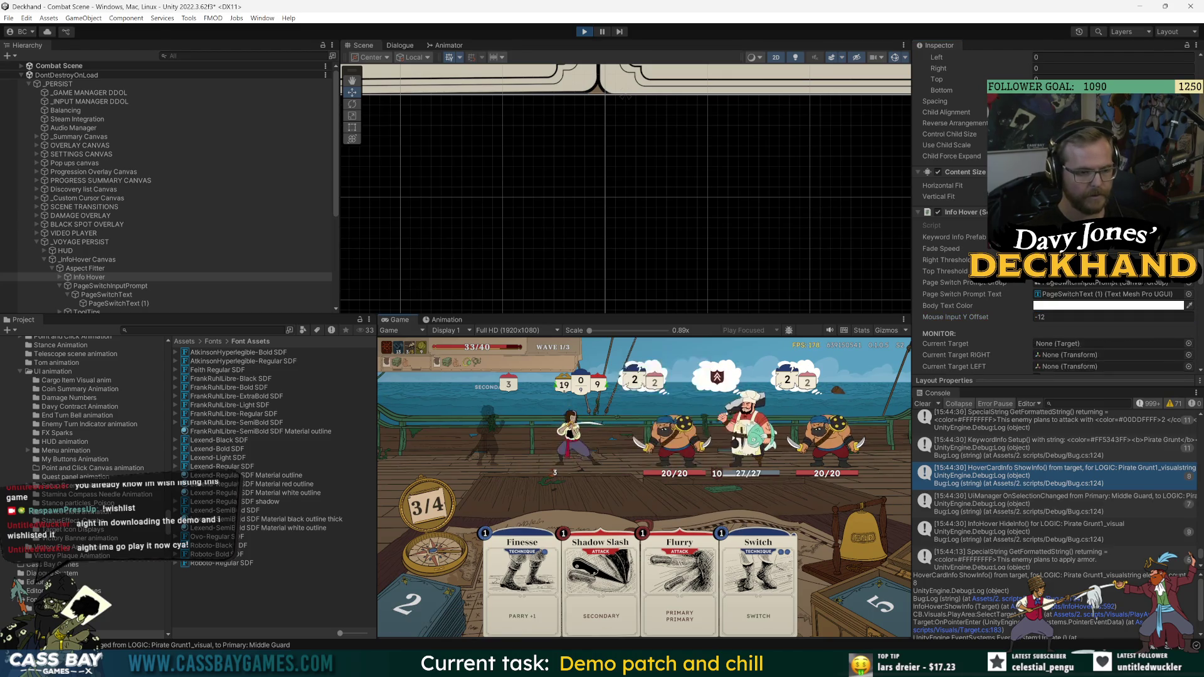
# - Set the Mouse Input Y Offset to -8 and flip the player's info pages to check it
pyautogui.click(1057, 317)
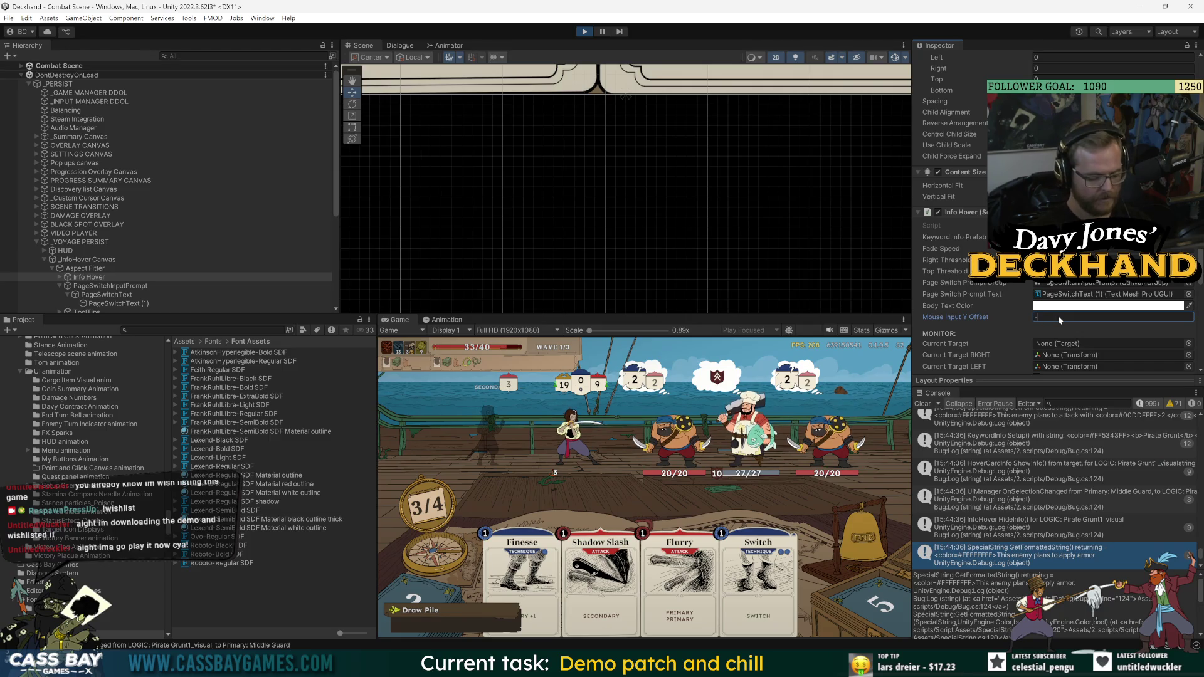
pyautogui.write('8')
pyautogui.click(573, 454)
pyautogui.moveTo(573, 454)
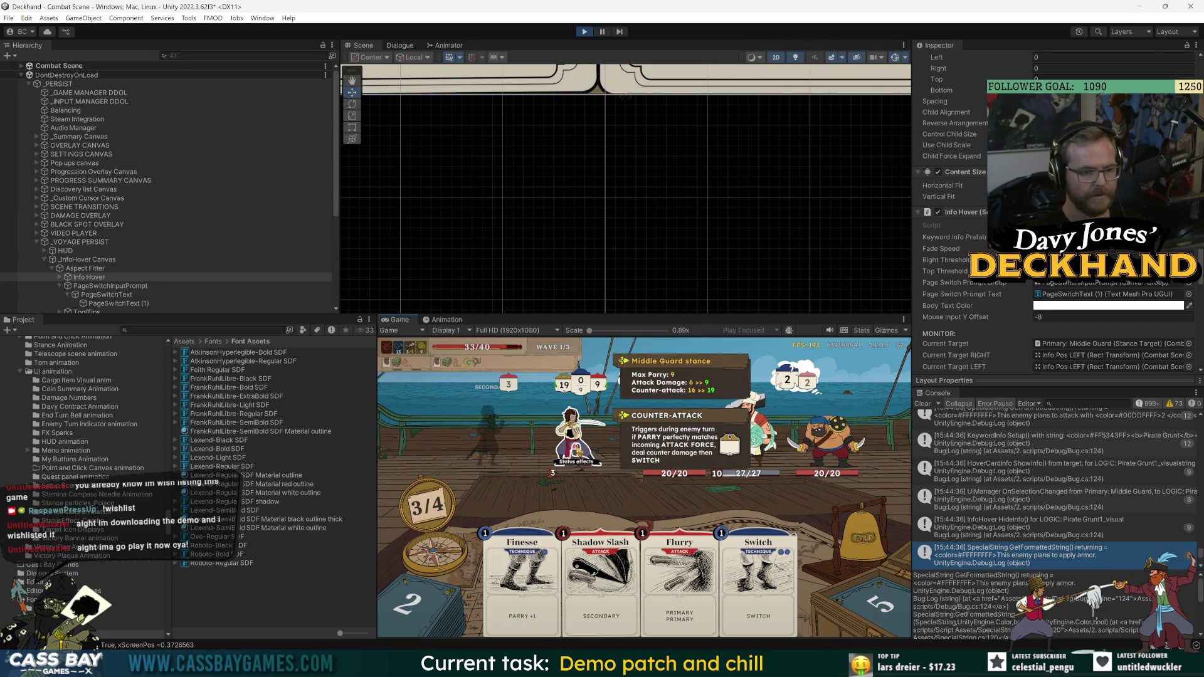
pyautogui.press('Tab')
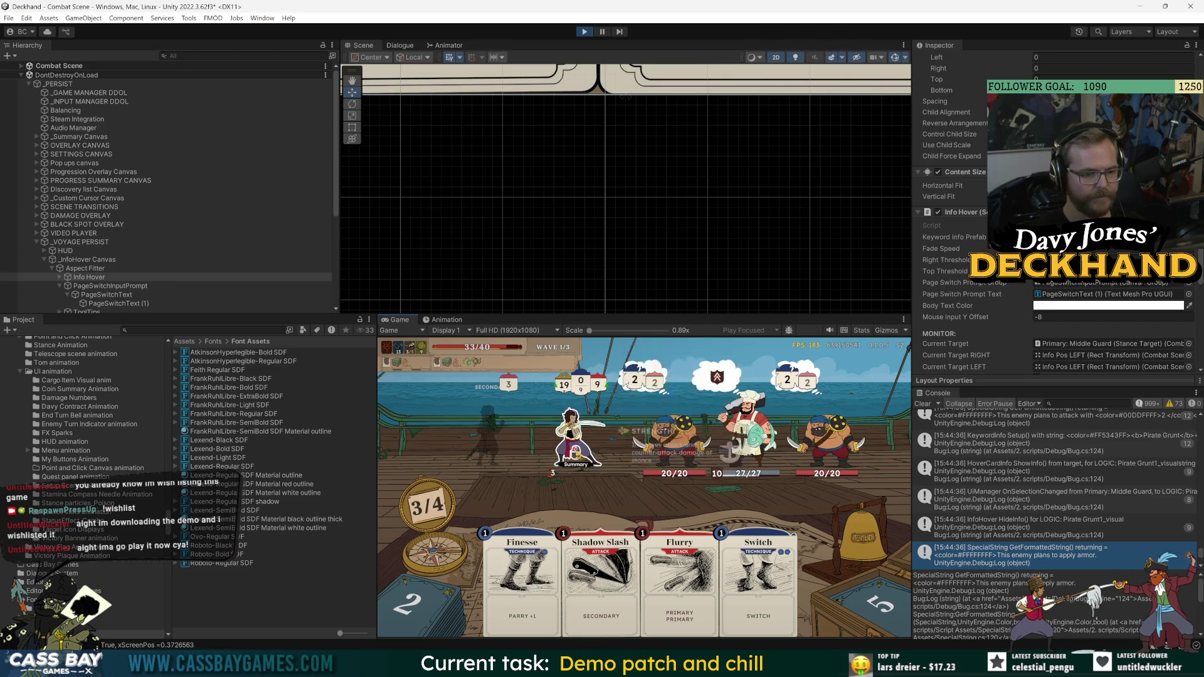
pyautogui.press('Tab')
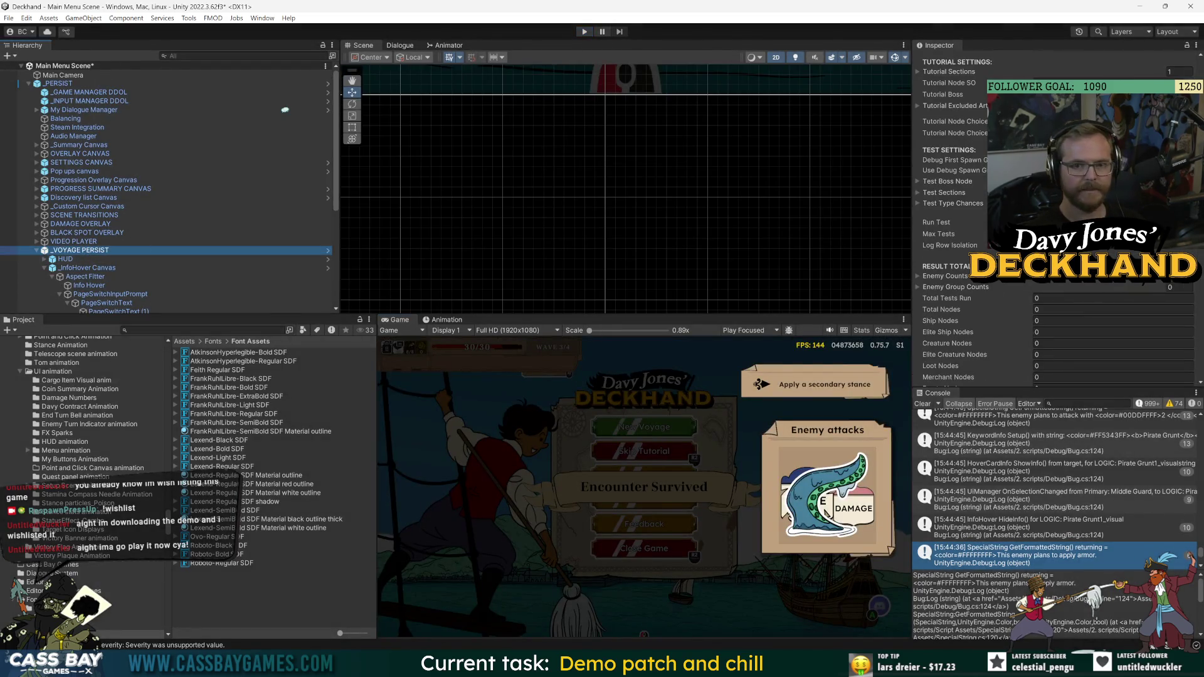
# - In the _InfoHover Canvas prefab, set Info Hover's Mouse Input Y Offset to -8
pyautogui.scroll(5, 960, 119)
pyautogui.click(327, 249)
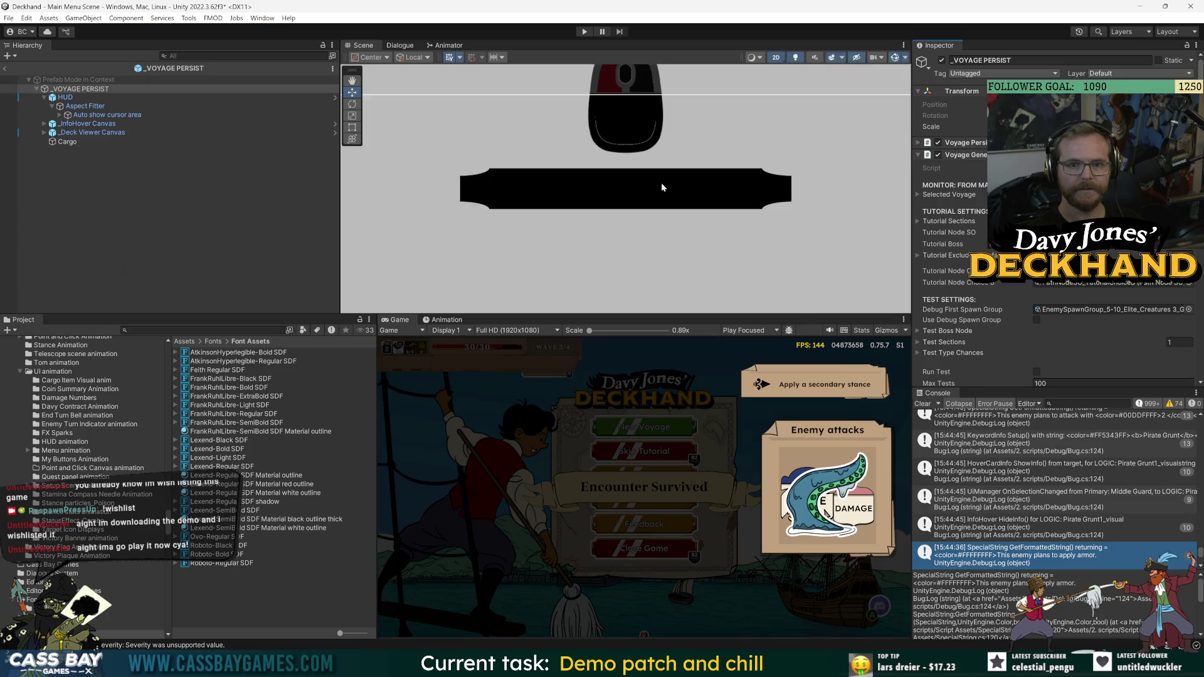
pyautogui.click(75, 125)
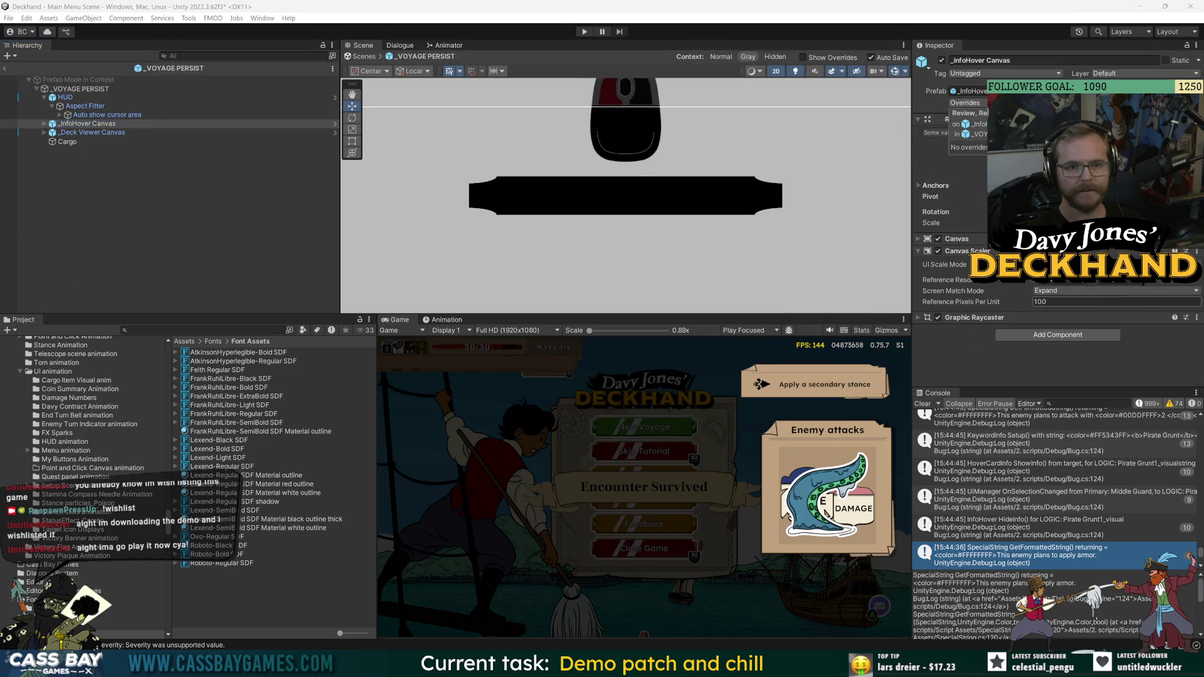
pyautogui.click(335, 124)
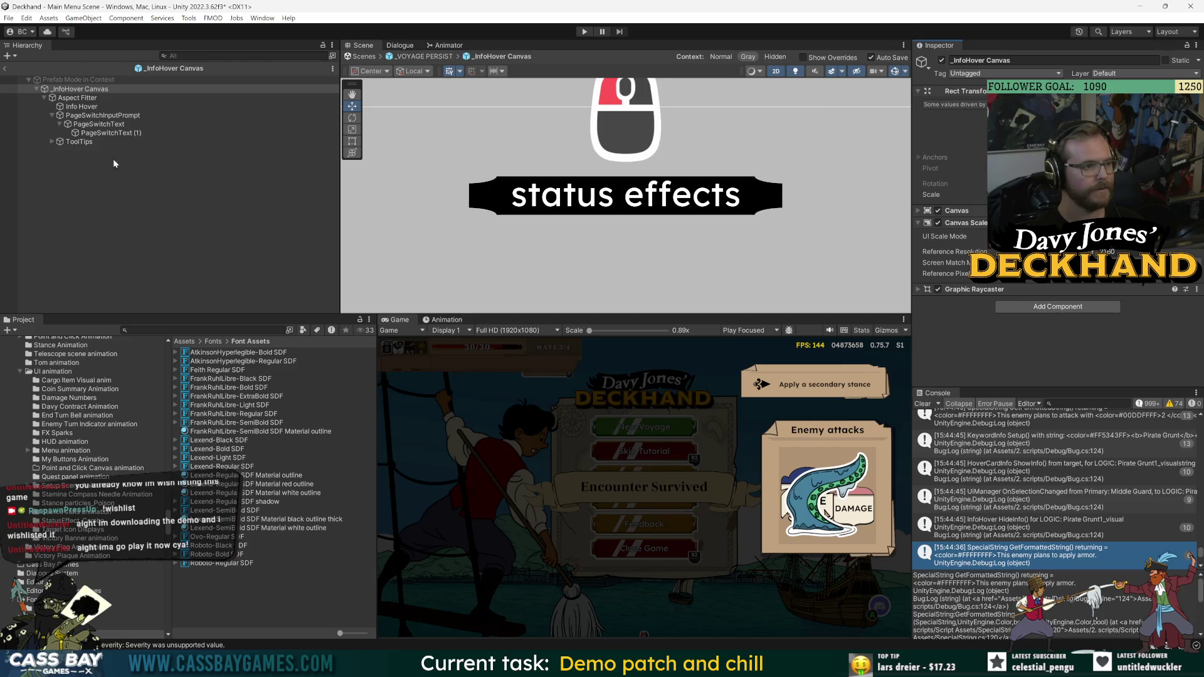
pyautogui.click(81, 106)
pyautogui.scroll(-5, 1059, 301)
pyautogui.click(1056, 346)
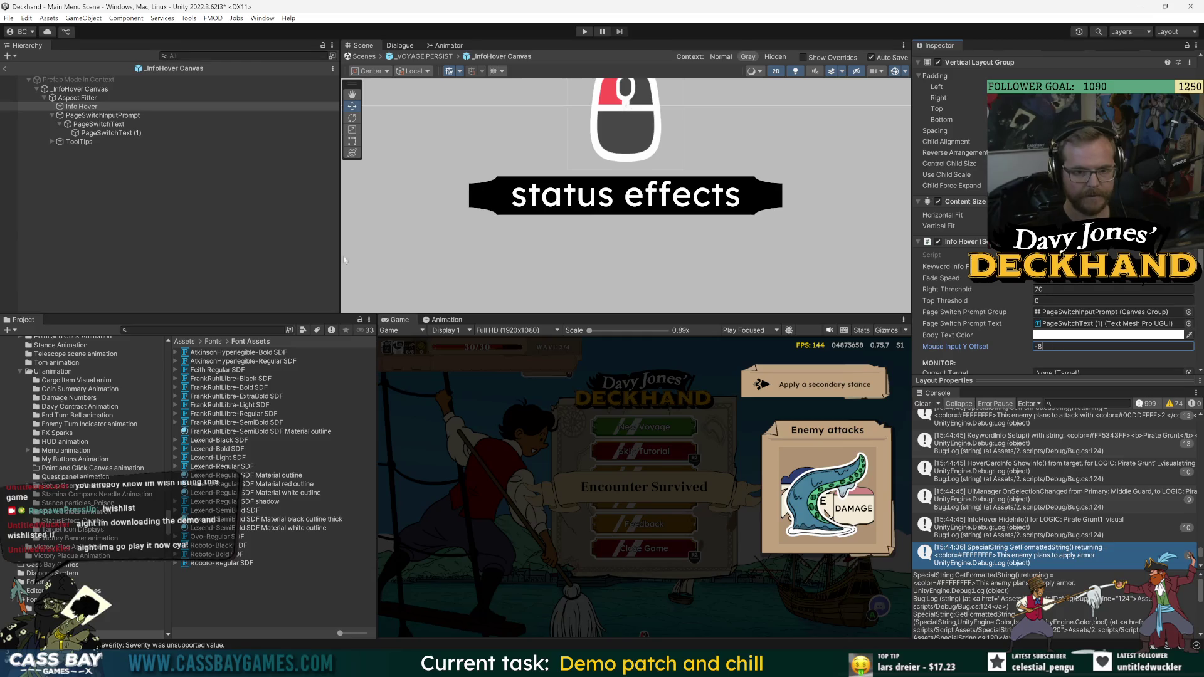
pyautogui.click(223, 252)
# - Rename PageSwitchText to 'PageSwitchText BG', set Pixels Per Unit Multiplier 2 and padding 20, and save
pyautogui.click(5, 70)
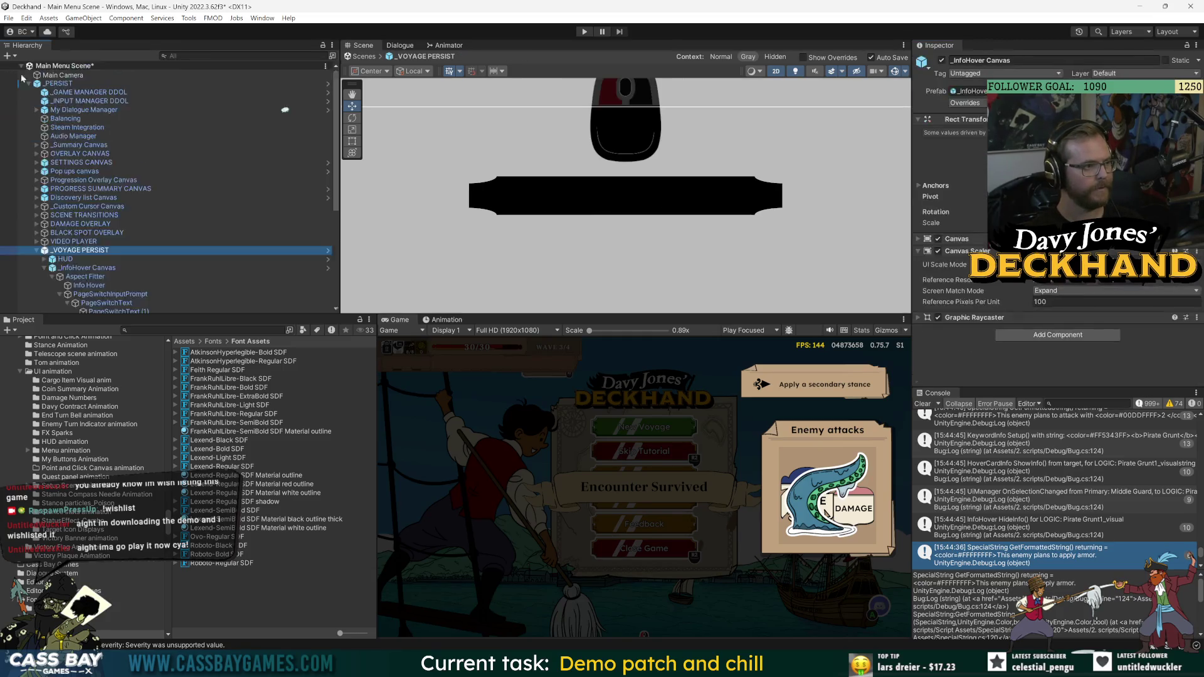
pyautogui.doubleClick(88, 268)
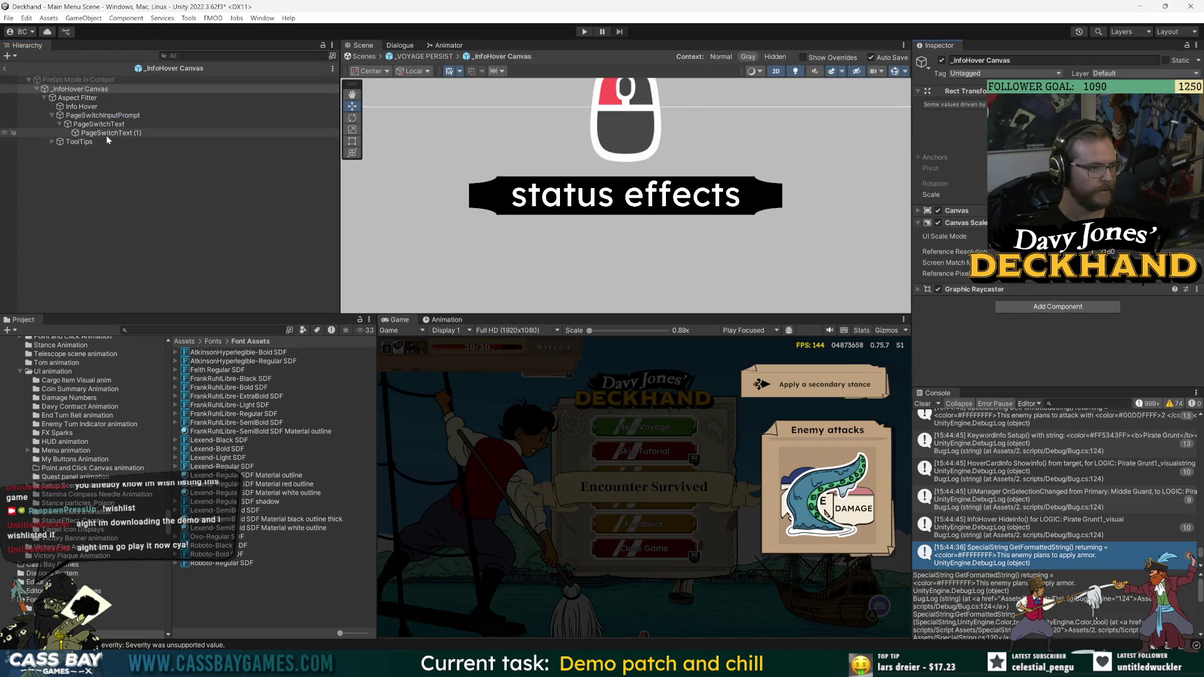
pyautogui.click(85, 124)
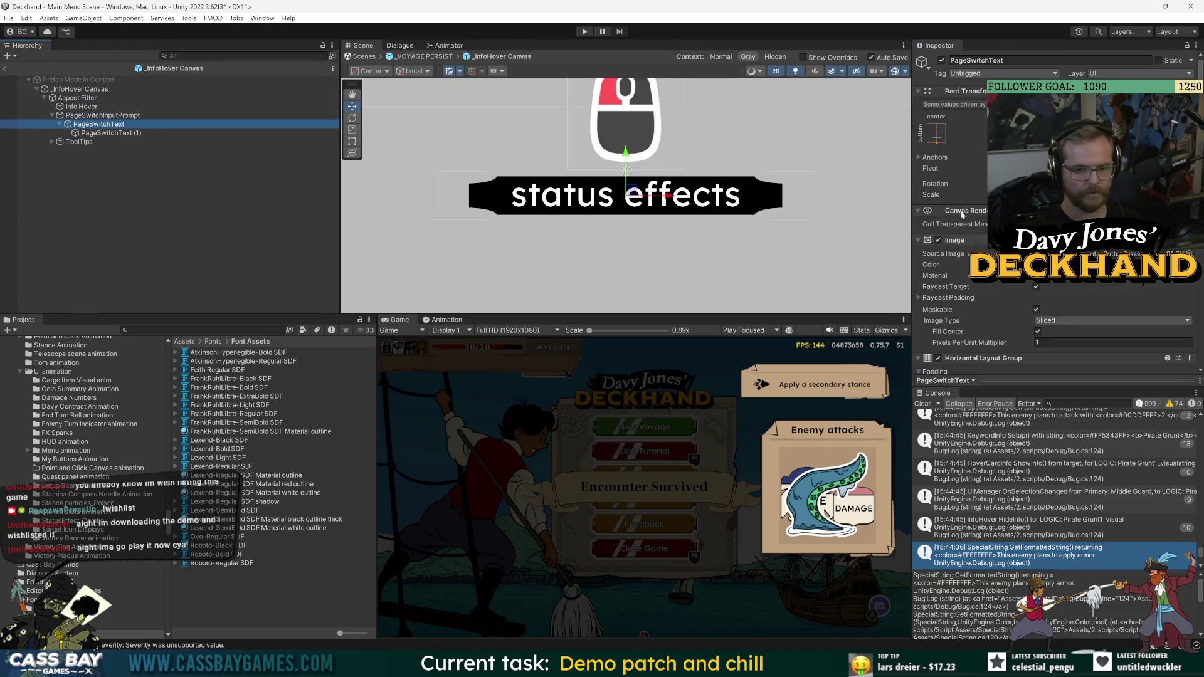
pyautogui.click(1026, 63)
pyautogui.write('BG')
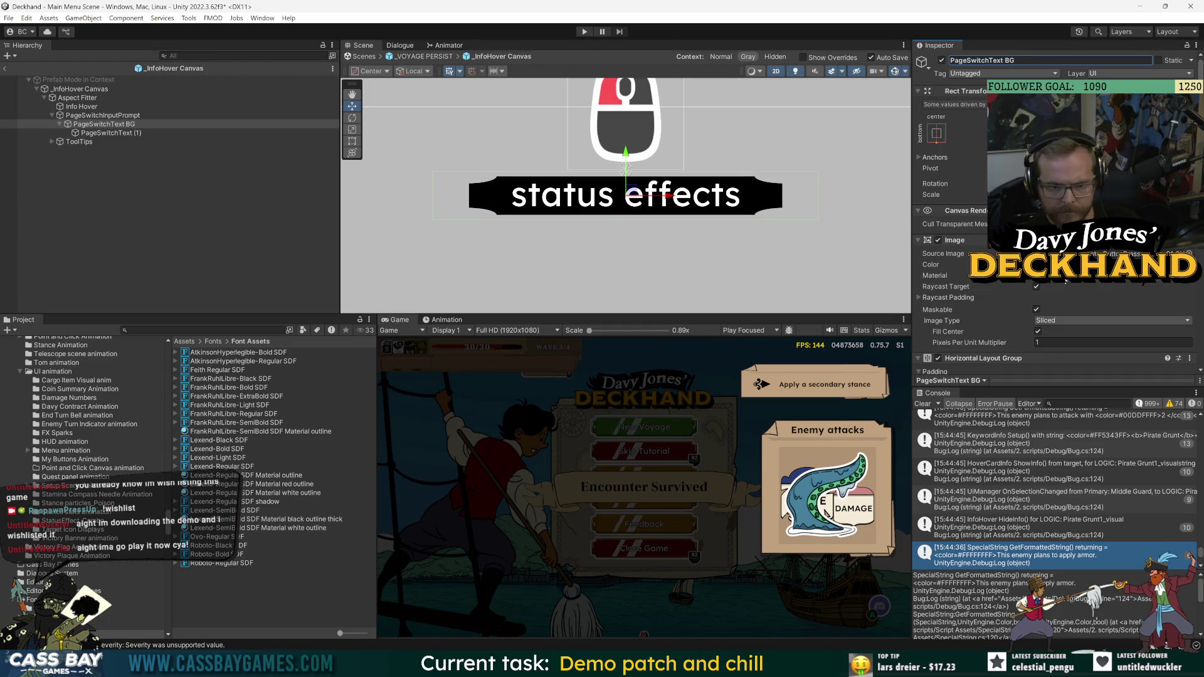
pyautogui.write('2')
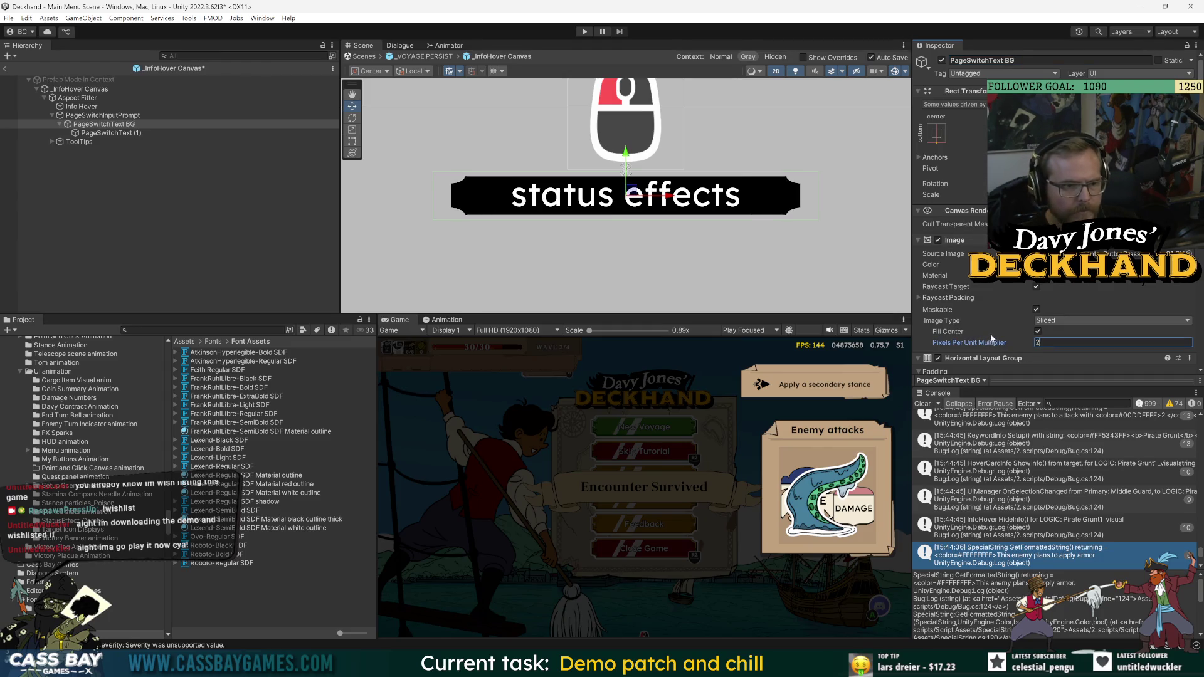
pyautogui.scroll(-5, 997, 307)
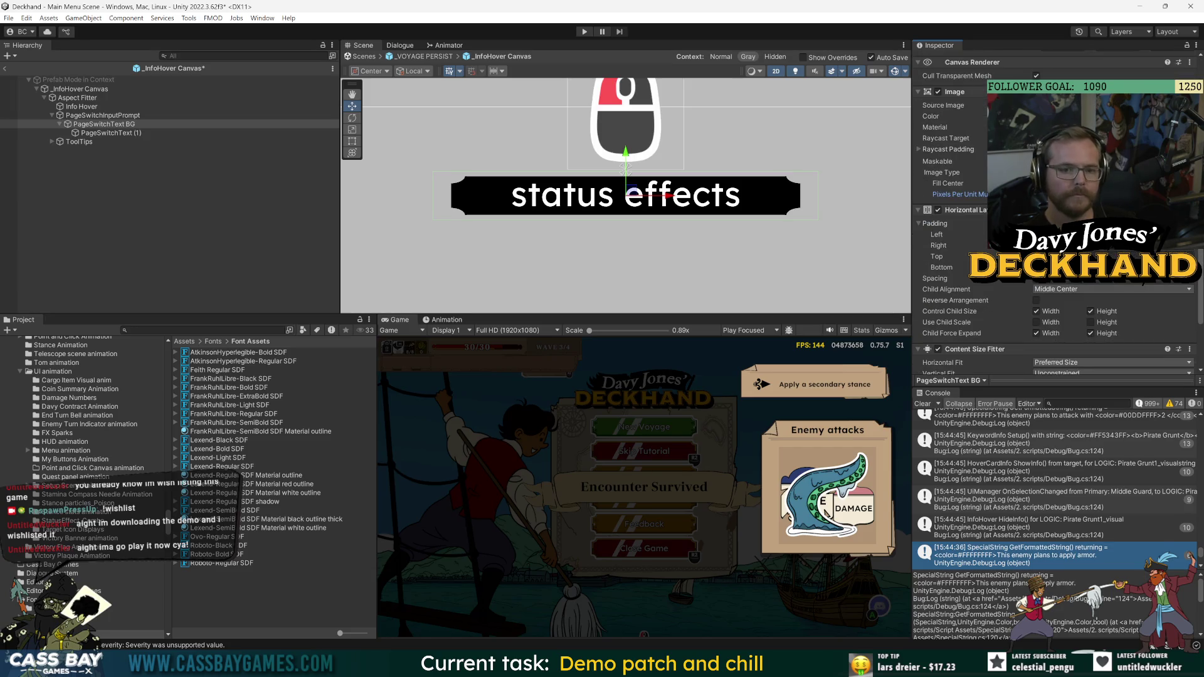
pyautogui.write('20')
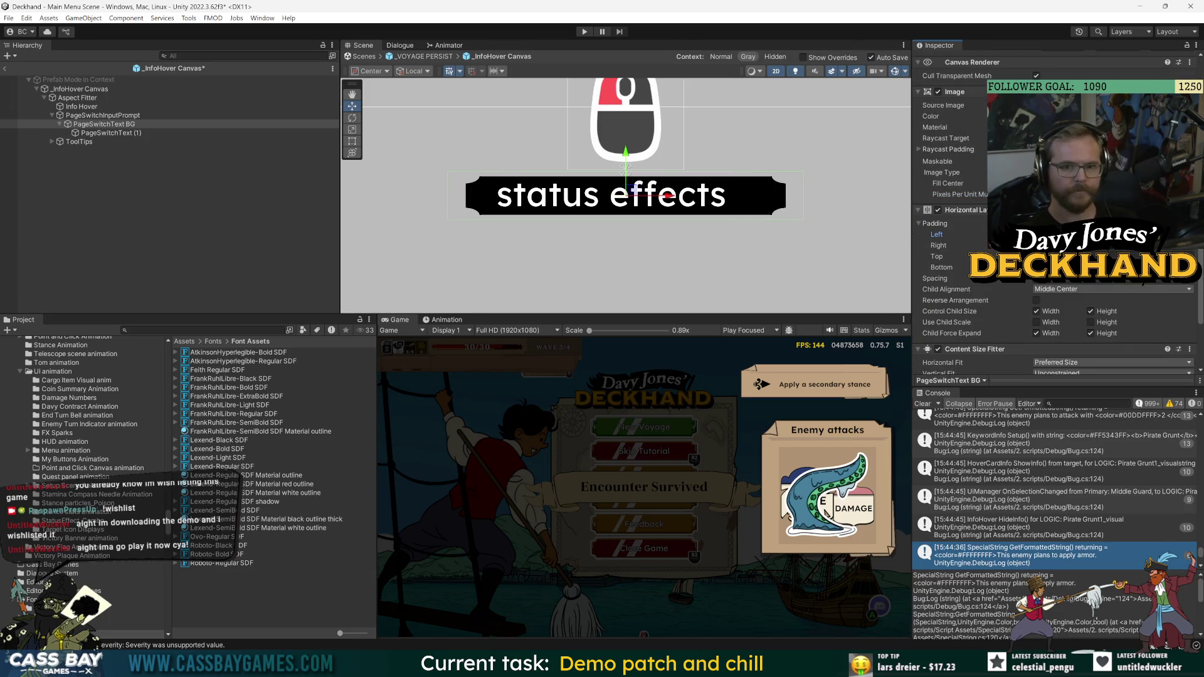
pyautogui.hotkey('ctrl', 's')
# - Return to the parent _VOYAGE PERSIST prefab and start Play mode
pyautogui.click(32, 46)
pyautogui.hotkey('ctrl', 'a')
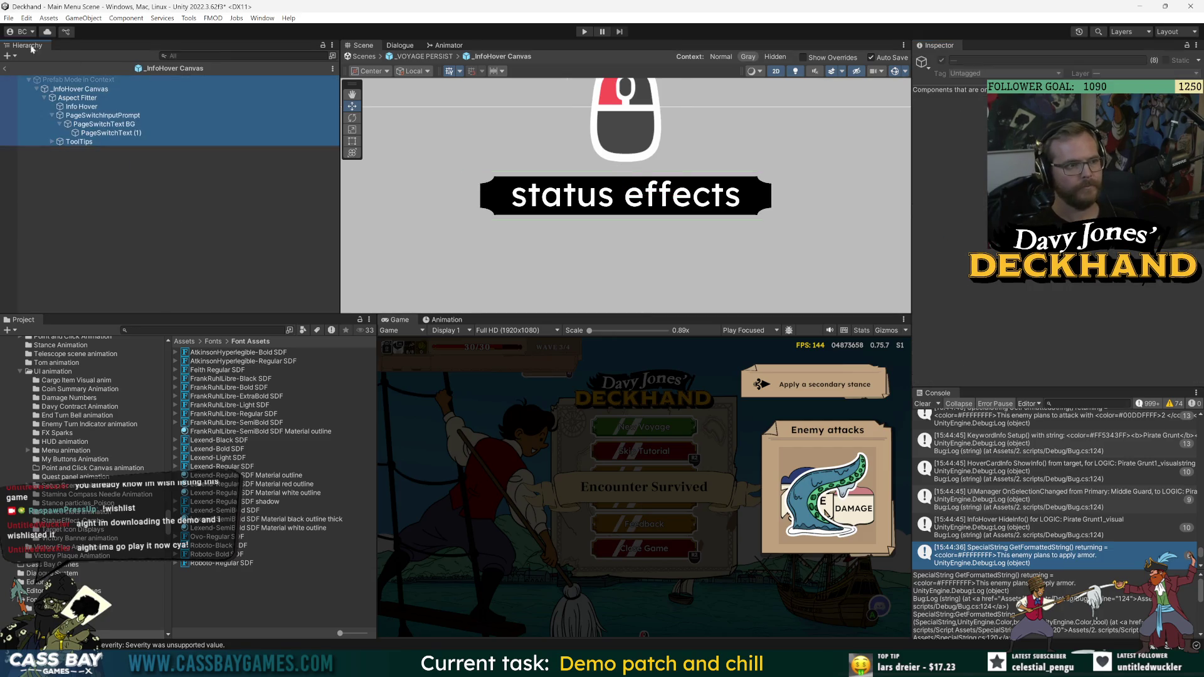
pyautogui.click(6, 69)
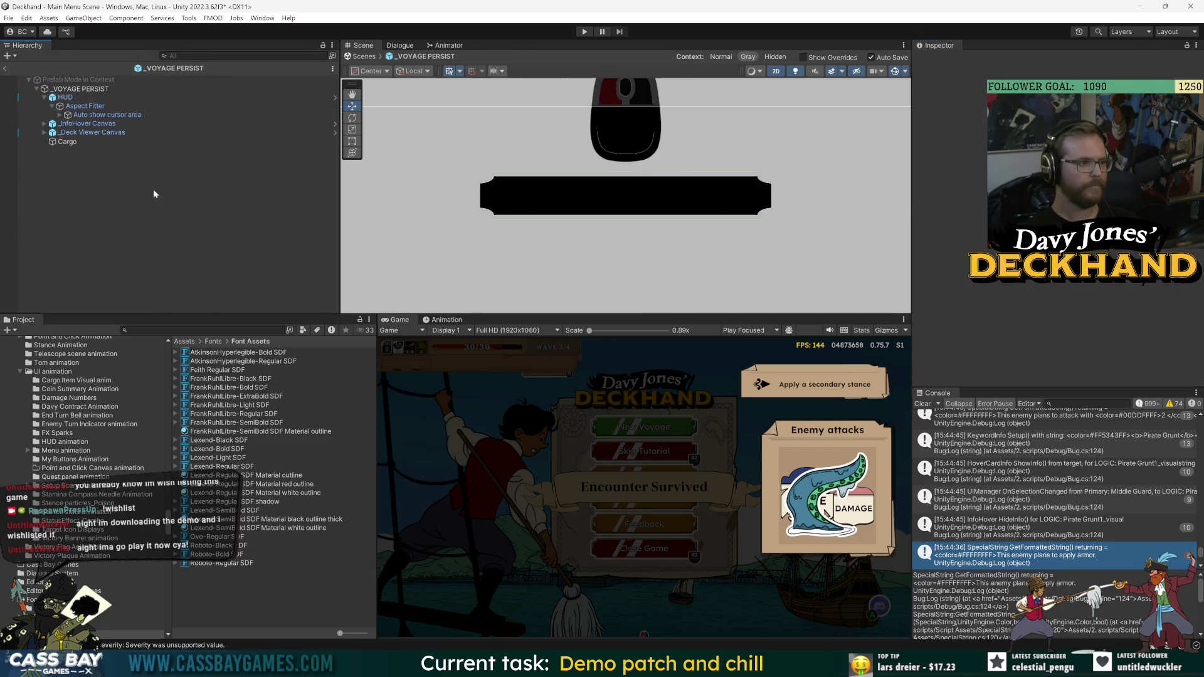
pyautogui.click(583, 32)
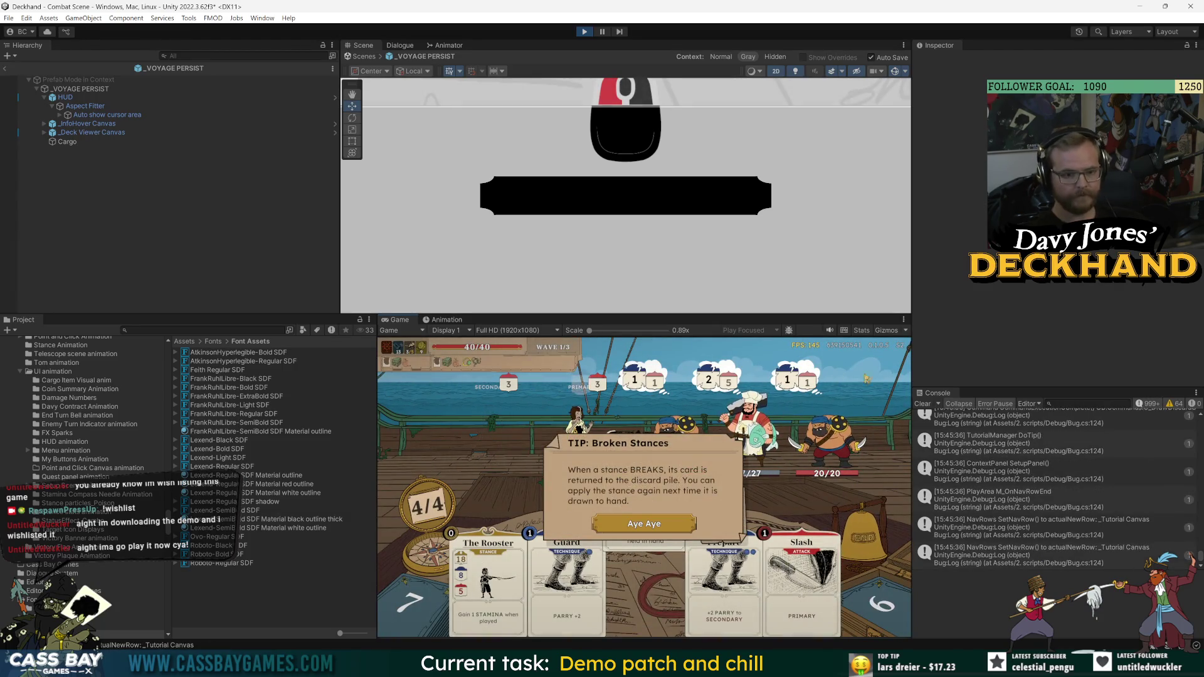
# - Dismiss the Broken Stances tip, play Middle Guard on the player, and check its hover info
pyautogui.press('Return')
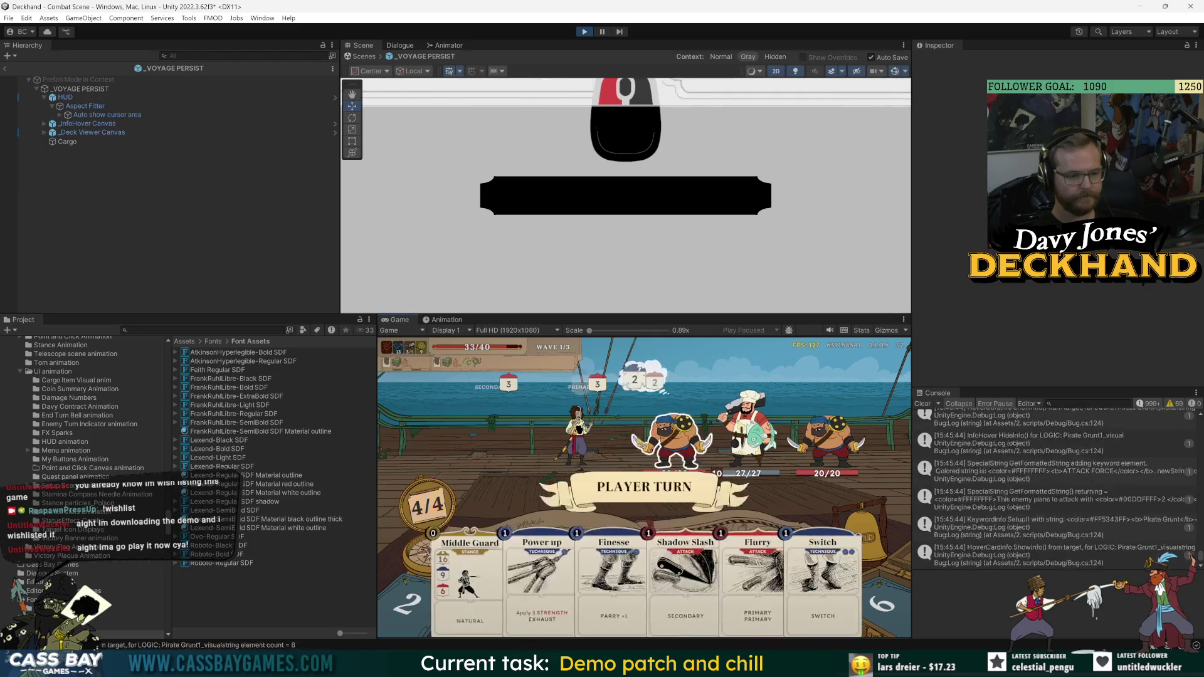
pyautogui.moveTo(487, 549); pyautogui.dragTo(575, 467)
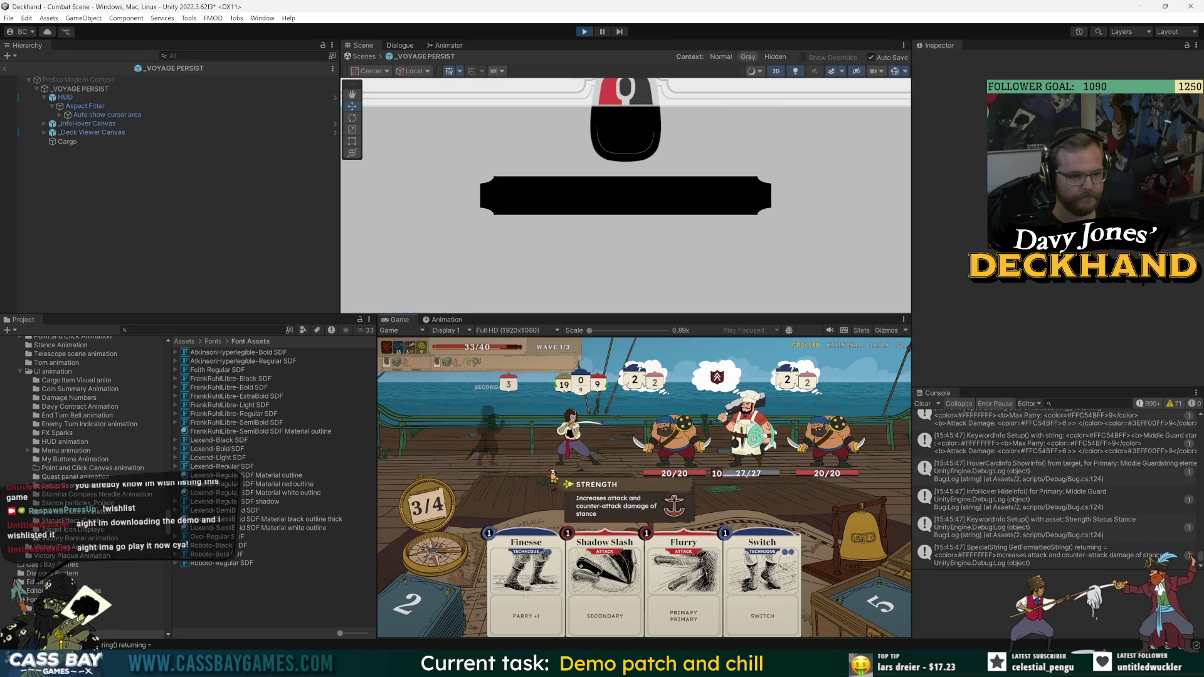
pyautogui.moveTo(575, 447)
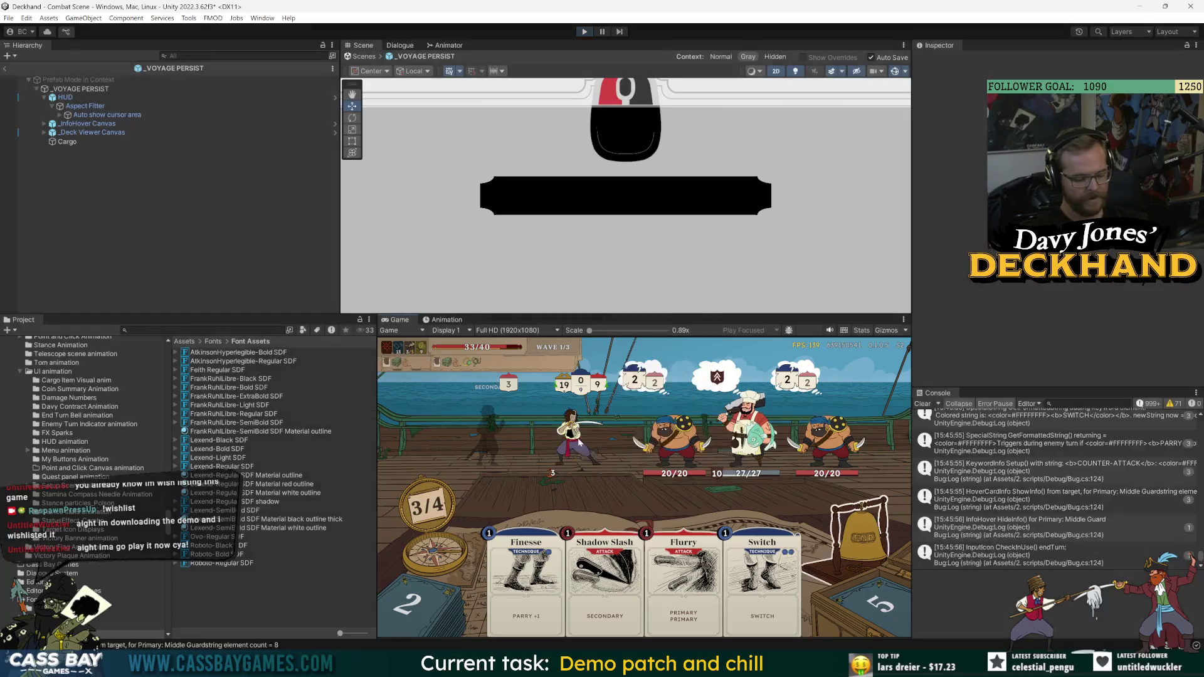
pyautogui.hotkey('alt', 'Tab')
pyautogui.click(530, 257)
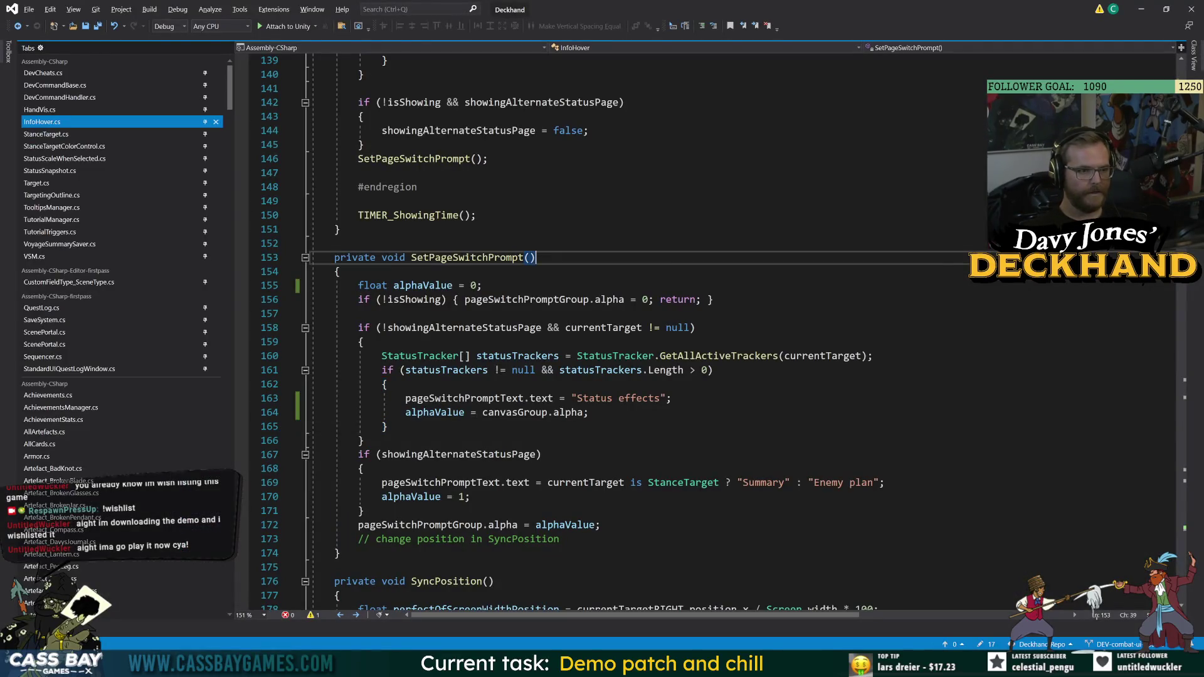
# - Add a new private void PagePromptFollowMouse() method after FixedUpdate
pyautogui.scroll(6, 602, 314)
pyautogui.scroll(20, 709, 332)
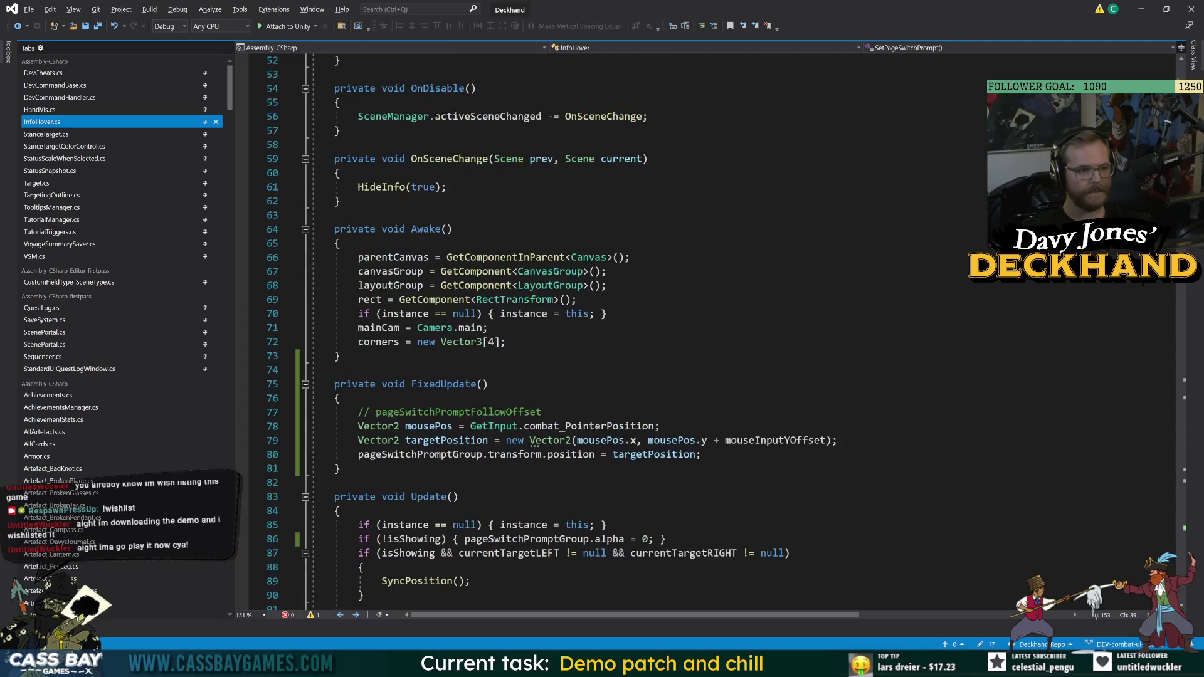
pyautogui.scroll(-4, 709, 332)
pyautogui.click(351, 299)
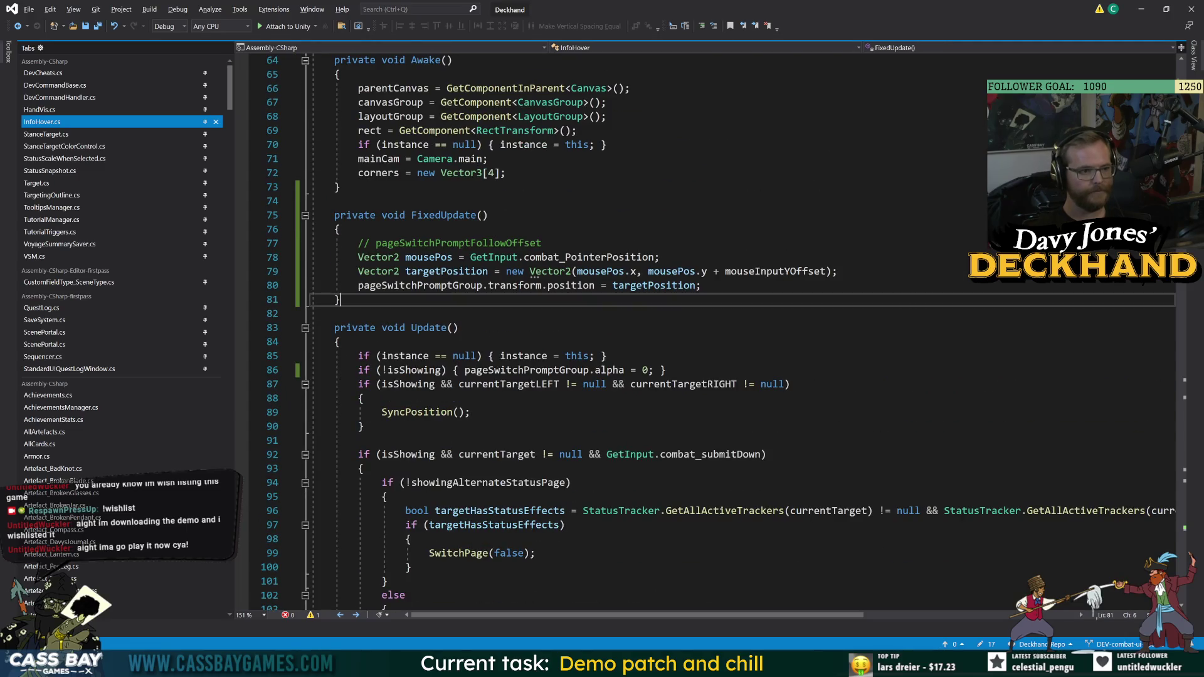
pyautogui.press('Return')
pyautogui.press('Return')
pyautogui.write('private P')
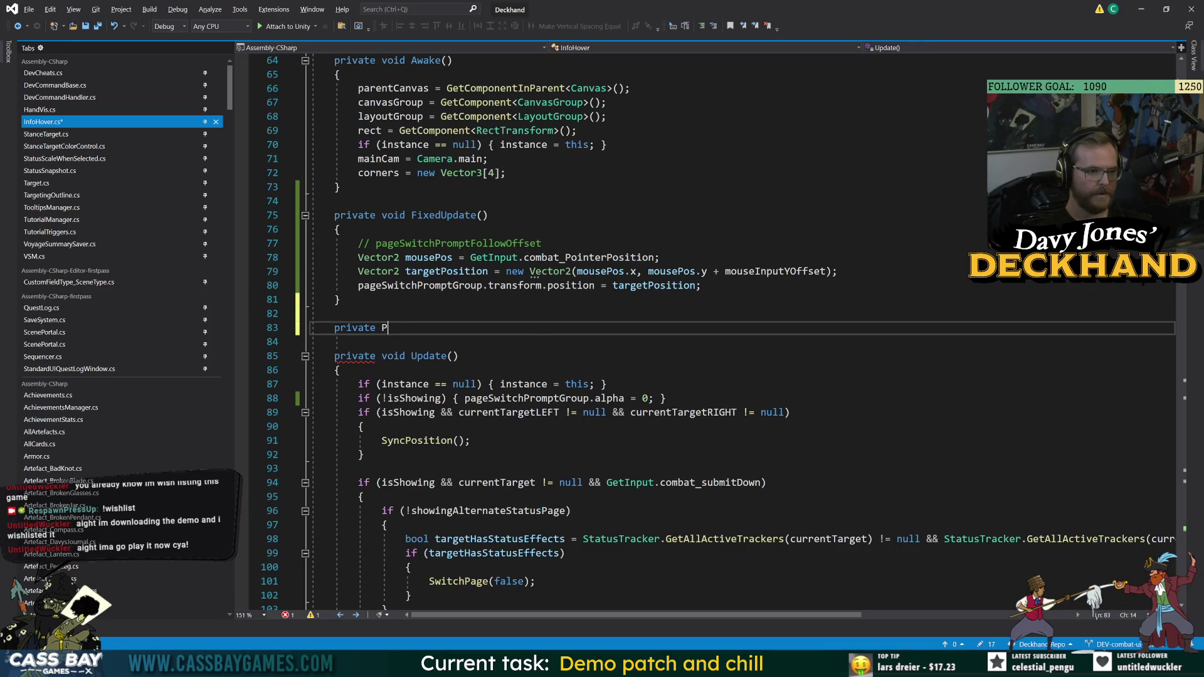
pyautogui.write('agePromptFol')
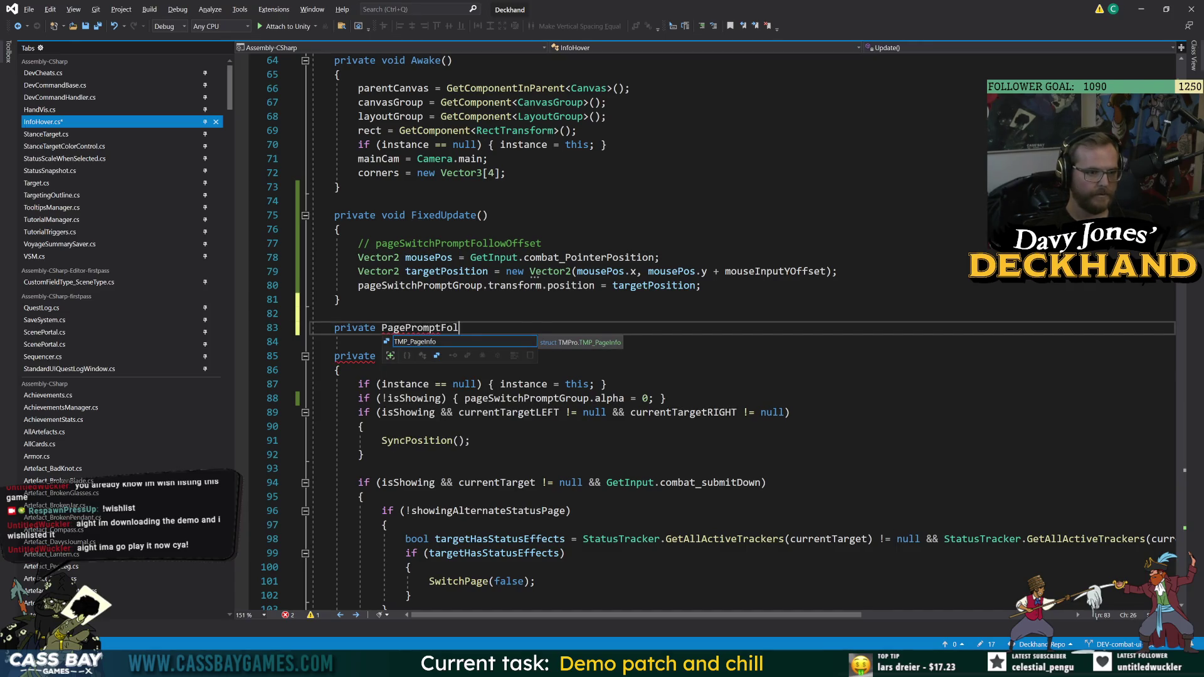
pyautogui.write('lowMouse() {')
pyautogui.press('Return')
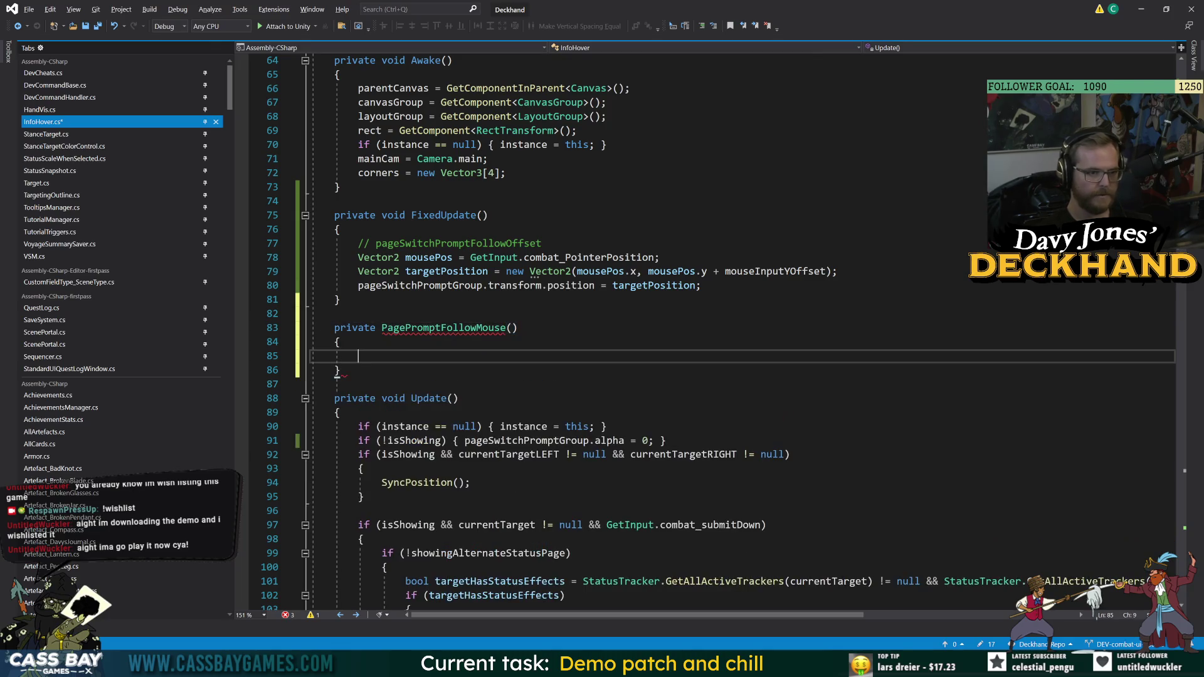
pyautogui.click(375, 327)
pyautogui.write('void')
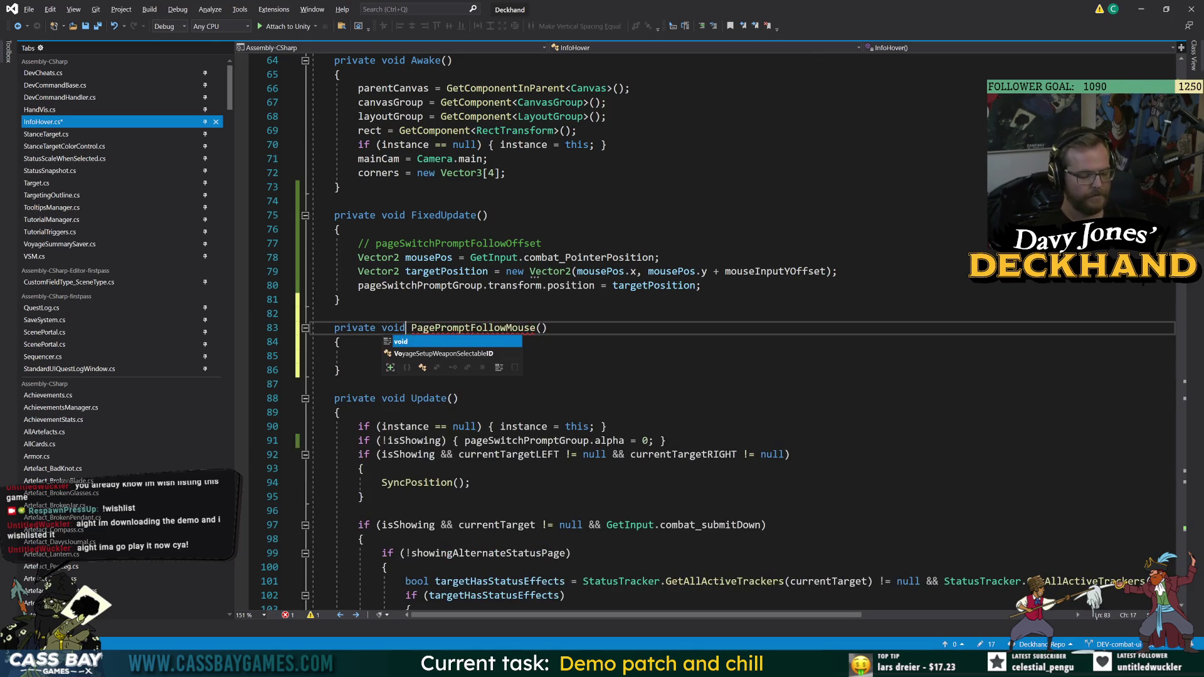
# - Move FixedUpdate's prompt-following code into PagePromptFollowMouse, save, and delete the empty FixedUpdate
pyautogui.moveTo(700, 285)
pyautogui.mouseDown()
pyautogui.moveTo(355, 257)
pyautogui.moveTo(353, 243)
pyautogui.moveTo(355, 257)
pyautogui.mouseUp()
pyautogui.hotkey('ctrl', 'x')
pyautogui.click(360, 327)
pyautogui.hotkey('ctrl', 'v')
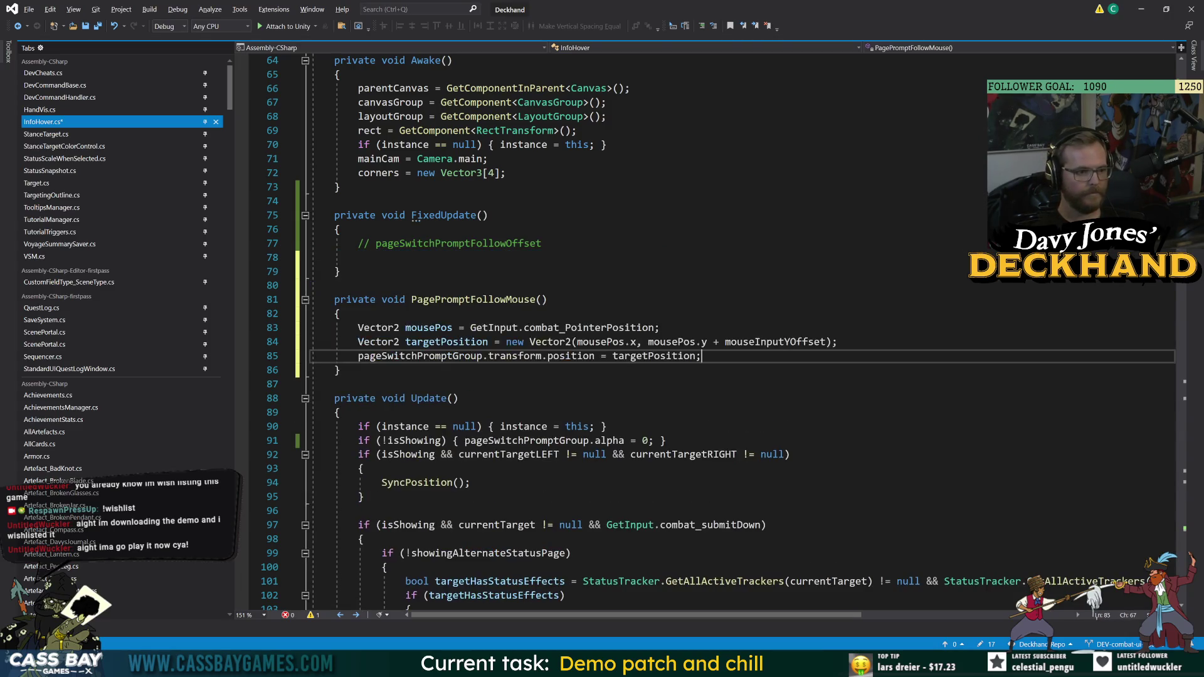
pyautogui.hotkey('ctrl', 's')
pyautogui.click(334, 285)
pyautogui.moveTo(334, 285); pyautogui.dragTo(312, 215)
pyautogui.press('Delete')
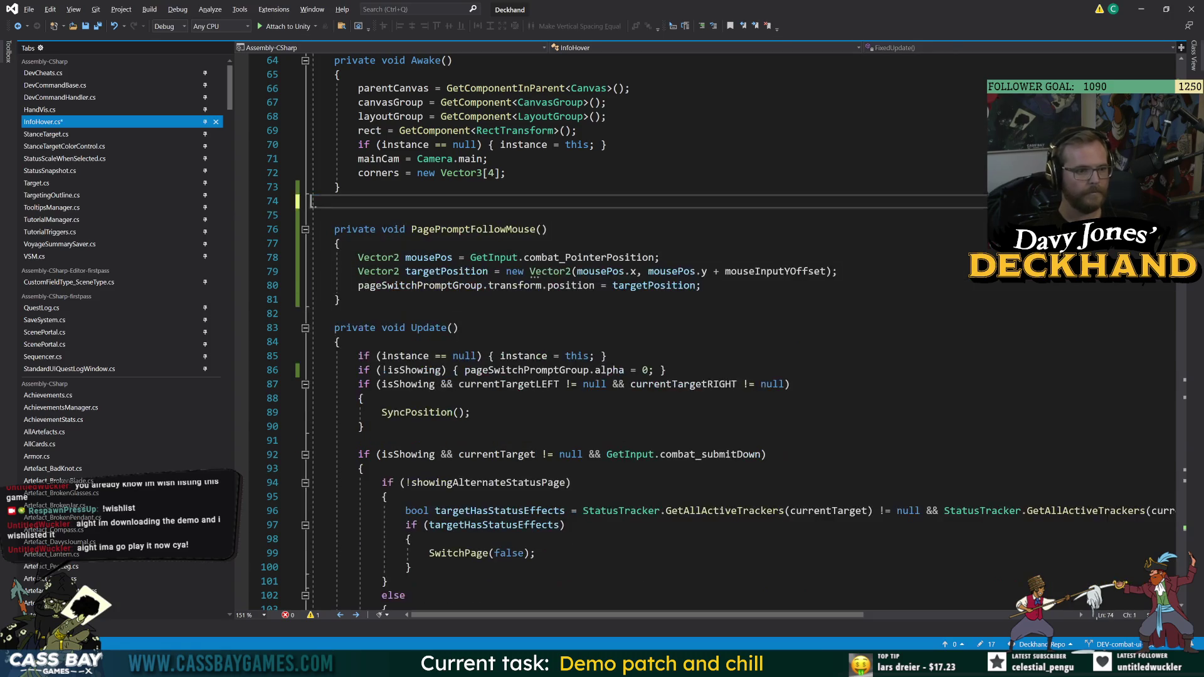
pyautogui.press('Delete')
pyautogui.click(335, 299)
# - Call PagePromptFollowMouse(); in Update below the SyncPosition block
pyautogui.click(358, 426)
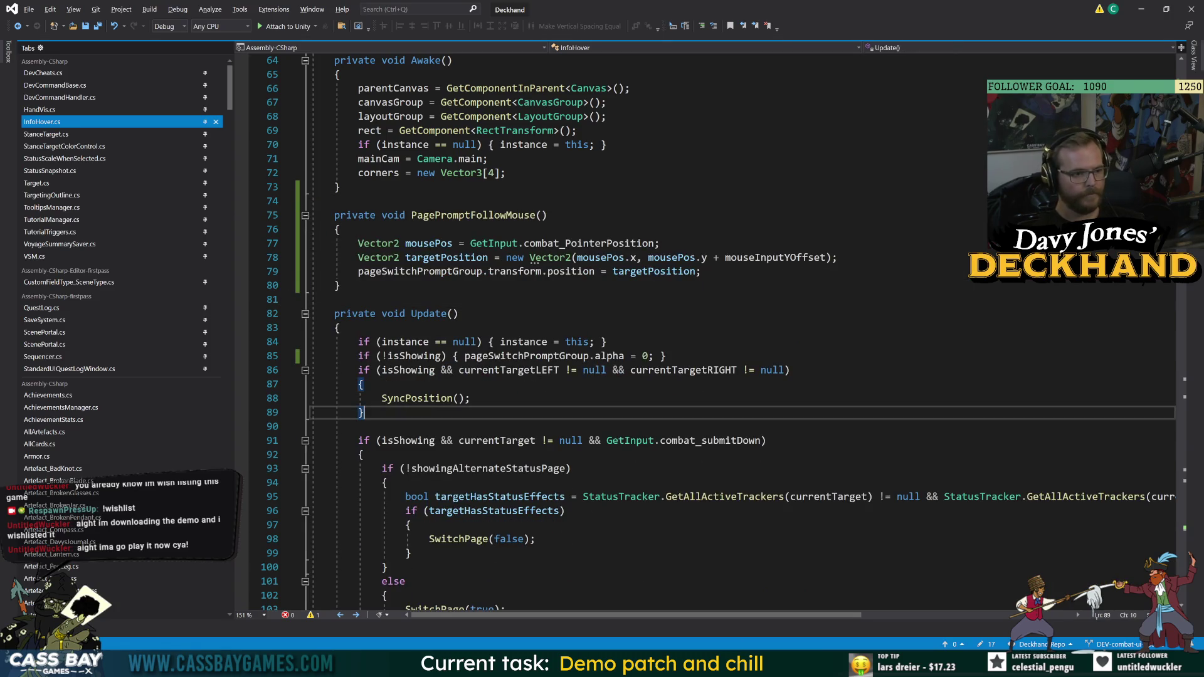
pyautogui.press('Return')
pyautogui.press('Return')
pyautogui.press('Up')
pyautogui.write('ageP')
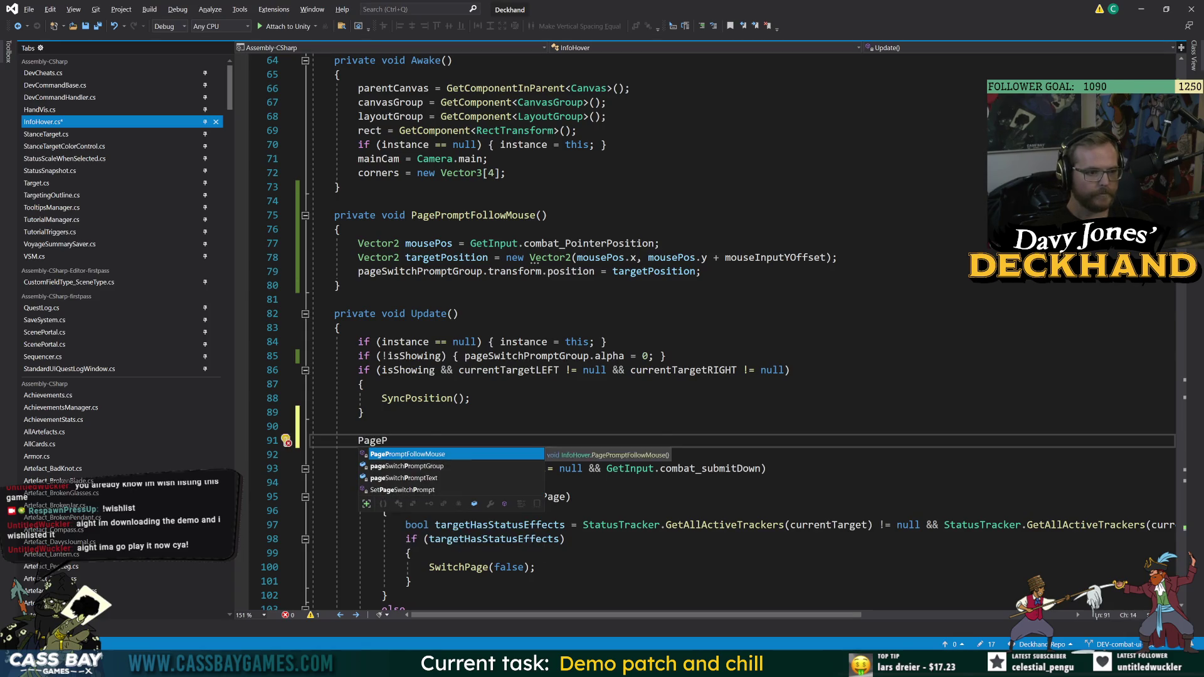
pyautogui.press('Tab')
pyautogui.write('();')
pyautogui.click(335, 299)
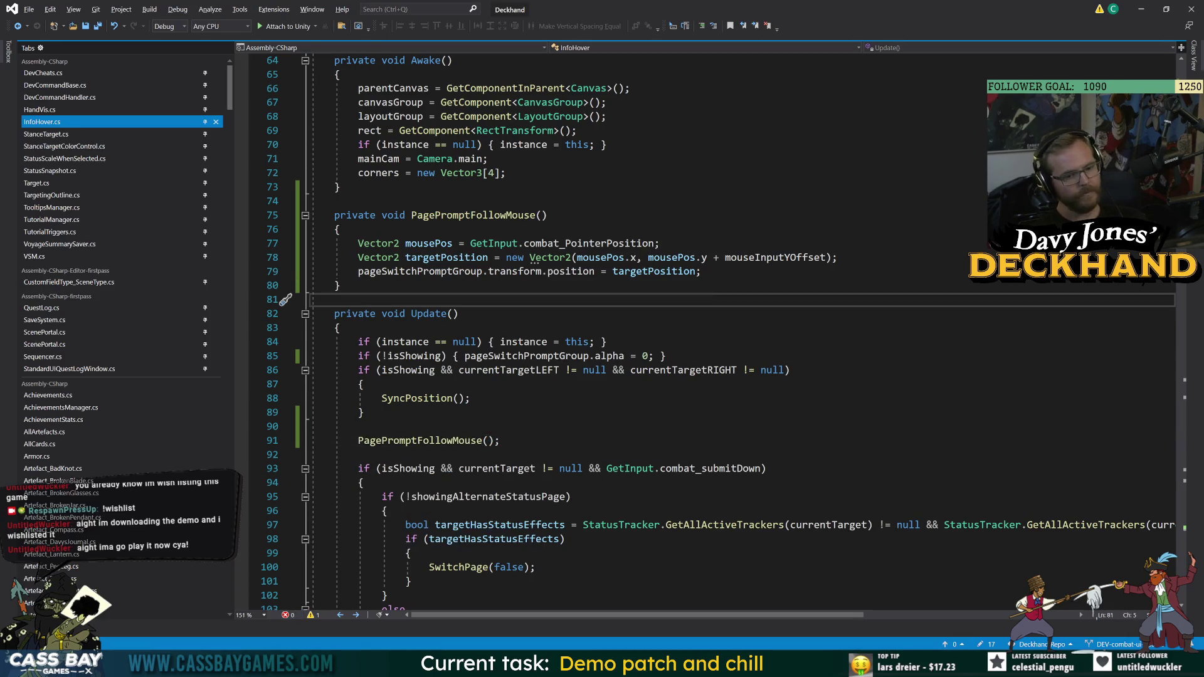
pyautogui.hotkey('alt', 'Tab')
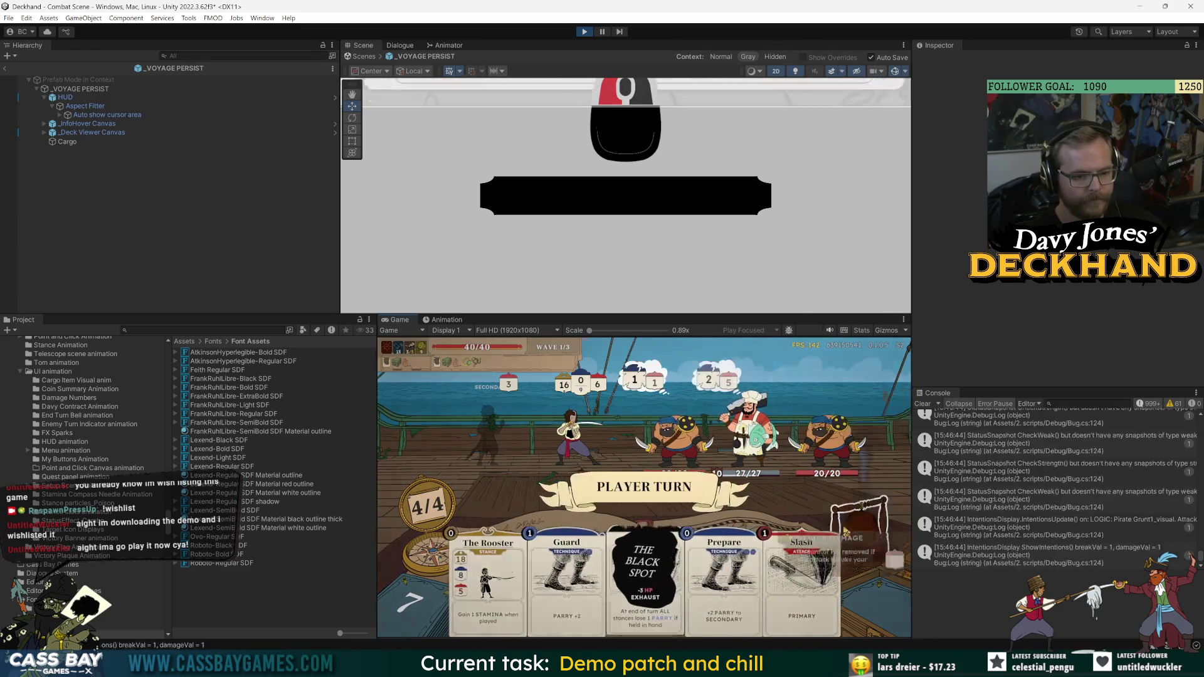
# - End the turn, then play Middle Guard and pick up the Power up card
pyautogui.press('e')
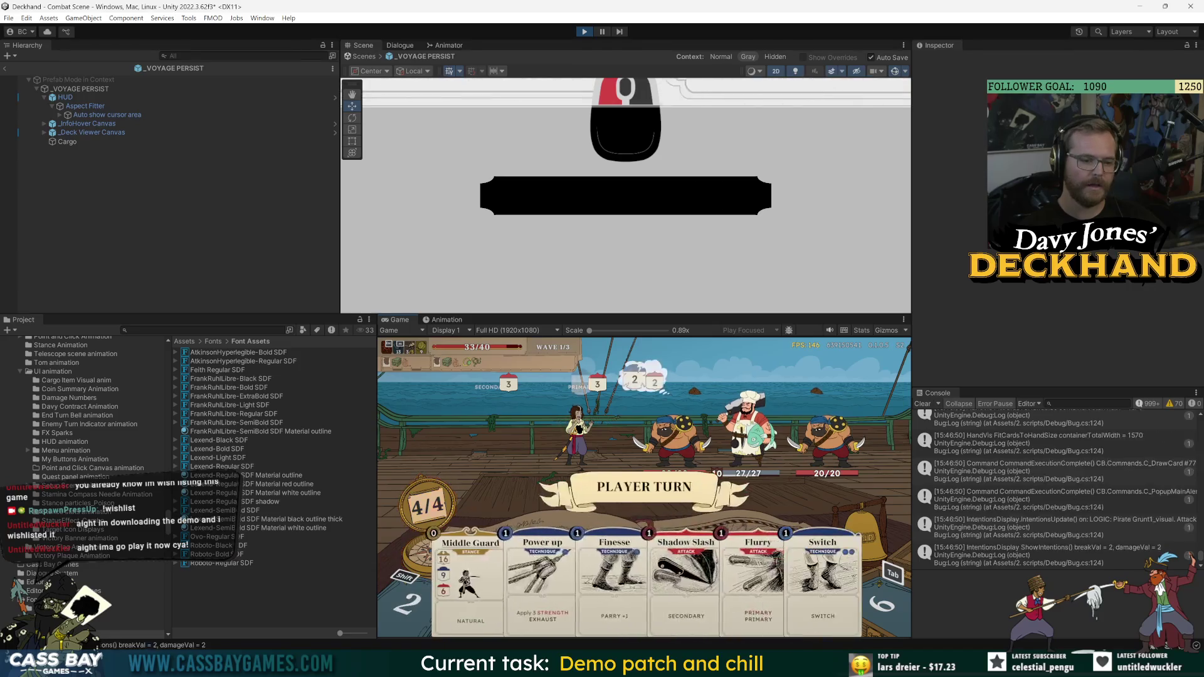
pyautogui.moveTo(465, 571); pyautogui.dragTo(496, 439)
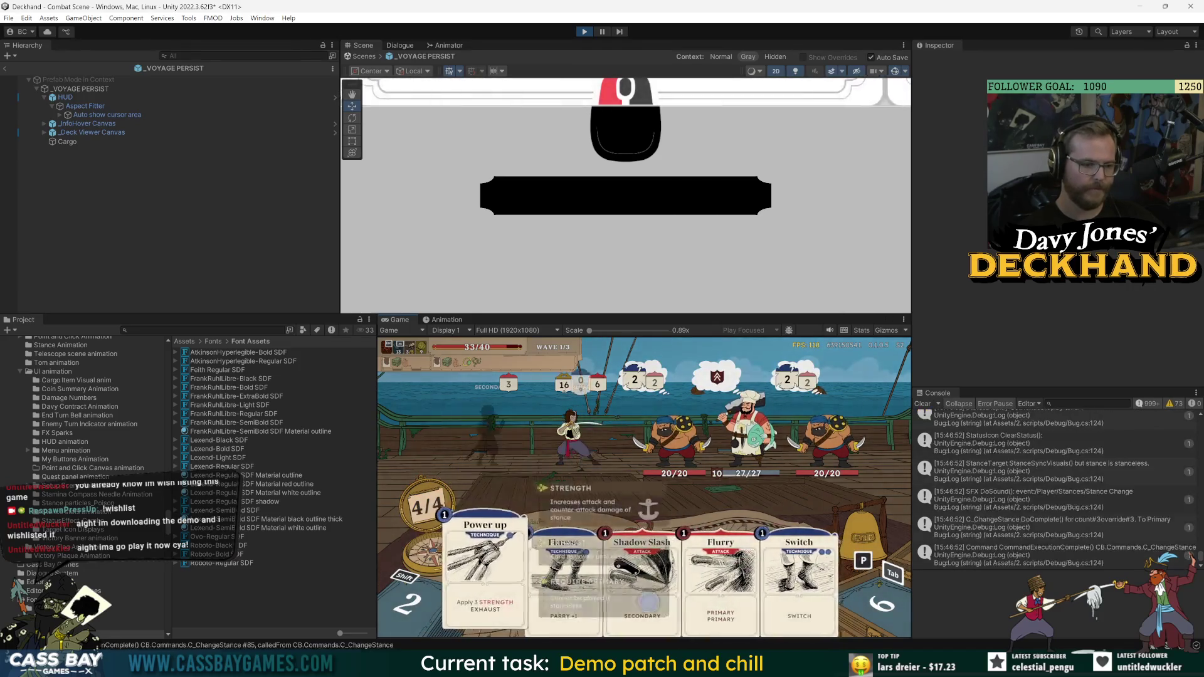
pyautogui.moveTo(537, 571)
pyautogui.mouseDown()
pyautogui.moveTo(595, 439)
pyautogui.moveTo(621, 433)
pyautogui.mouseUp()
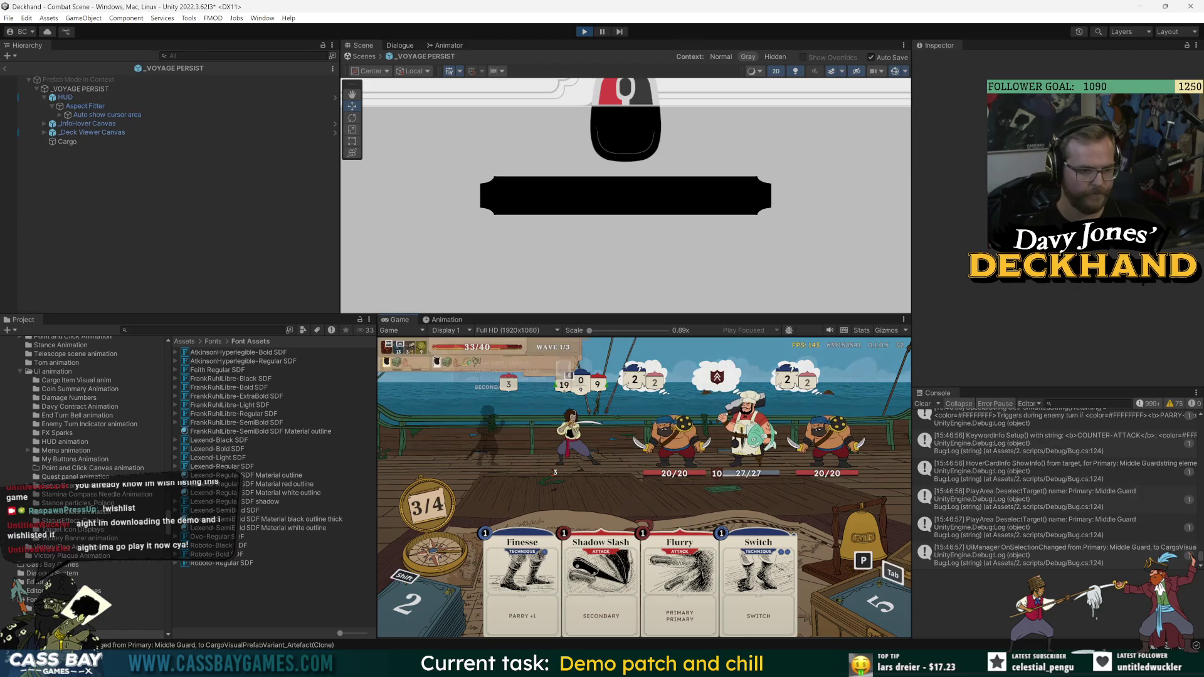
# - Cycle selection through Finesse, Shadow Slash and Switch, then select and deselect the player character
pyautogui.press('Down')
pyautogui.press('Right')
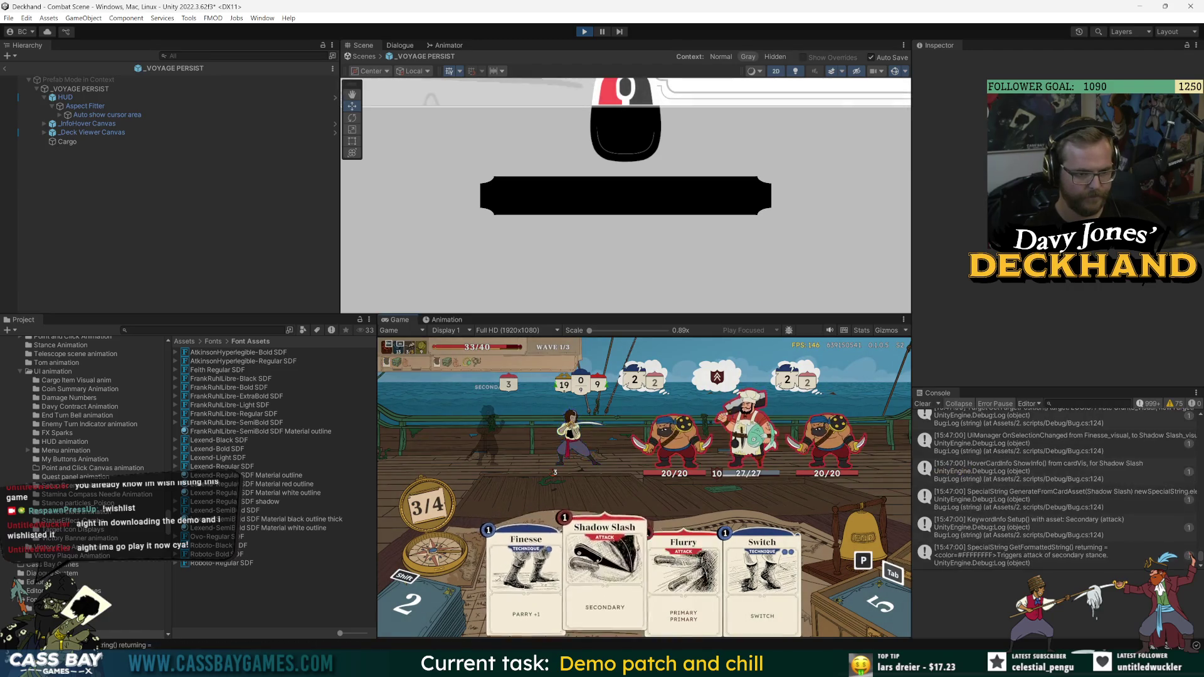
pyautogui.press('Left')
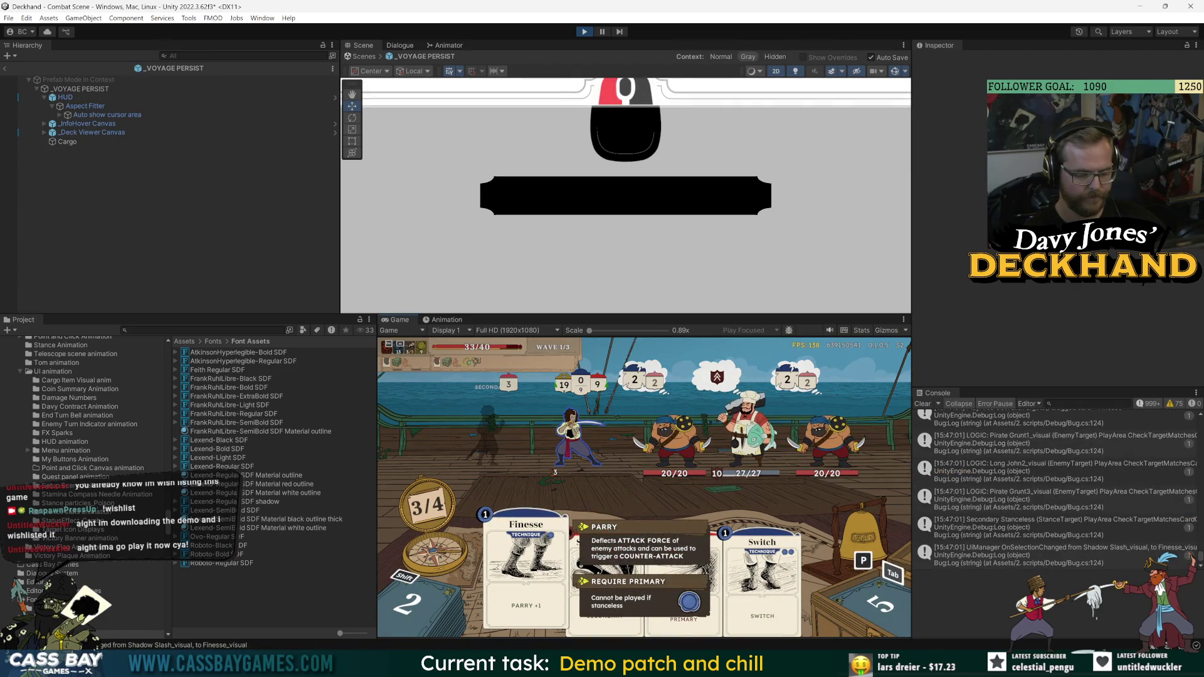
pyautogui.press('Right')
pyautogui.press('Right')
pyautogui.press('Right')
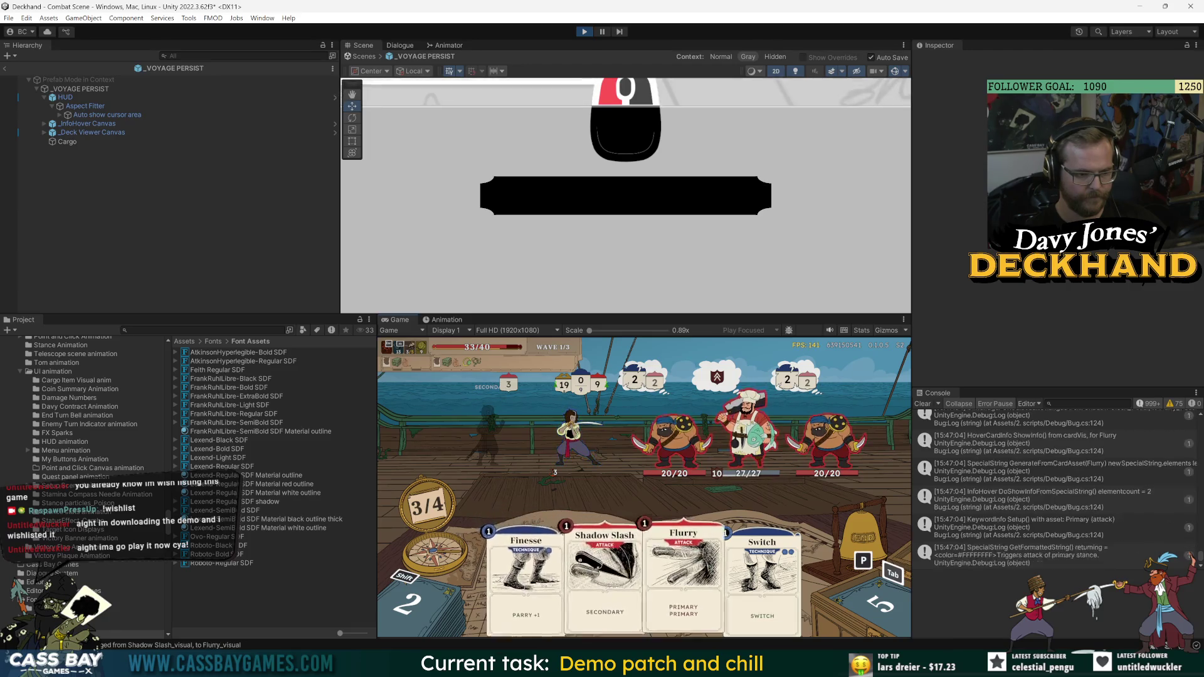
pyautogui.press('Left')
pyautogui.press('Left')
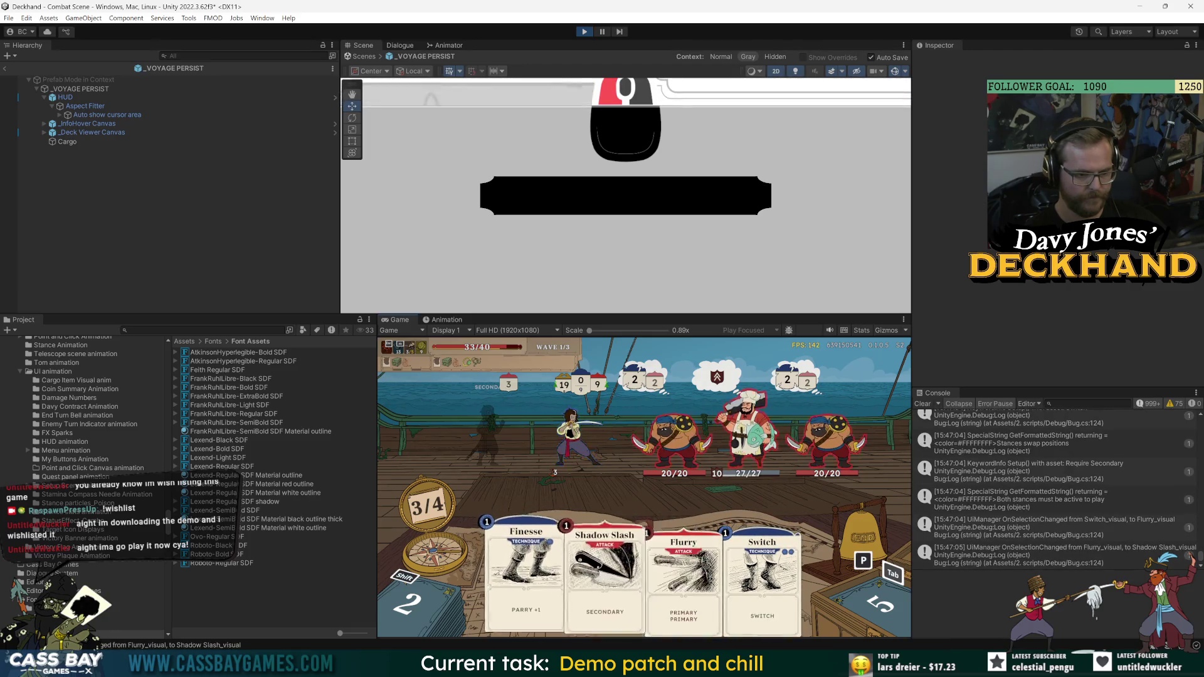
pyautogui.press('Up')
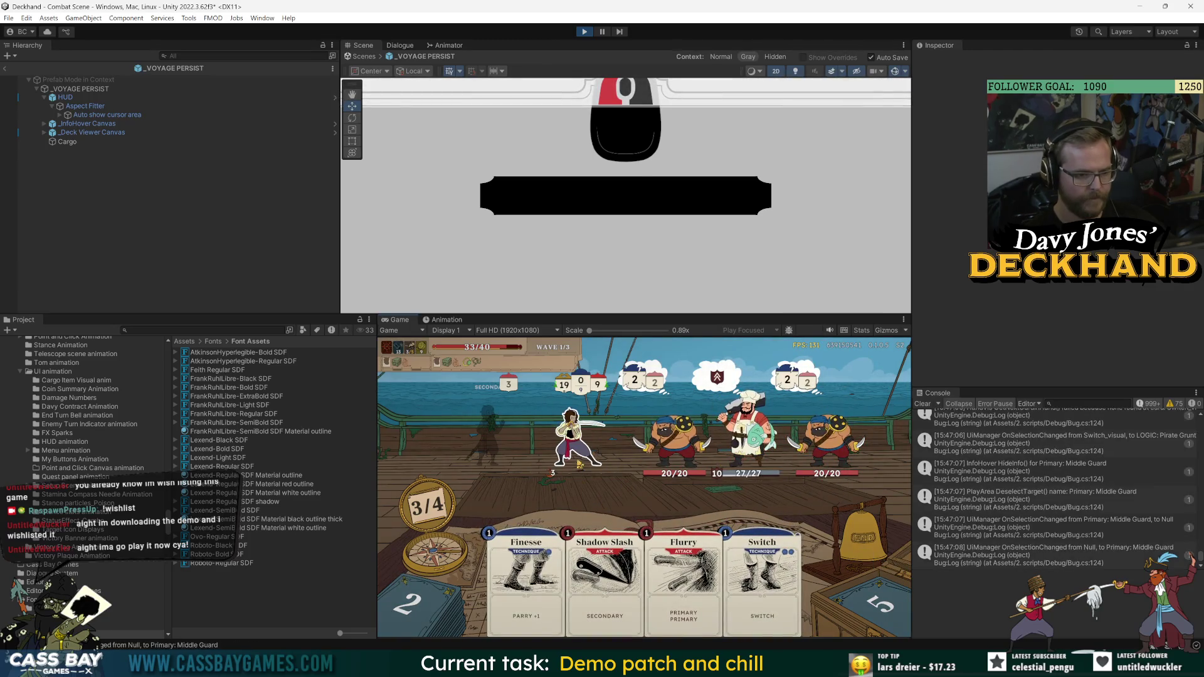
pyautogui.press('Left')
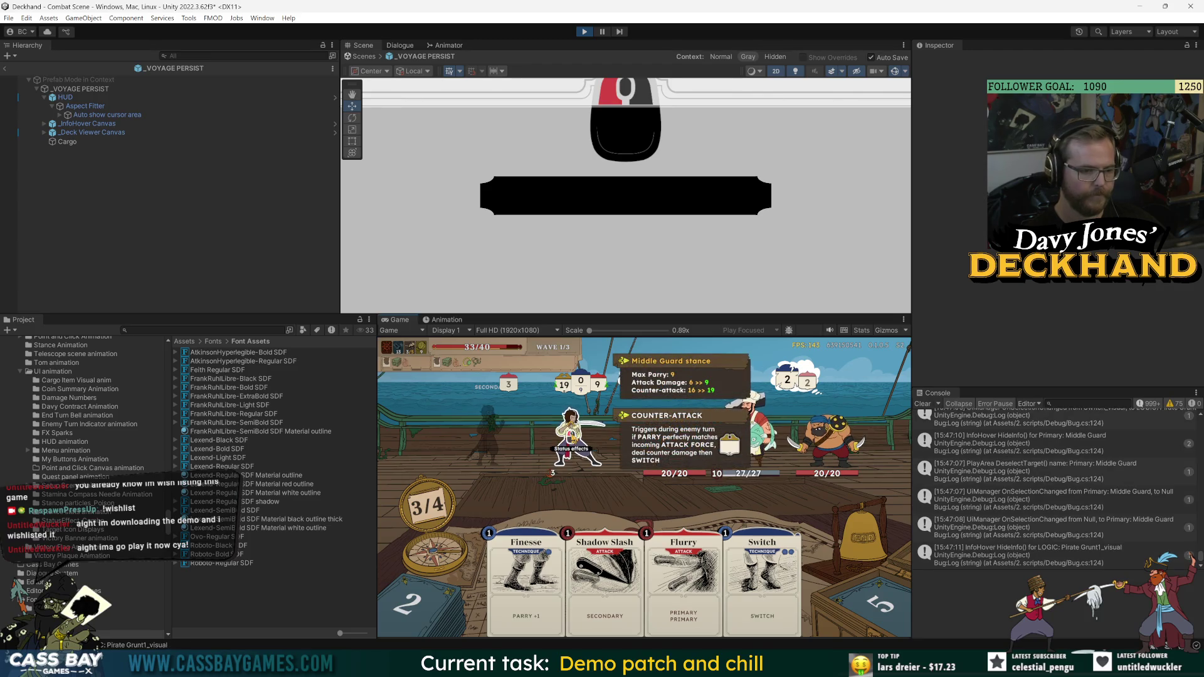
pyautogui.press('Down')
pyautogui.hotkey('alt', 'Tab')
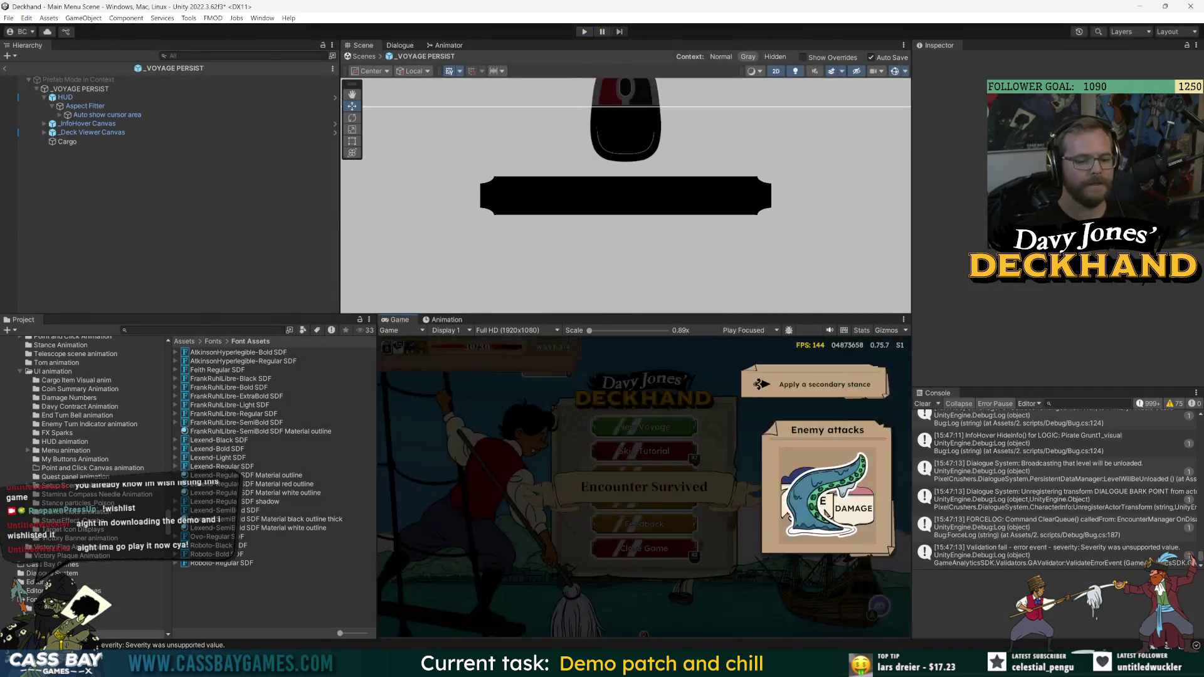
# - Wrap the PagePromptFollowMouse call in Update inside if (GetInput.mouseActive)
pyautogui.click(338, 285)
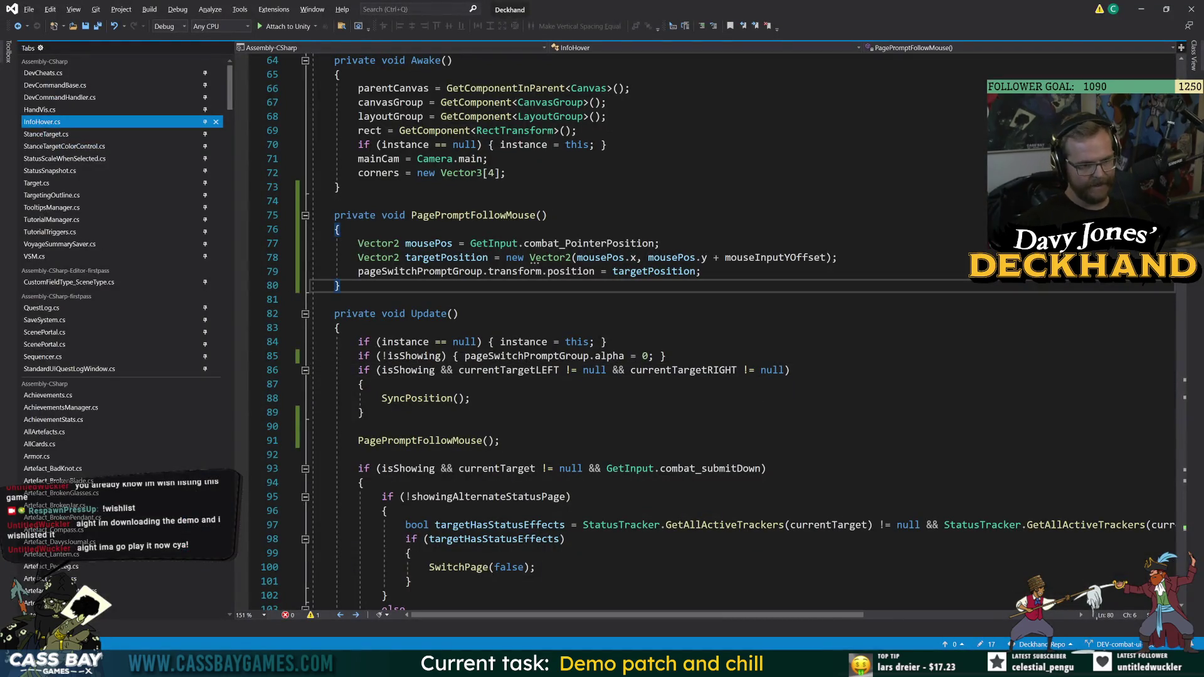
pyautogui.click(358, 426)
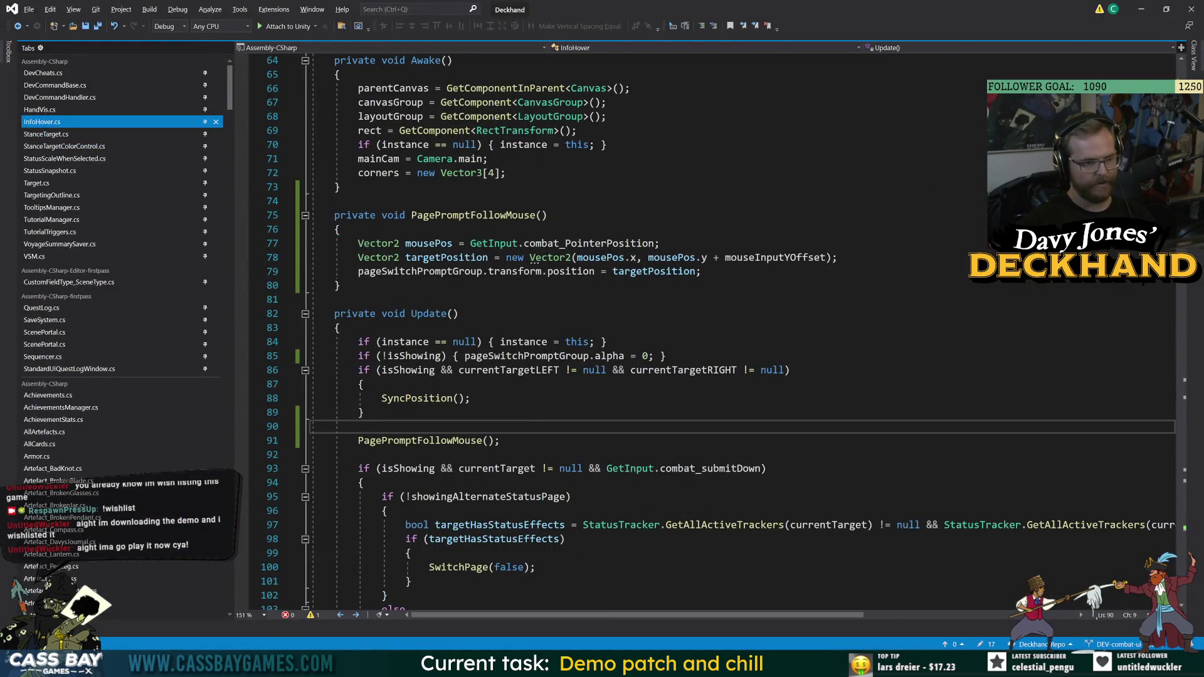
pyautogui.press('Return')
pyautogui.write('if (GetInput.mouseActive')
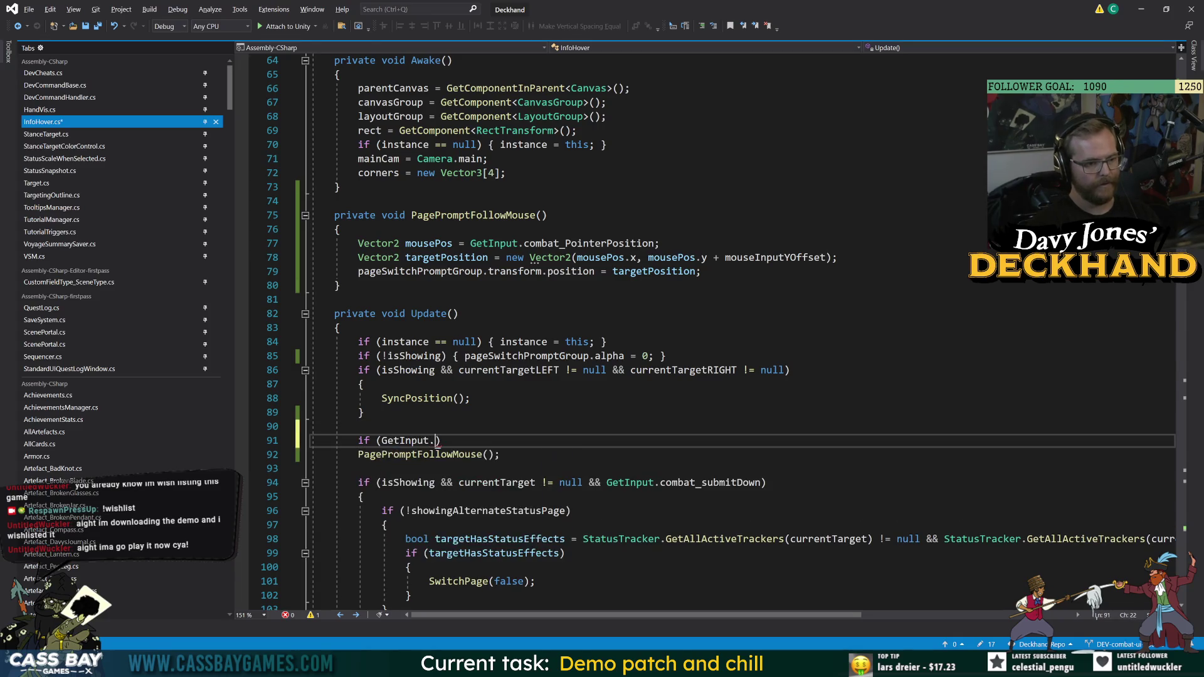
pyautogui.write(')')
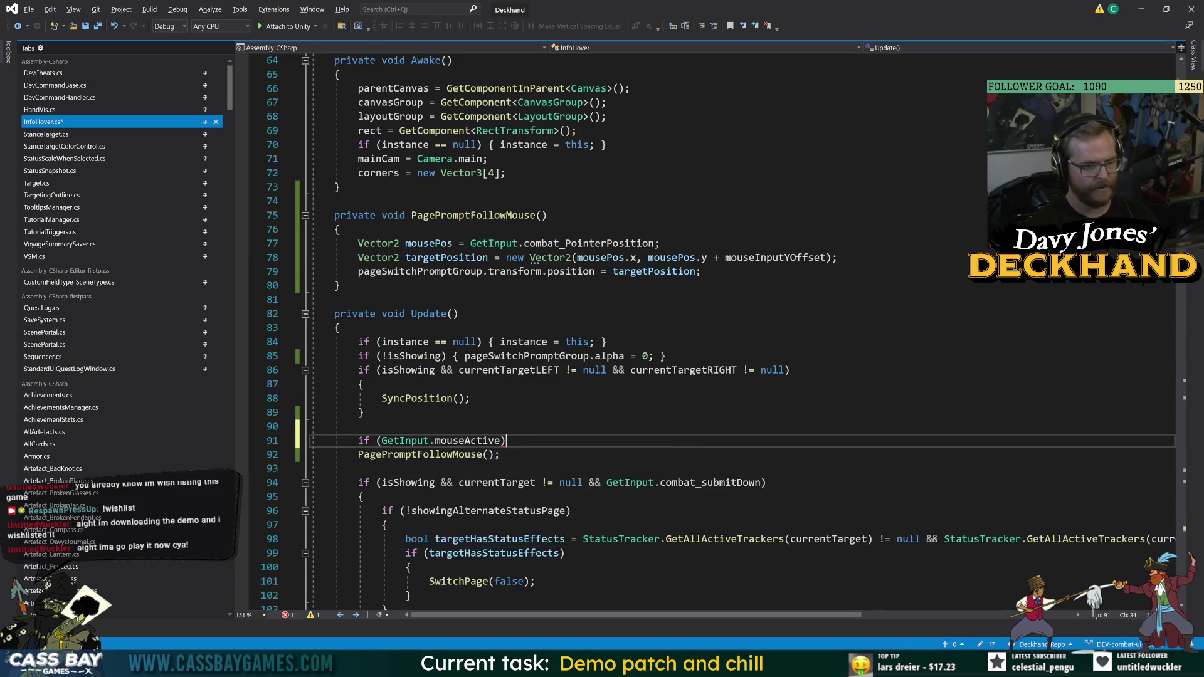
pyautogui.moveTo(358, 454); pyautogui.dragTo(500, 454)
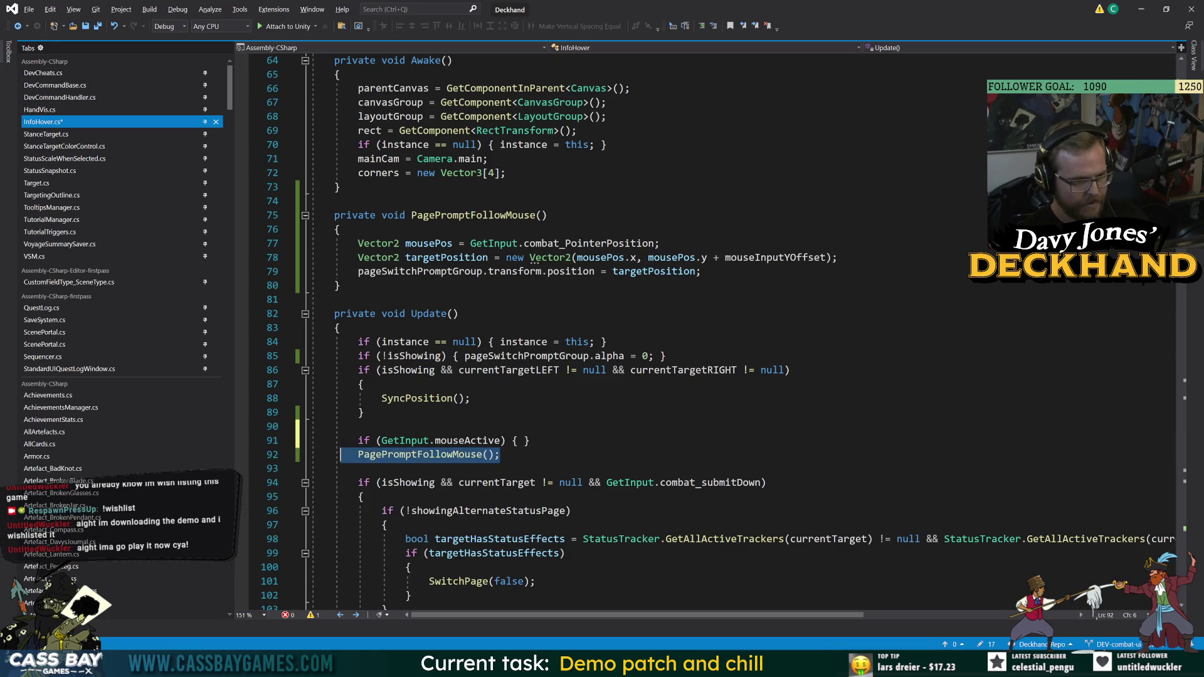
pyautogui.hotkey('ctrl', 'x')
pyautogui.click(525, 440)
pyautogui.hotkey('ctrl', 'v')
pyautogui.click(470, 398)
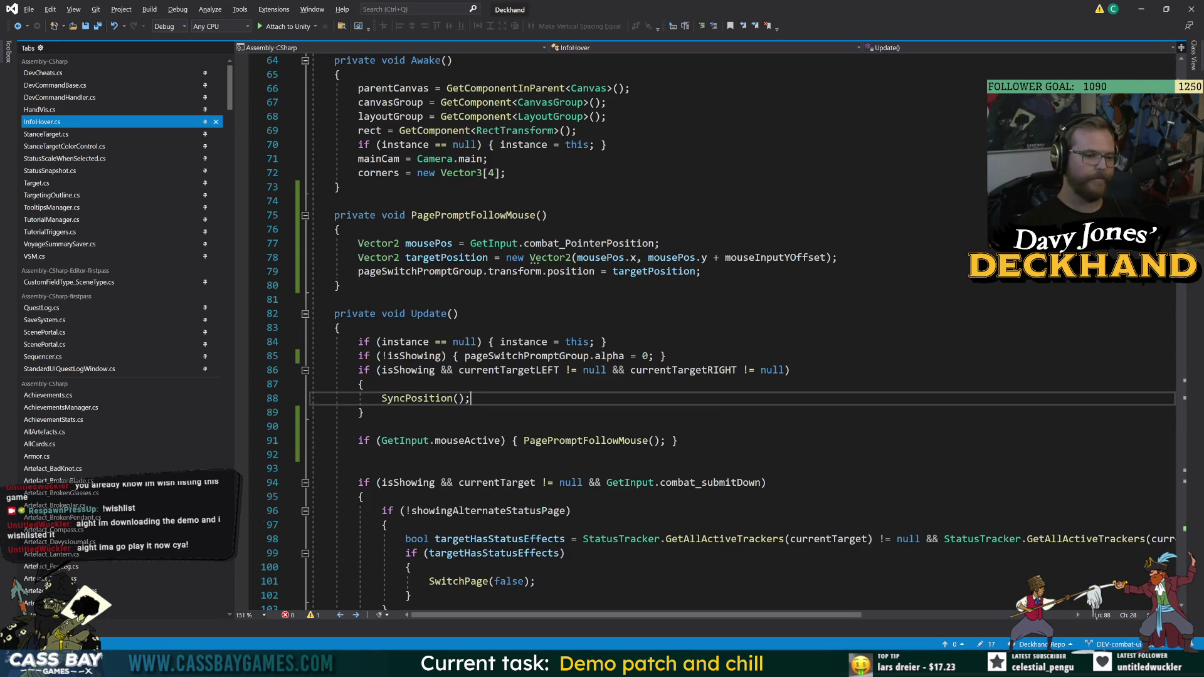
# - In SyncPosition, add an if (!GetInput.mouseActive) block after line 199
pyautogui.press('F12')
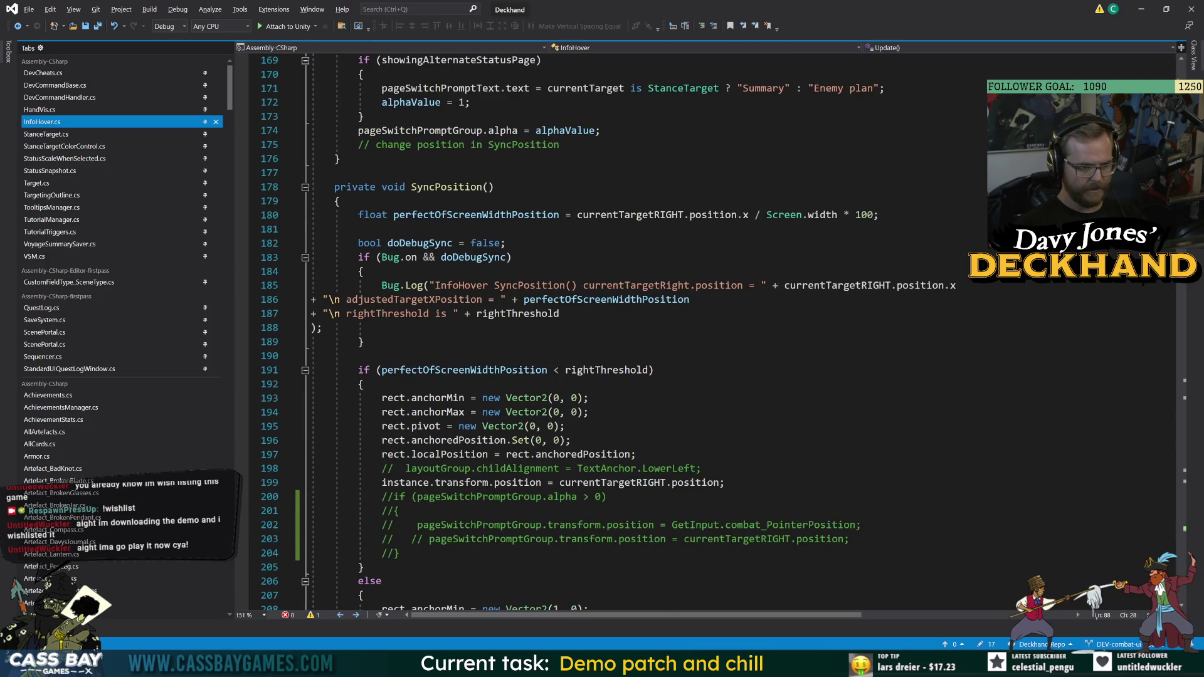
pyautogui.moveTo(381, 497)
pyautogui.mouseDown()
pyautogui.moveTo(606, 497)
pyautogui.moveTo(399, 553)
pyautogui.mouseUp()
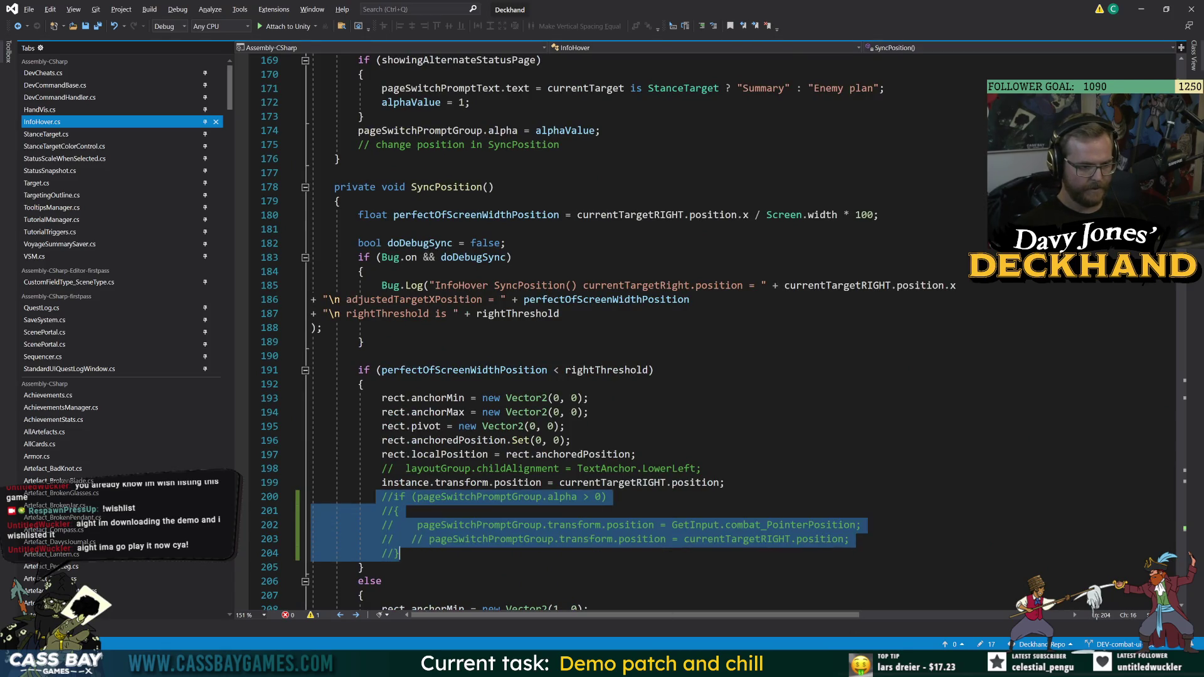
pyautogui.press('Down')
pyautogui.click(725, 482)
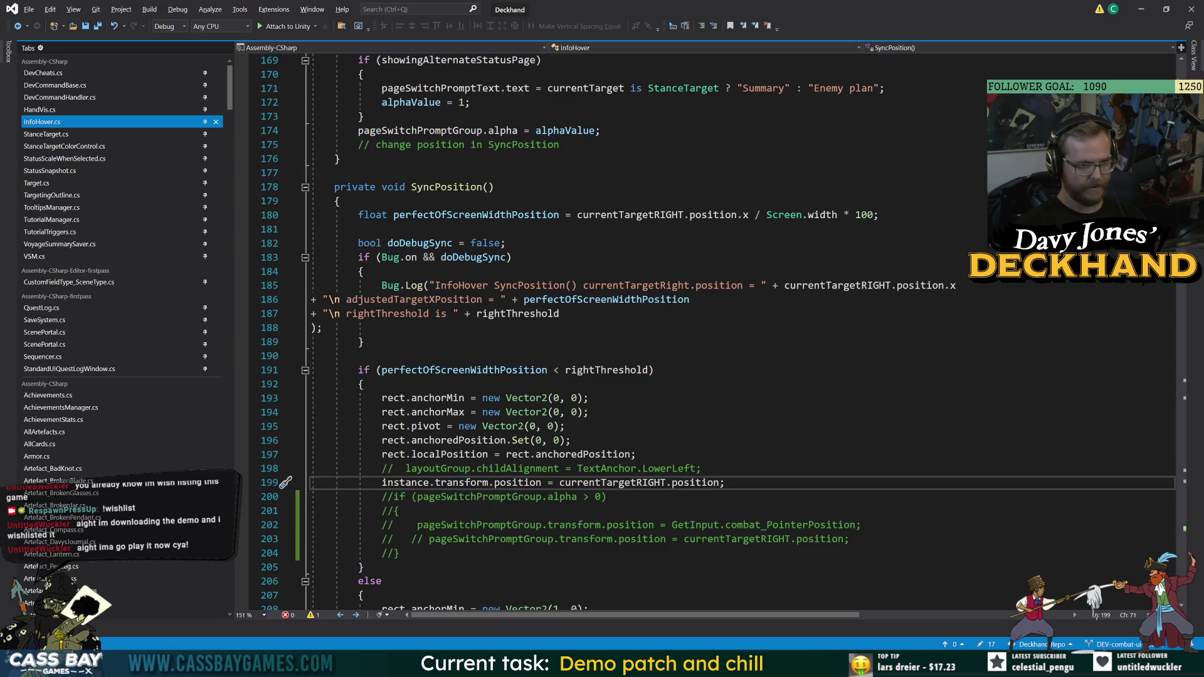
pyautogui.press('Return')
pyautogui.press('Return')
pyautogui.press('Return')
pyautogui.press('Up')
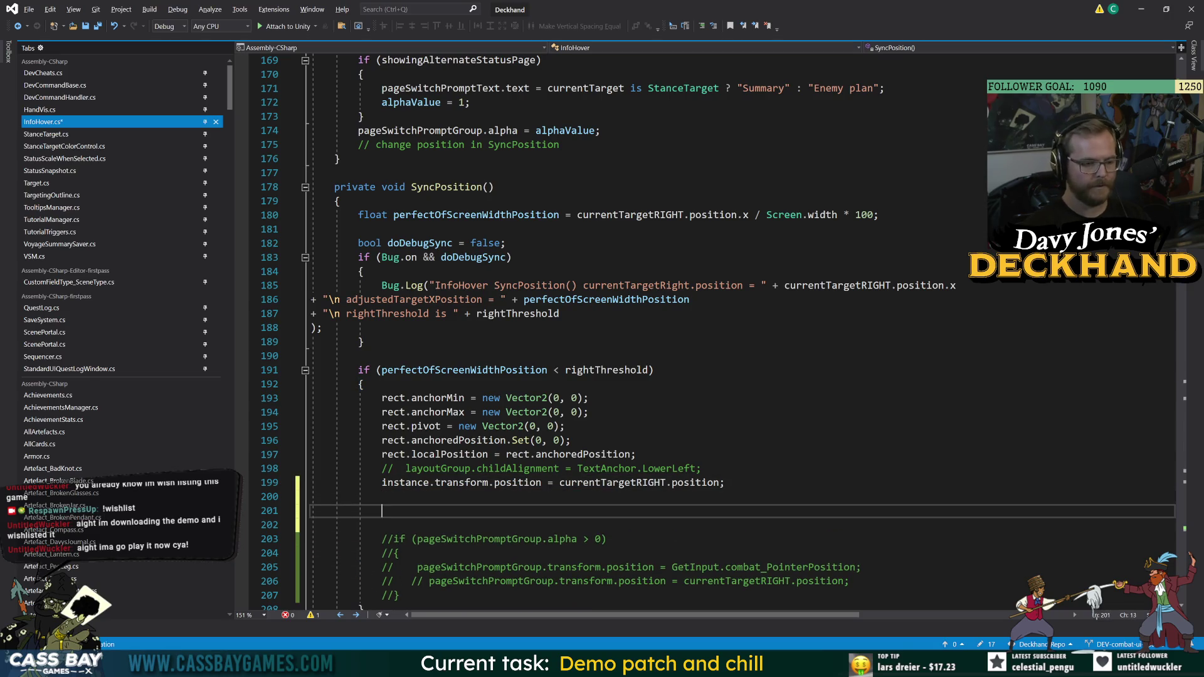
pyautogui.write('!GetInput.')
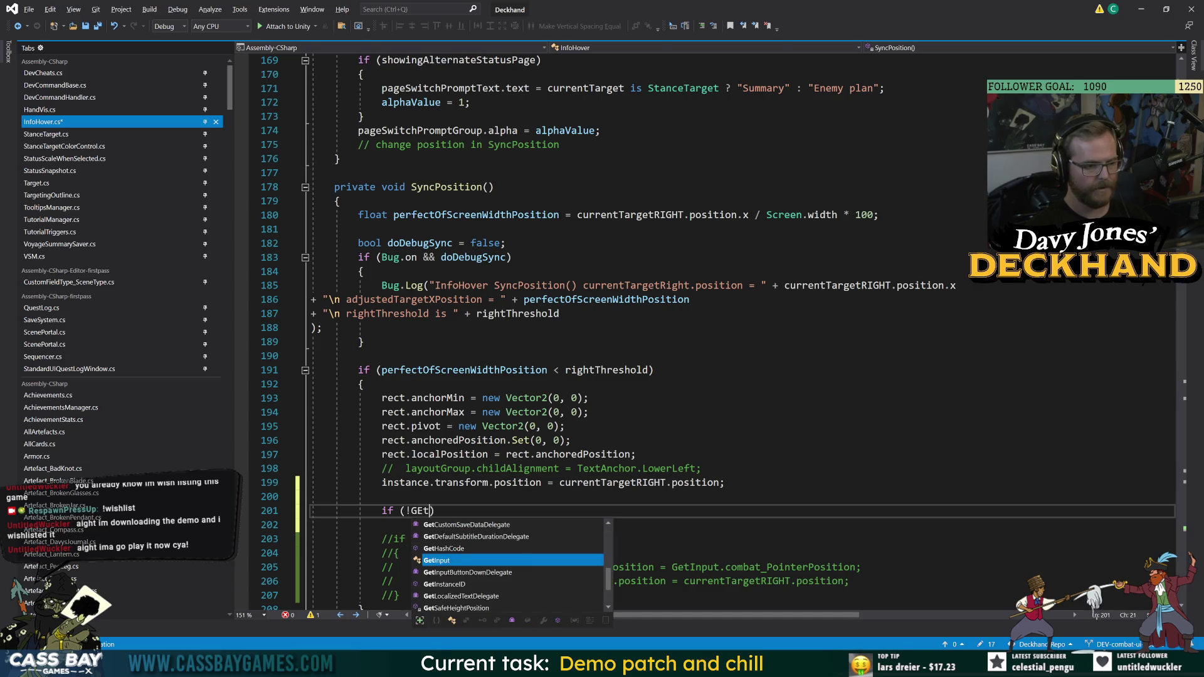
pyautogui.write('mou')
pyautogui.press('Tab')
pyautogui.press('End')
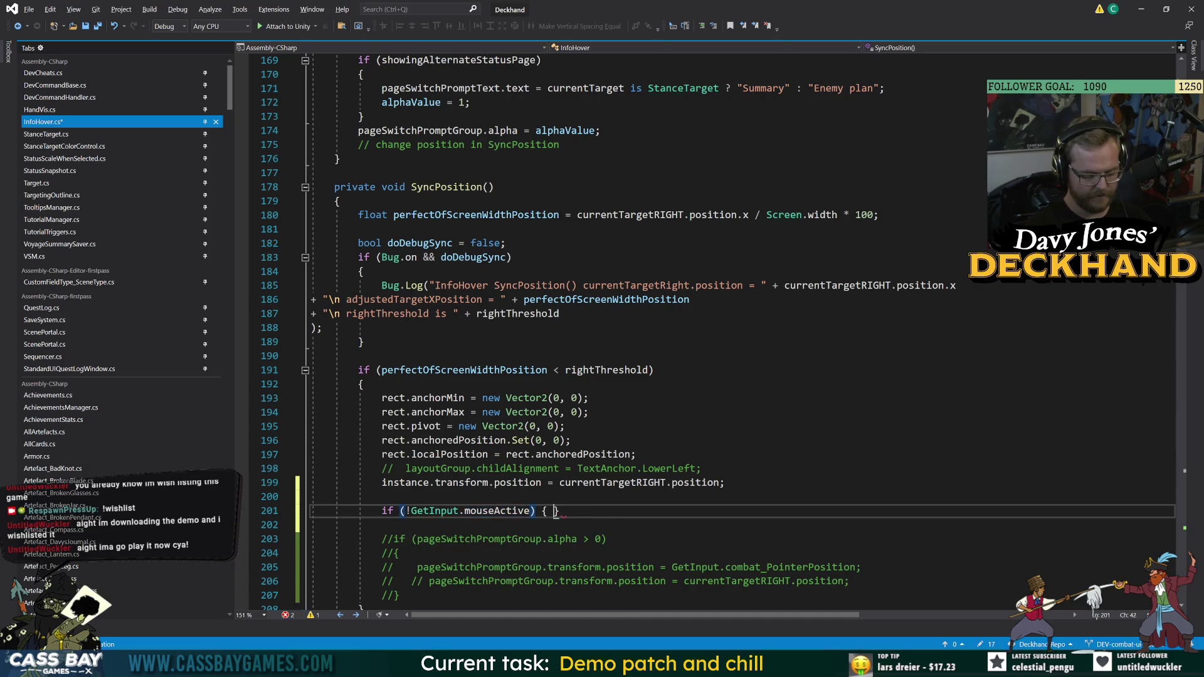
pyautogui.press('Return')
pyautogui.write('{')
pyautogui.press('Return')
# - Copy the right-side pageSwitchPromptGroup positioning code into the new block
pyautogui.scroll(-3, 689, 332)
pyautogui.moveTo(848, 496); pyautogui.dragTo(429, 496)
pyautogui.hotkey('ctrl', 'c')
pyautogui.click(438, 412)
pyautogui.hotkey('ctrl', 'v')
pyautogui.click(725, 356)
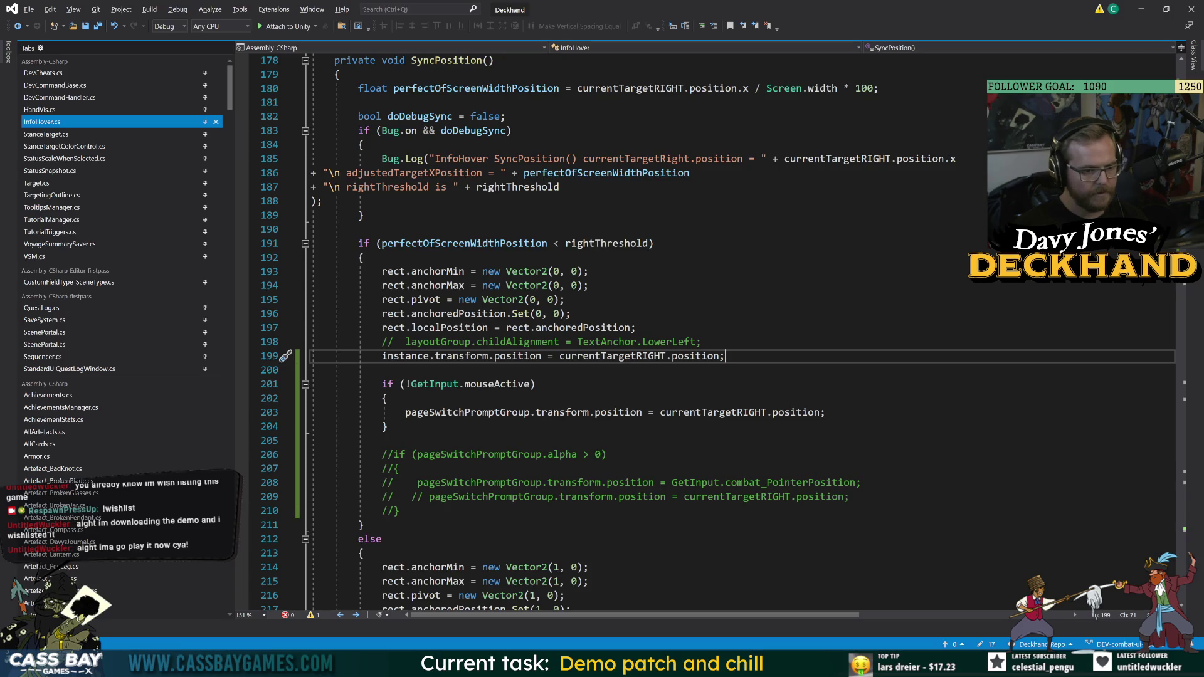
# - Uncomment the left-side prompt positioning on line 221, conditioning it on !GetInput.mouseActive instead of alpha
pyautogui.scroll(-6, 690, 332)
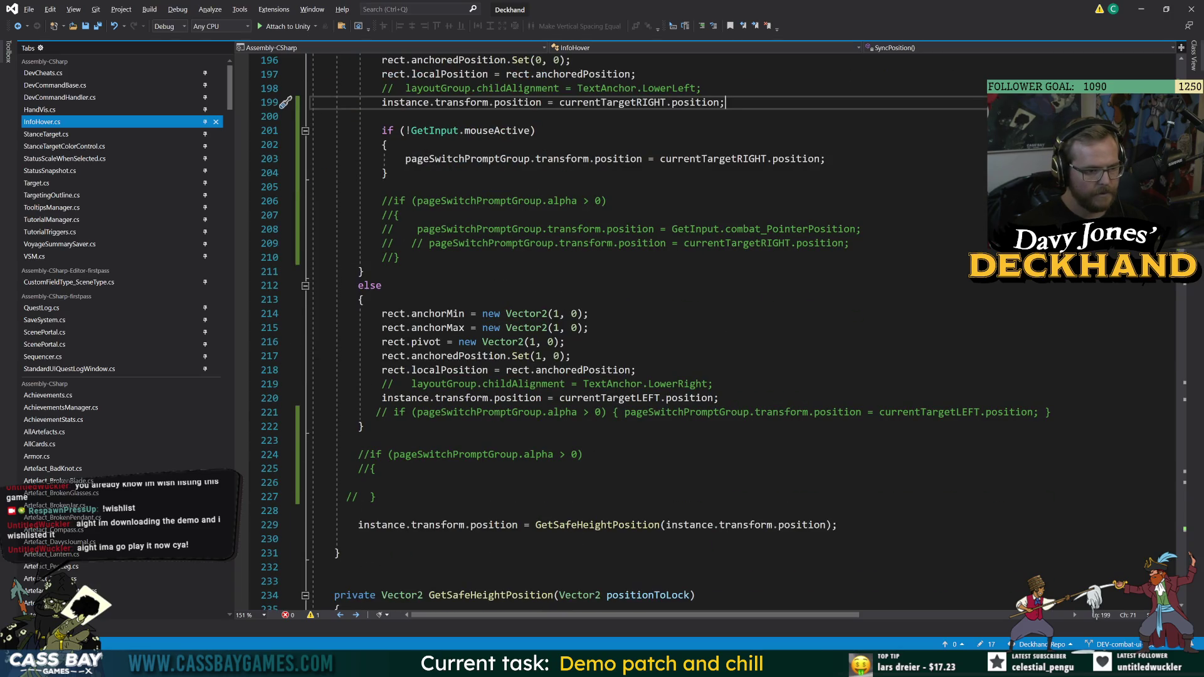
pyautogui.click(389, 412)
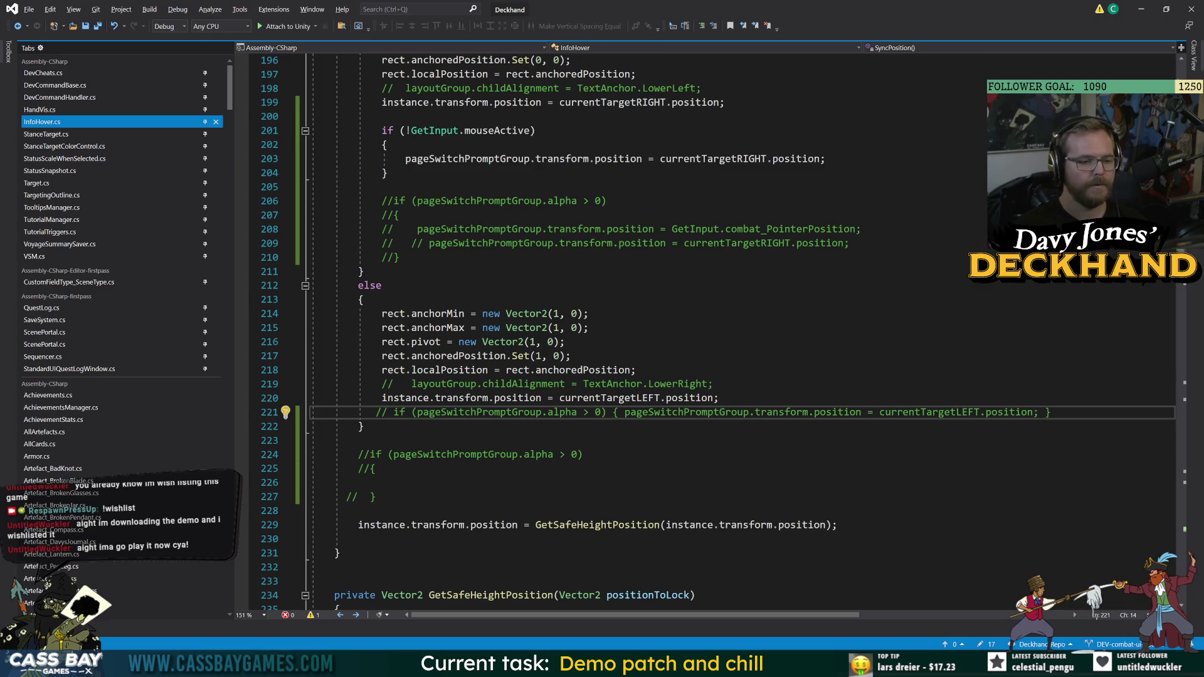
pyautogui.press('BackSpace')
pyautogui.press('BackSpace')
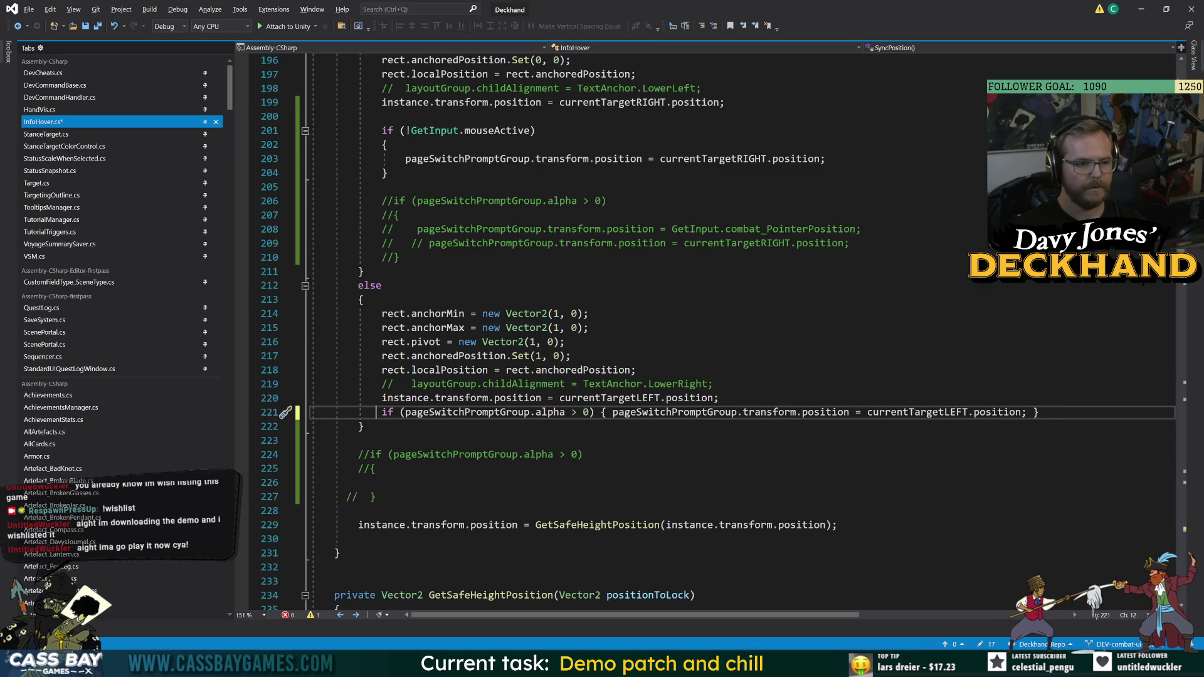
pyautogui.moveTo(589, 413); pyautogui.dragTo(429, 413)
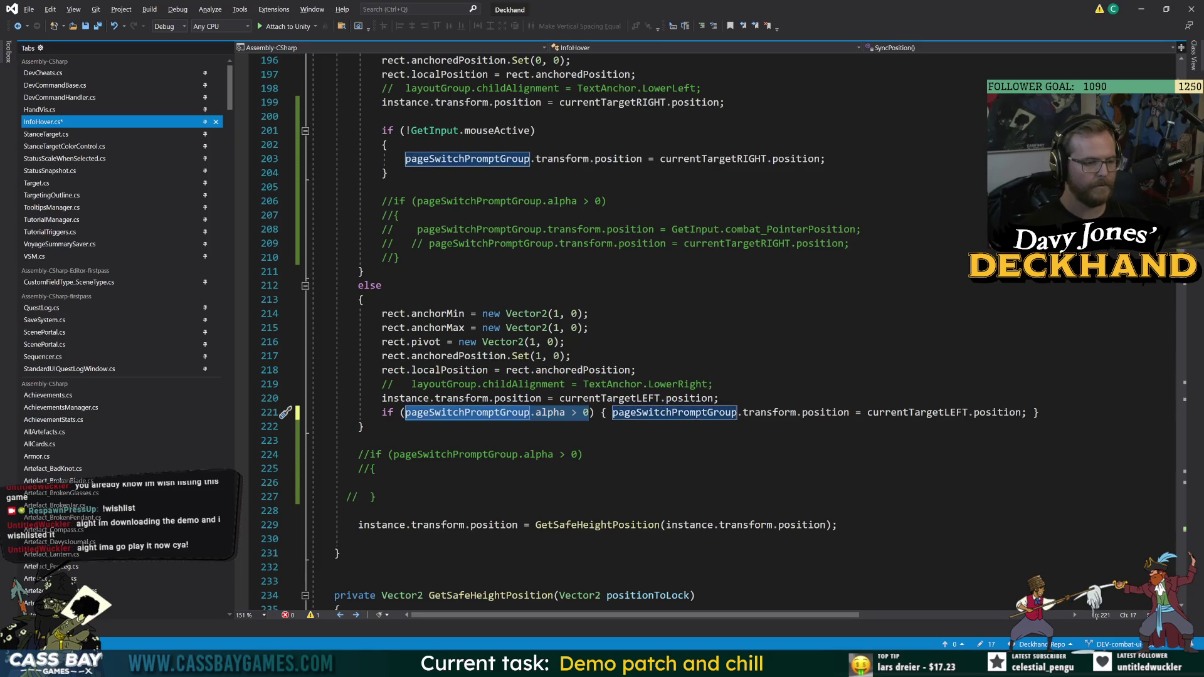
pyautogui.write('!GetInput')
pyautogui.write('.mouseActive')
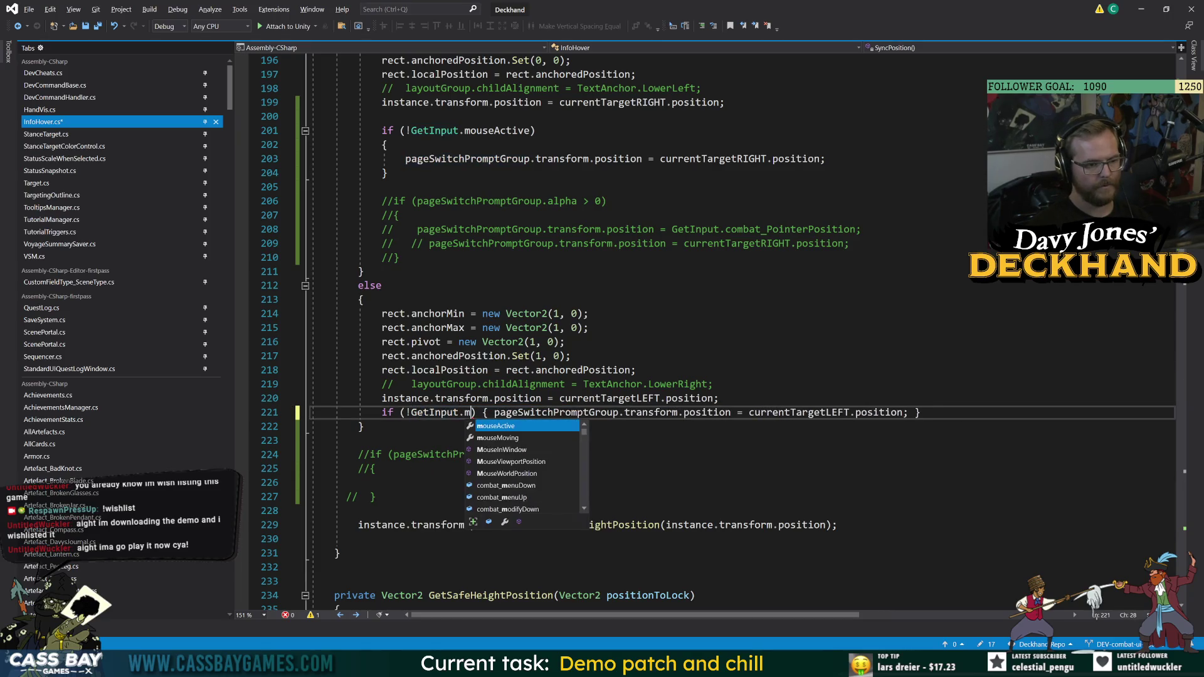
pyautogui.click(375, 497)
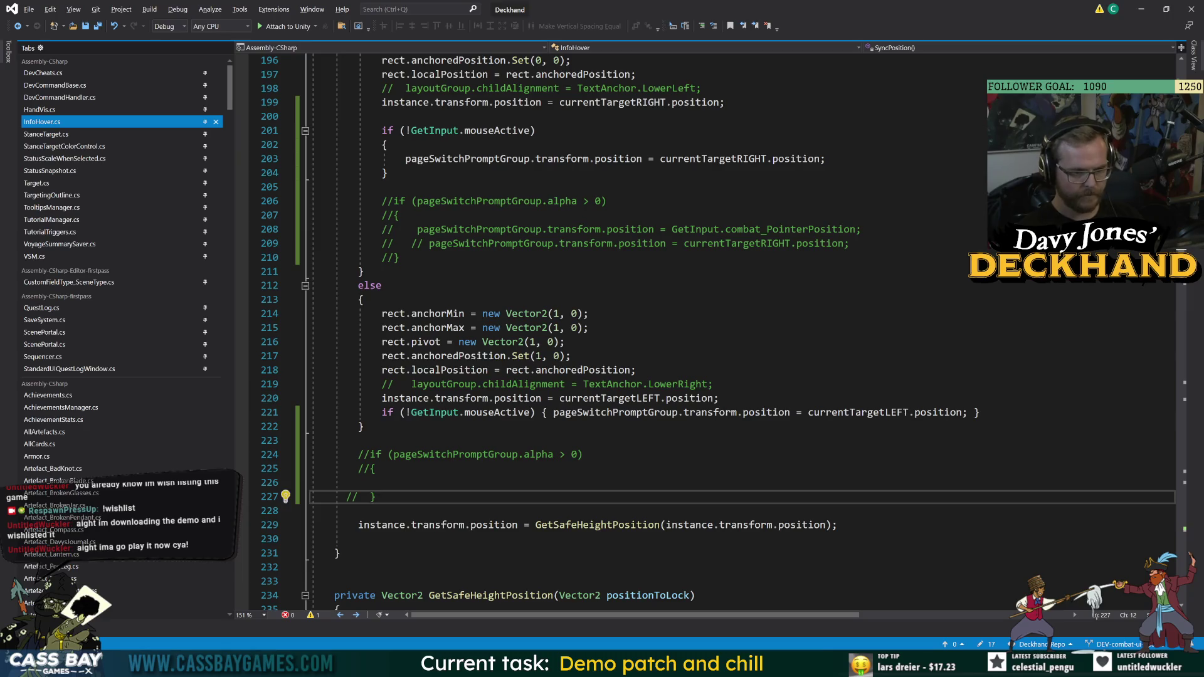
# - Delete the old commented-out alpha check block and its leftover blank line
pyautogui.click(719, 398)
pyautogui.press('Return')
pyautogui.moveTo(376, 510); pyautogui.dragTo(312, 468)
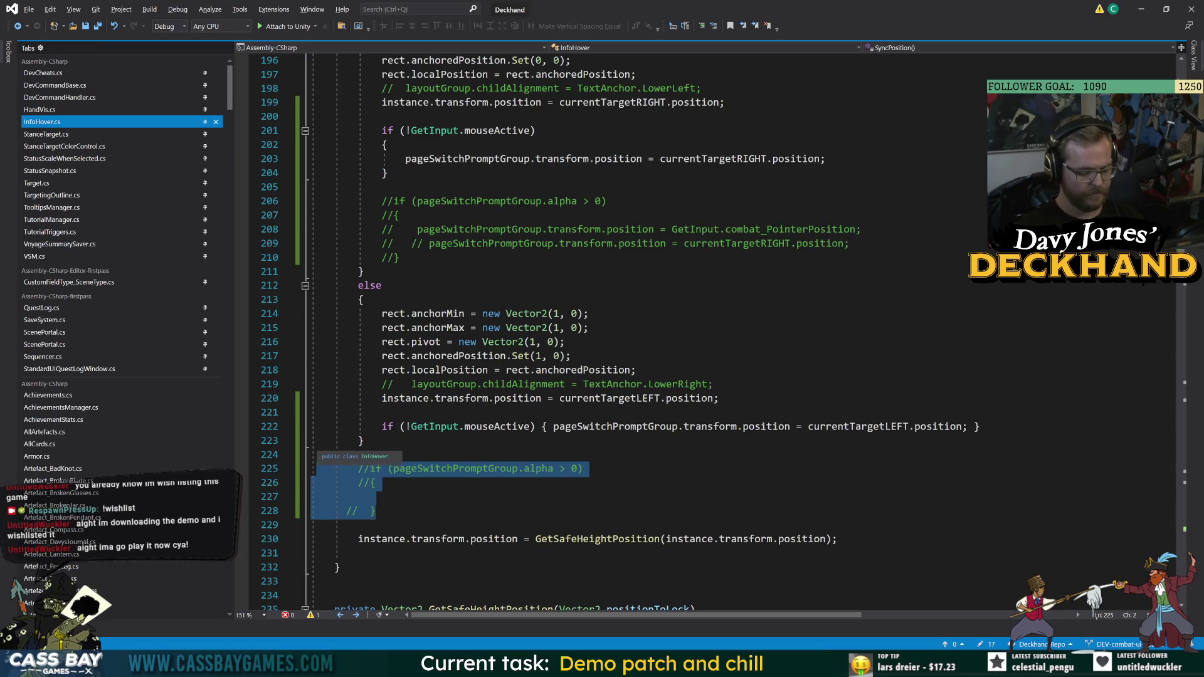
pyautogui.hotkey('ctrl', 'x')
pyautogui.scroll(4, 312, 439)
pyautogui.moveTo(381, 356); pyautogui.dragTo(312, 356)
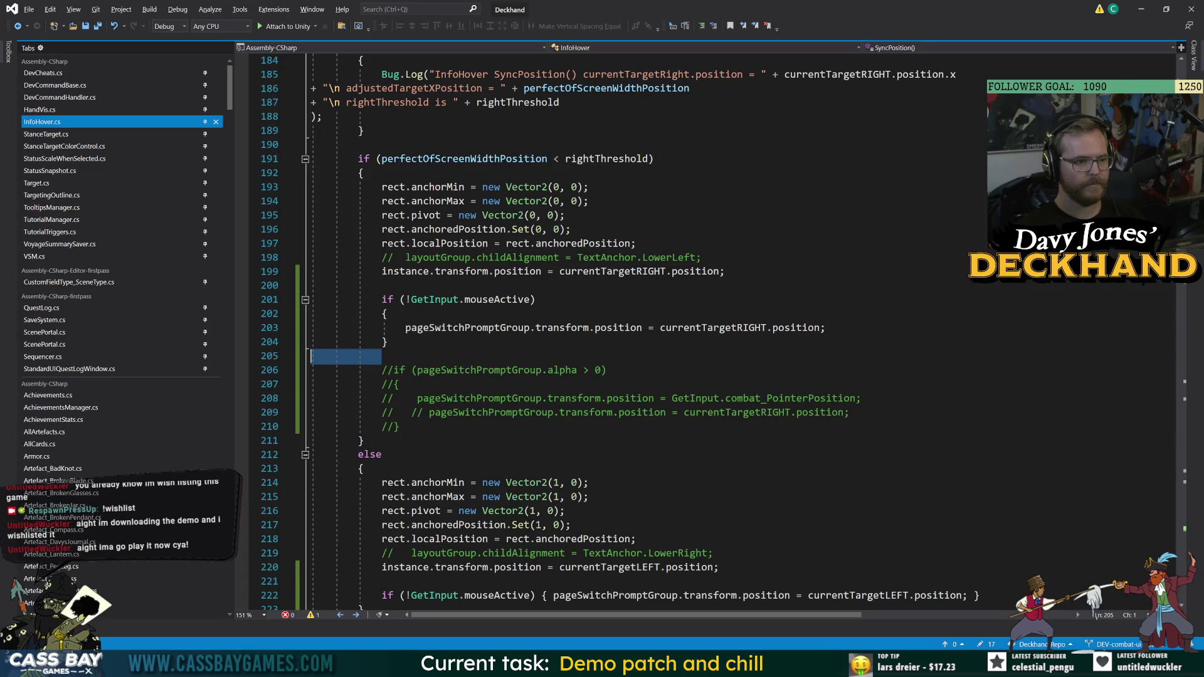
pyautogui.press('BackSpace')
pyautogui.press('BackSpace')
pyautogui.click(701, 257)
pyautogui.scroll(-5, 701, 257)
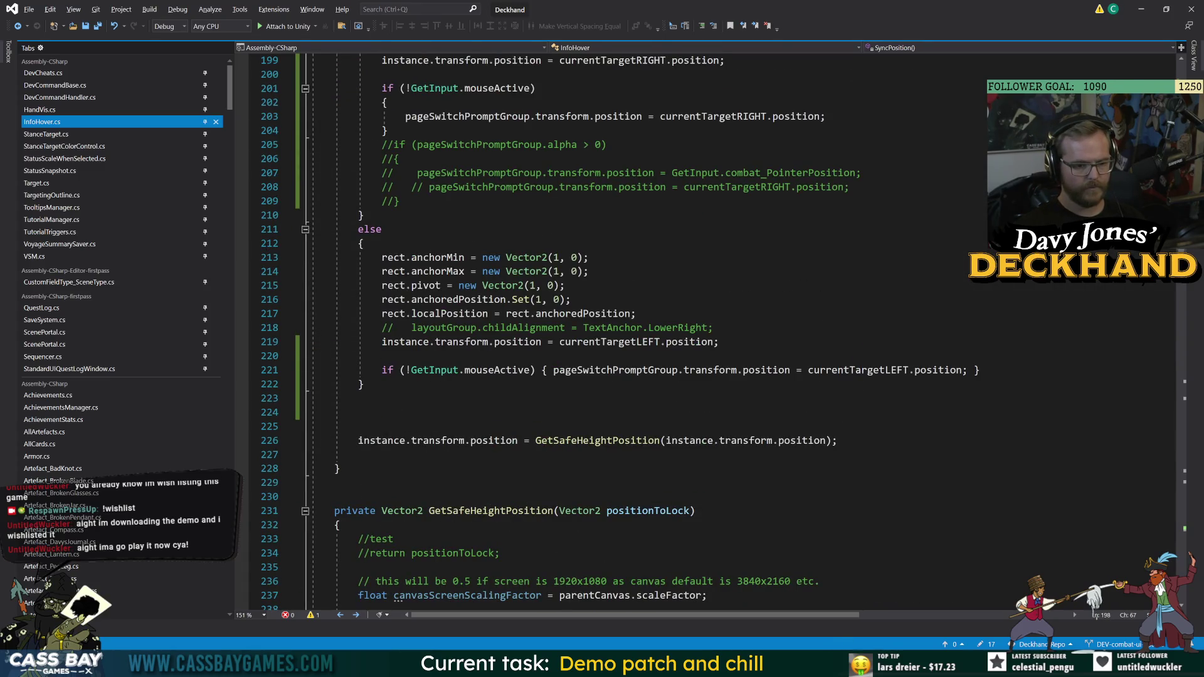
pyautogui.click(820, 664)
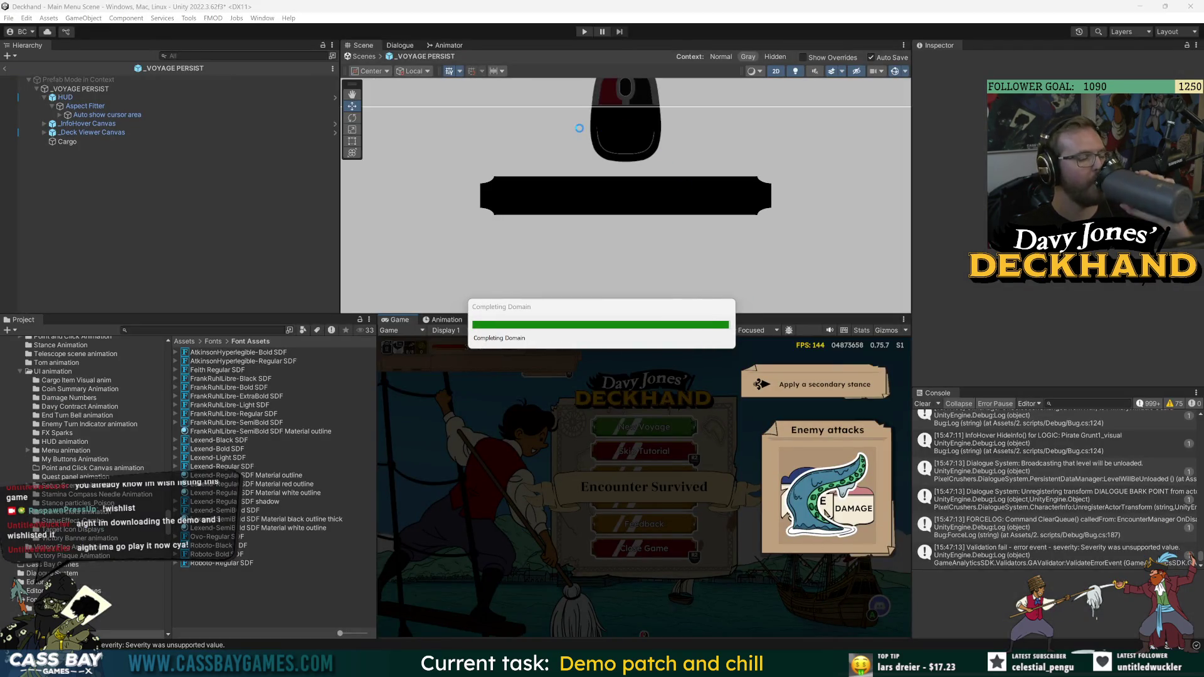
# - Enter Play mode, continue the voyage, end the first turn, and play Middle Guard
pyautogui.click(584, 32)
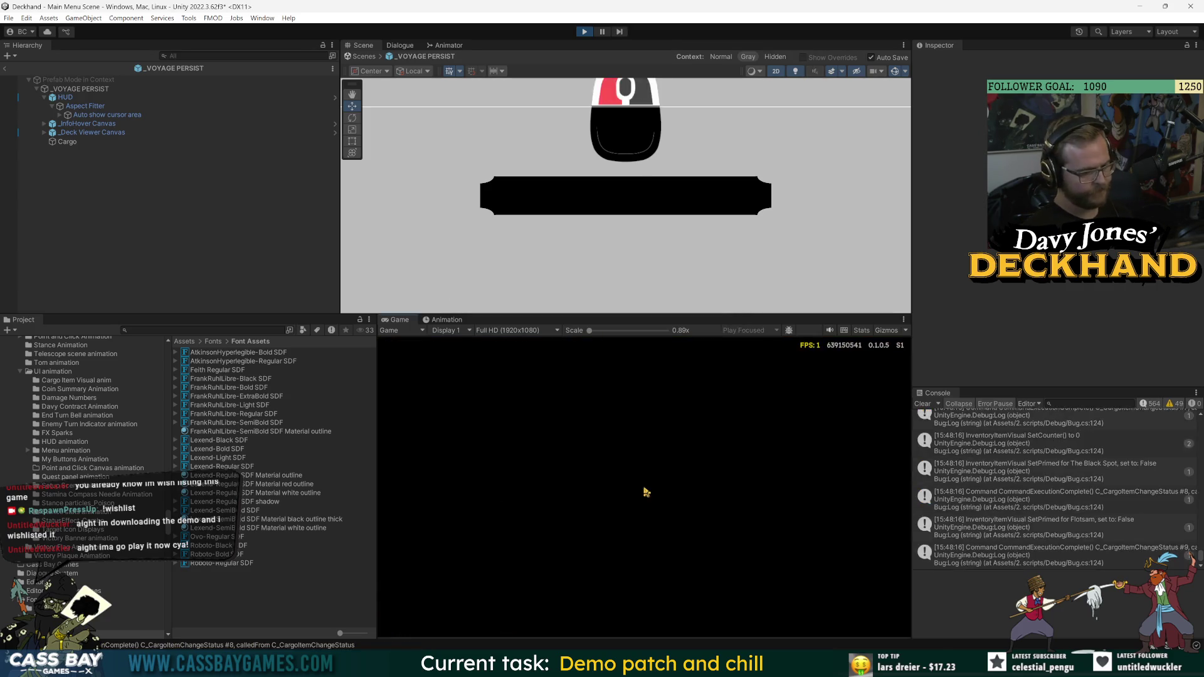
pyautogui.click(668, 444)
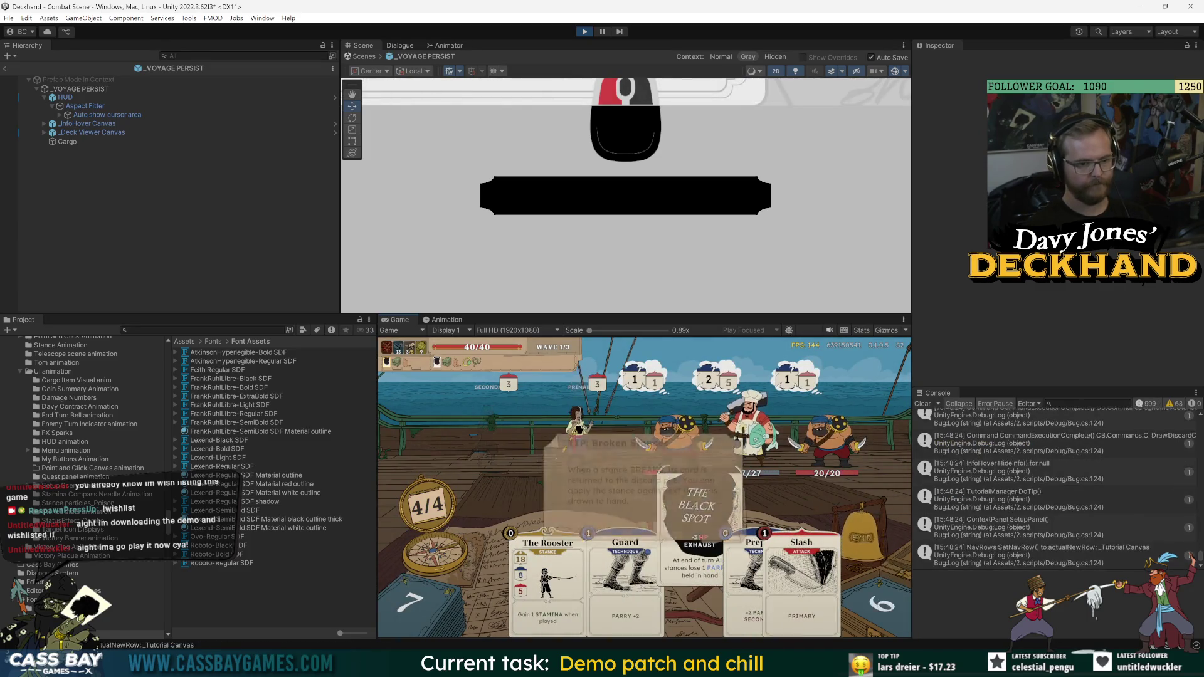
pyautogui.press('e')
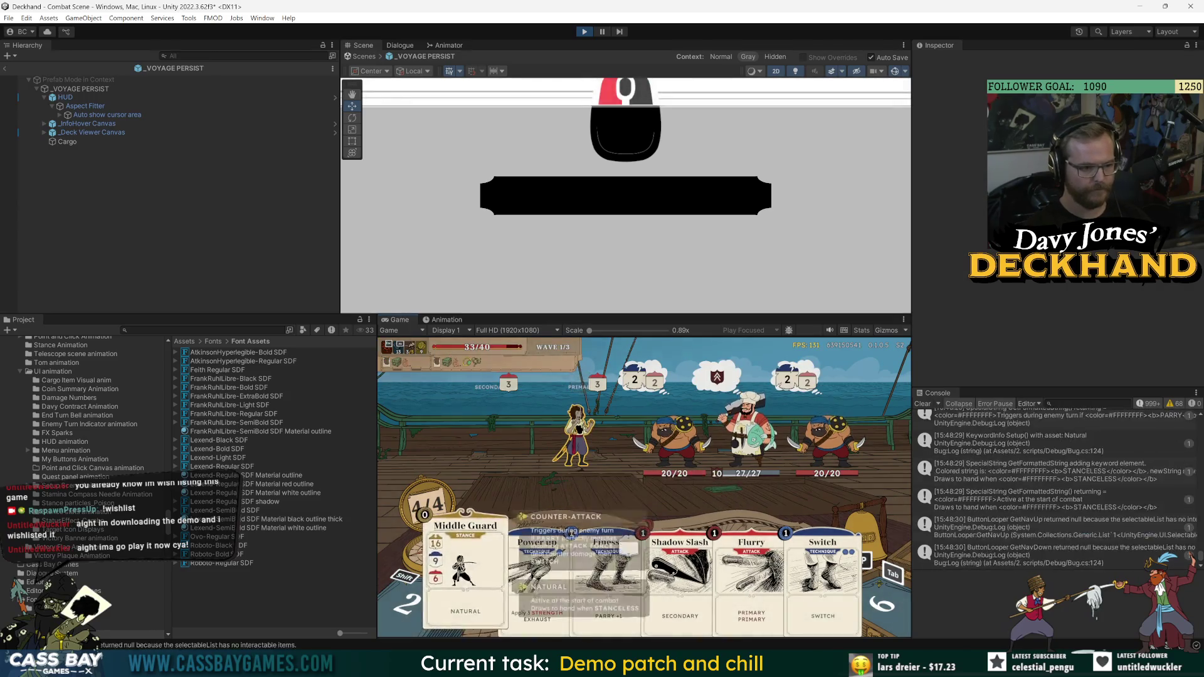
pyautogui.press('Return')
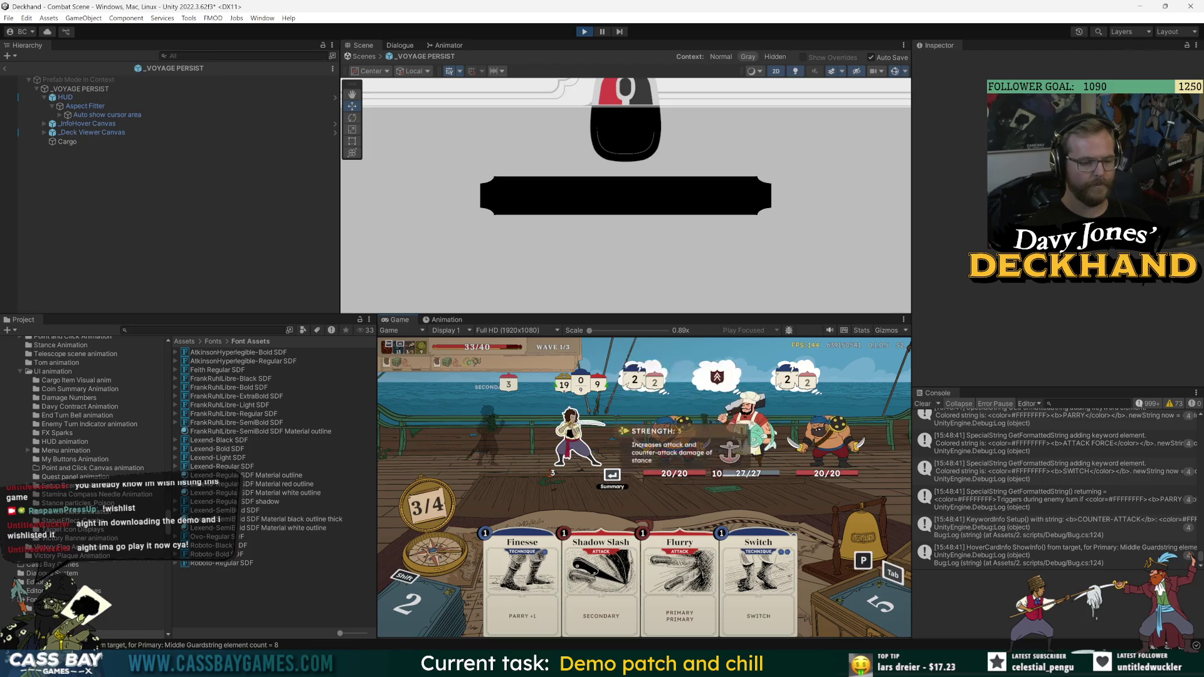
# - Play Finesse and Shadow Slash on the first pirate, then play Switch to end the turn
pyautogui.press('Down')
pyautogui.press('Return')
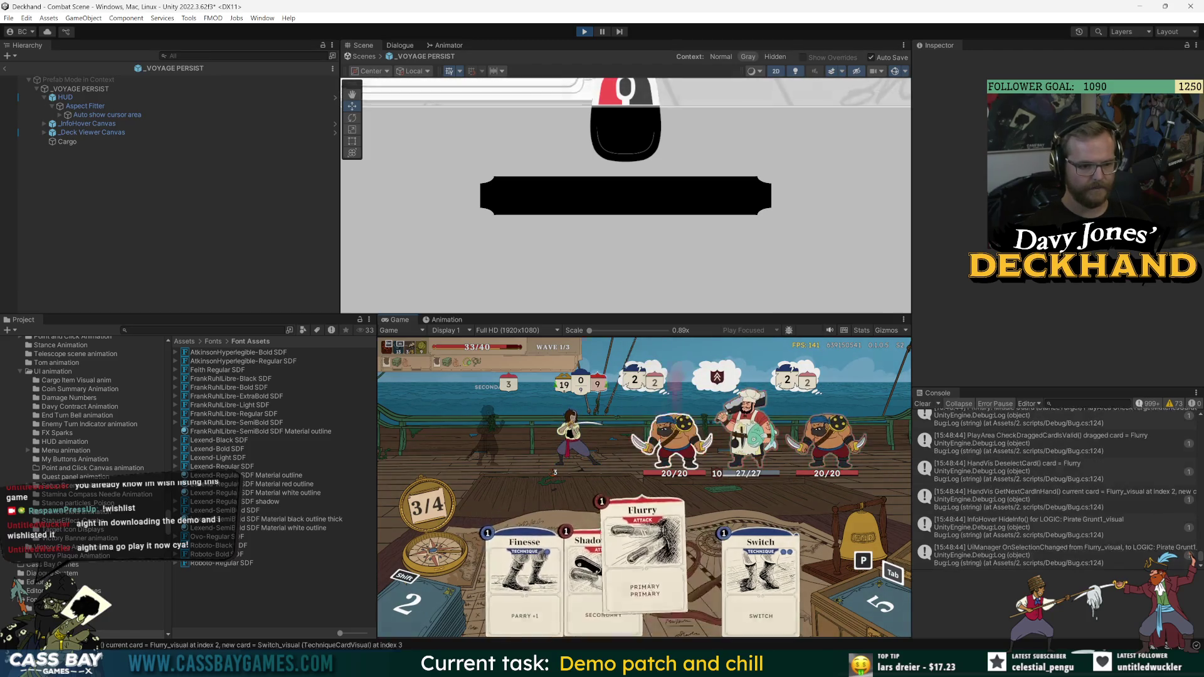
pyautogui.press('Right')
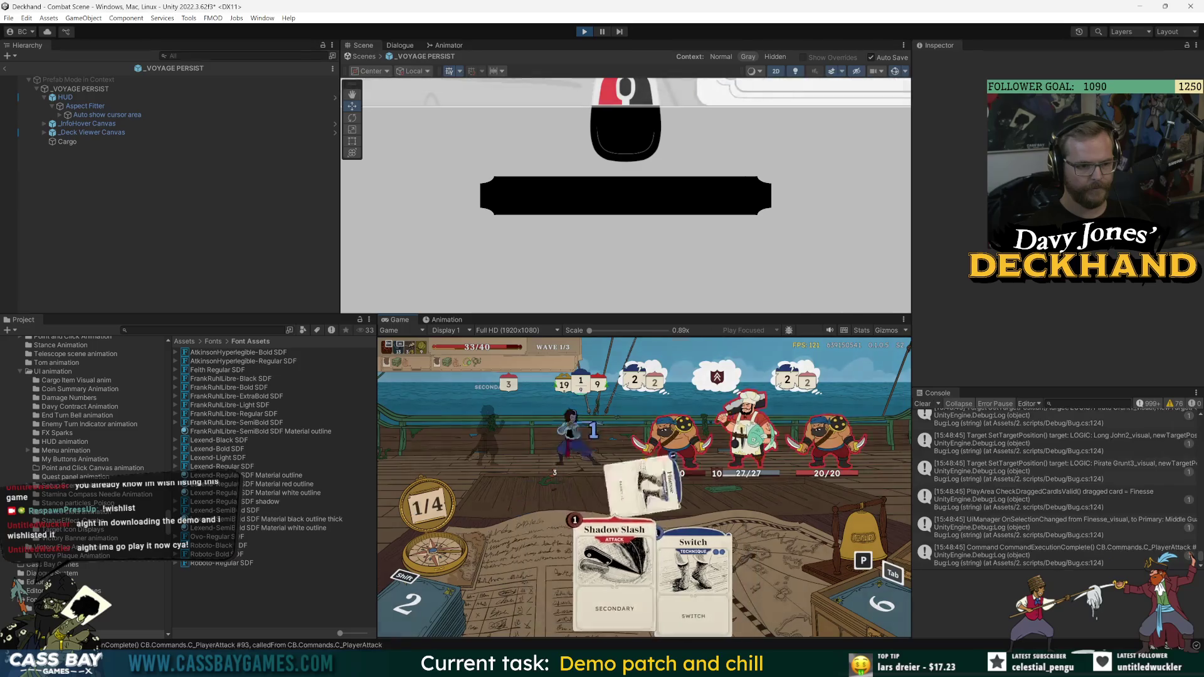
pyautogui.press('Return')
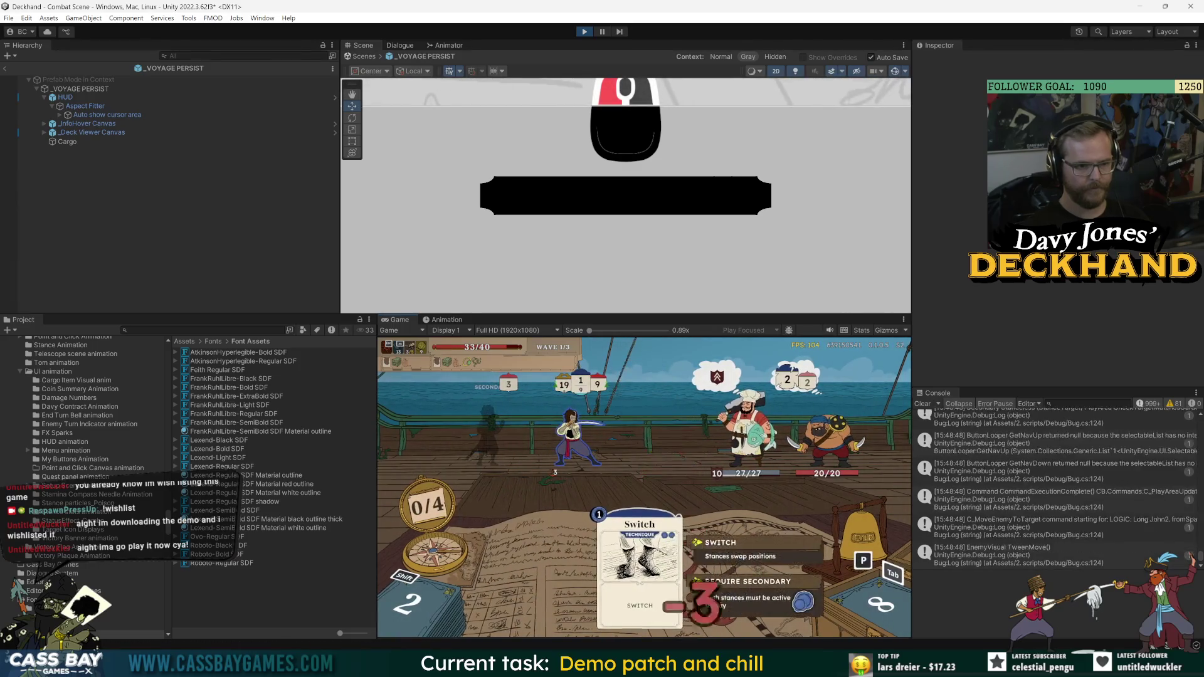
pyautogui.press('p')
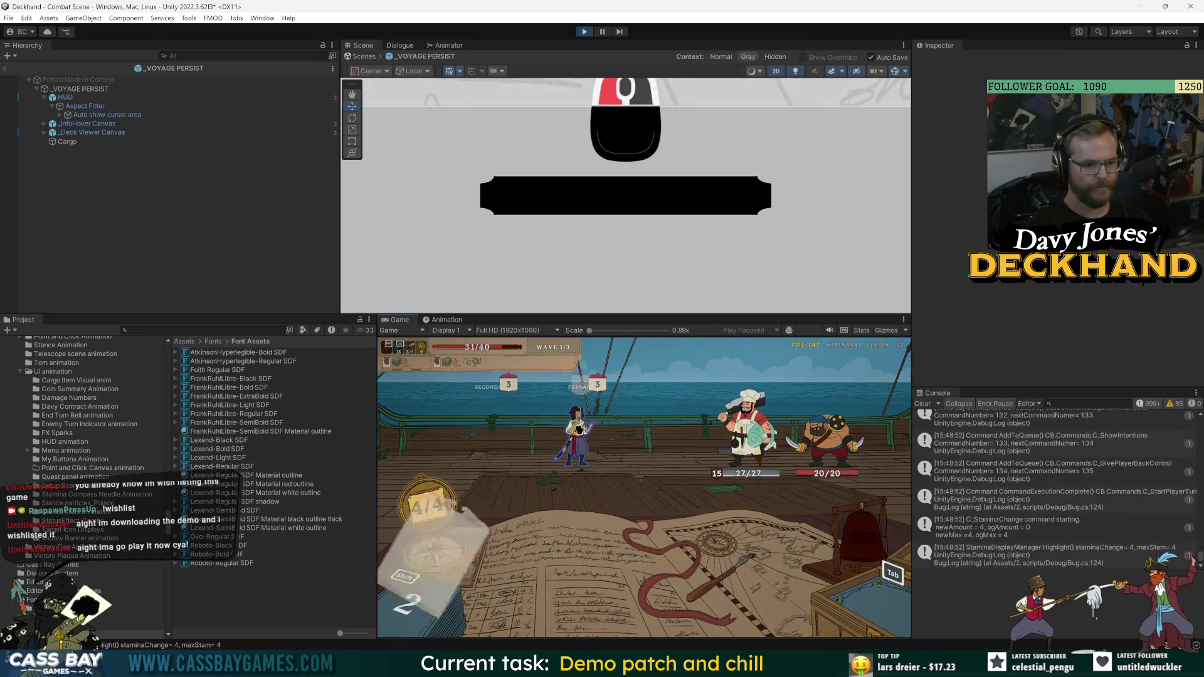
# - Play Middle Guard on the player and move the hand selection to Weaken
pyautogui.press('Down')
pyautogui.press('Left')
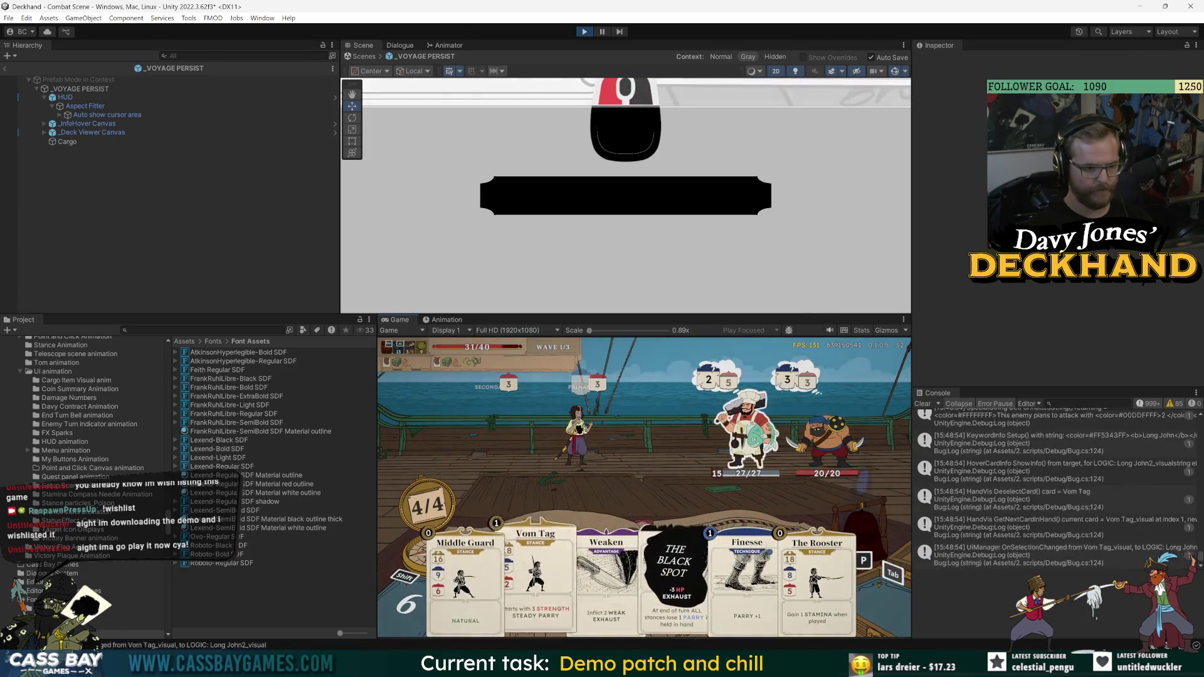
pyautogui.press('Return')
pyautogui.press('Right')
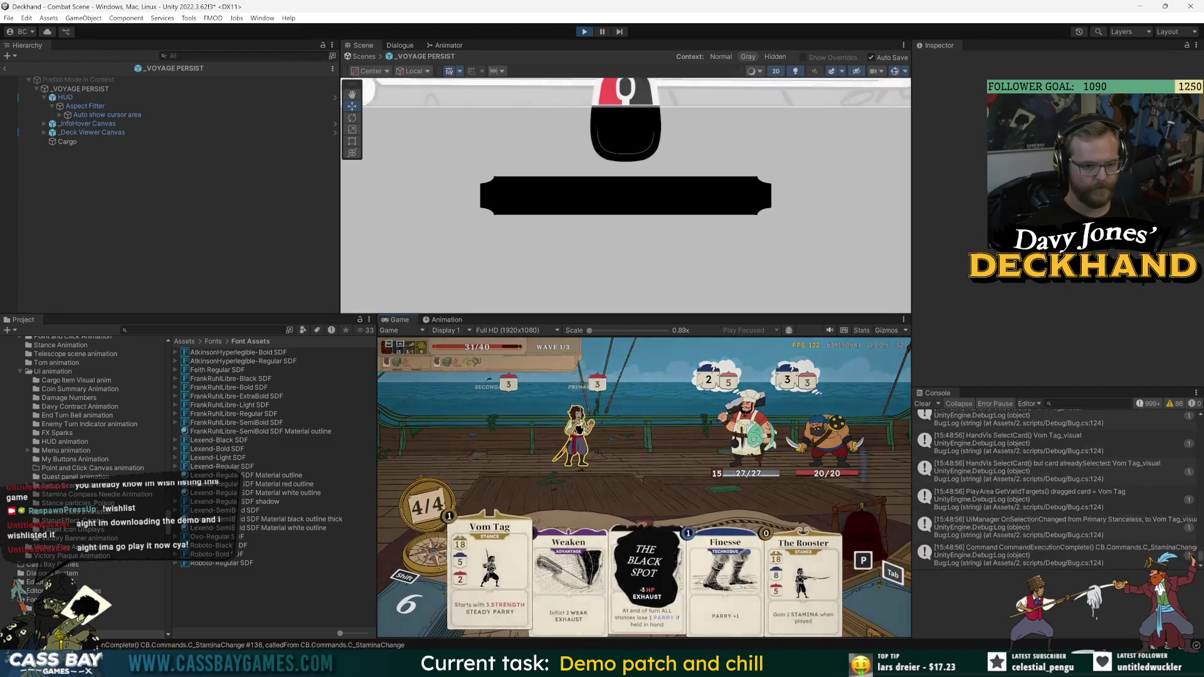
# - Select the Weaken card, then toggle between Long John's status effects tooltip and enemy plan, and check the grunt's info
pyautogui.press('Return')
pyautogui.press('Return')
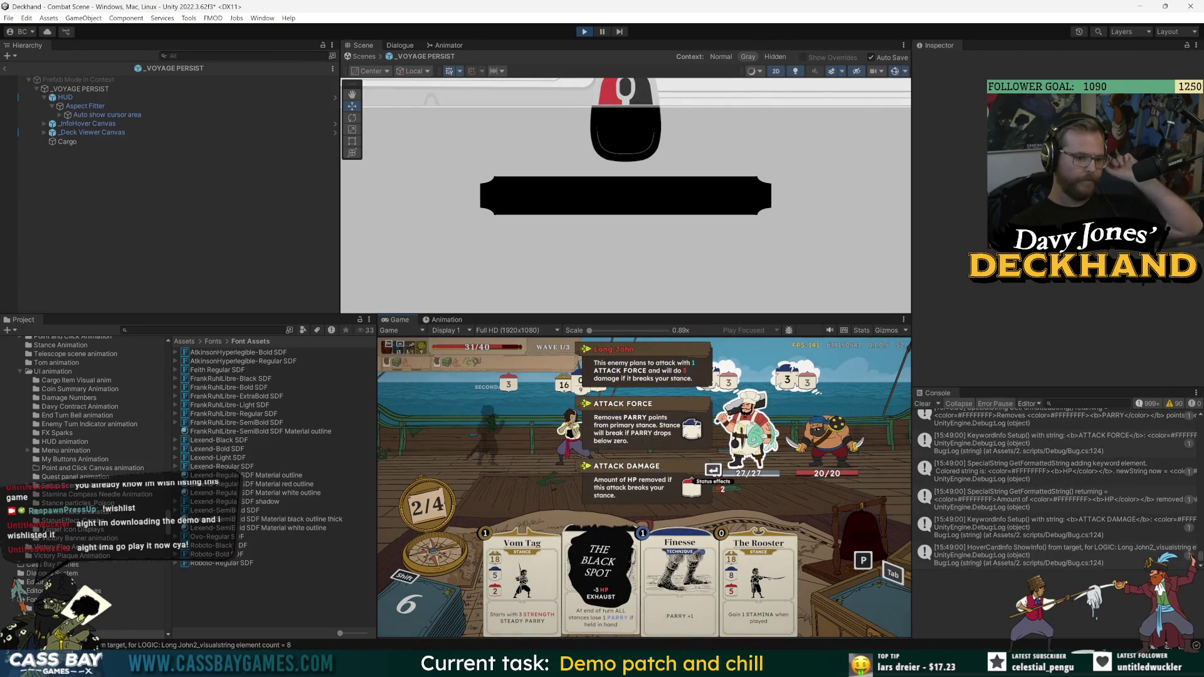
pyautogui.press('Return')
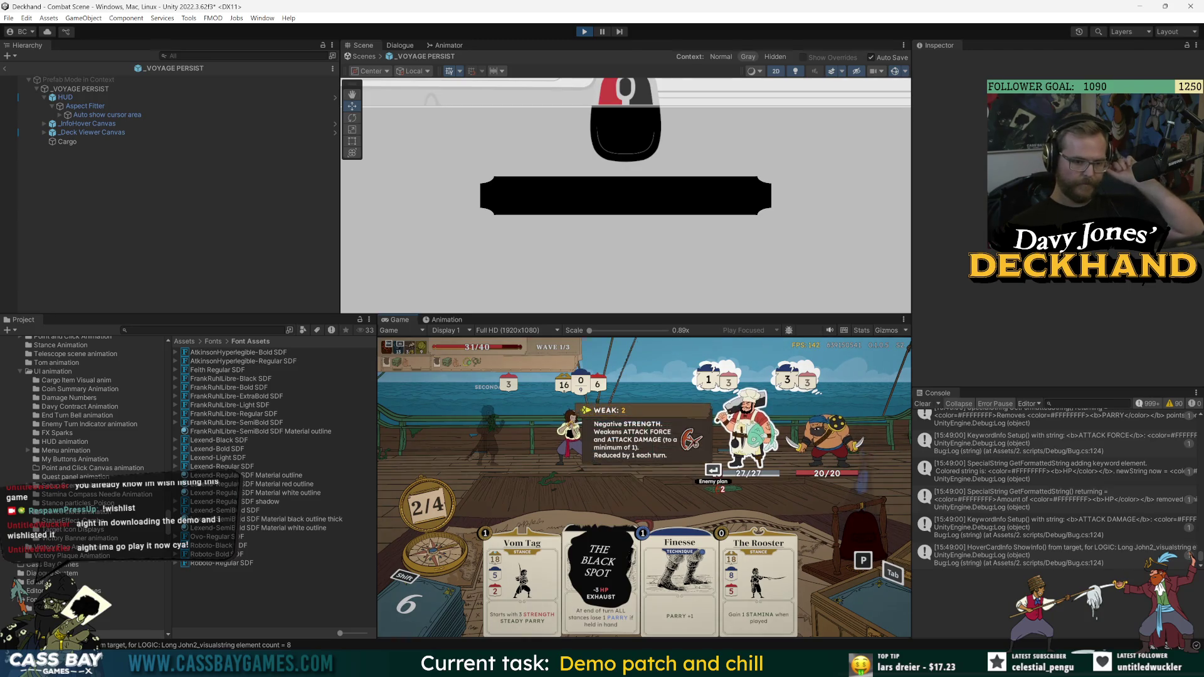
pyautogui.press('Return')
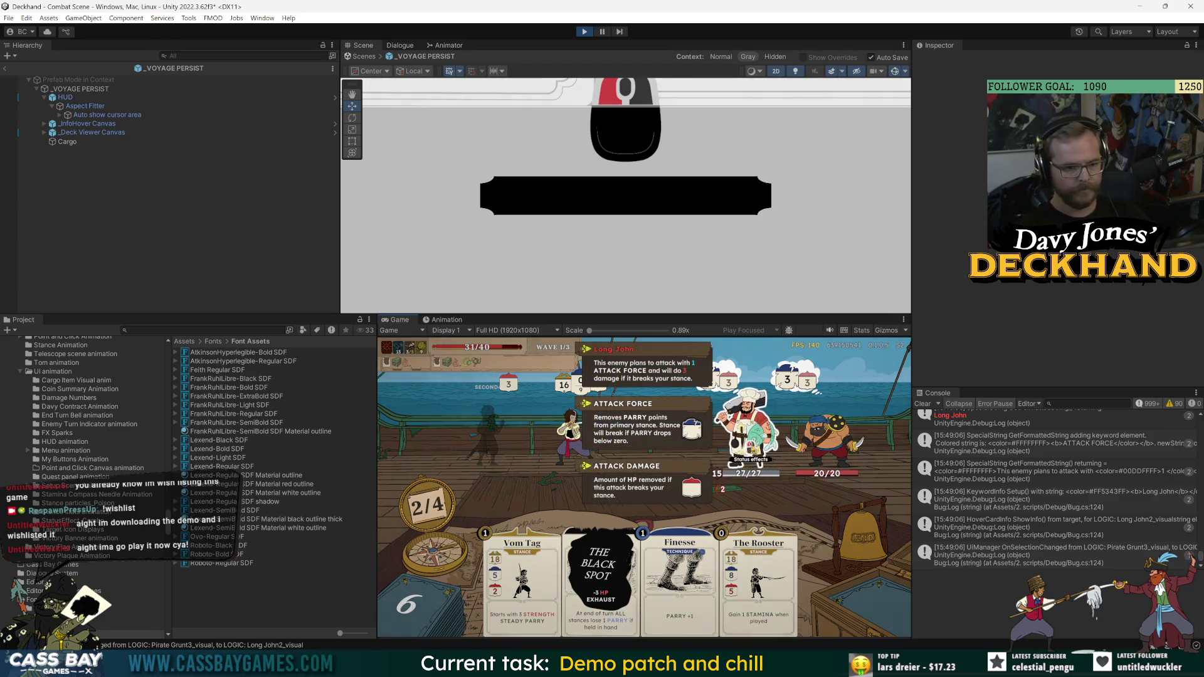
pyautogui.press('Return')
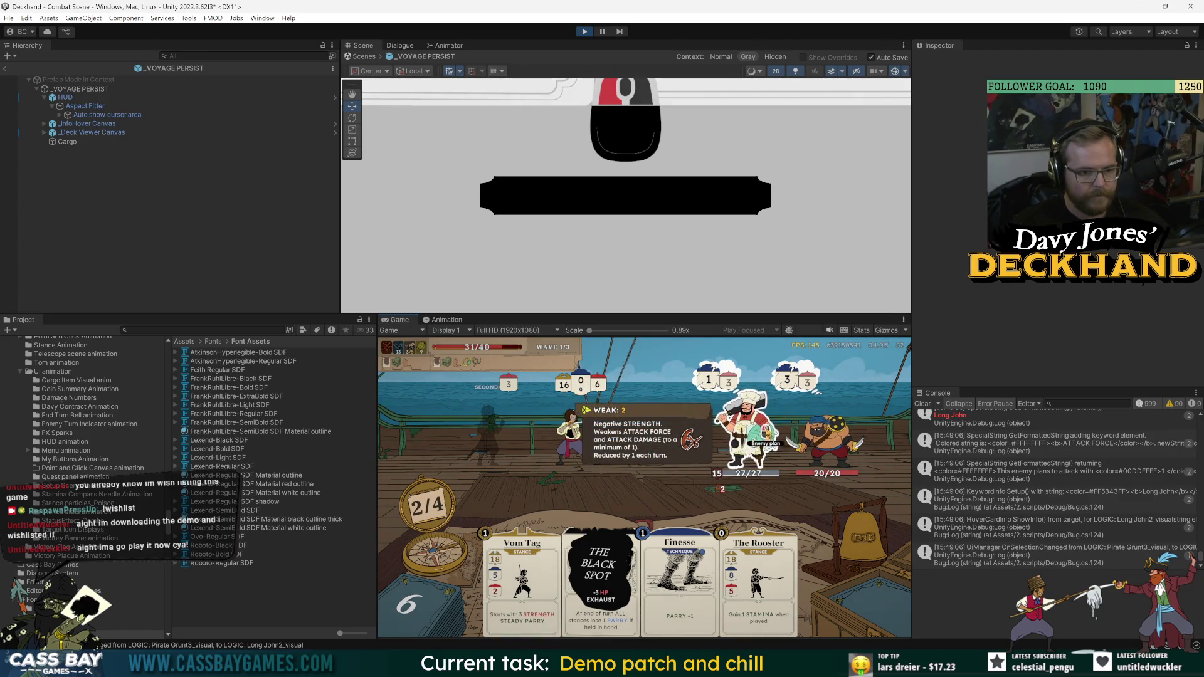
pyautogui.press('Return')
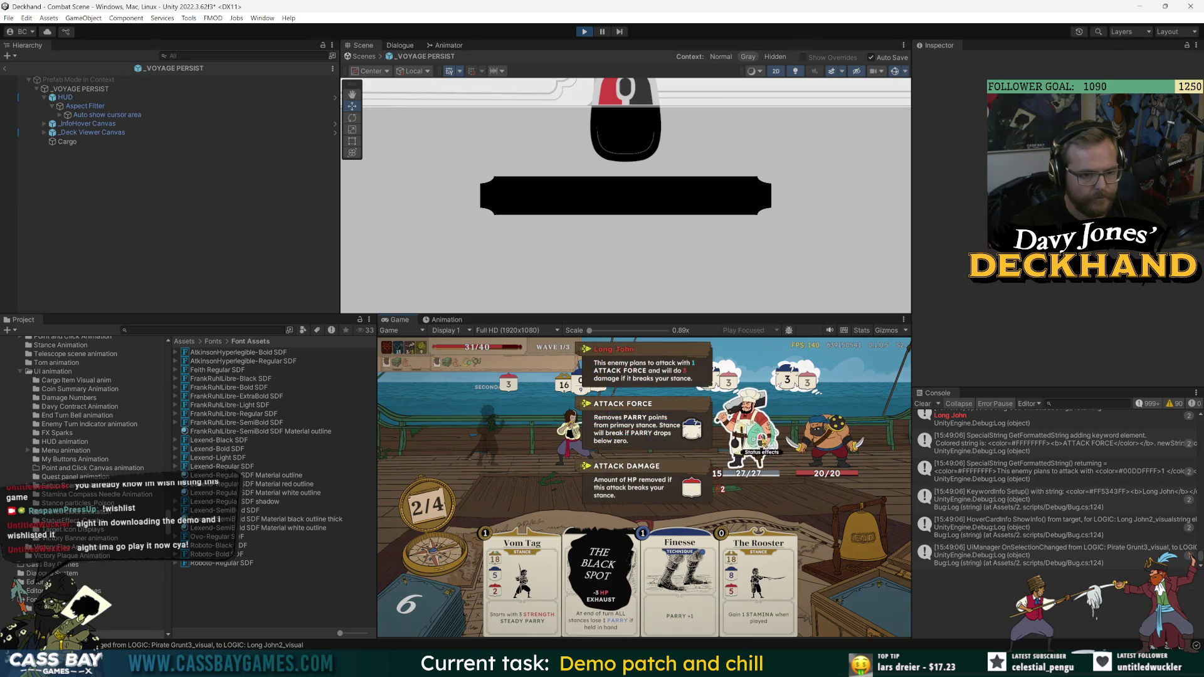
pyautogui.press('Return')
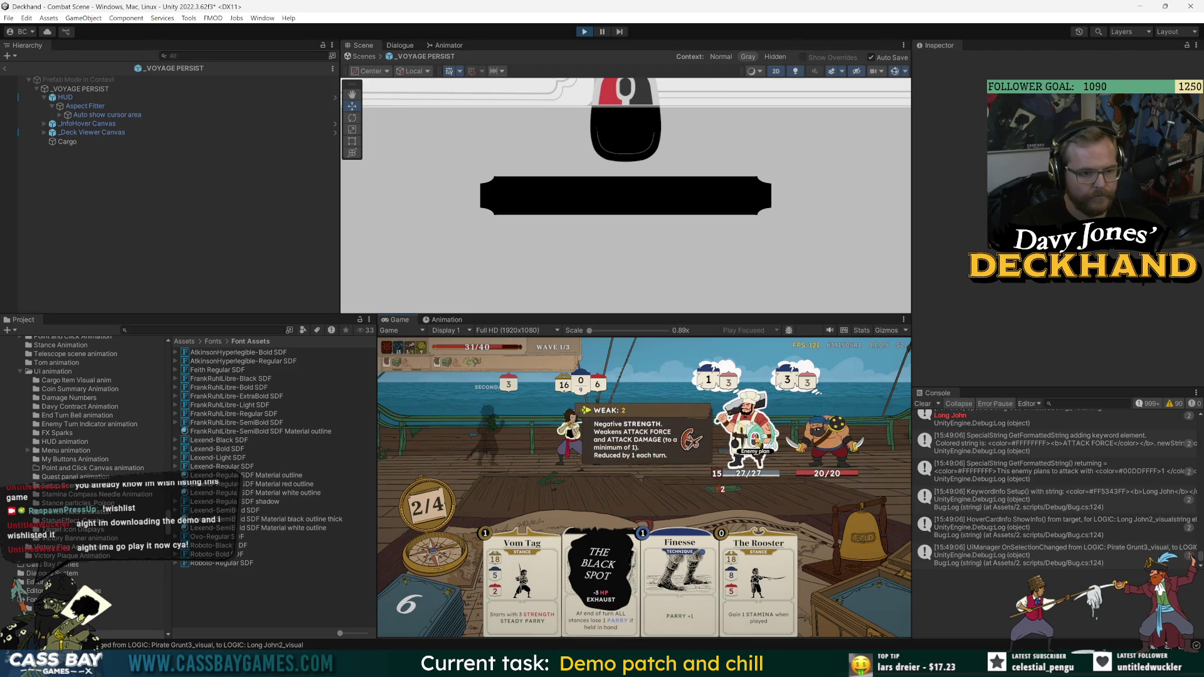
pyautogui.press('Return')
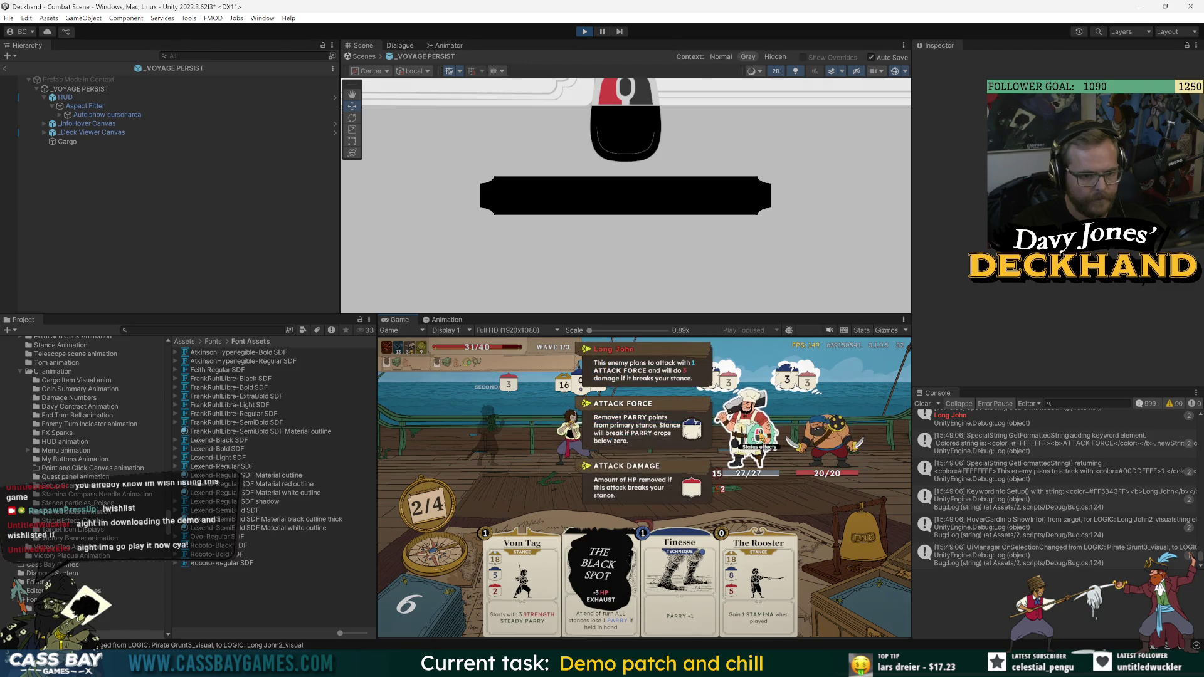
pyautogui.press('Right')
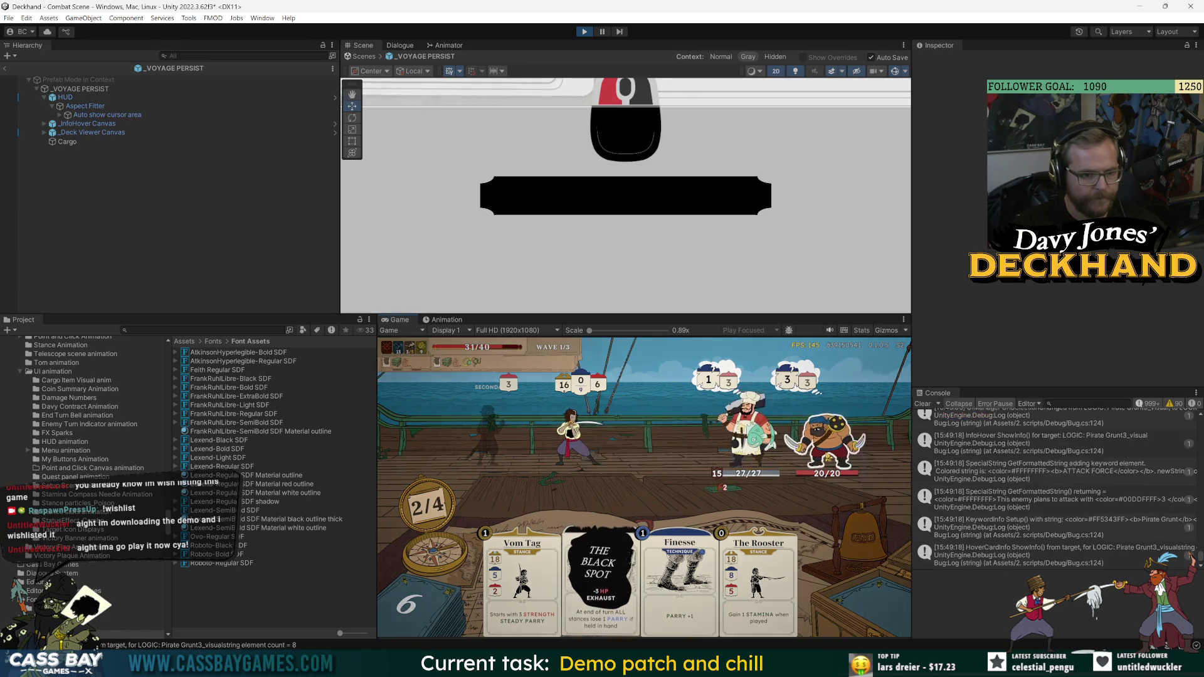
pyautogui.press('Left')
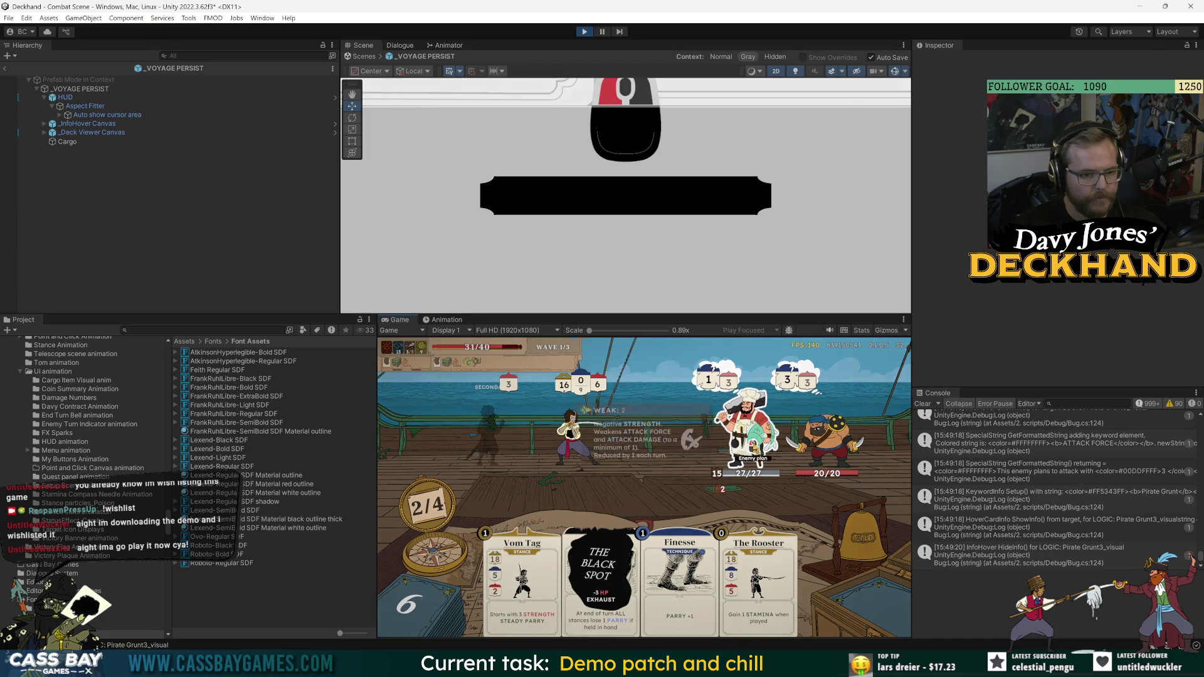
# - Drag Vom Tag in as the secondary stance, dismiss the Steady Parry and stance tips, and stop play mode
pyautogui.moveTo(774, 572)
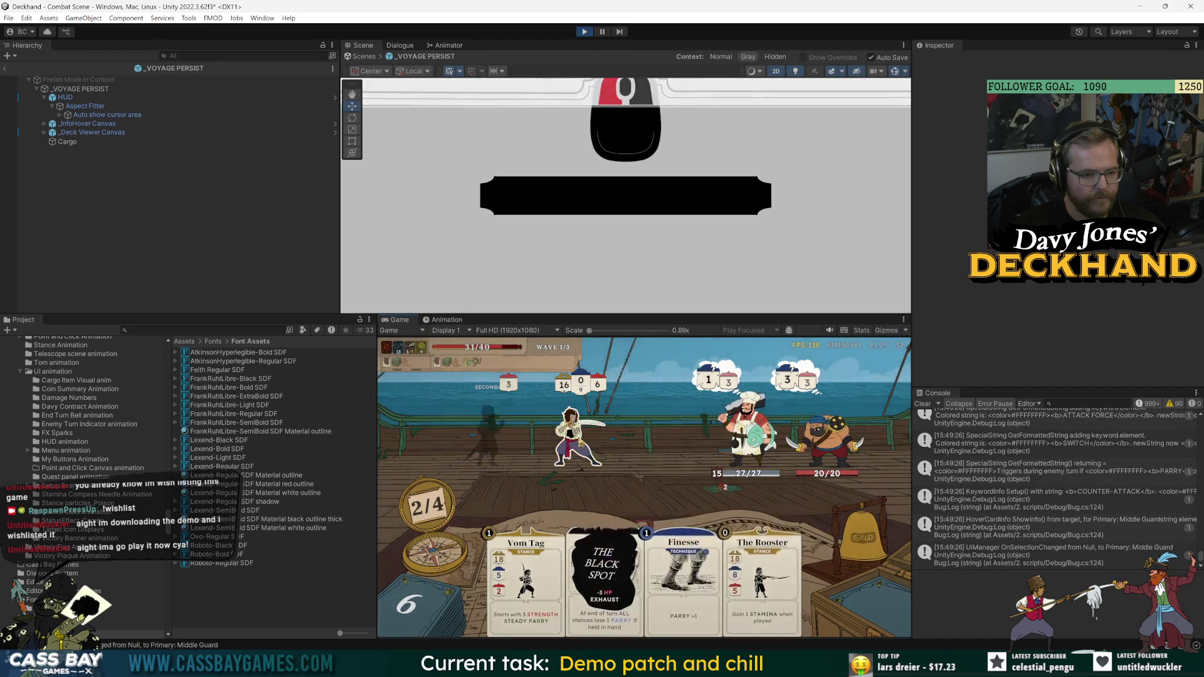
pyautogui.moveTo(525, 567)
pyautogui.mouseDown()
pyautogui.moveTo(463, 477)
pyautogui.moveTo(513, 431)
pyautogui.mouseUp()
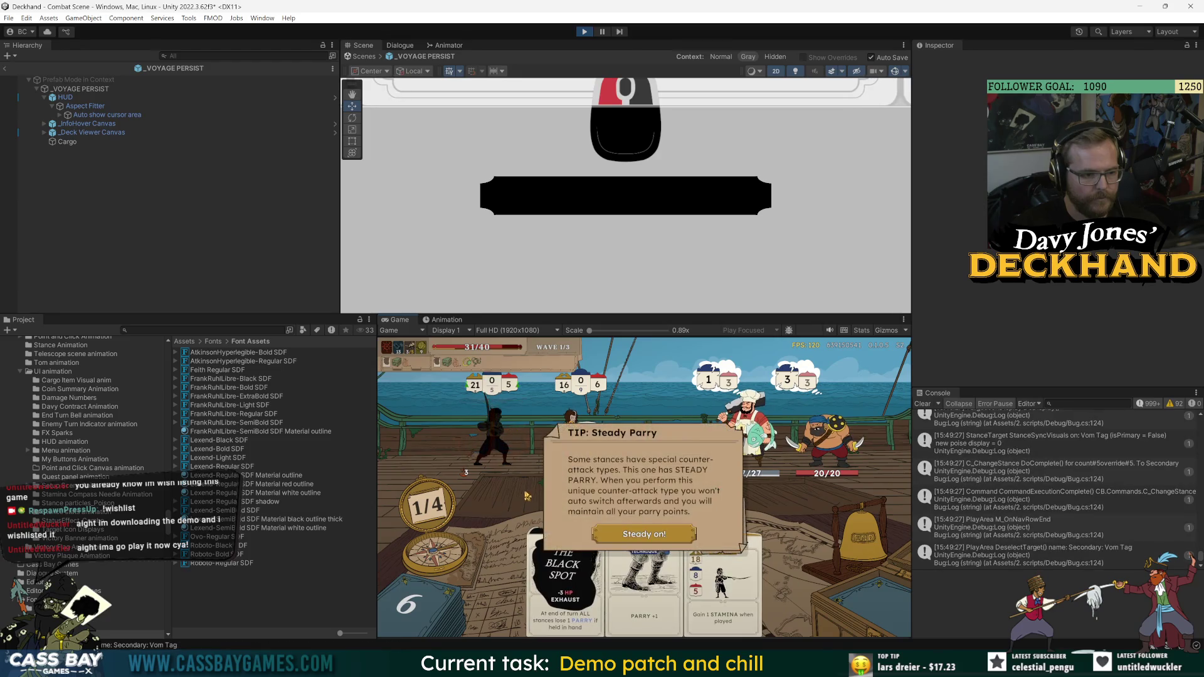
pyautogui.click(505, 443)
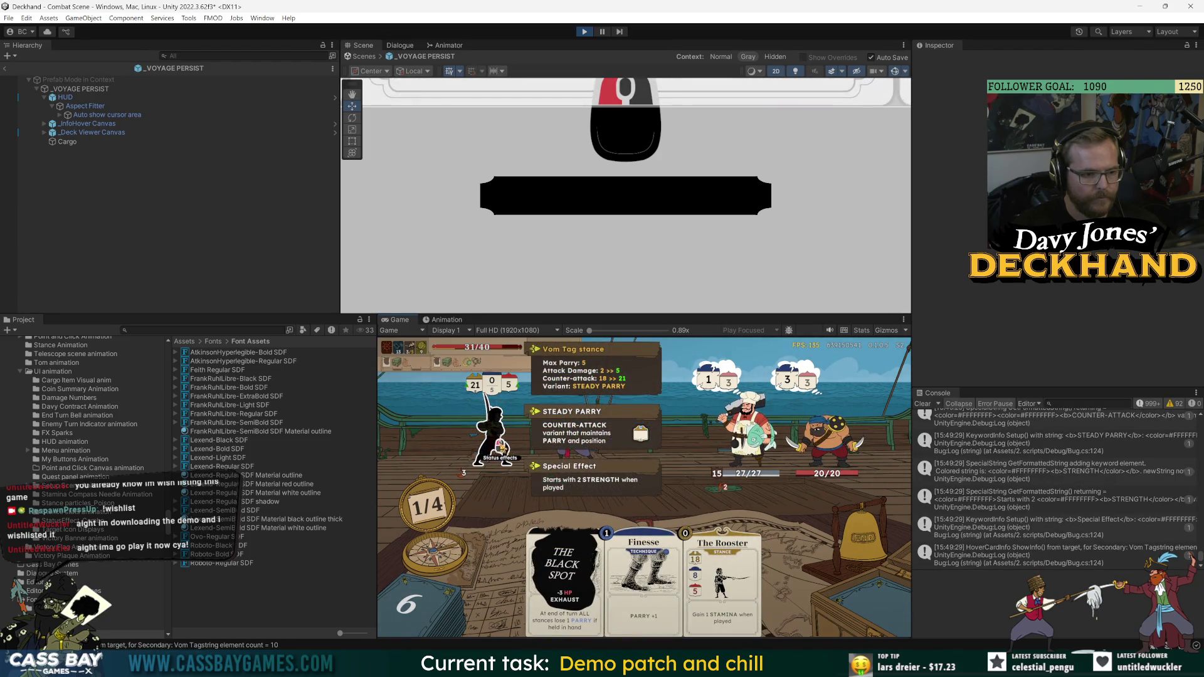
pyautogui.click(499, 448)
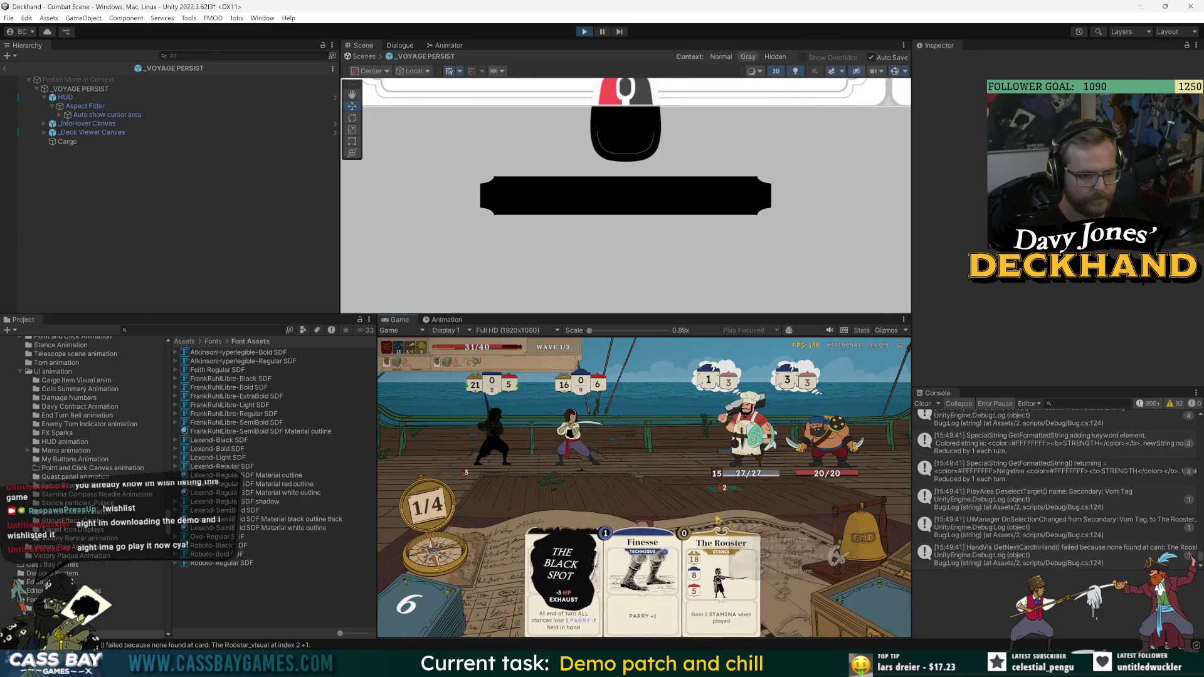
pyautogui.moveTo(726, 494)
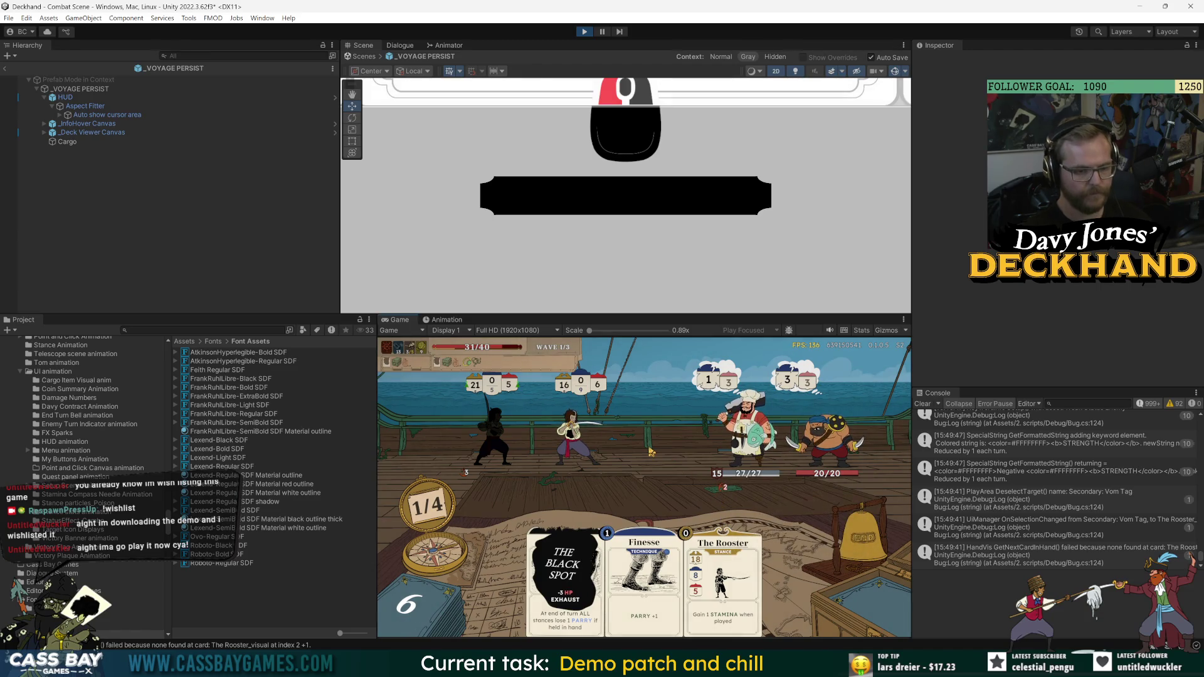
pyautogui.hotkey('ctrl', 'p')
pyautogui.write('enemy t')
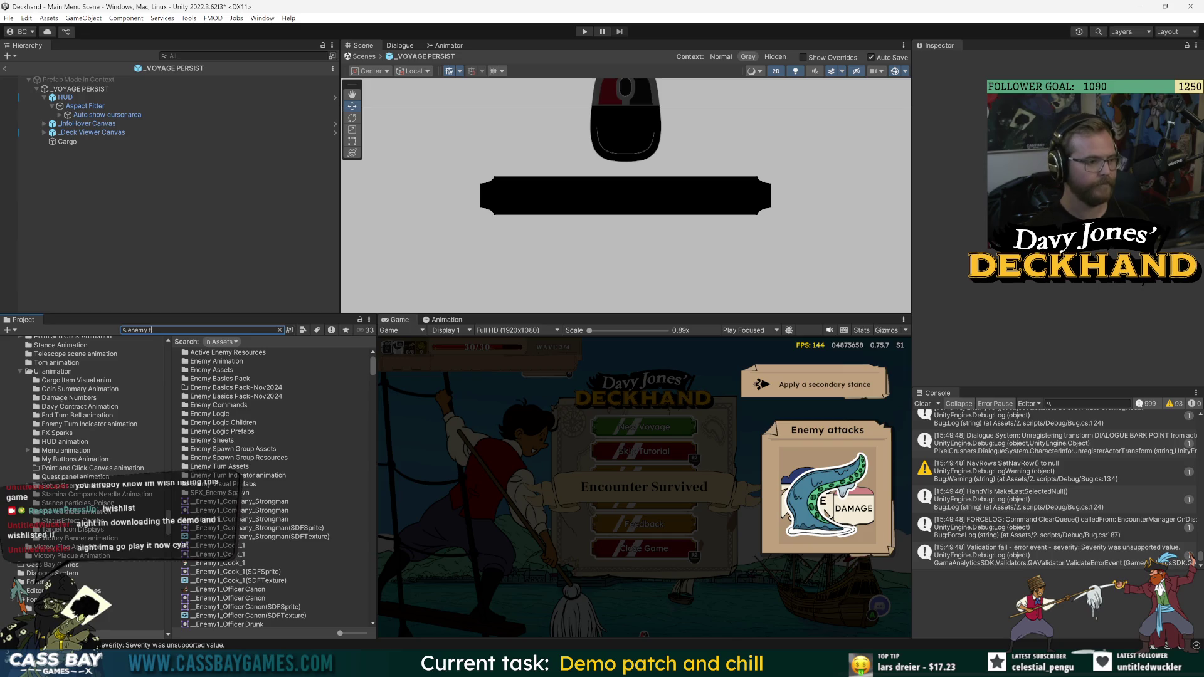
# - Set the Enemy visual prefab's STATUS EFFECTS Selected Scale Mod to 1.05
pyautogui.write('ar')
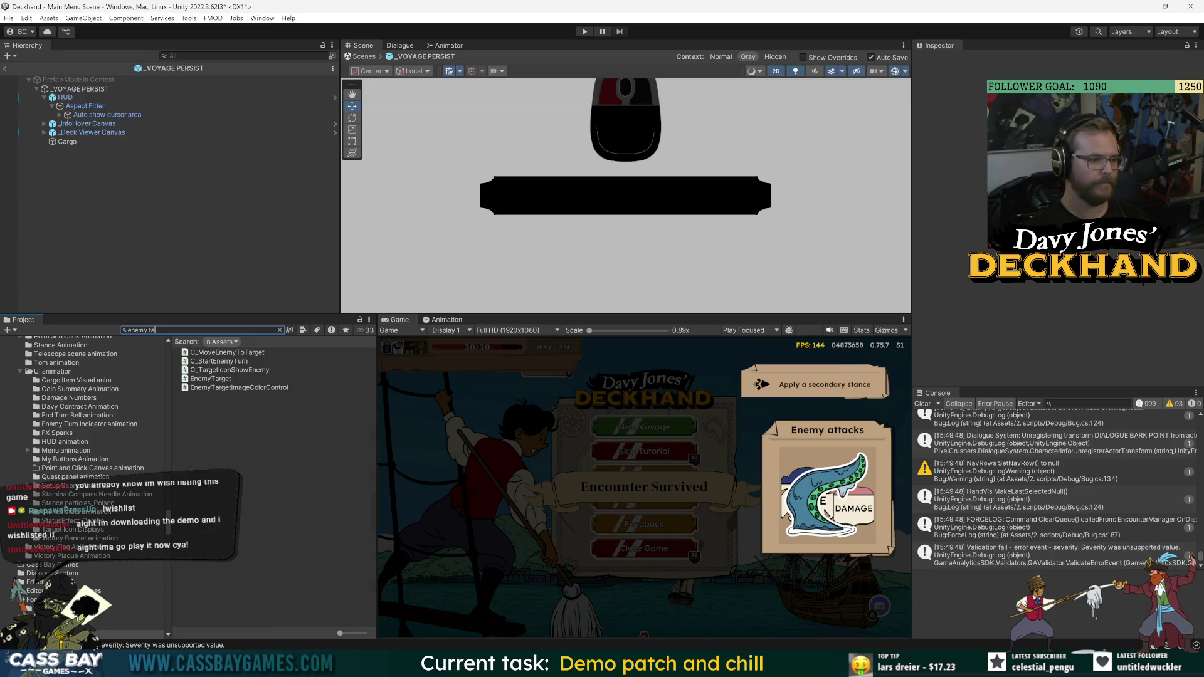
pyautogui.write('vis')
pyautogui.doubleClick(220, 361)
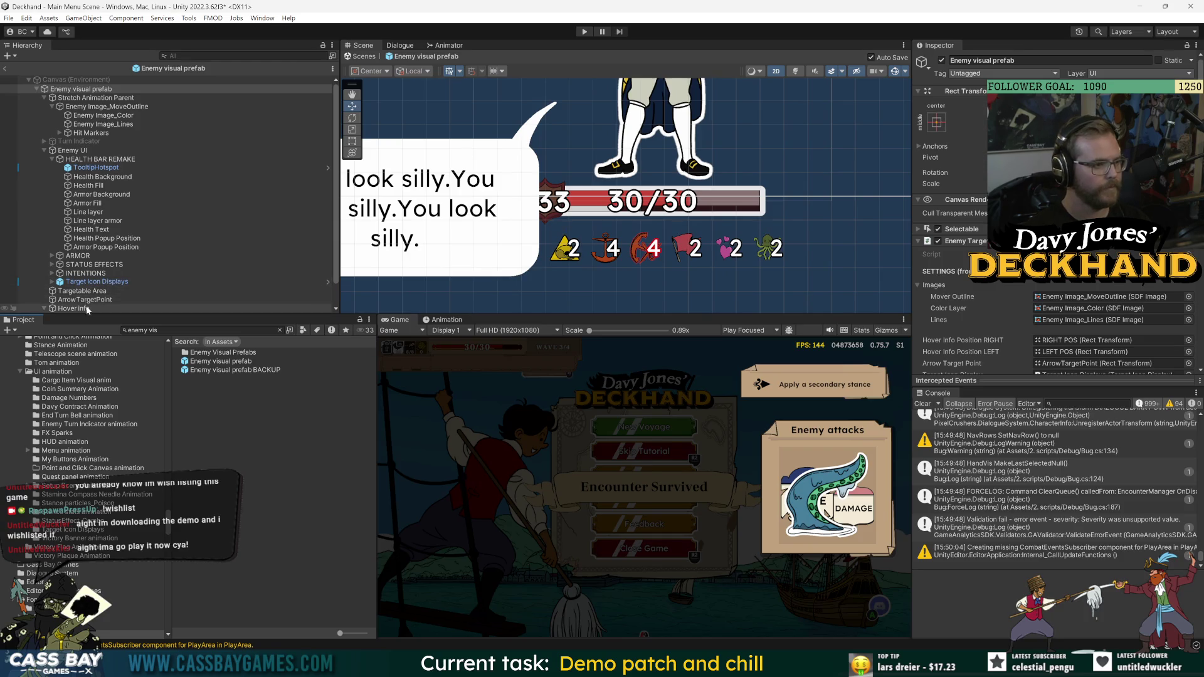
pyautogui.click(94, 264)
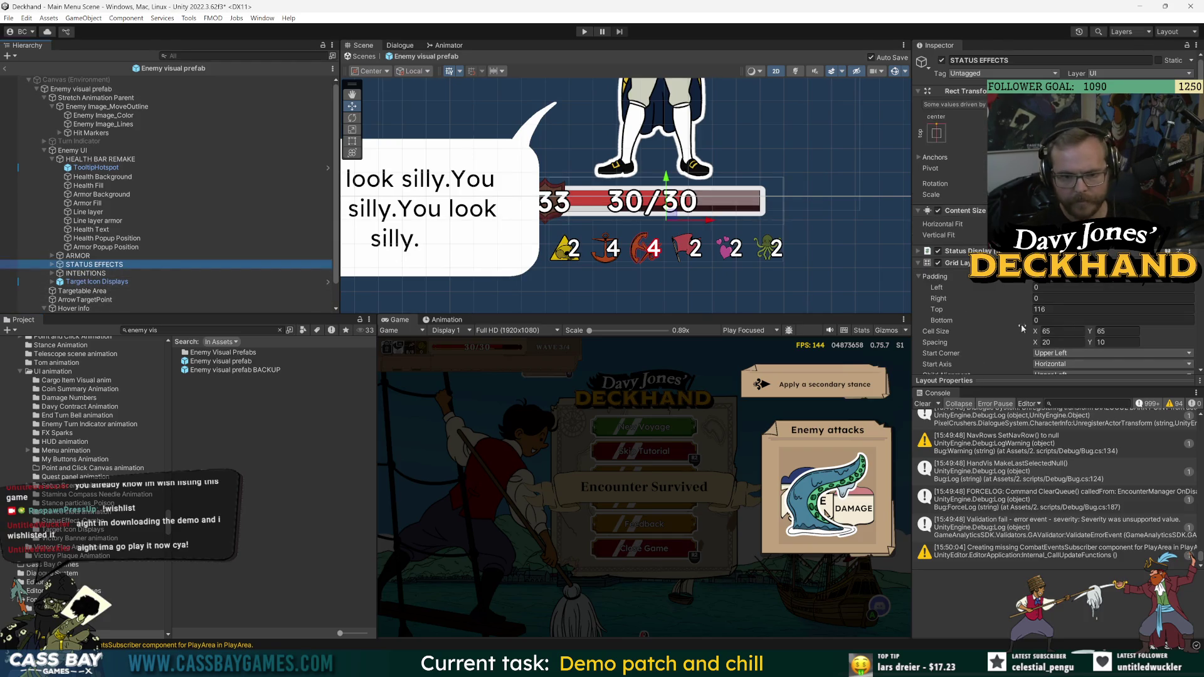
pyautogui.scroll(-5, 982, 320)
pyautogui.scroll(-2, 959, 301)
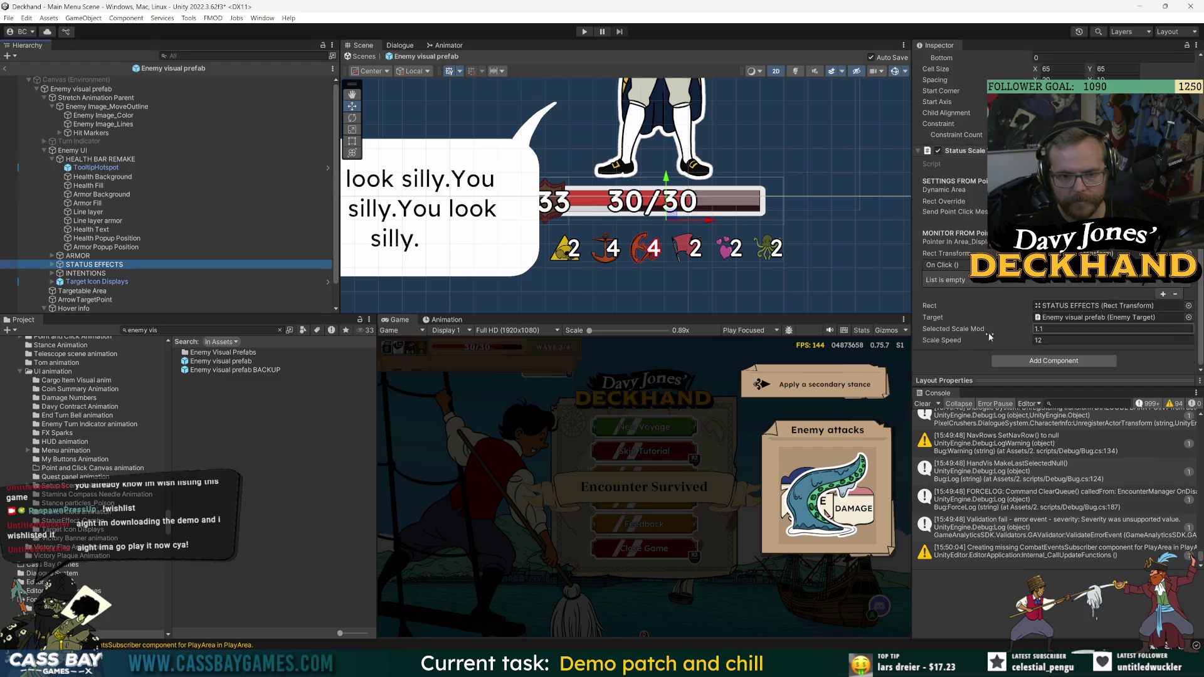
pyautogui.click(1059, 328)
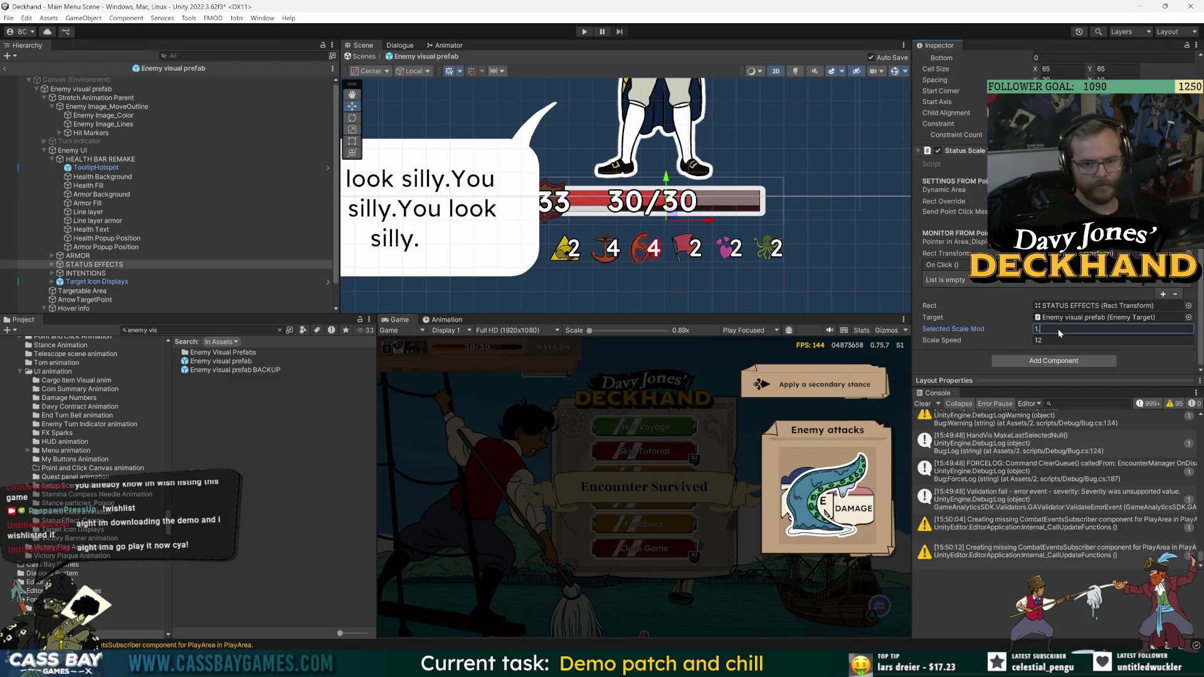
pyautogui.write('1.05')
pyautogui.press('Return')
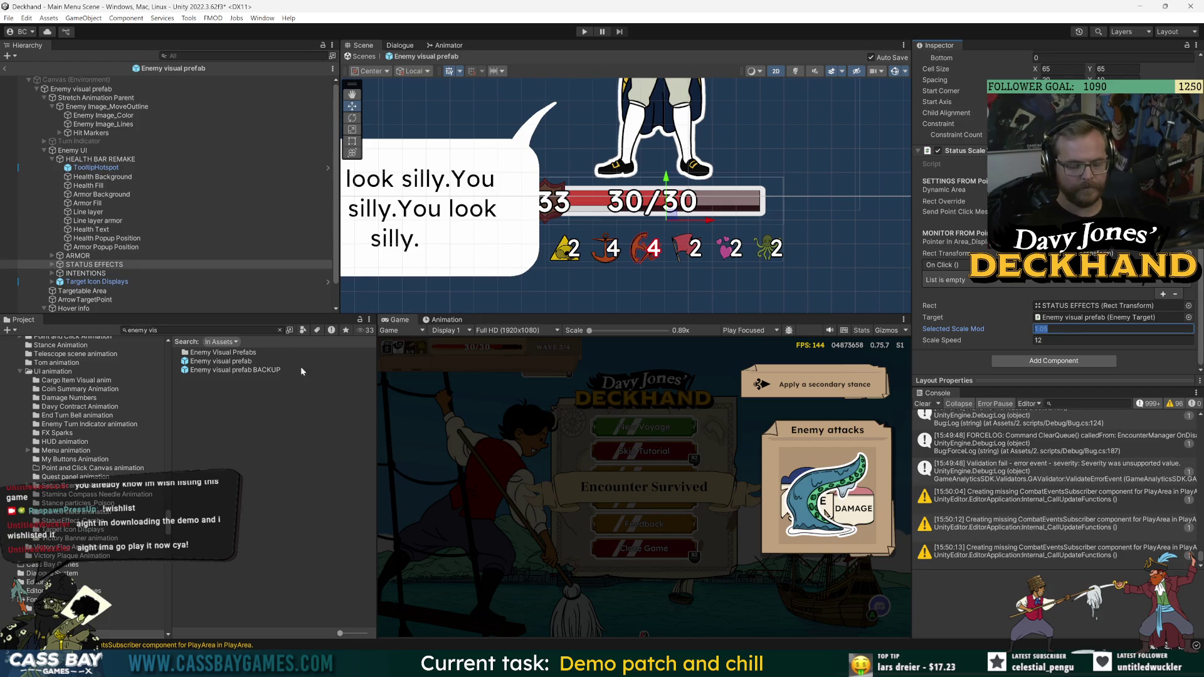
# - Set the Stance Visual Prefab's Status Display scale modifier to 1.05 and start play mode
pyautogui.click(200, 330)
pyautogui.write('stance v')
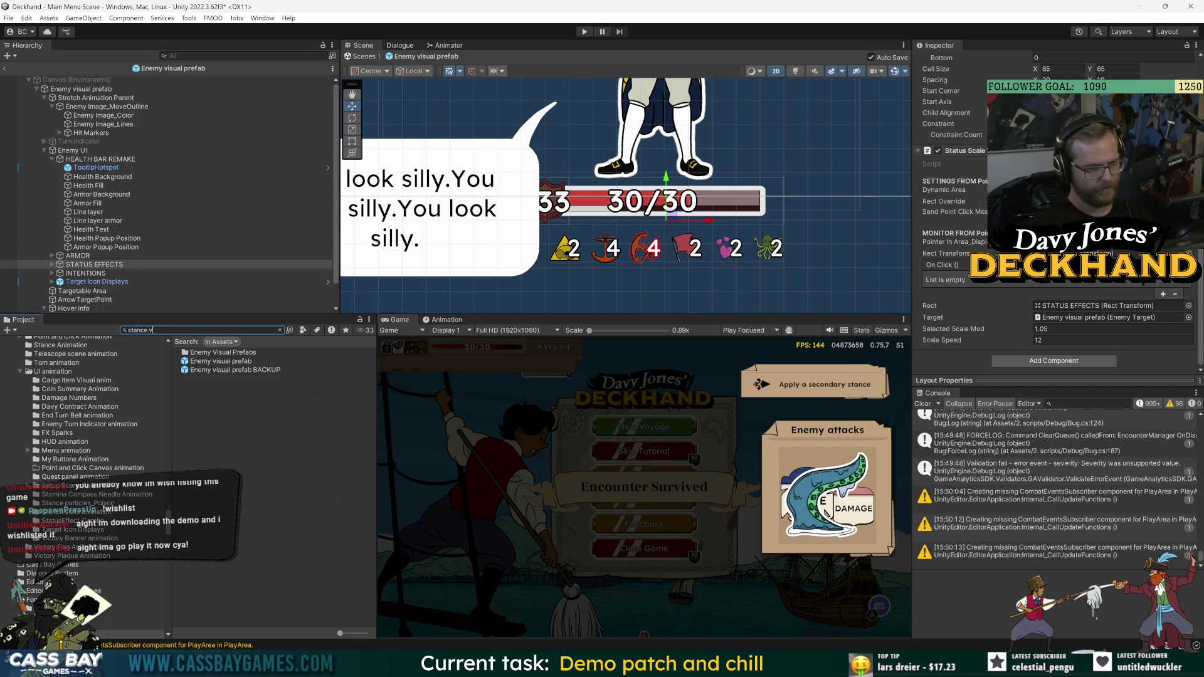
pyautogui.write('is')
pyautogui.doubleClick(230, 378)
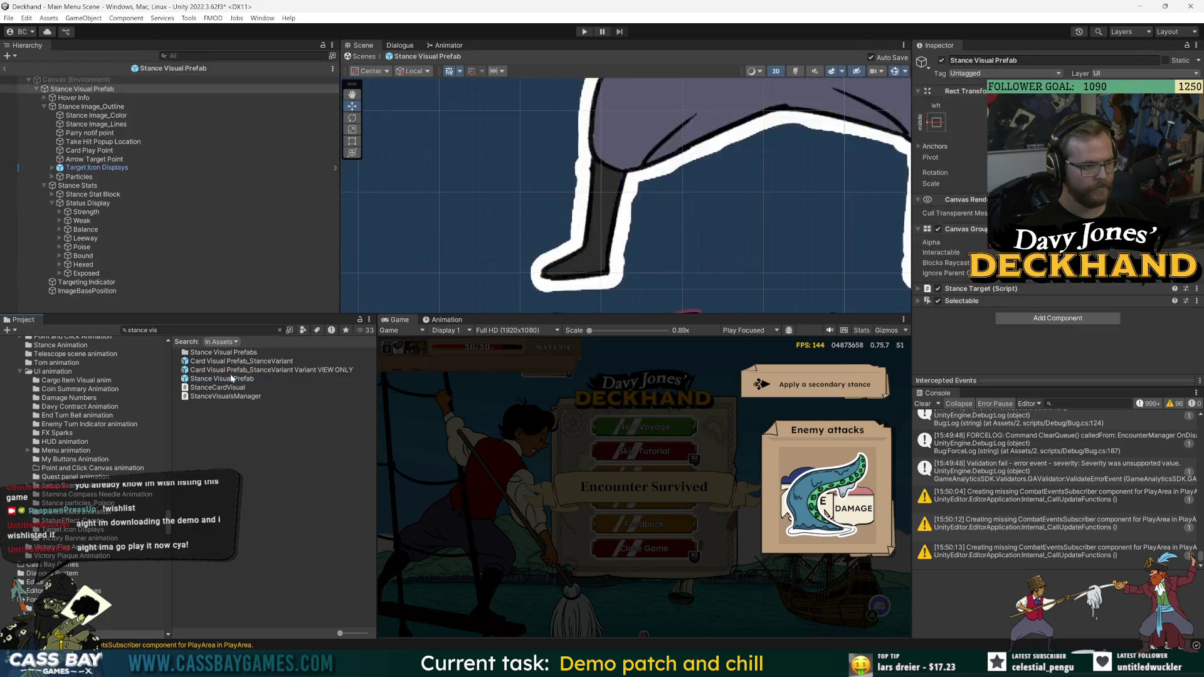
pyautogui.click(88, 203)
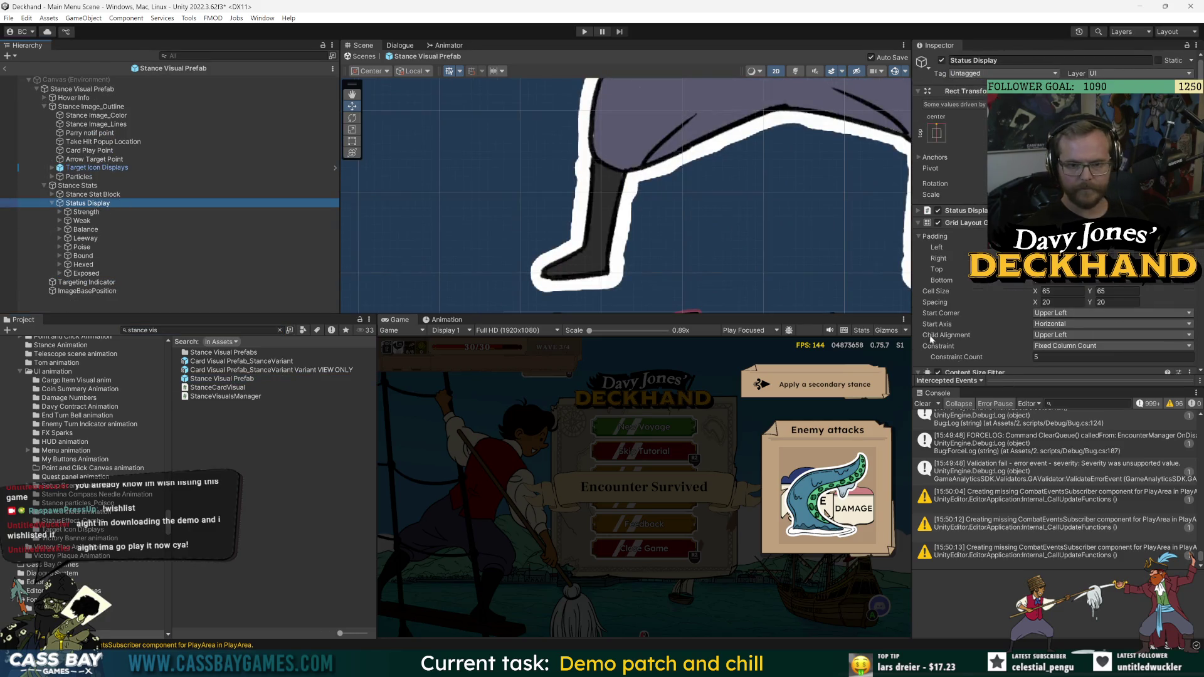
pyautogui.scroll(-5, 931, 340)
pyautogui.click(1068, 318)
pyautogui.write('1.05')
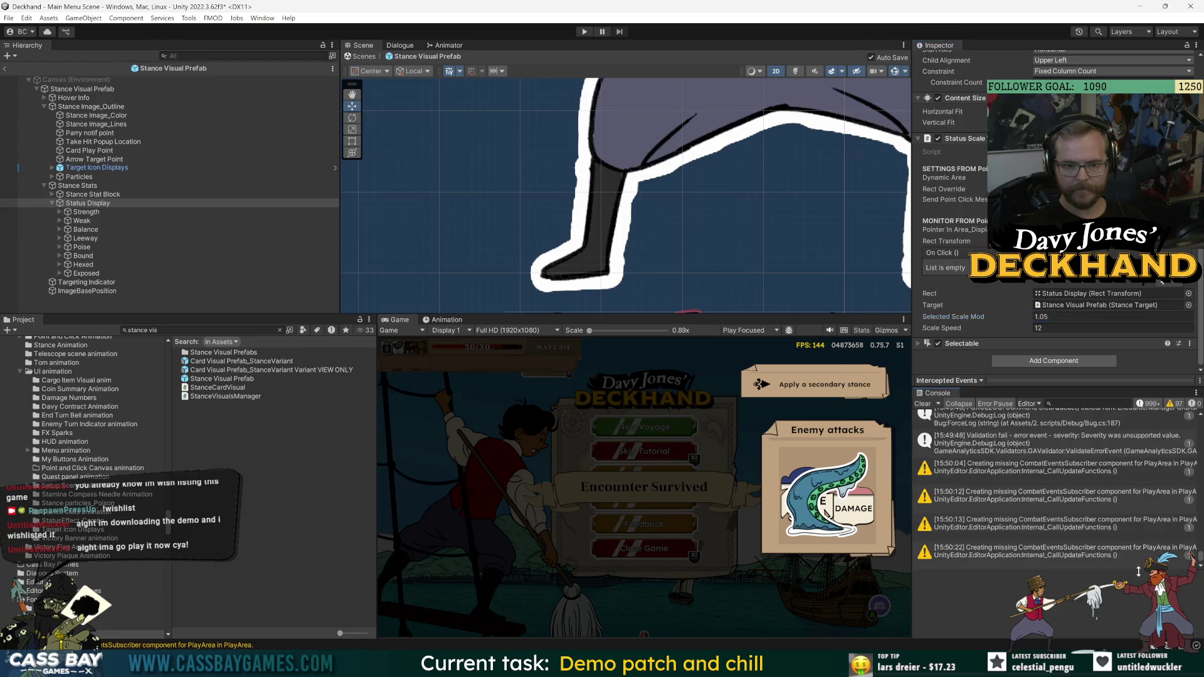
pyautogui.click(583, 32)
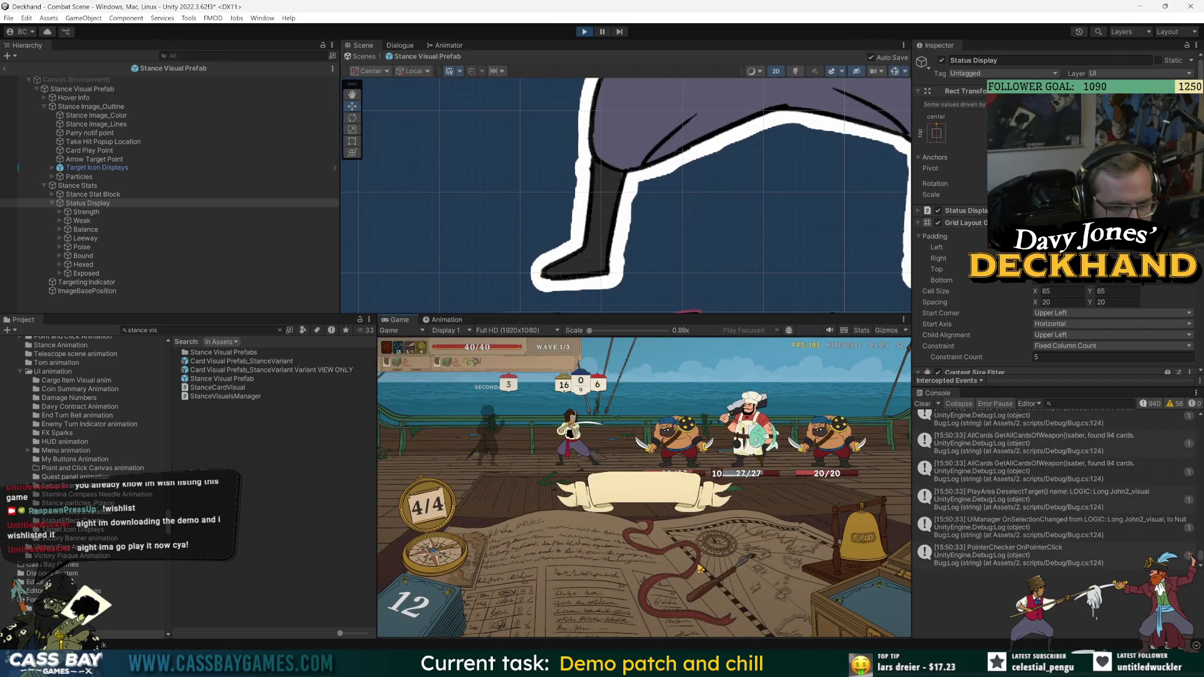
# - Play The Rooster, Guard and The Black Spot, then end the turn
pyautogui.click(493, 590)
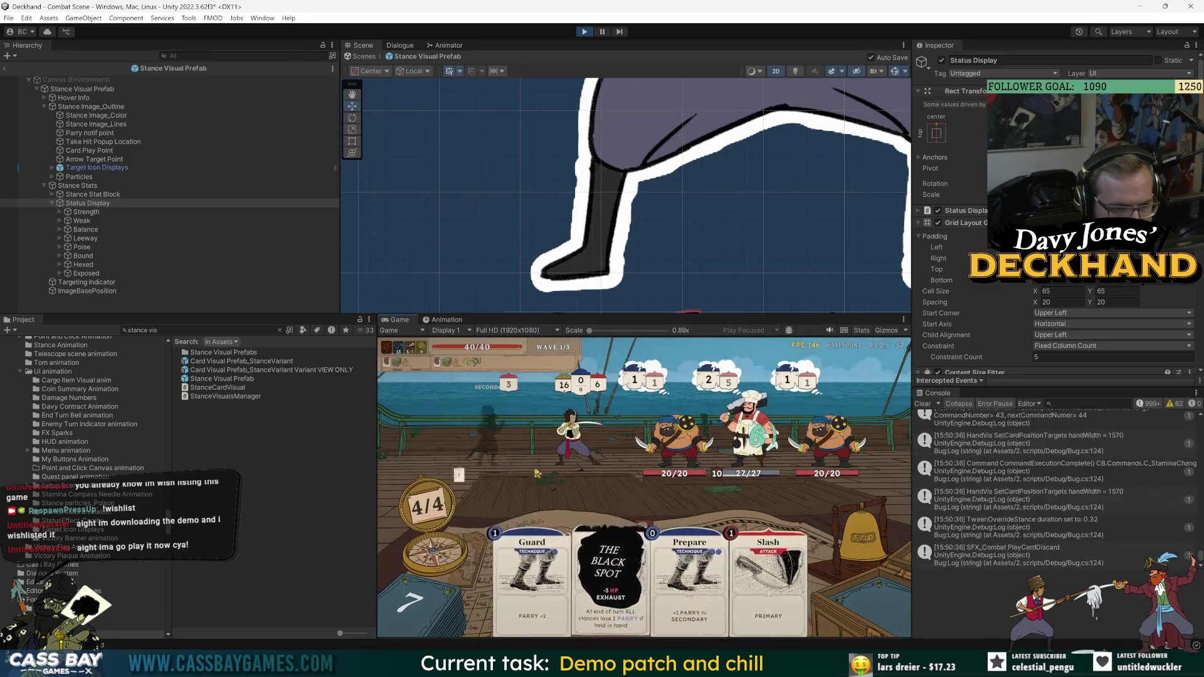
pyautogui.click(517, 580)
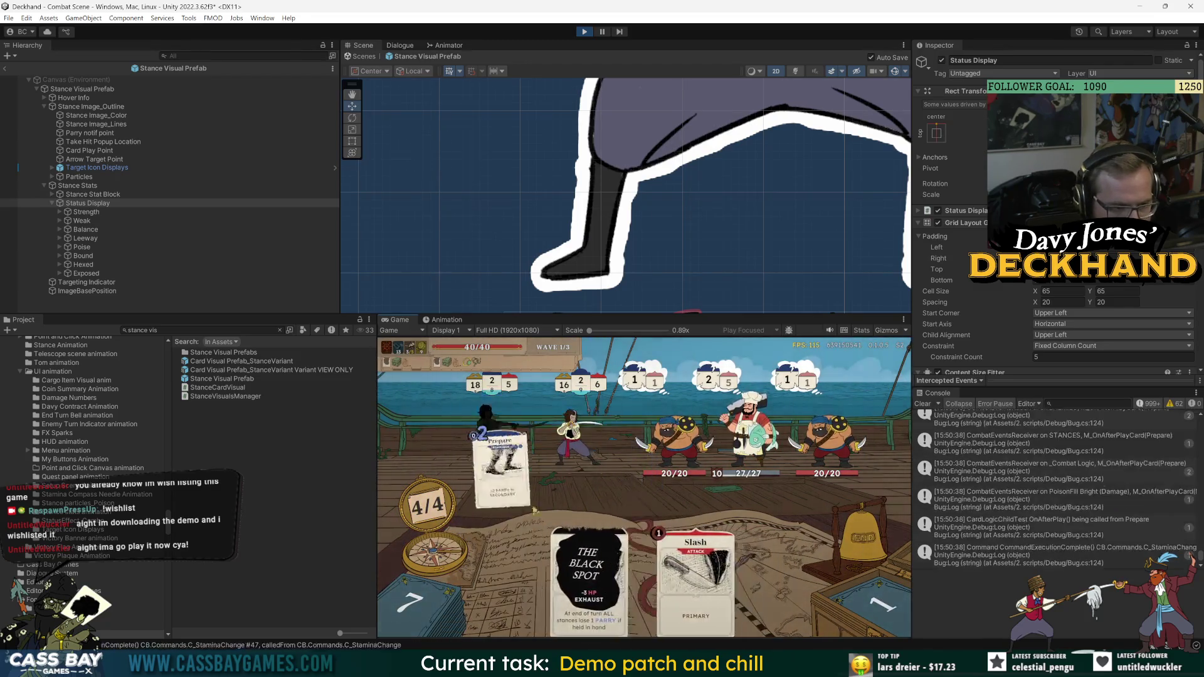
pyautogui.click(564, 571)
pyautogui.click(841, 532)
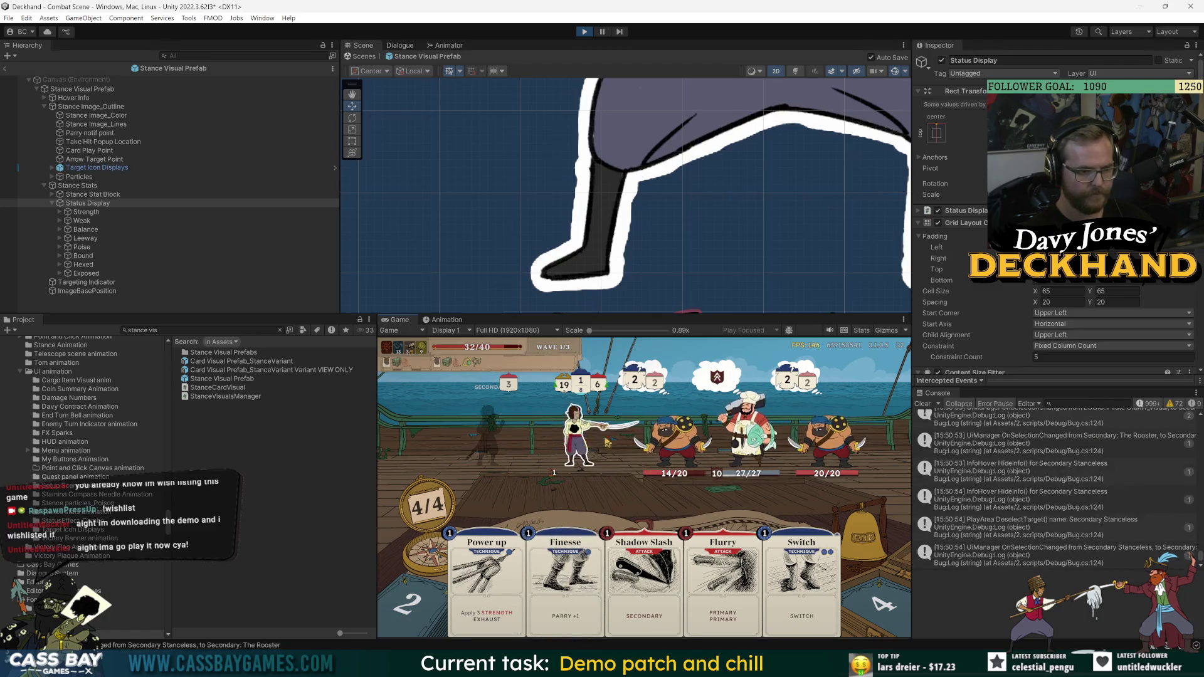
# - Play Power up, Flurry on the left pirate and Finesse, then end the turn
pyautogui.press('1')
pyautogui.click(624, 430)
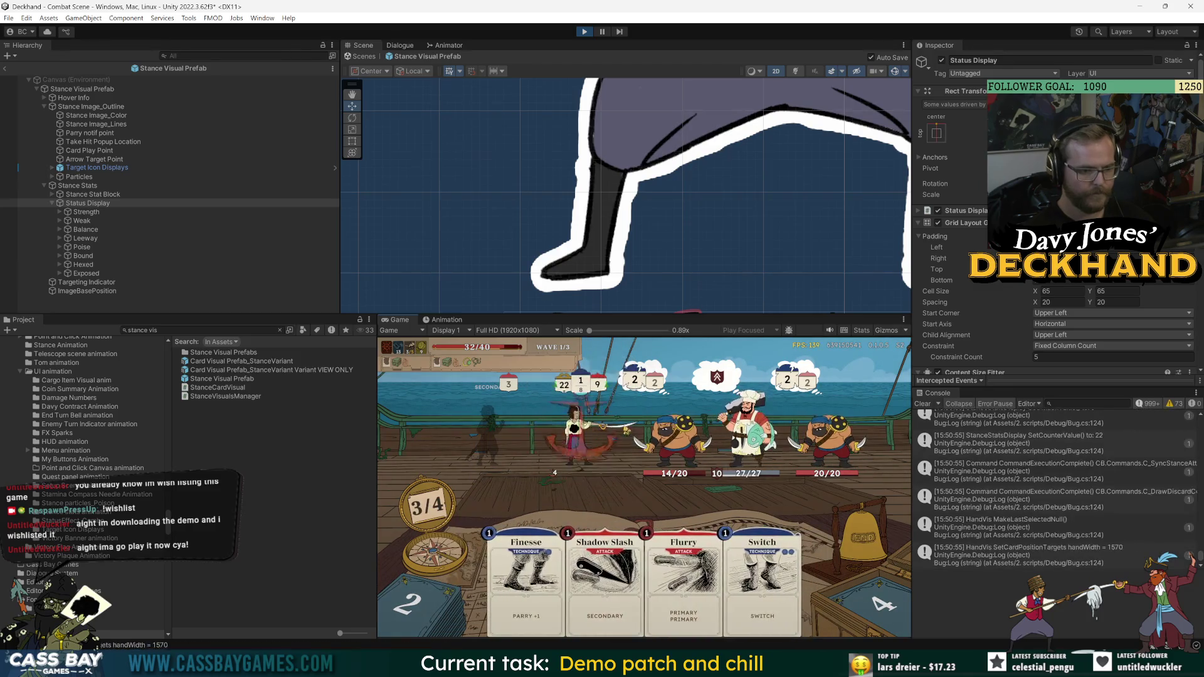
pyautogui.press('3')
pyautogui.click(680, 433)
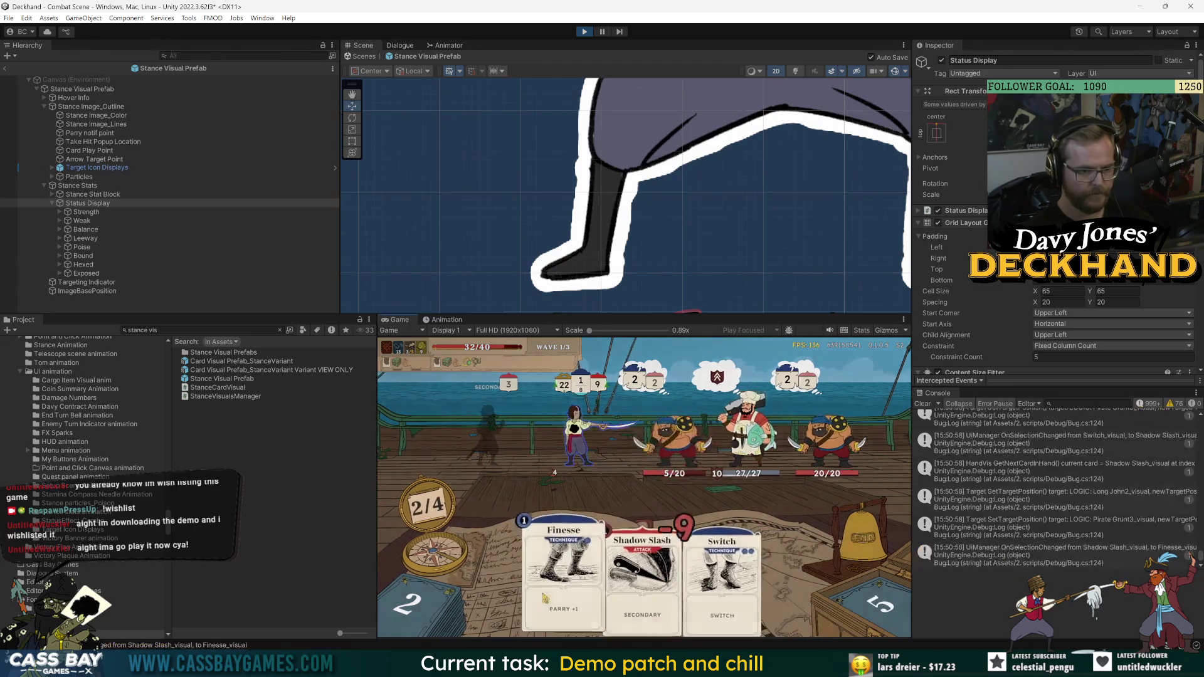
pyautogui.click(544, 597)
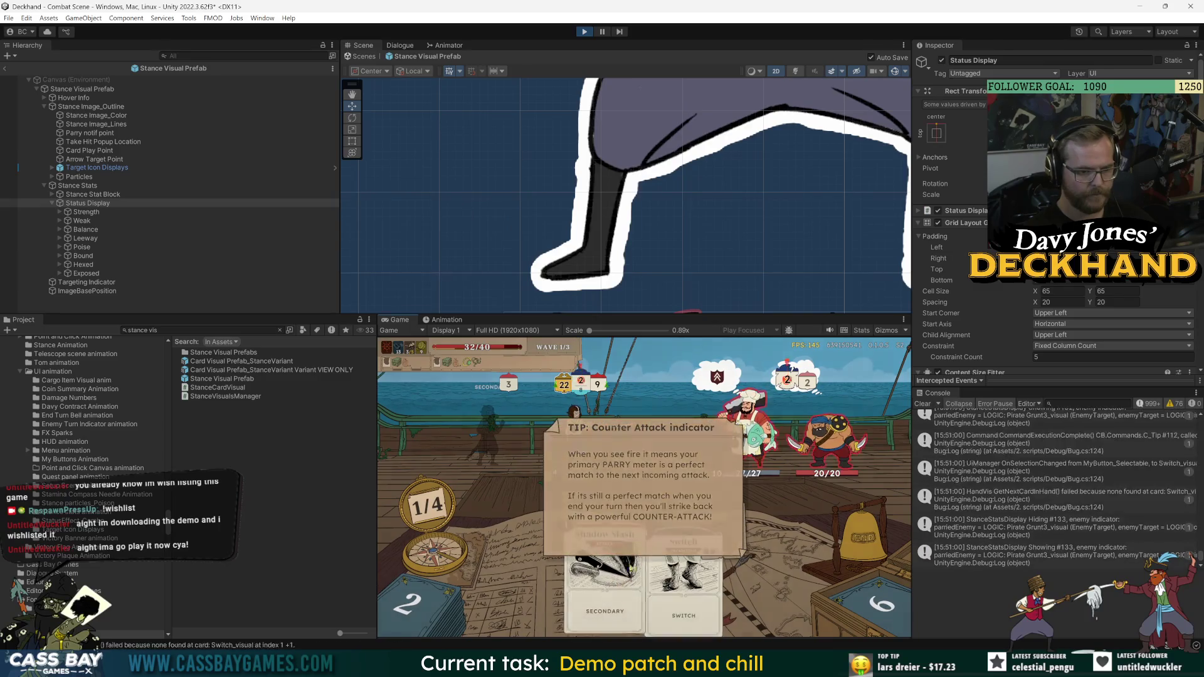
pyautogui.press('e')
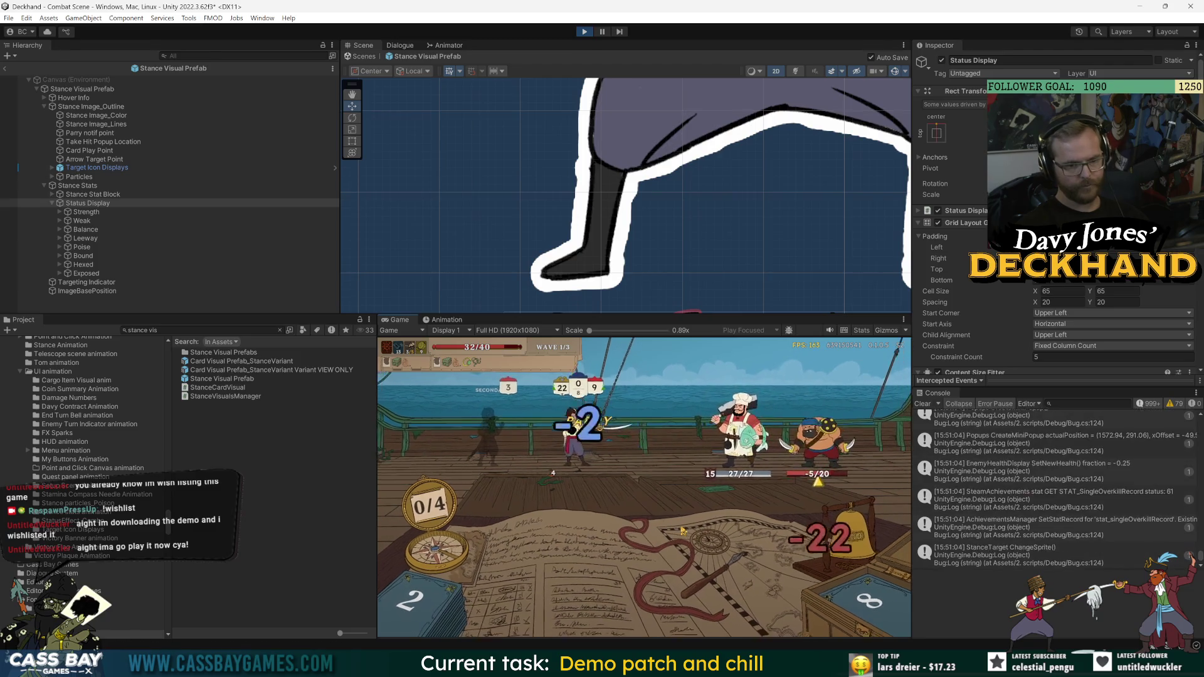
# - Play Weaken on the enemy and frame the Status Display icons in the Scene view
pyautogui.moveTo(555, 477)
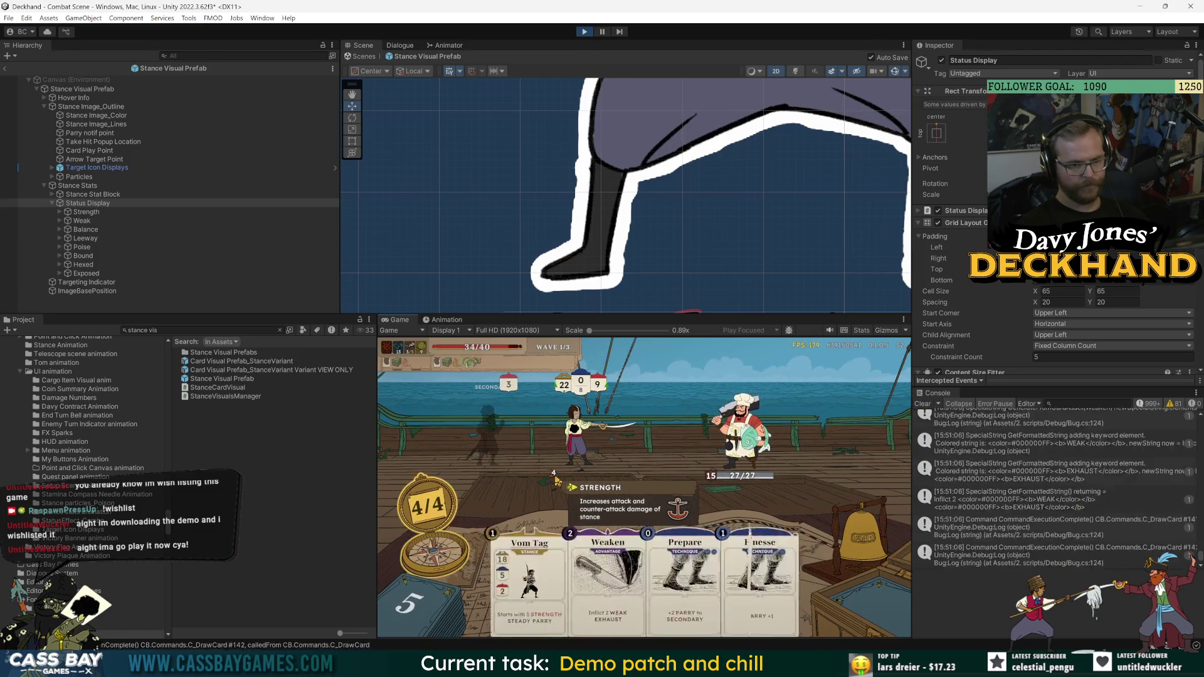
pyautogui.press('2')
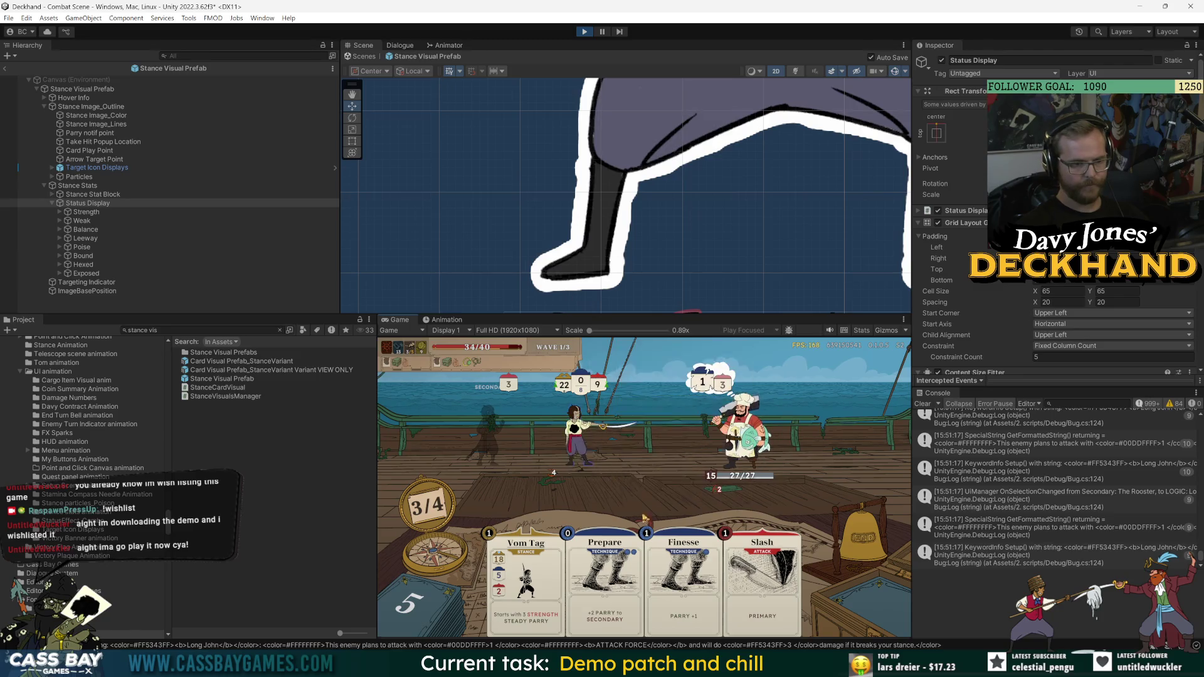
pyautogui.press('f')
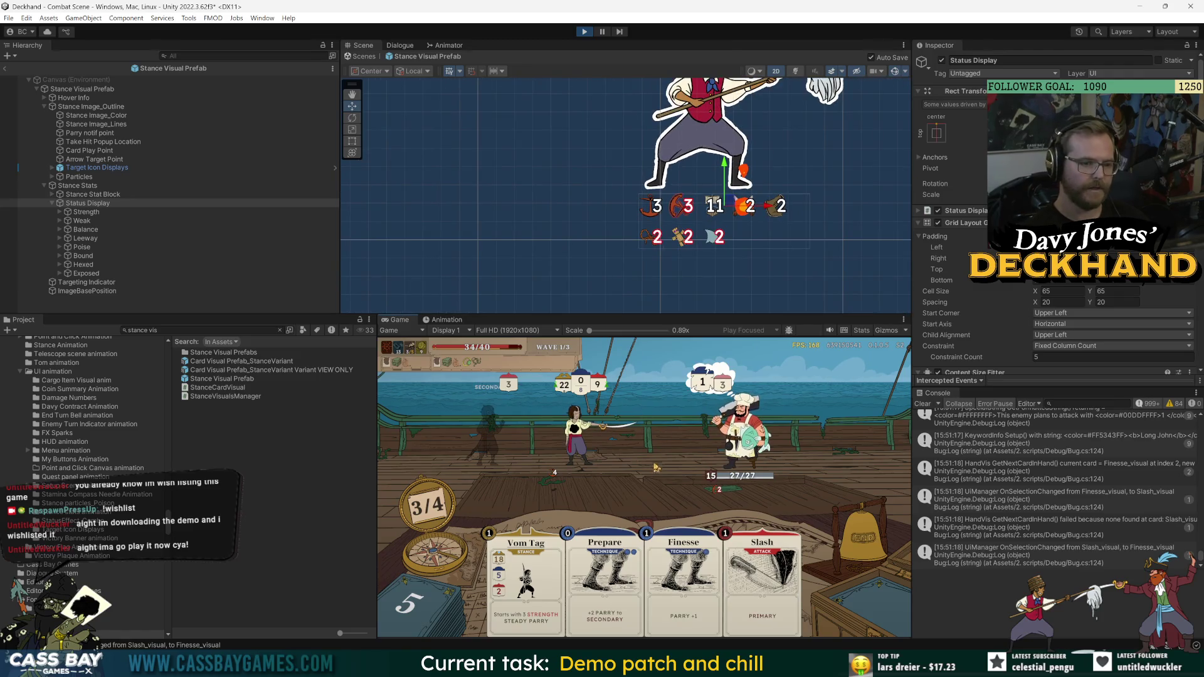
# - Nudge the Status Display grid slightly down, then check the status and intent tooltips in combat
pyautogui.click(88, 203)
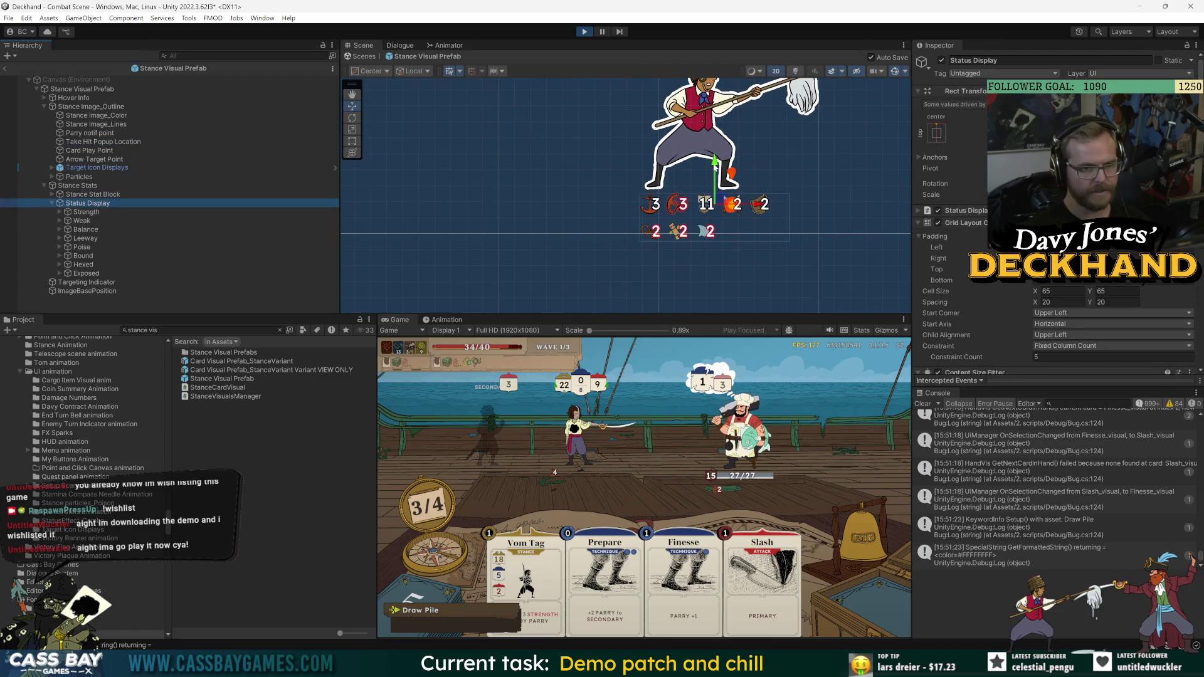
pyautogui.moveTo(715, 164); pyautogui.dragTo(714, 168)
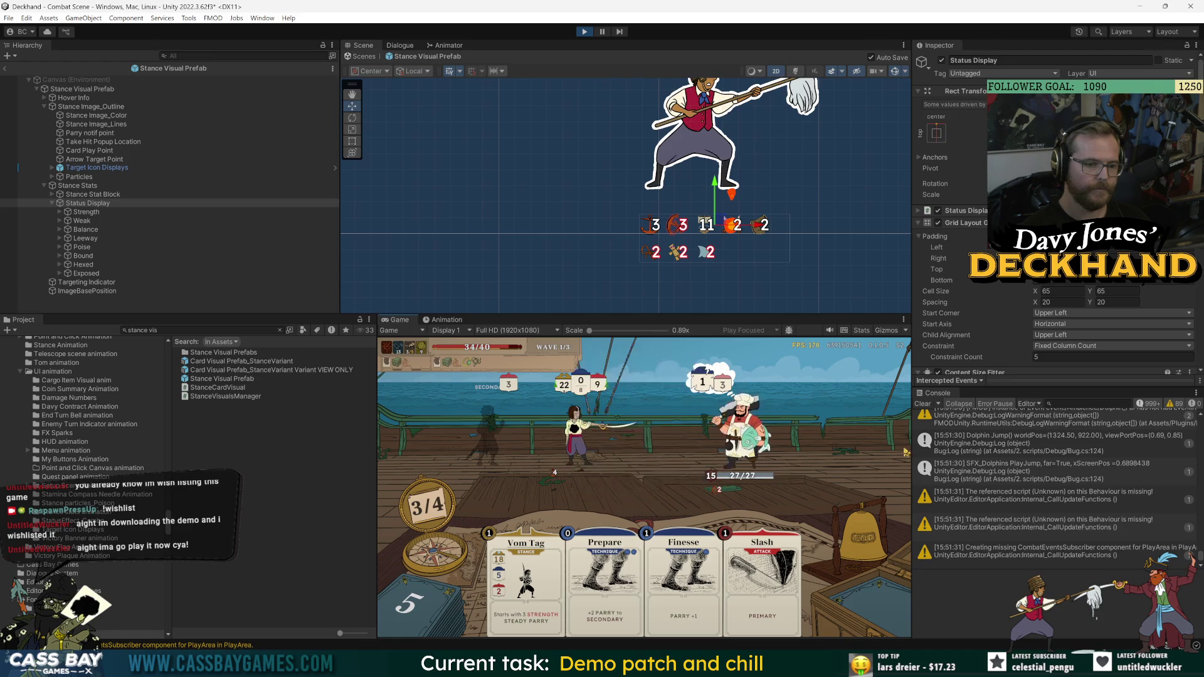
pyautogui.moveTo(719, 495)
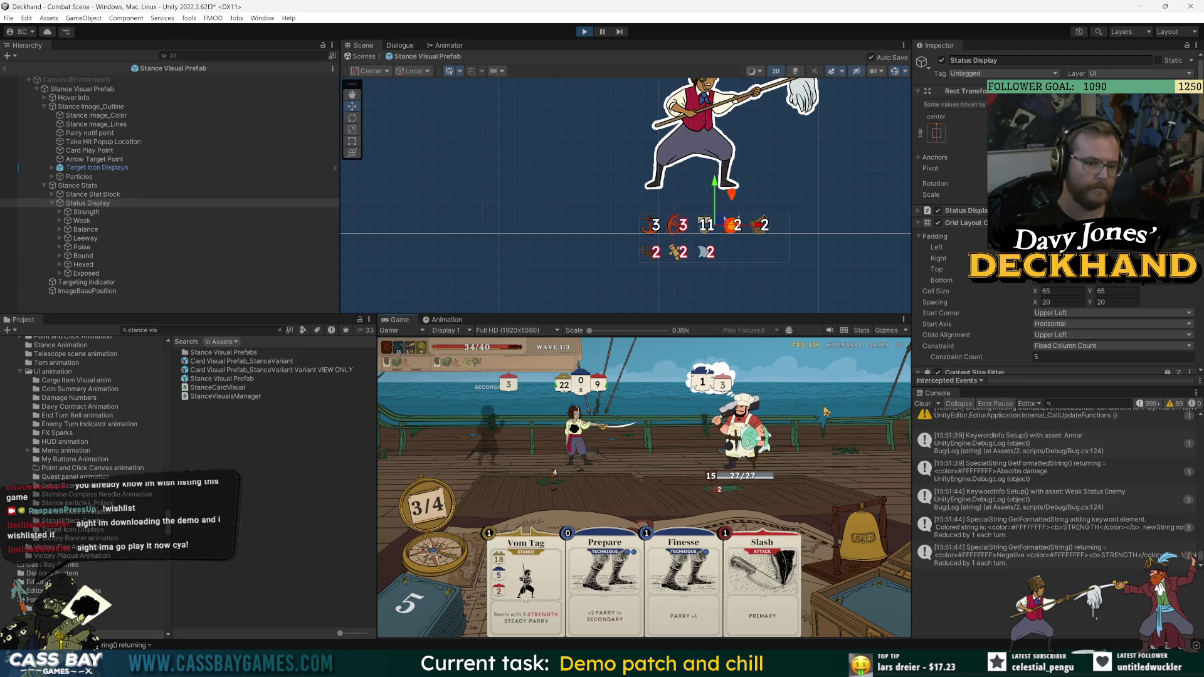
pyautogui.moveTo(670, 499)
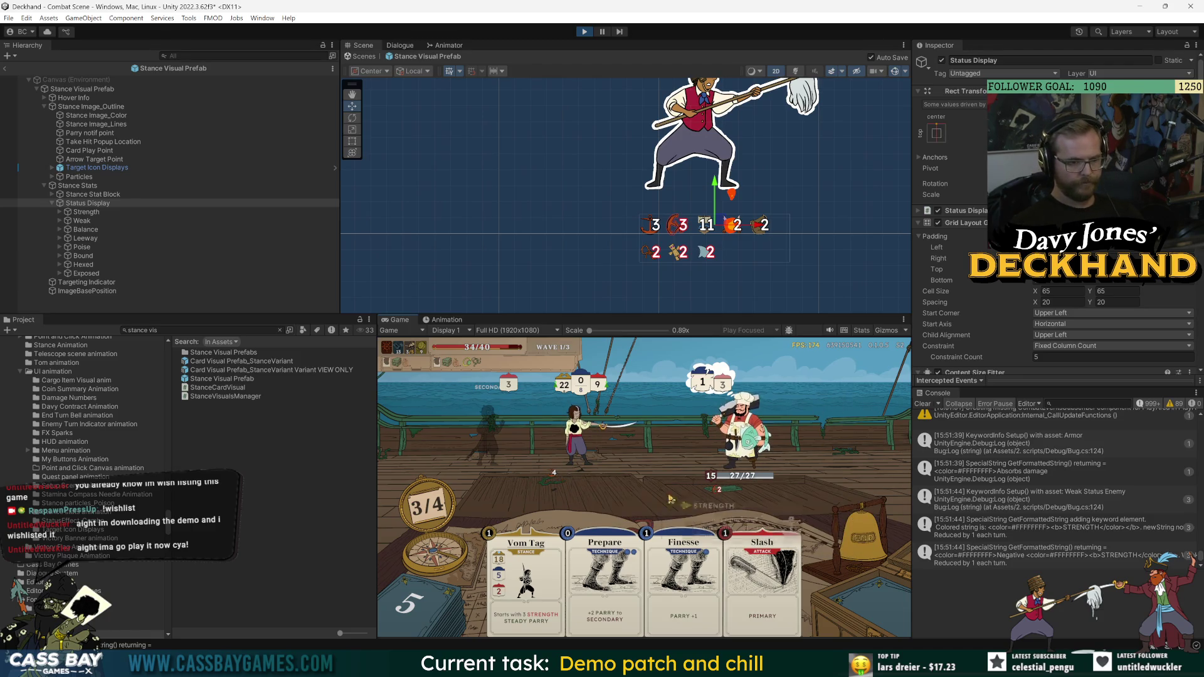
pyautogui.moveTo(703, 379)
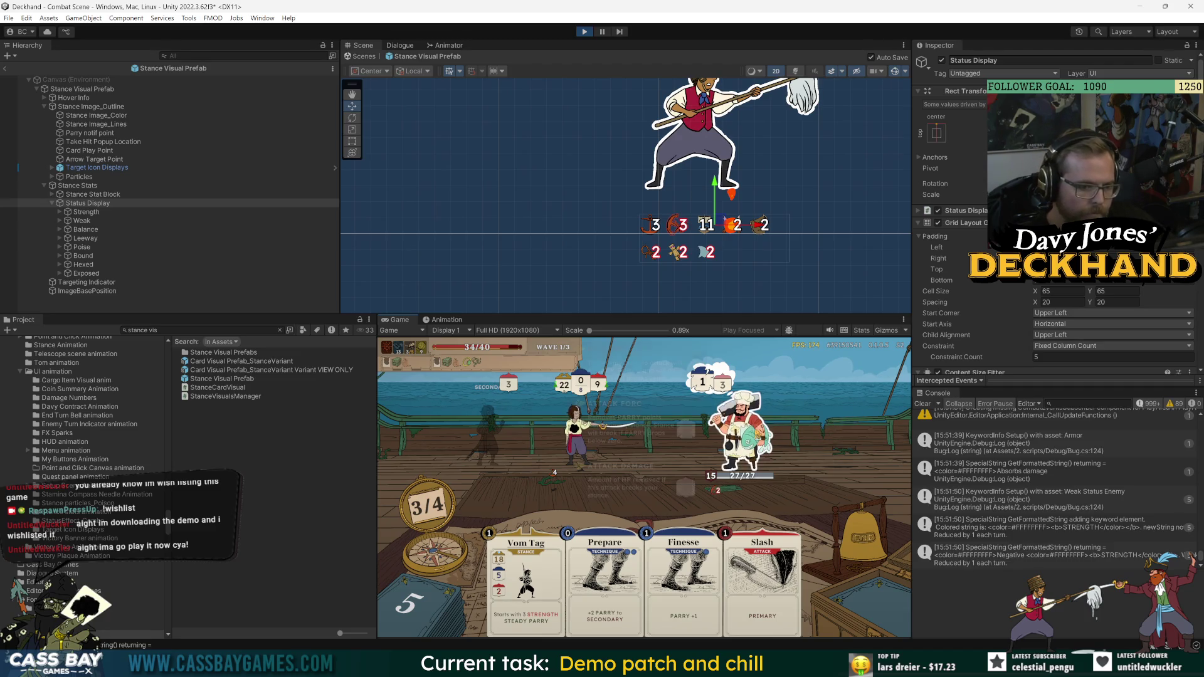
pyautogui.moveTo(755, 436)
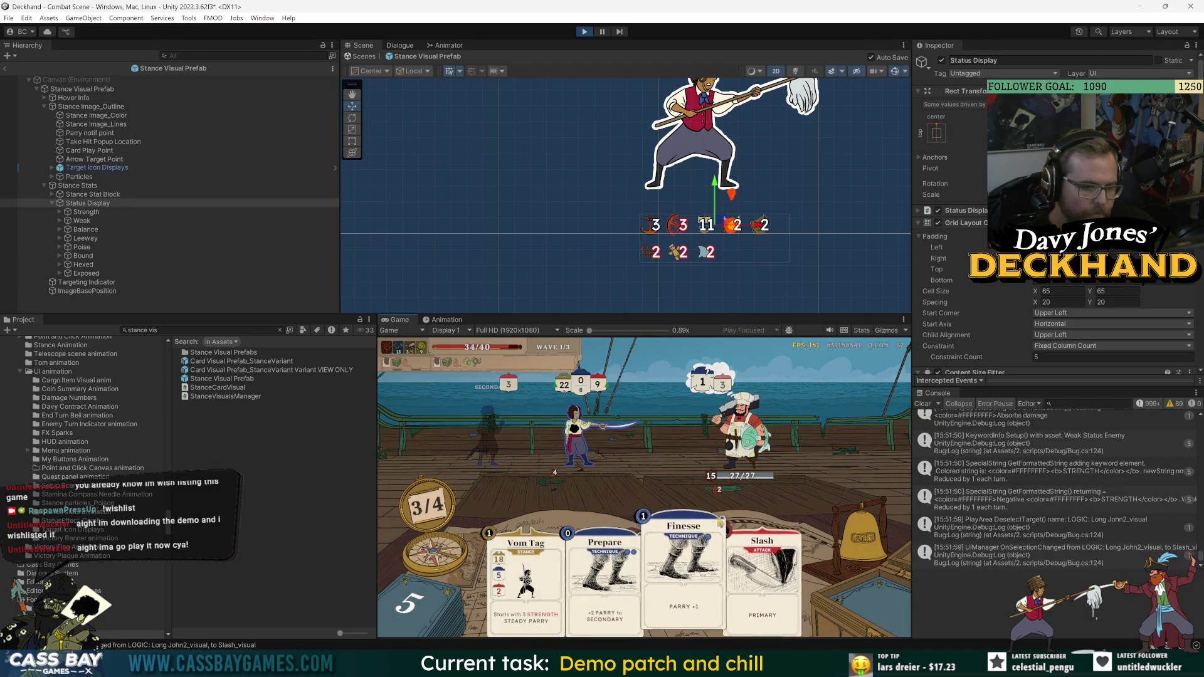
pyautogui.moveTo(550, 473)
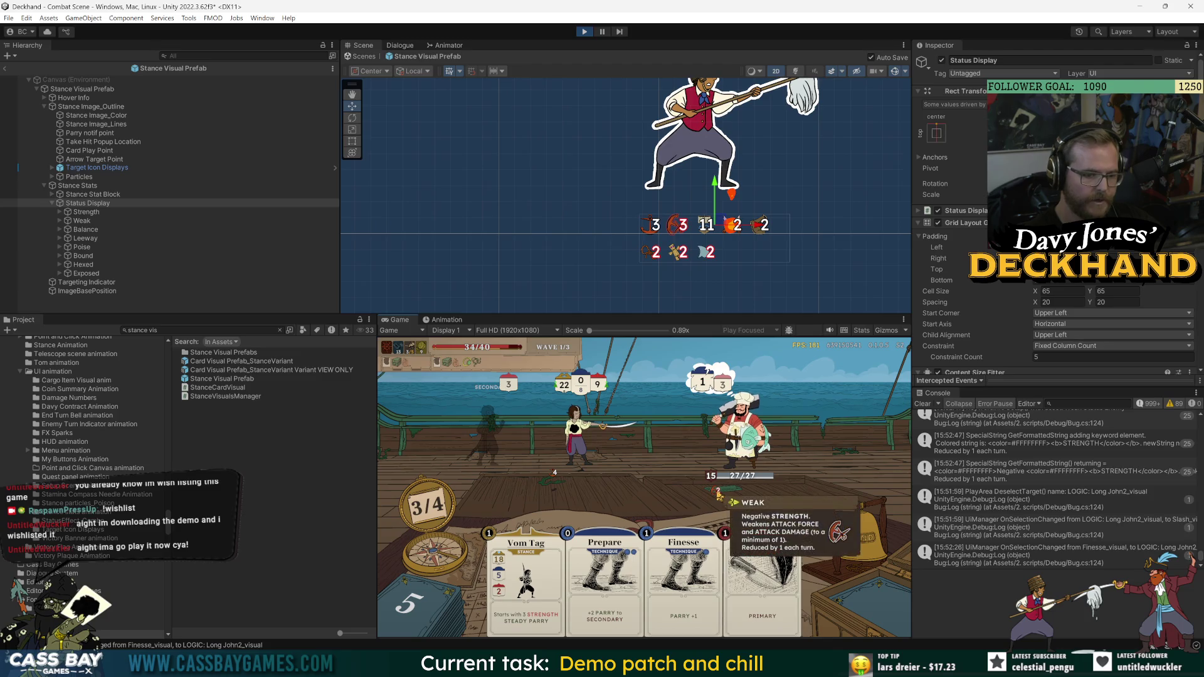
pyautogui.moveTo(548, 597)
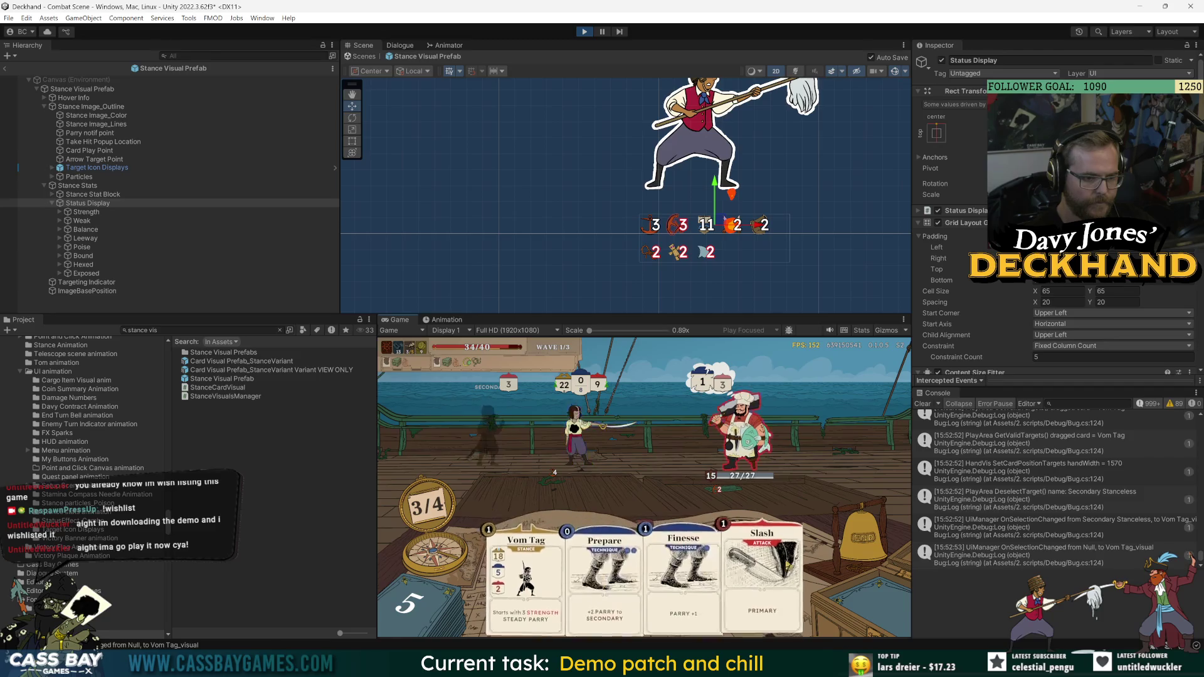
# - Play Vom Tag on the ghostly companion, then aim Finesse at the chef, player and dark companion
pyautogui.moveTo(538, 580)
pyautogui.mouseDown()
pyautogui.moveTo(480, 433)
pyautogui.moveTo(601, 447)
pyautogui.moveTo(597, 475)
pyautogui.moveTo(542, 432)
pyautogui.mouseUp()
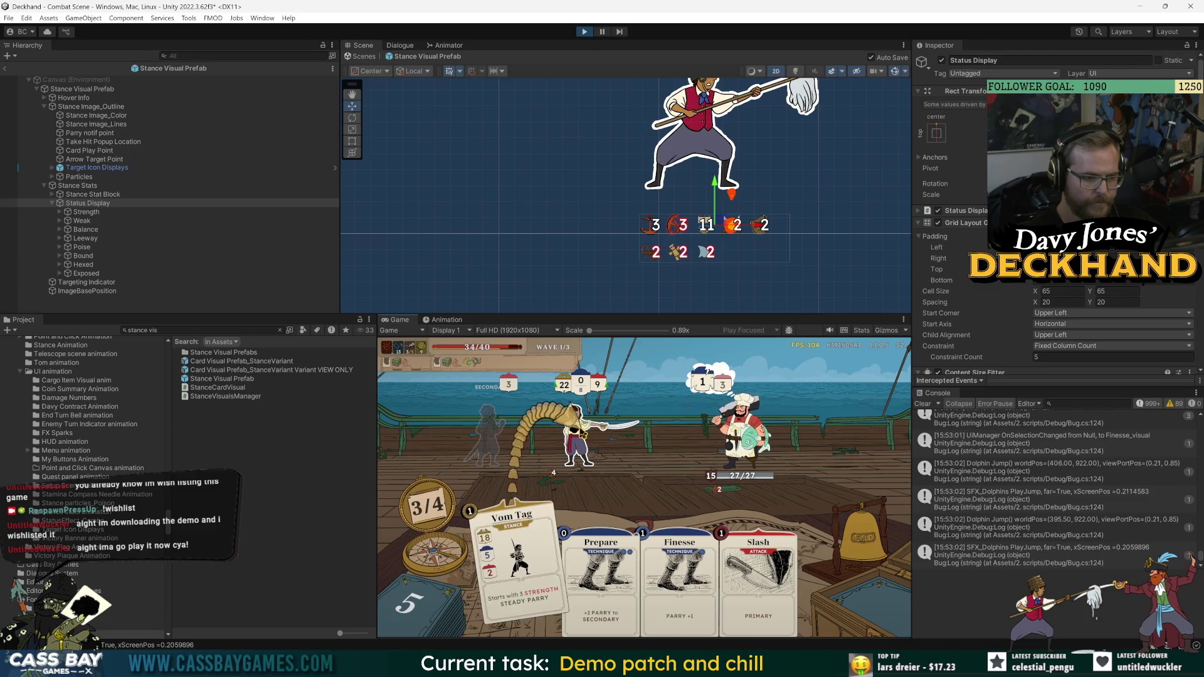
pyautogui.moveTo(575, 427)
pyautogui.mouseDown()
pyautogui.moveTo(495, 423)
pyautogui.moveTo(483, 439)
pyautogui.mouseUp()
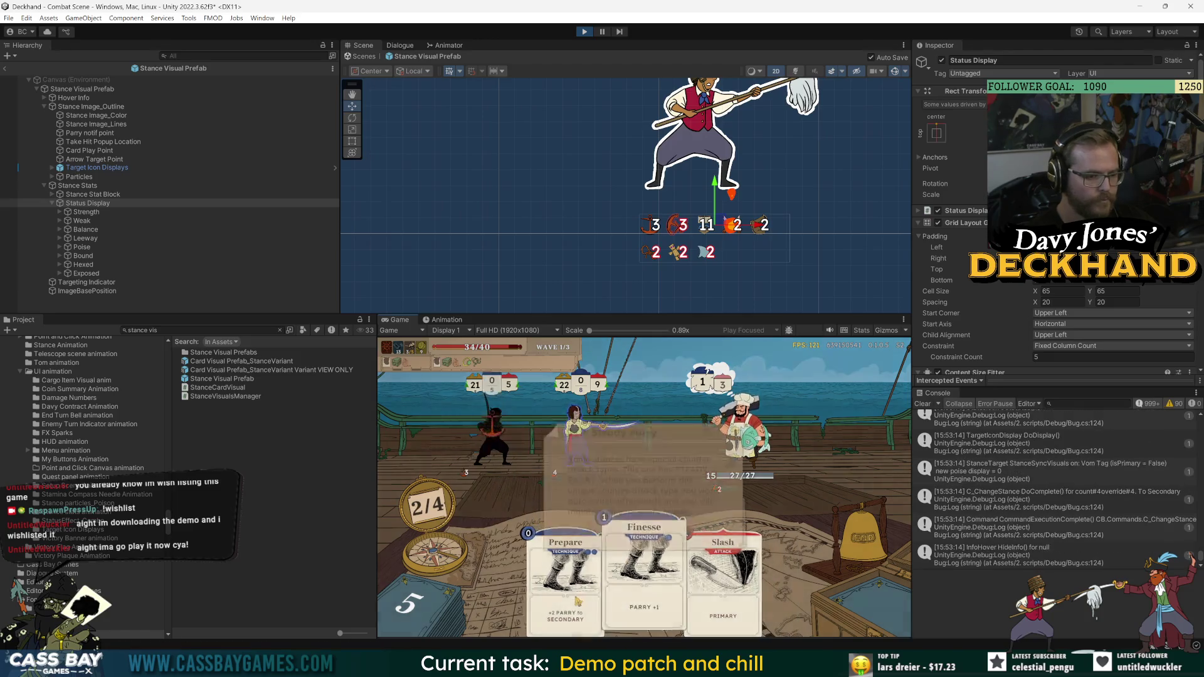
pyautogui.moveTo(643, 564)
pyautogui.mouseDown()
pyautogui.moveTo(476, 417)
pyautogui.moveTo(573, 428)
pyautogui.mouseUp()
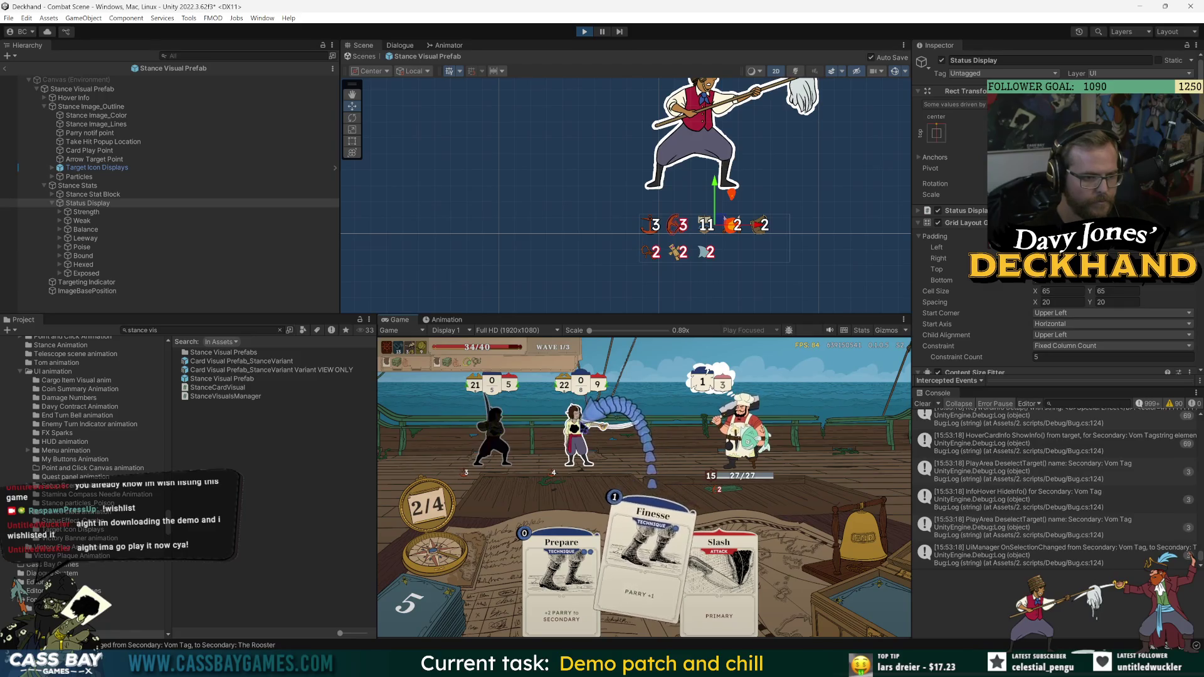
pyautogui.moveTo(592, 432); pyautogui.dragTo(712, 432)
pyautogui.moveTo(509, 441); pyautogui.dragTo(504, 428)
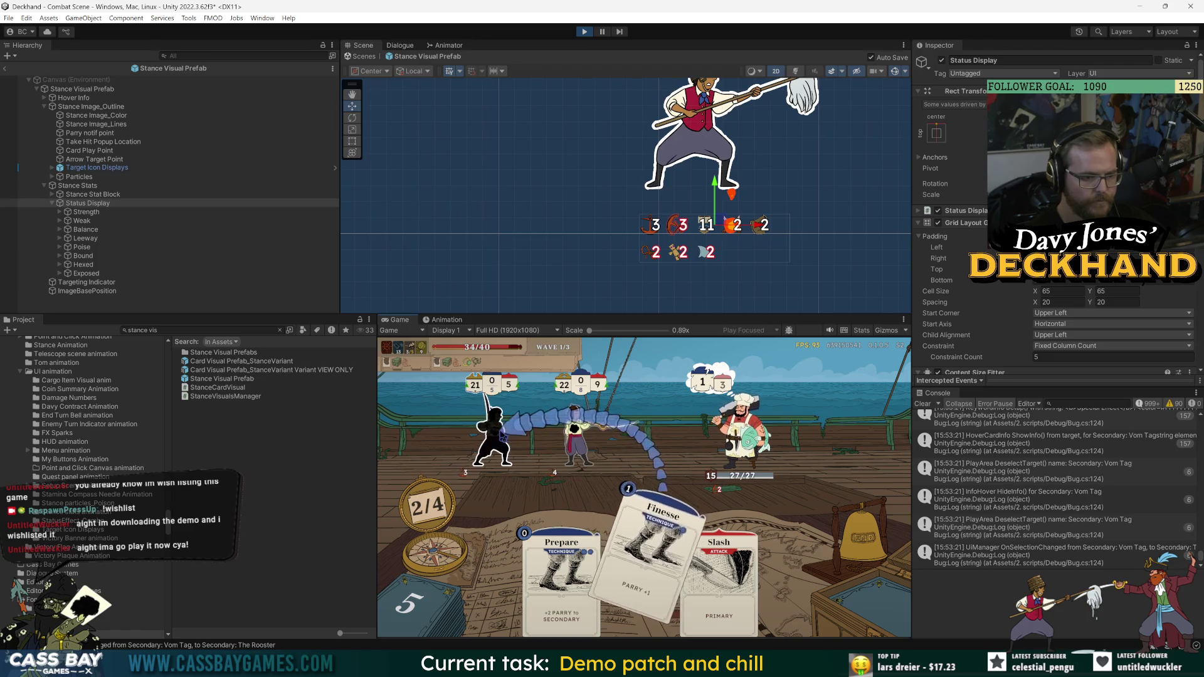
pyautogui.moveTo(599, 425)
pyautogui.mouseDown()
pyautogui.moveTo(586, 433)
pyautogui.moveTo(605, 426)
pyautogui.mouseUp()
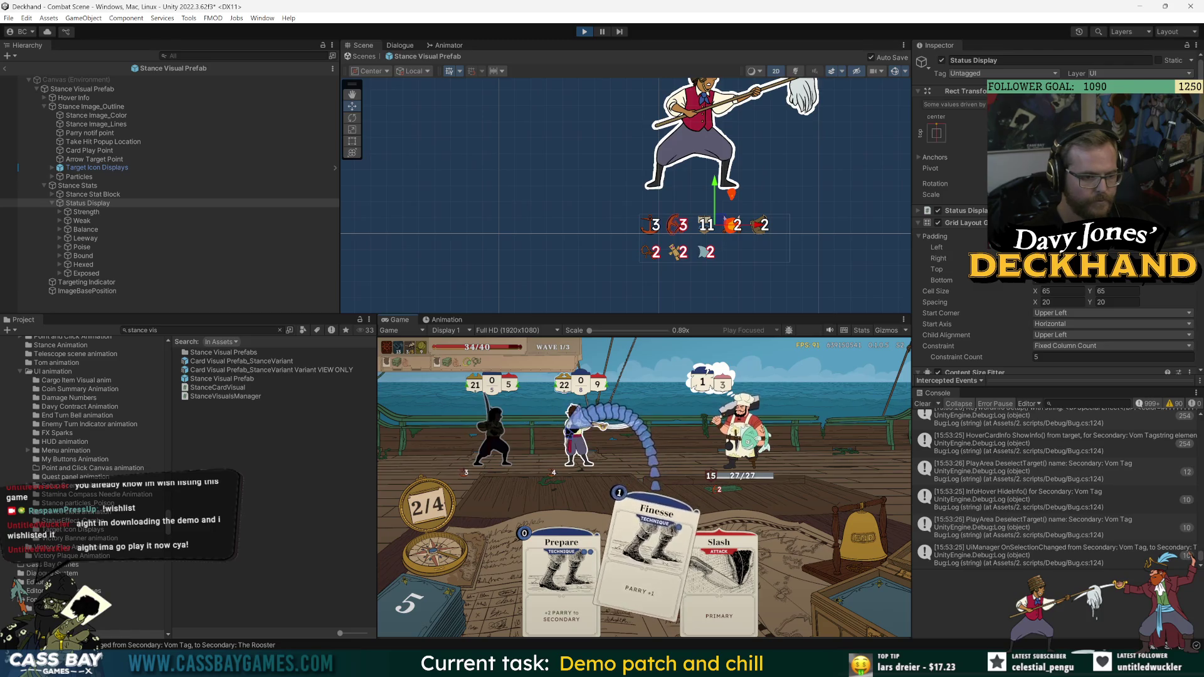
pyautogui.moveTo(547, 434)
pyautogui.mouseDown()
pyautogui.moveTo(522, 433)
pyautogui.moveTo(567, 426)
pyautogui.moveTo(582, 440)
pyautogui.mouseUp()
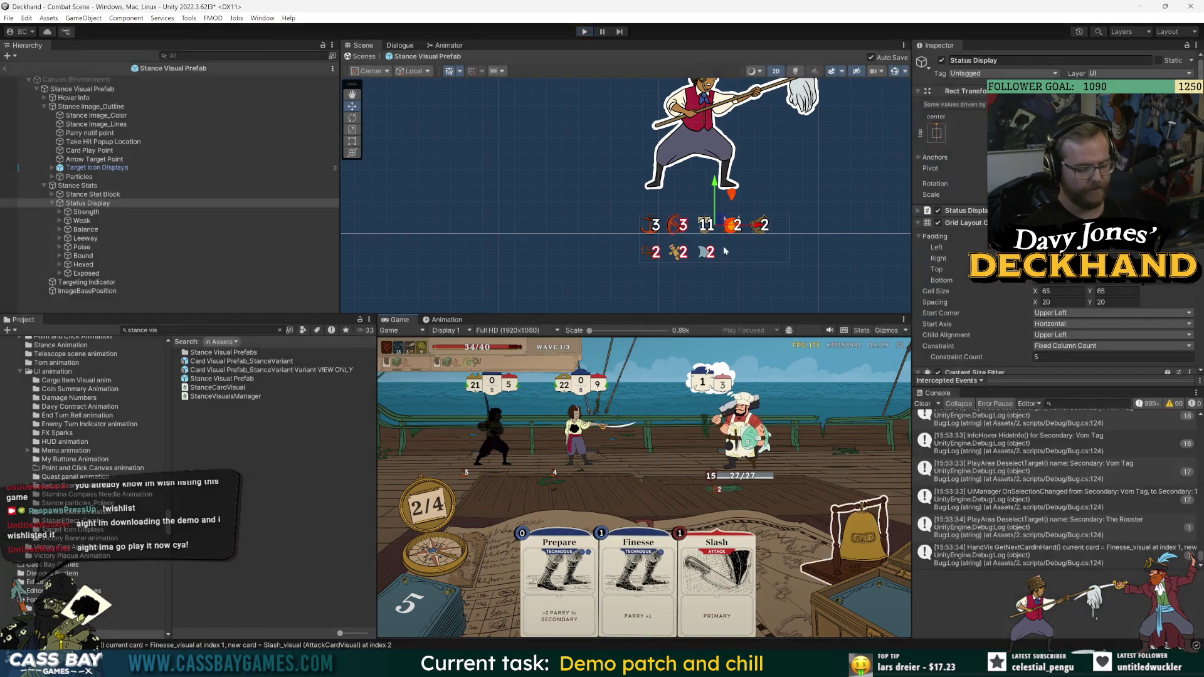
pyautogui.hotkey('alt', 'Tab')
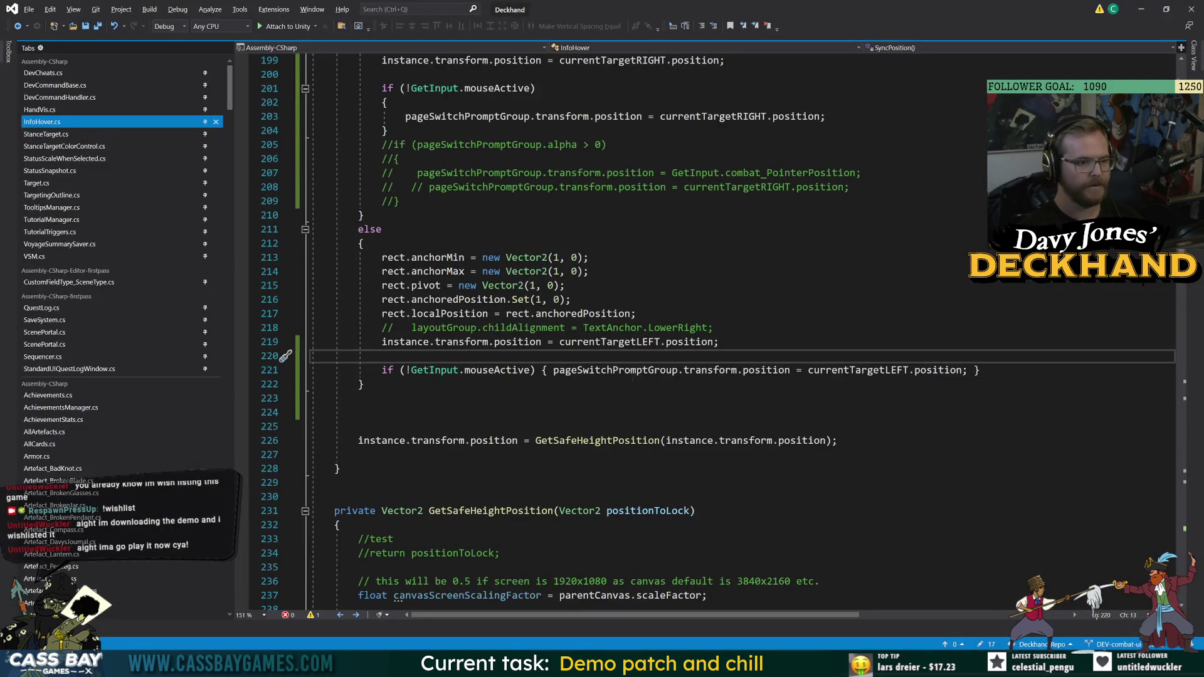
# - Open StatusScaleWhenSelected.cs and review how selectedScaleMod, target and _isCurrent are used
pyautogui.click(92, 162)
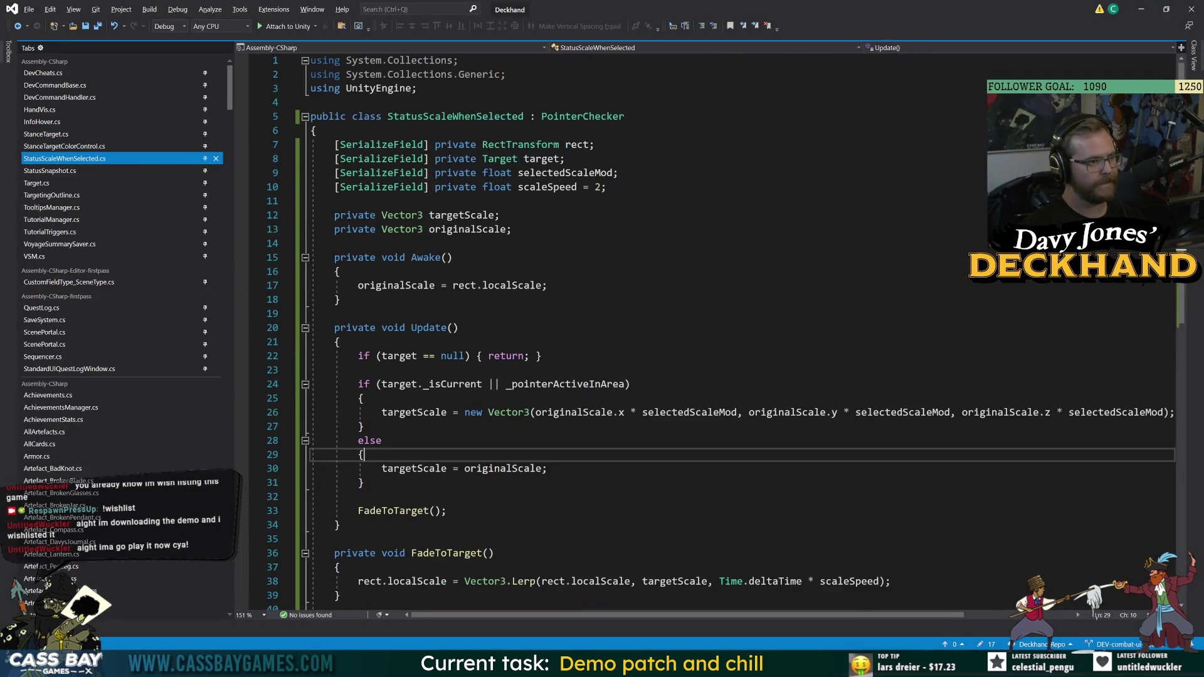
pyautogui.click(341, 300)
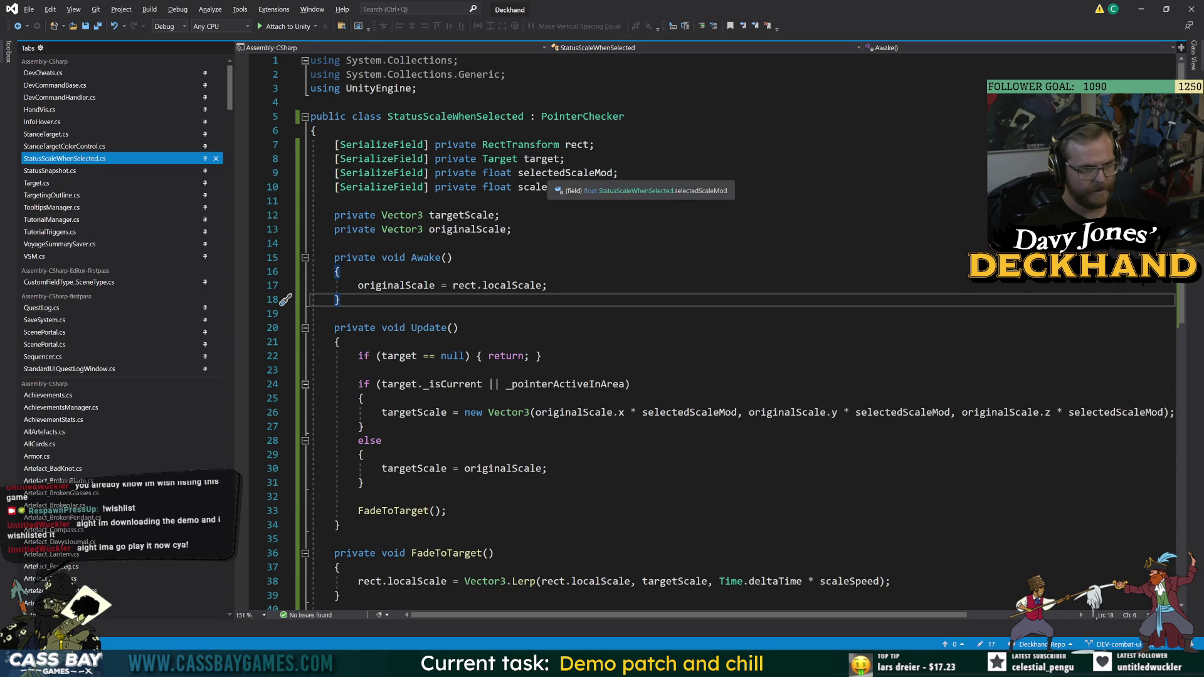
pyautogui.doubleClick(565, 173)
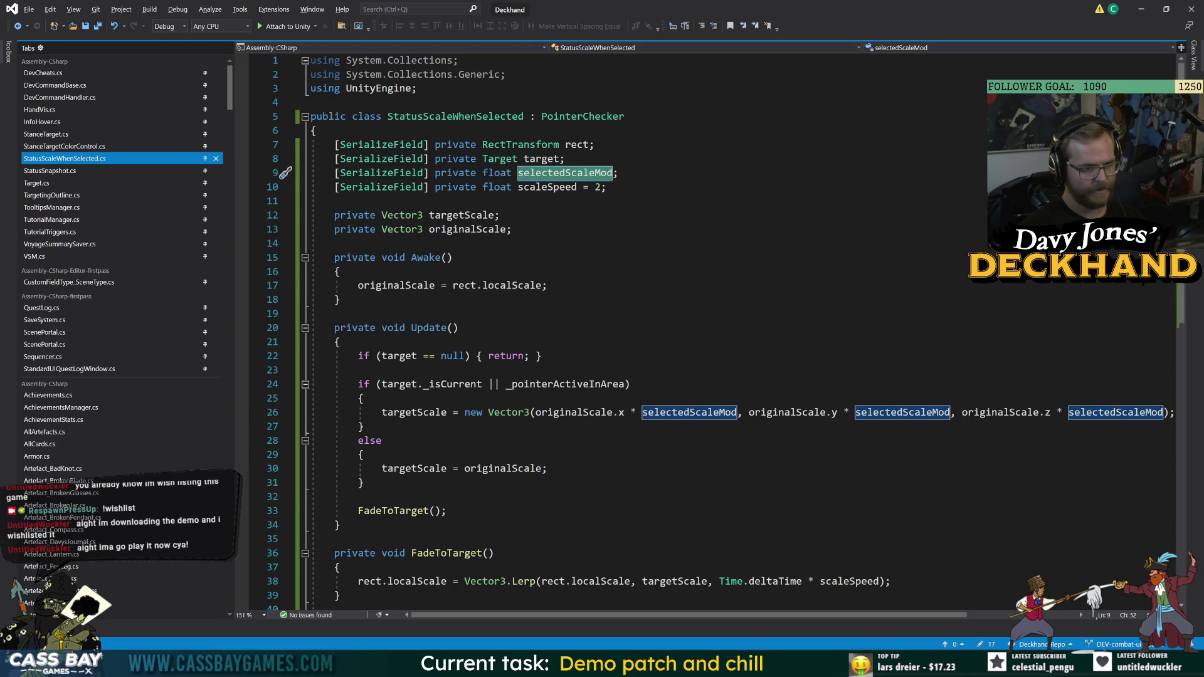
pyautogui.click(398, 384)
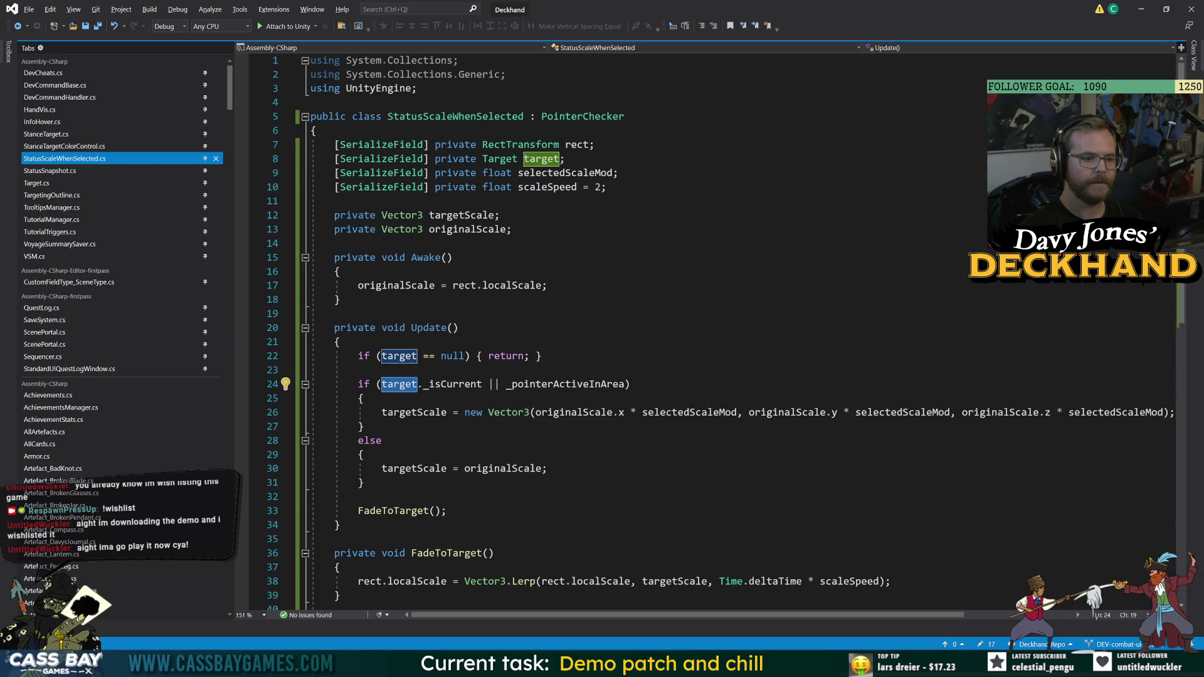
pyautogui.click(482, 384)
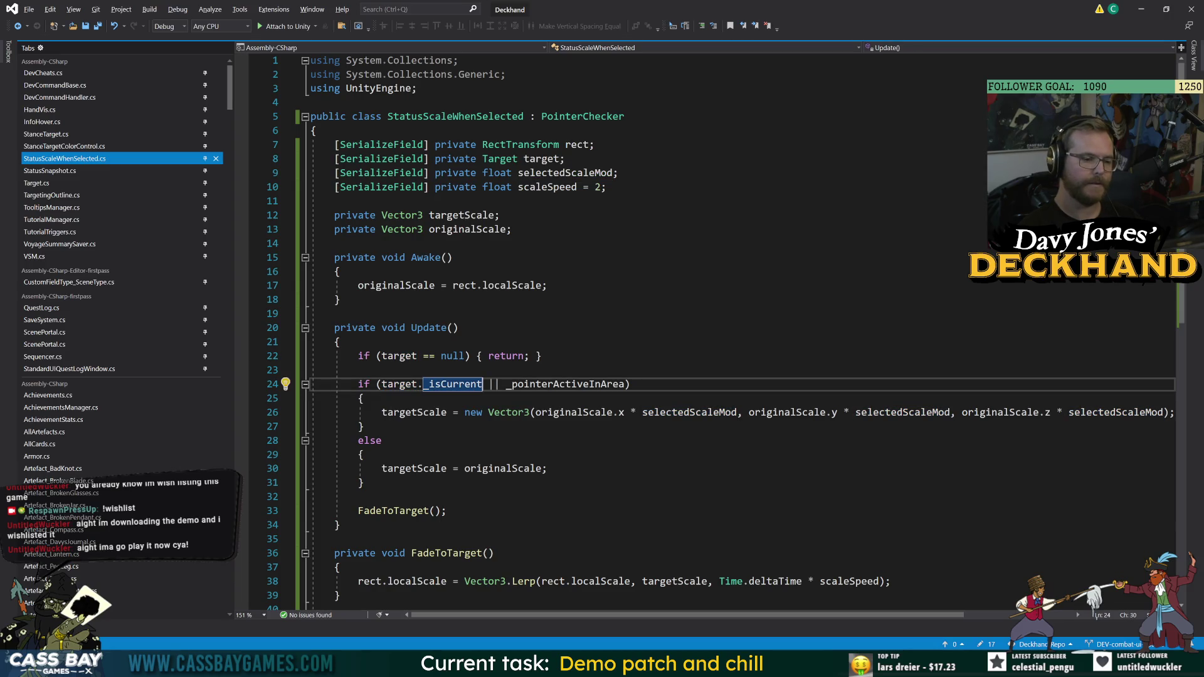
pyautogui.click(374, 523)
# - Add a private bool ShouldScale() method after Update that returns true
pyautogui.press('Return')
pyautogui.press('Return')
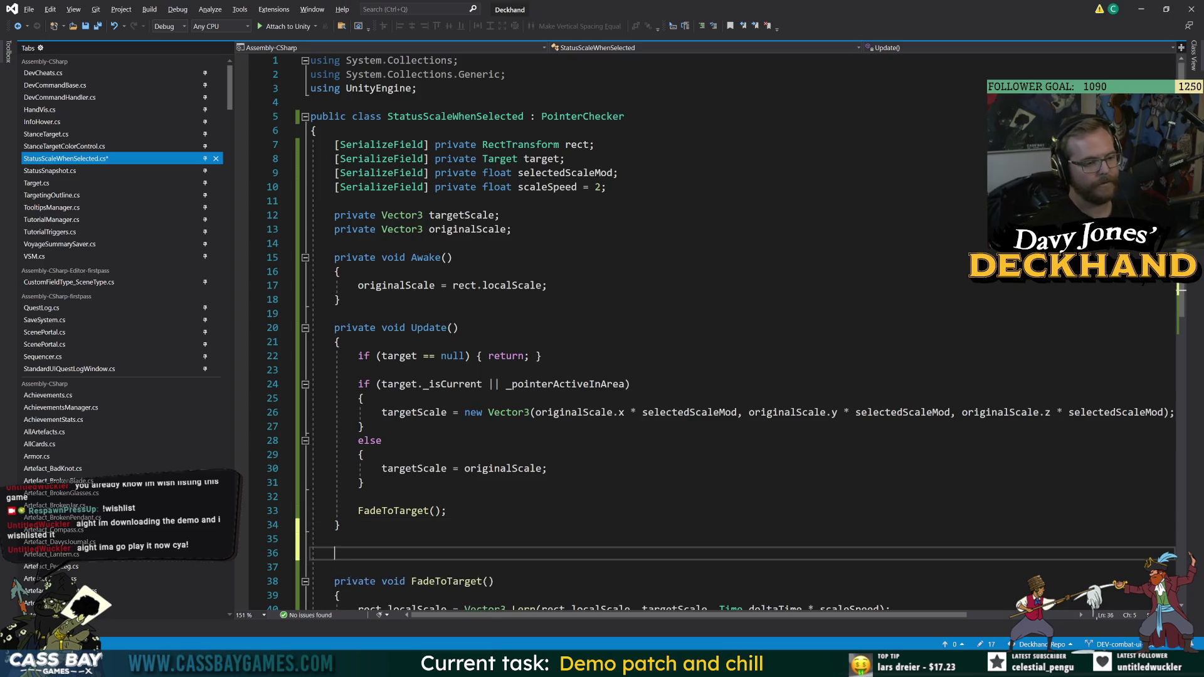
pyautogui.write('priav')
pyautogui.press('BackSpace')
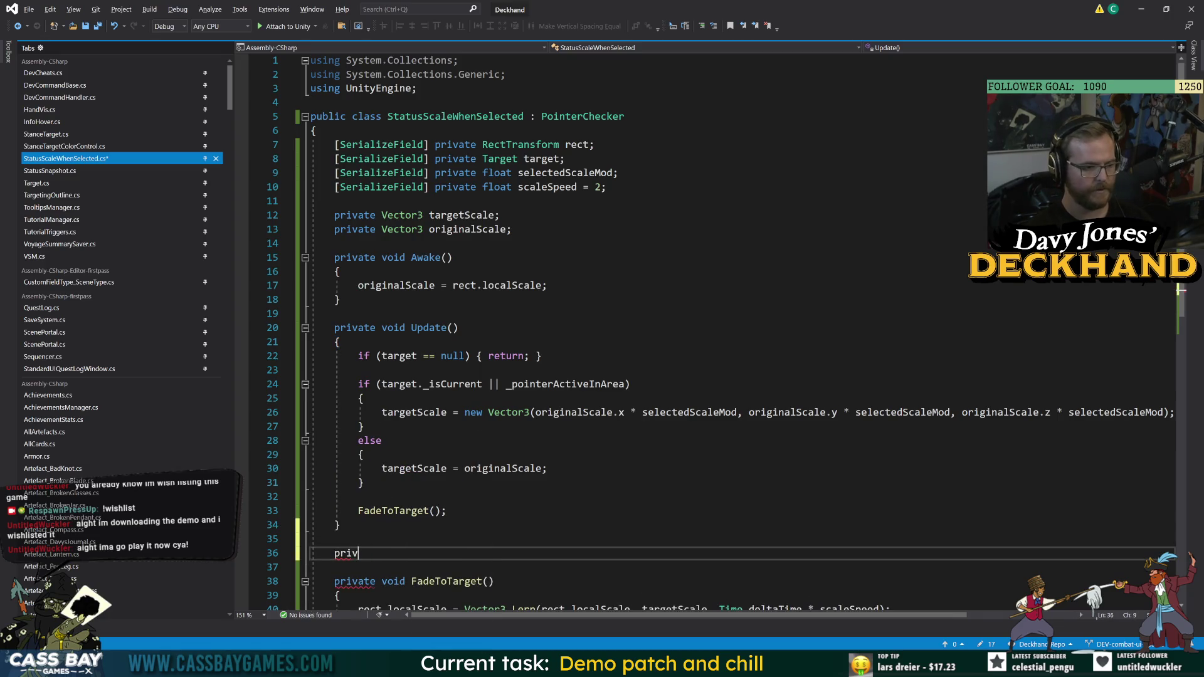
pyautogui.write('ate bool Shou')
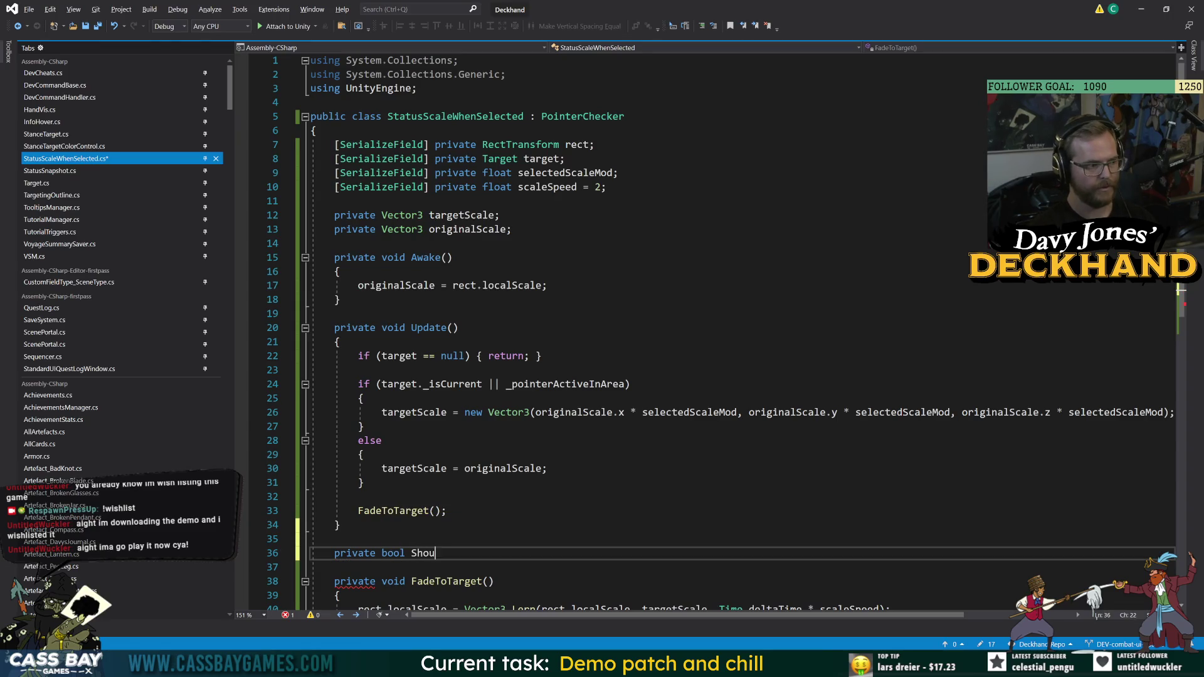
pyautogui.write('ldScale()')
pyautogui.press('Return')
pyautogui.write('{')
pyautogui.press('Return')
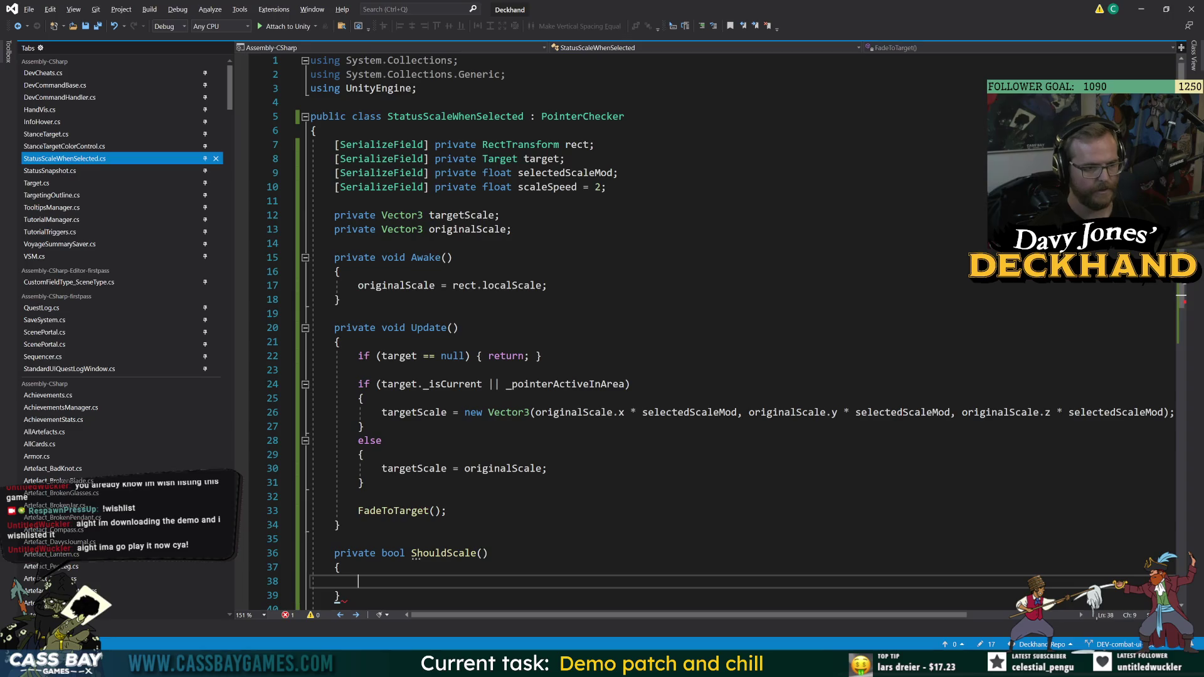
pyautogui.write('return false;')
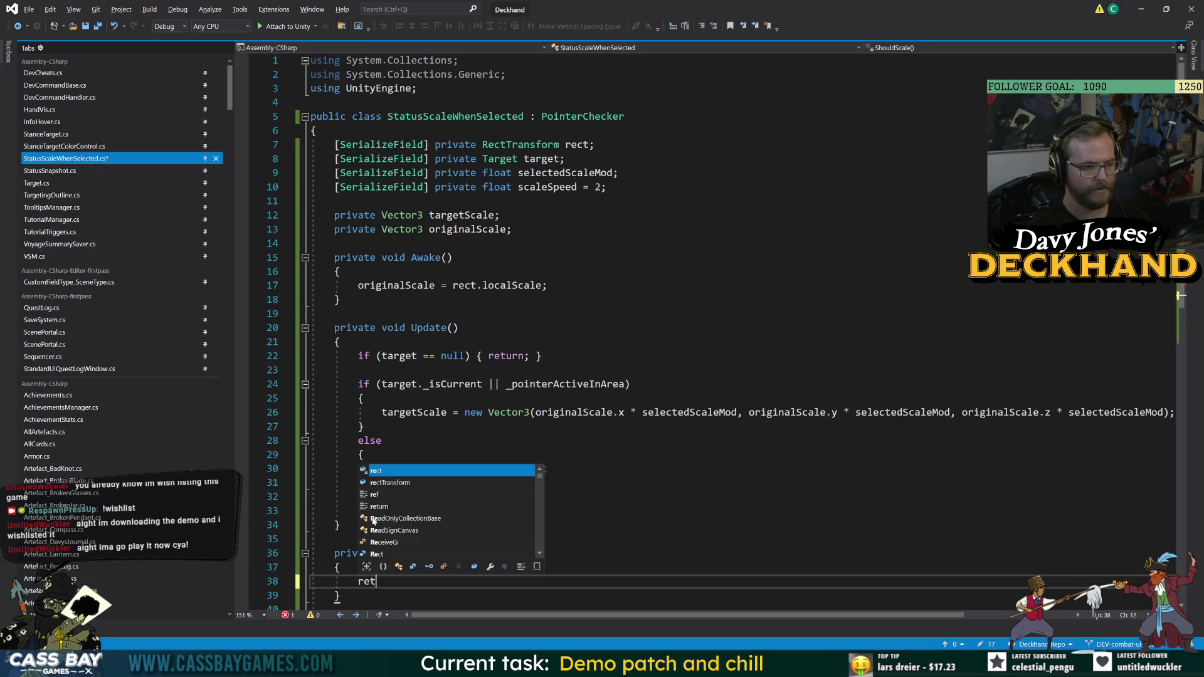
pyautogui.click(340, 567)
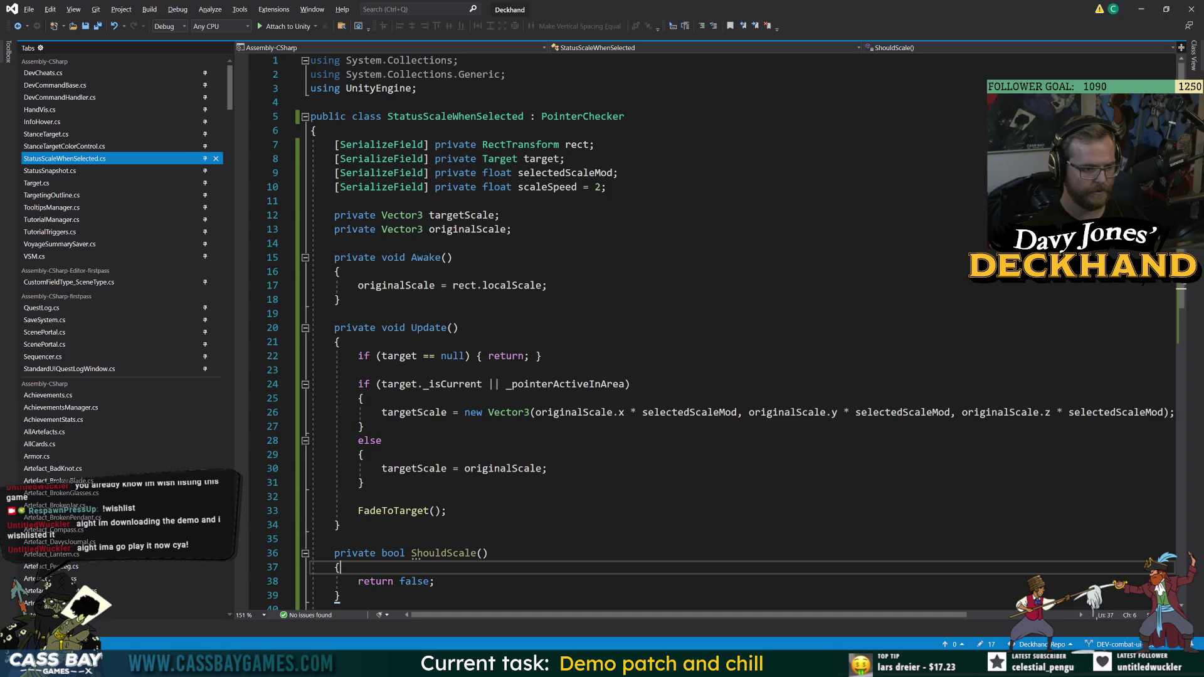
pyautogui.doubleClick(412, 581)
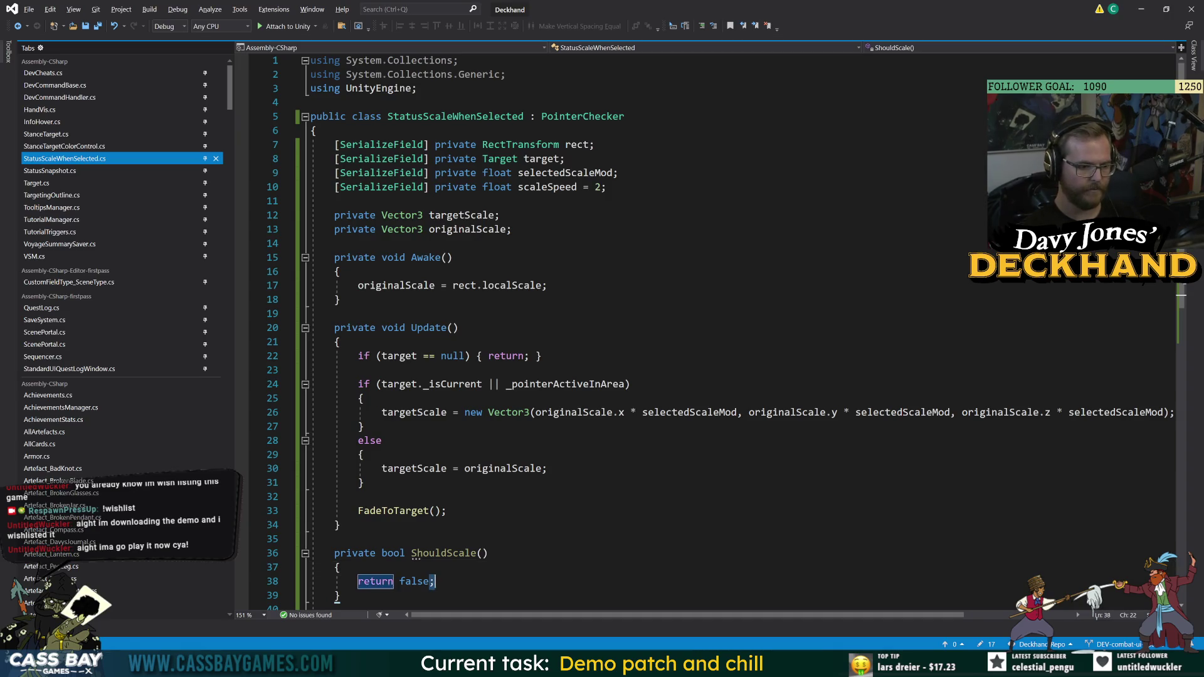
pyautogui.write('true')
# - Add 'if (!target._isCurrent) { return false; }' to ShouldScale and begin a second if statement
pyautogui.hotkey('ctrl', 'Return')
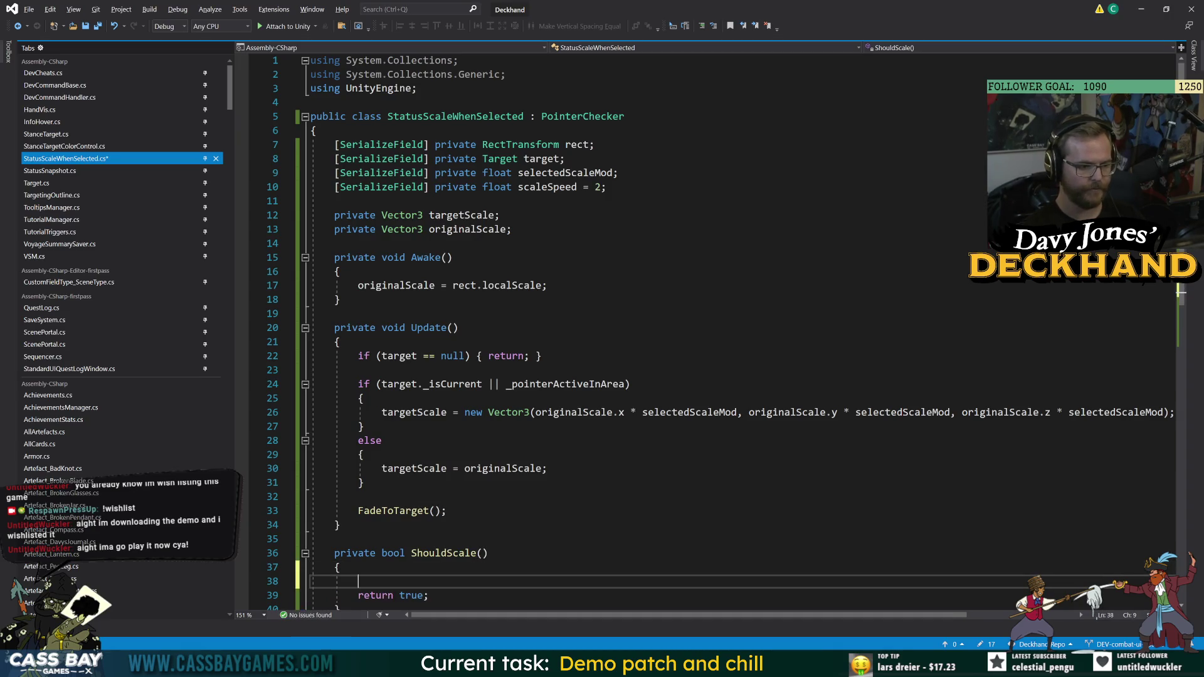
pyautogui.write('if (!')
pyautogui.write('target._is')
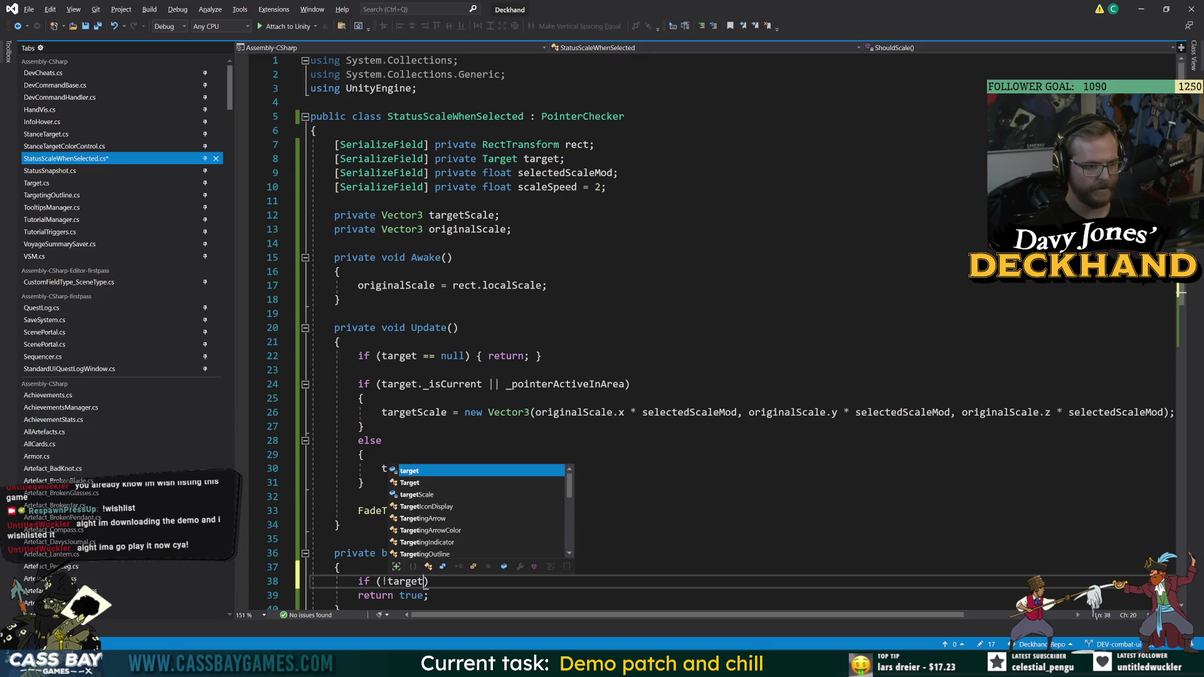
pyautogui.write('Cur')
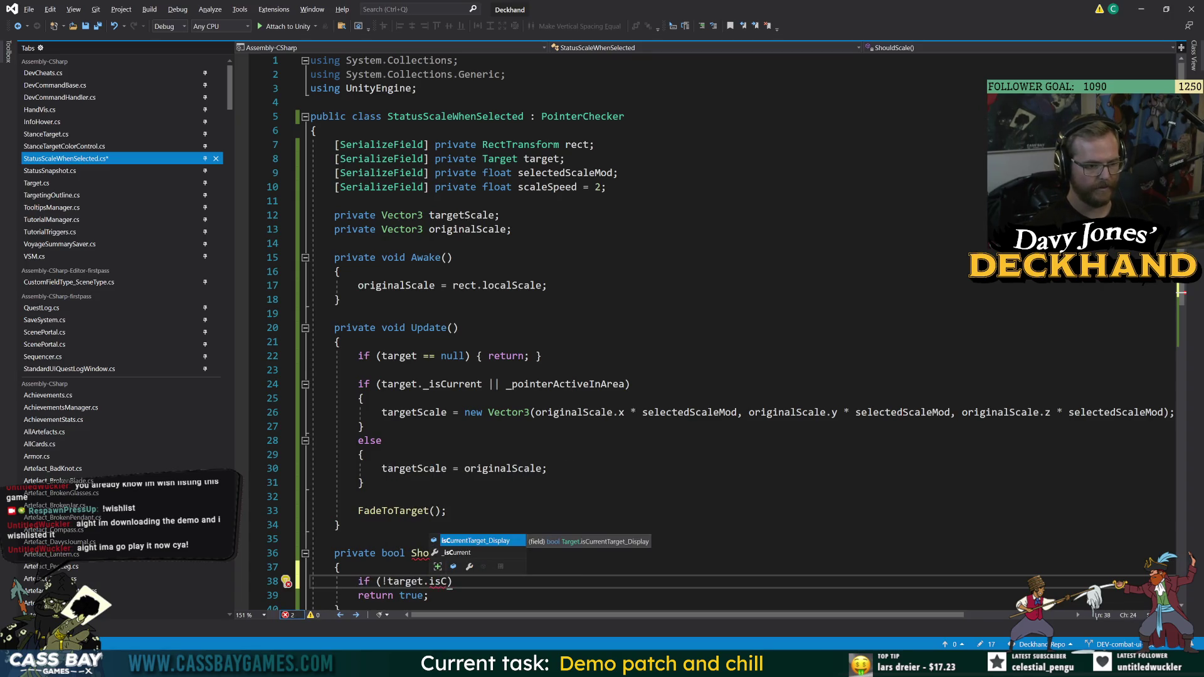
pyautogui.press('Tab')
pyautogui.write(') { return false;')
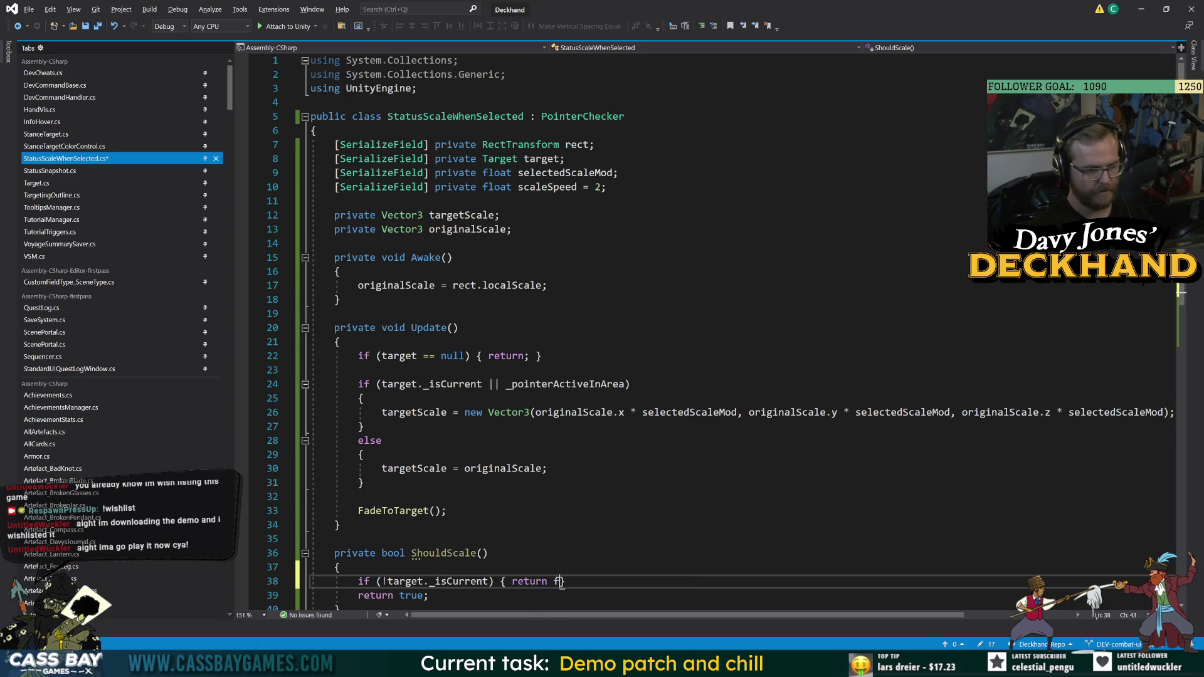
pyautogui.press('End')
pyautogui.press('Return')
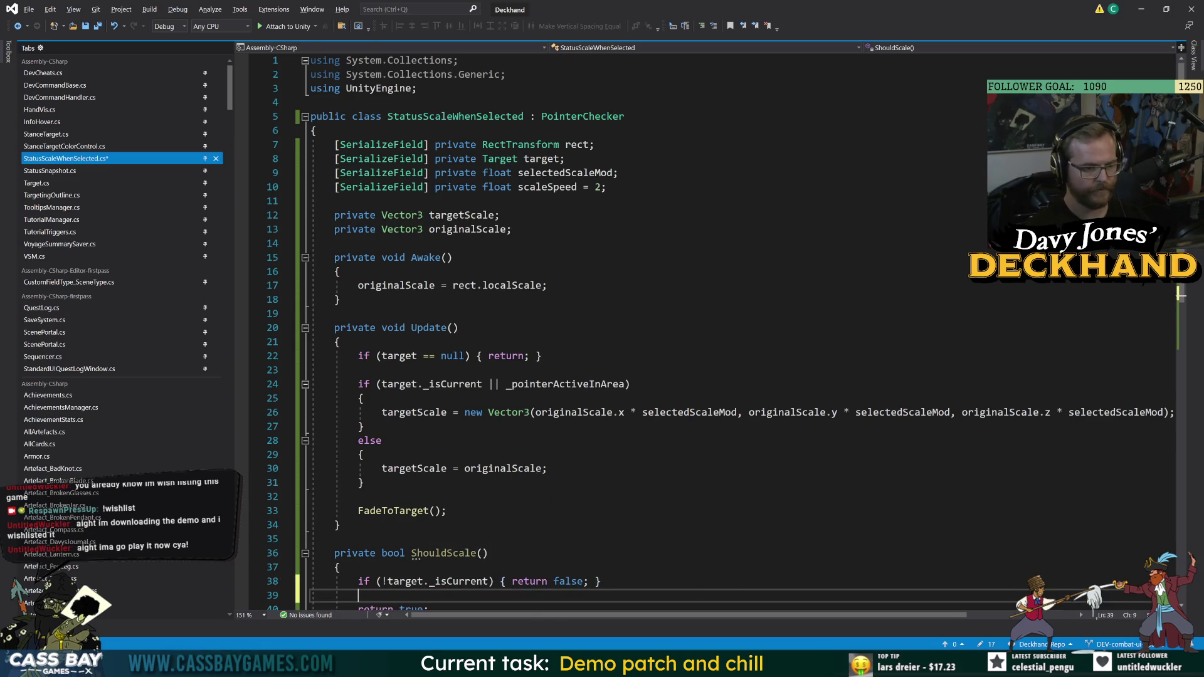
pyautogui.write('if (!')
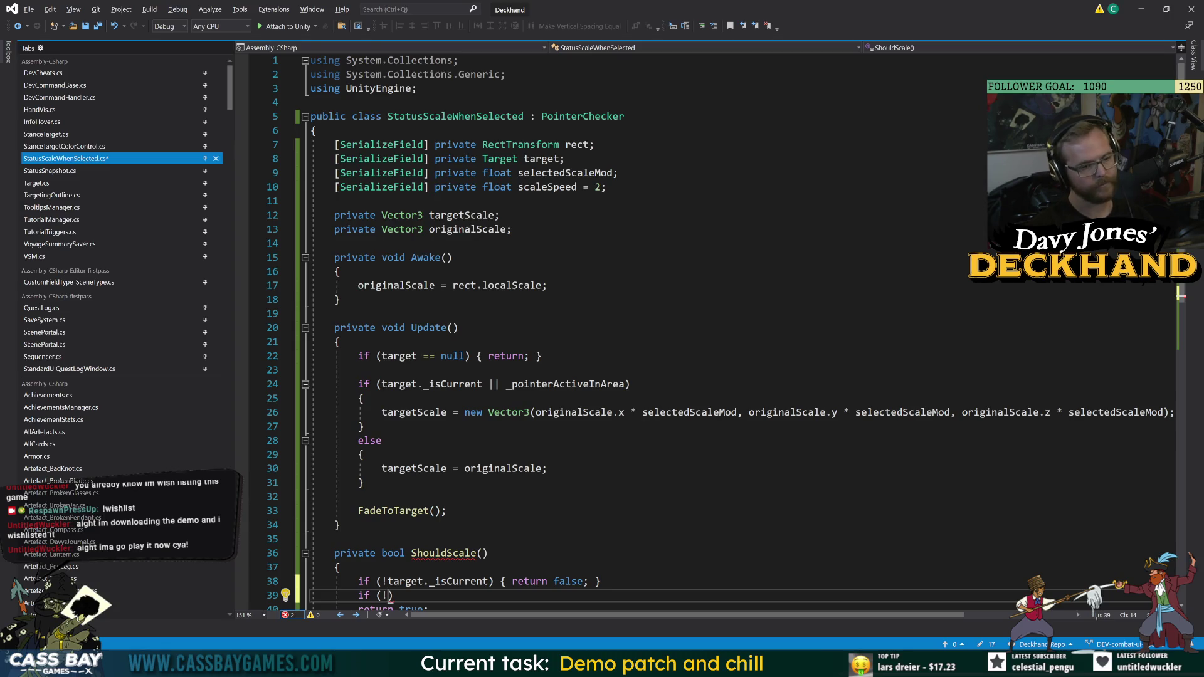
# - Extend the first condition with '&& !_pointerActiveInArea' and return to the empty second condition
pyautogui.click(358, 497)
pyautogui.scroll(-3, 358, 496)
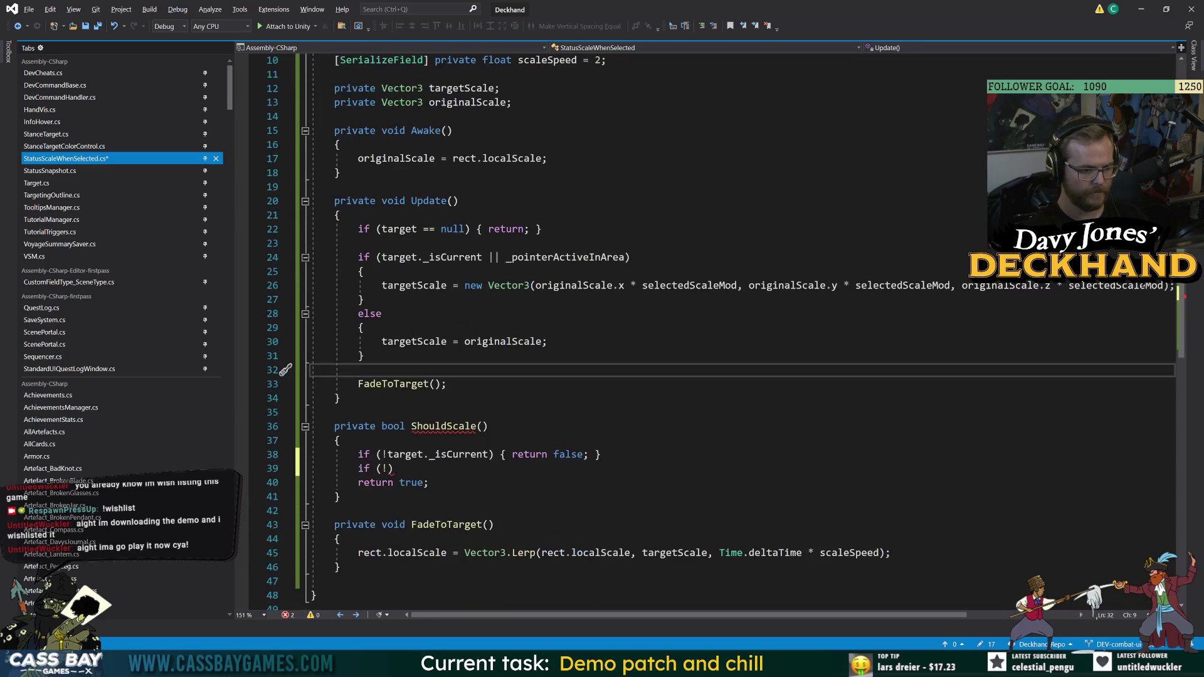
pyautogui.click(488, 454)
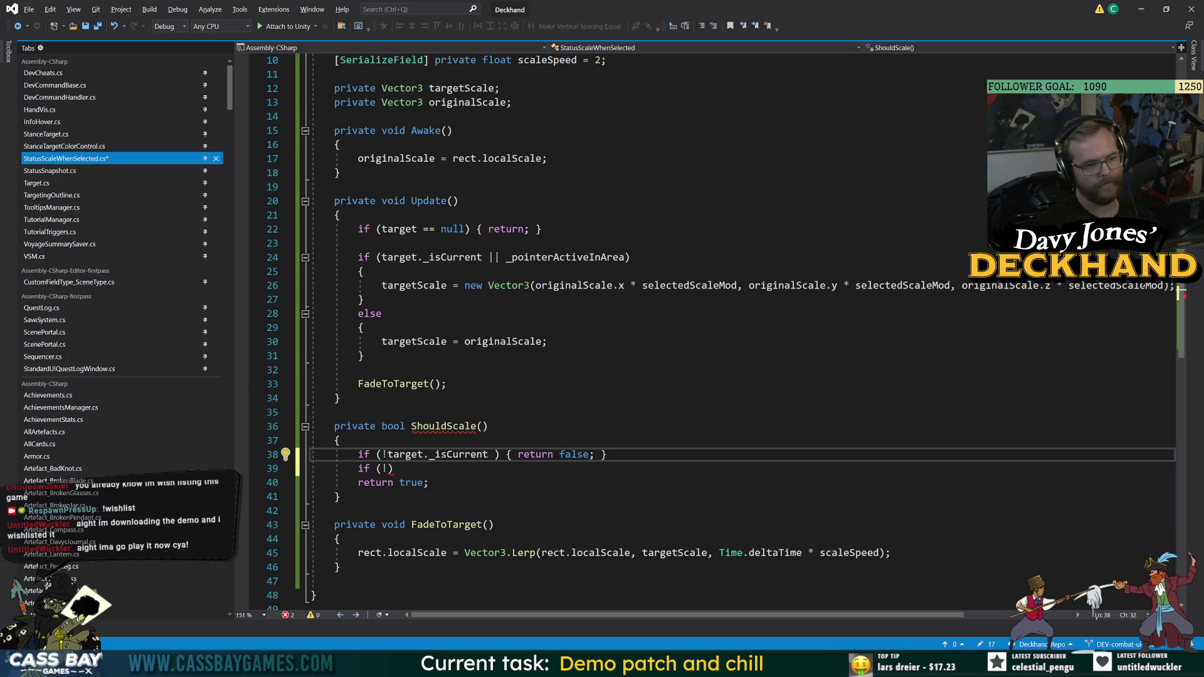
pyautogui.write('&& !')
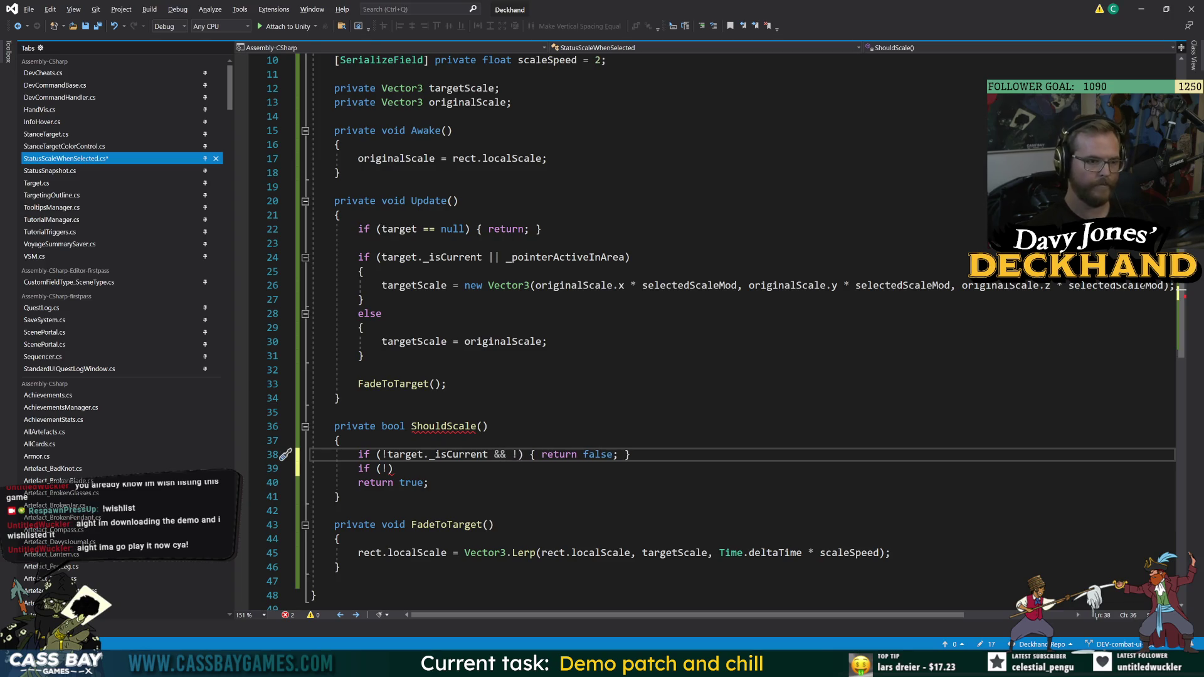
pyautogui.write('point')
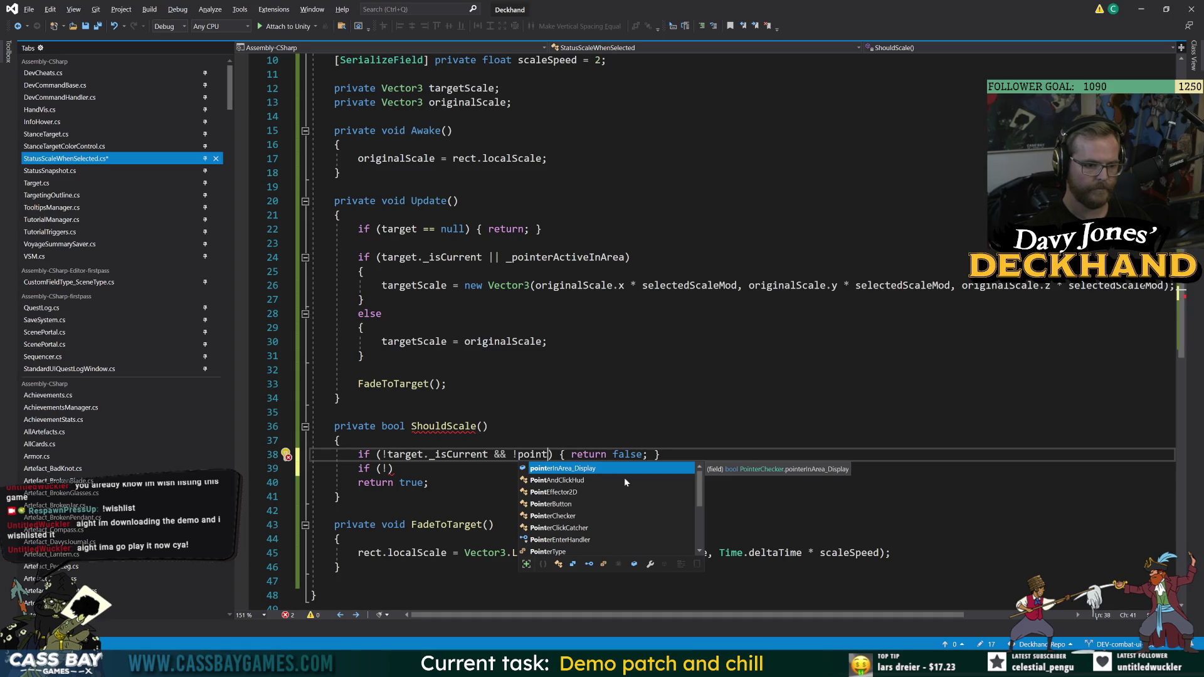
pyautogui.write('erA')
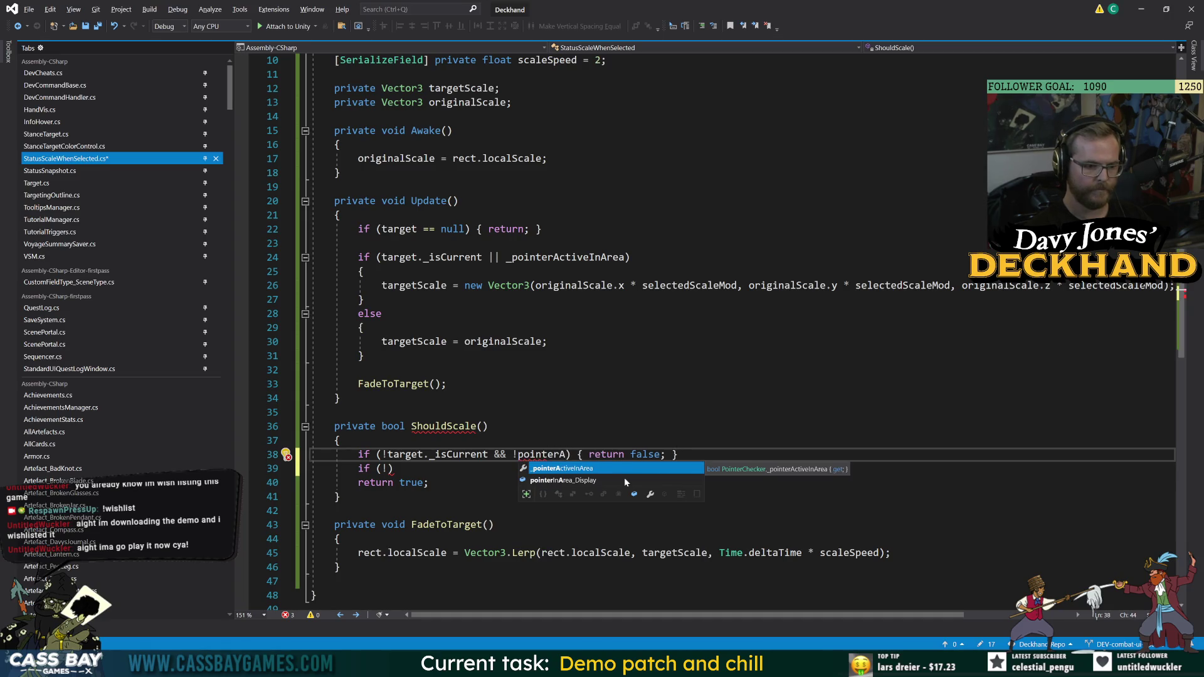
pyautogui.press('Tab')
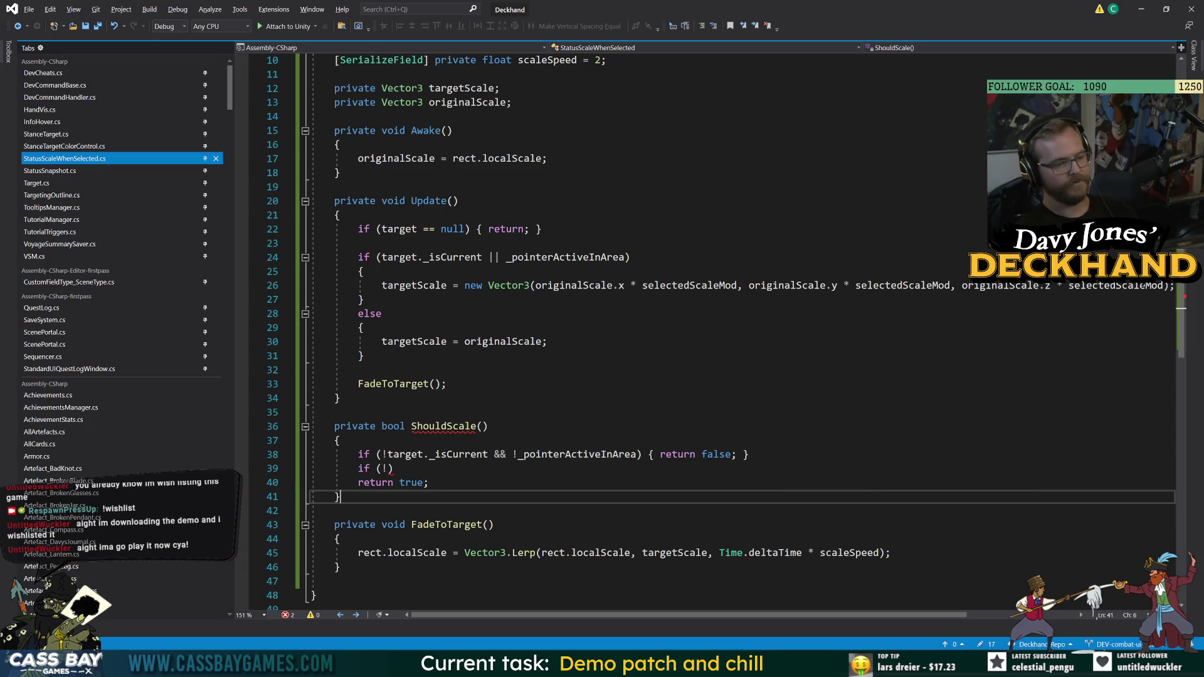
pyautogui.click(394, 468)
pyautogui.click(494, 524)
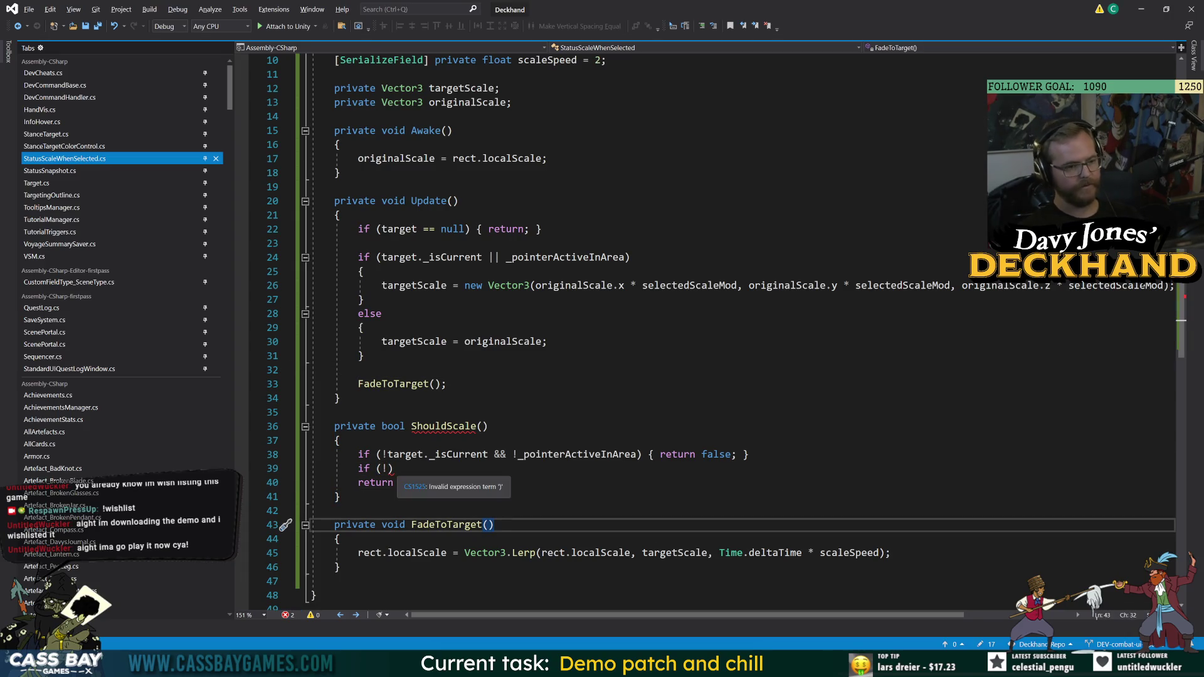
pyautogui.click(340, 496)
pyautogui.click(339, 398)
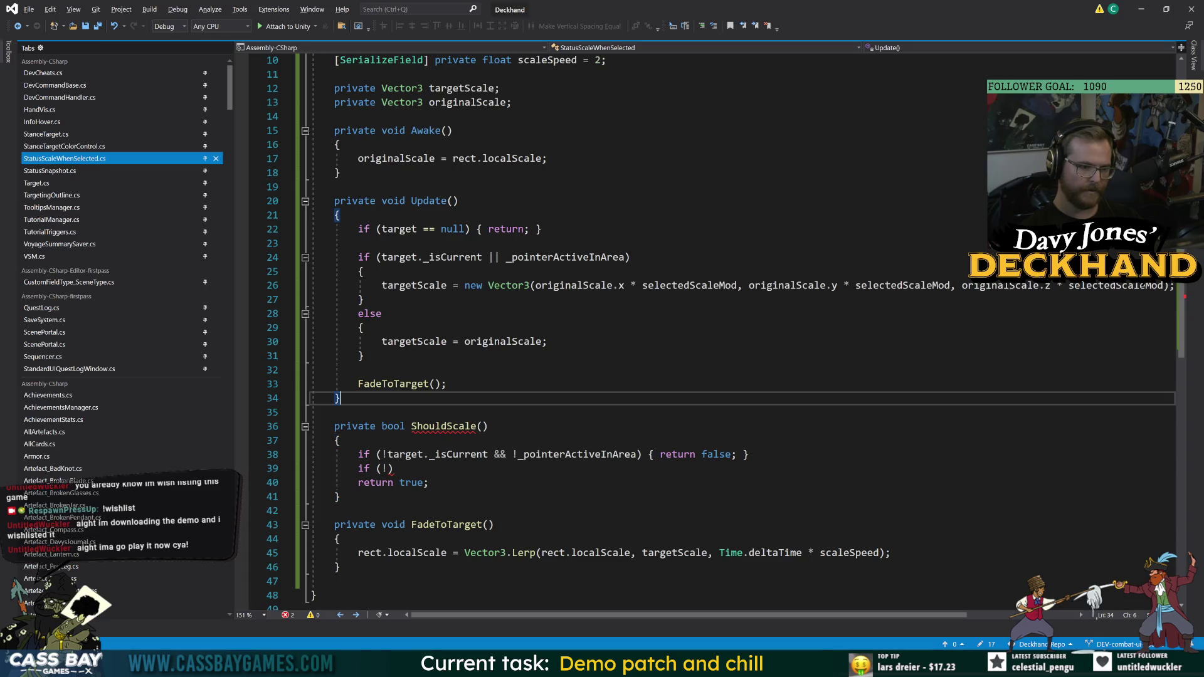
pyautogui.click(388, 468)
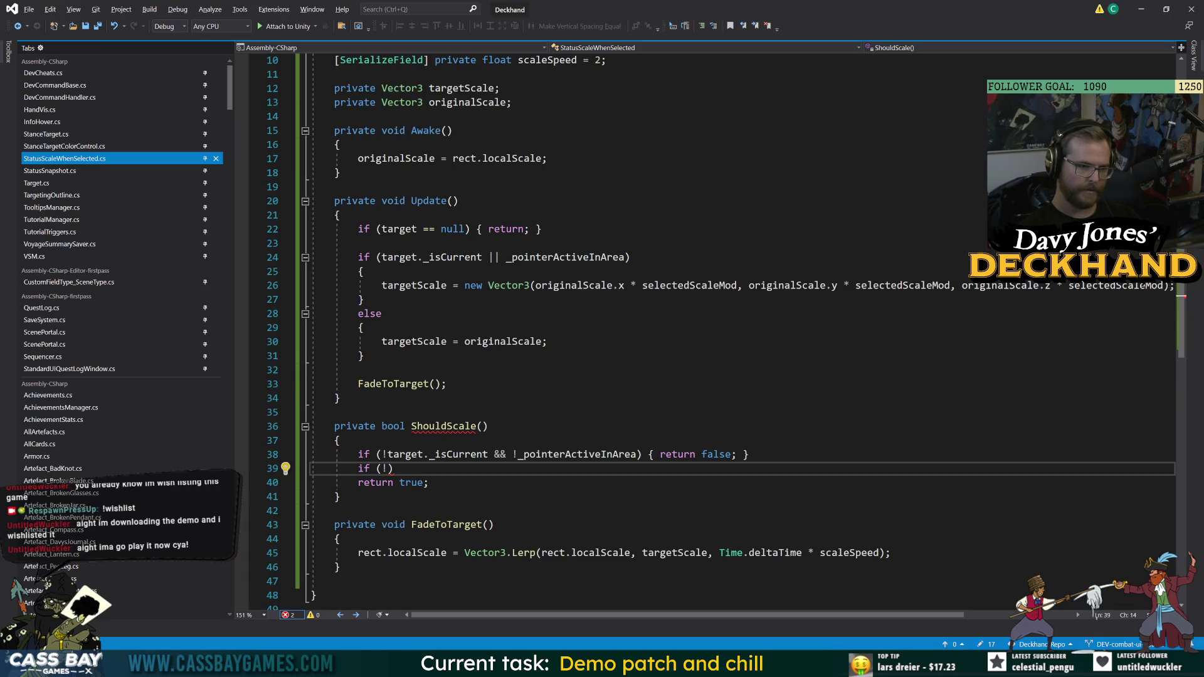
pyautogui.click(494, 524)
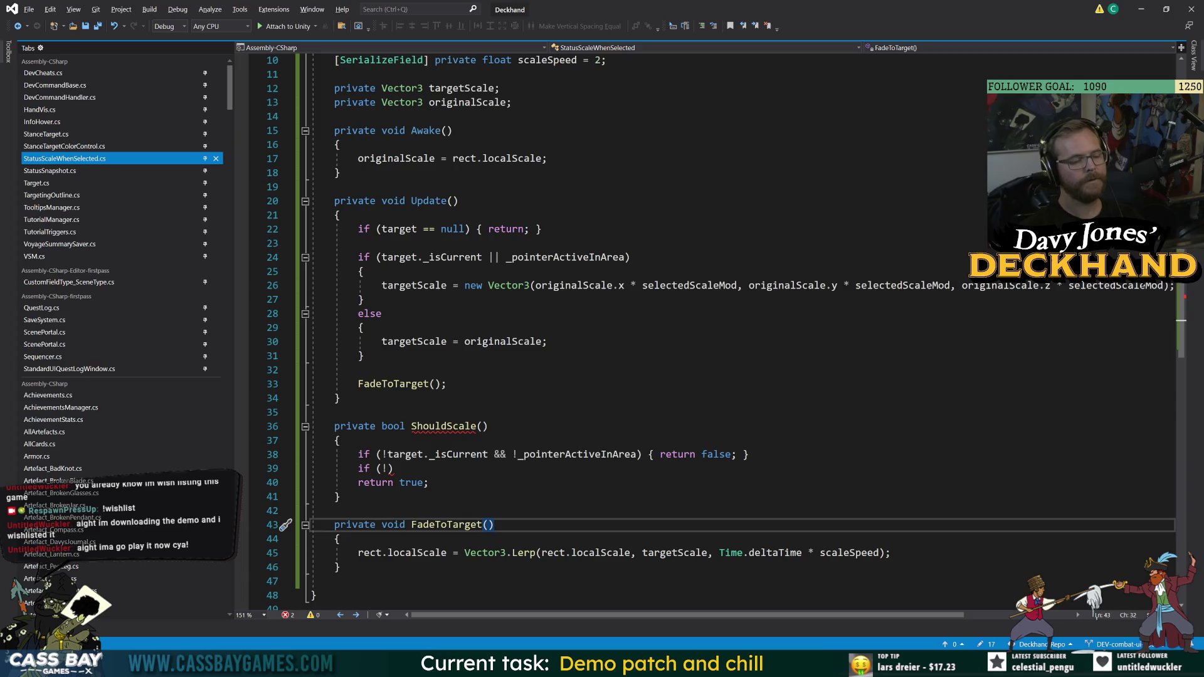
pyautogui.click(389, 469)
# - Complete the second check as 'if (HandVis.draggedCard != null) { return false; }'
pyautogui.write('VM.')
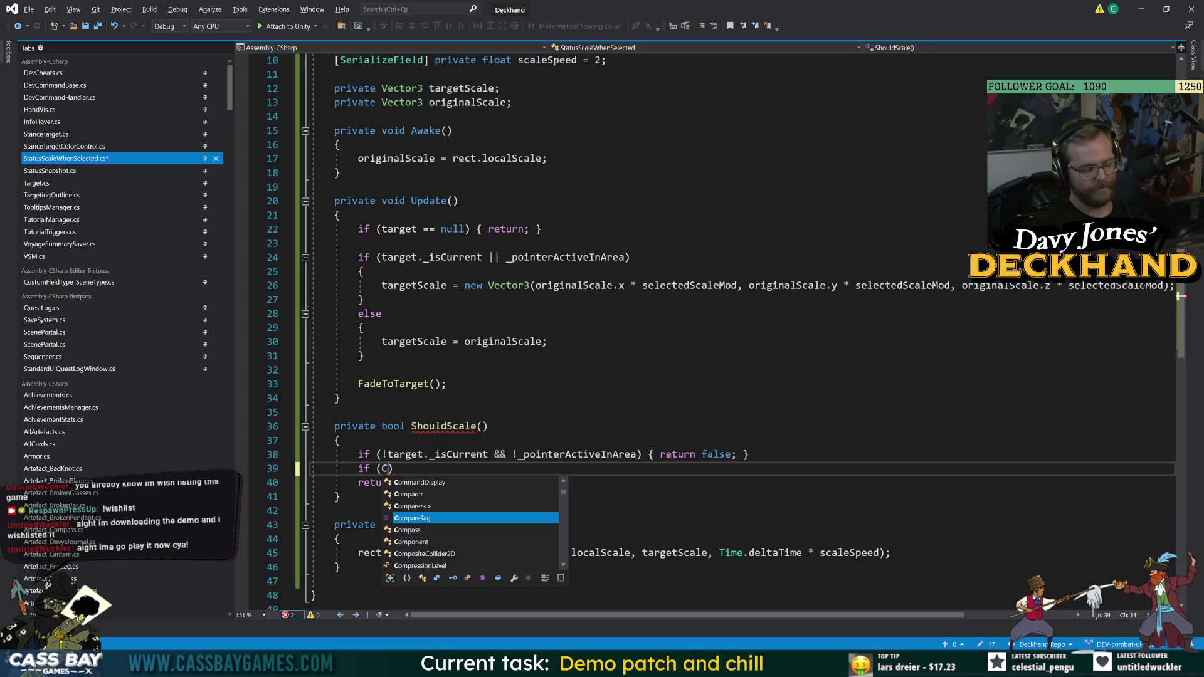
pyautogui.write('get')
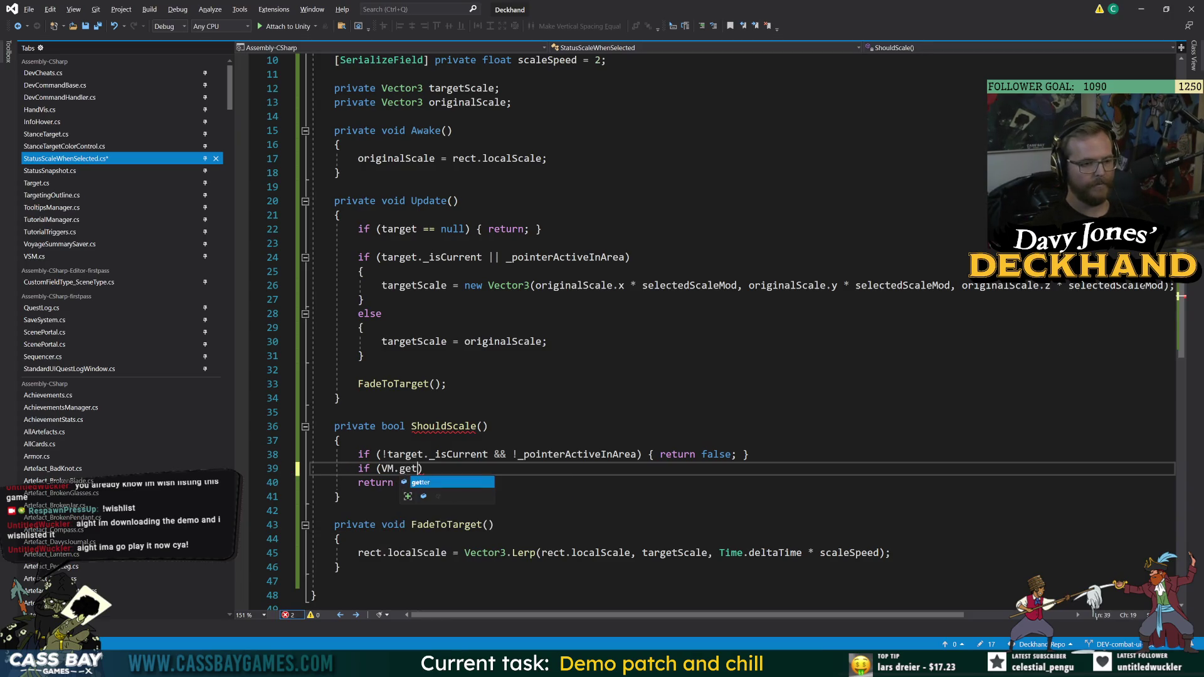
pyautogui.press('BackSpace')
pyautogui.press('BackSpace')
pyautogui.press('BackSpace')
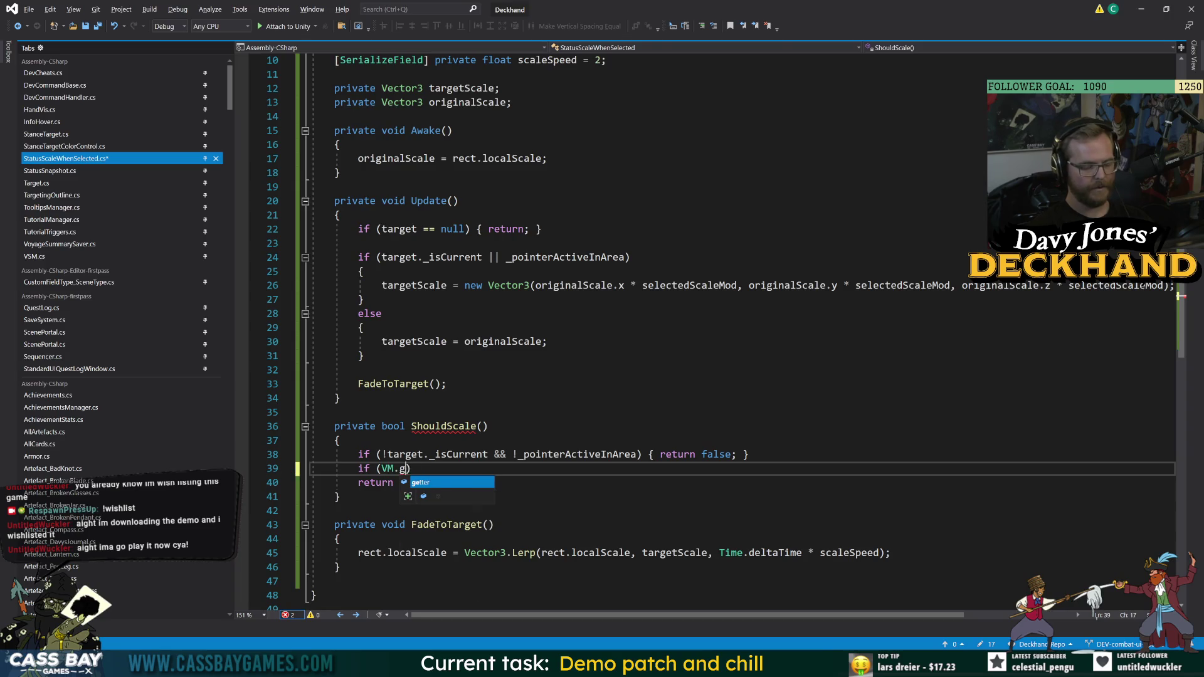
pyautogui.write('Card')
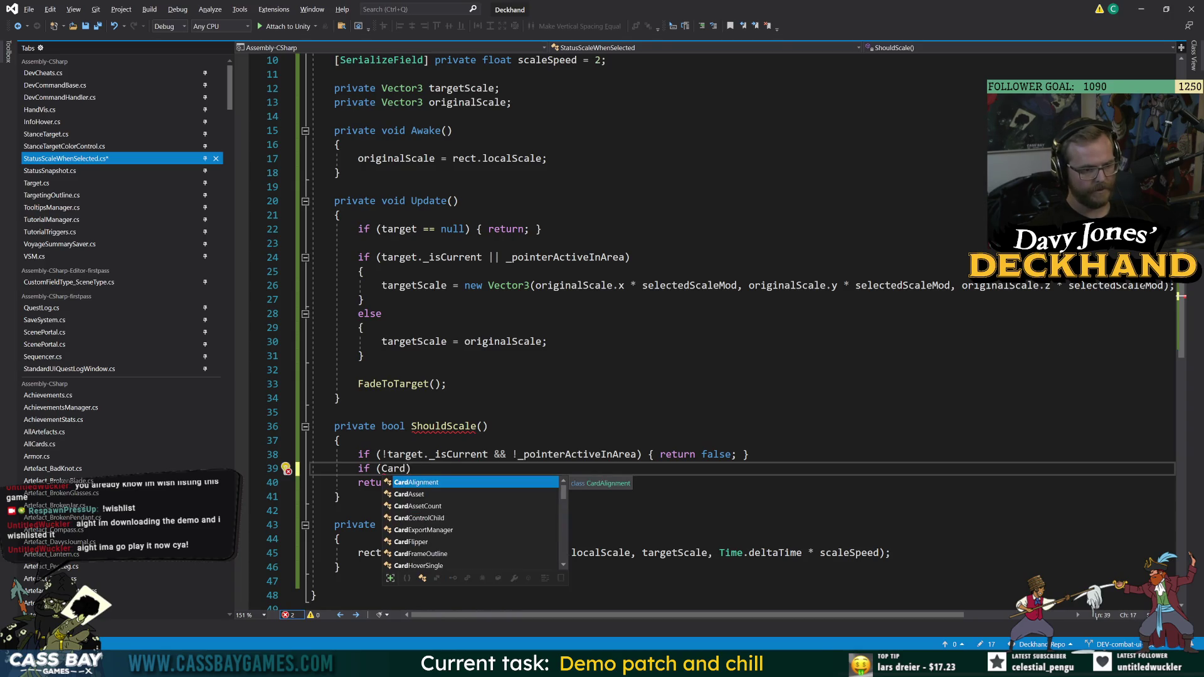
pyautogui.write('Vis')
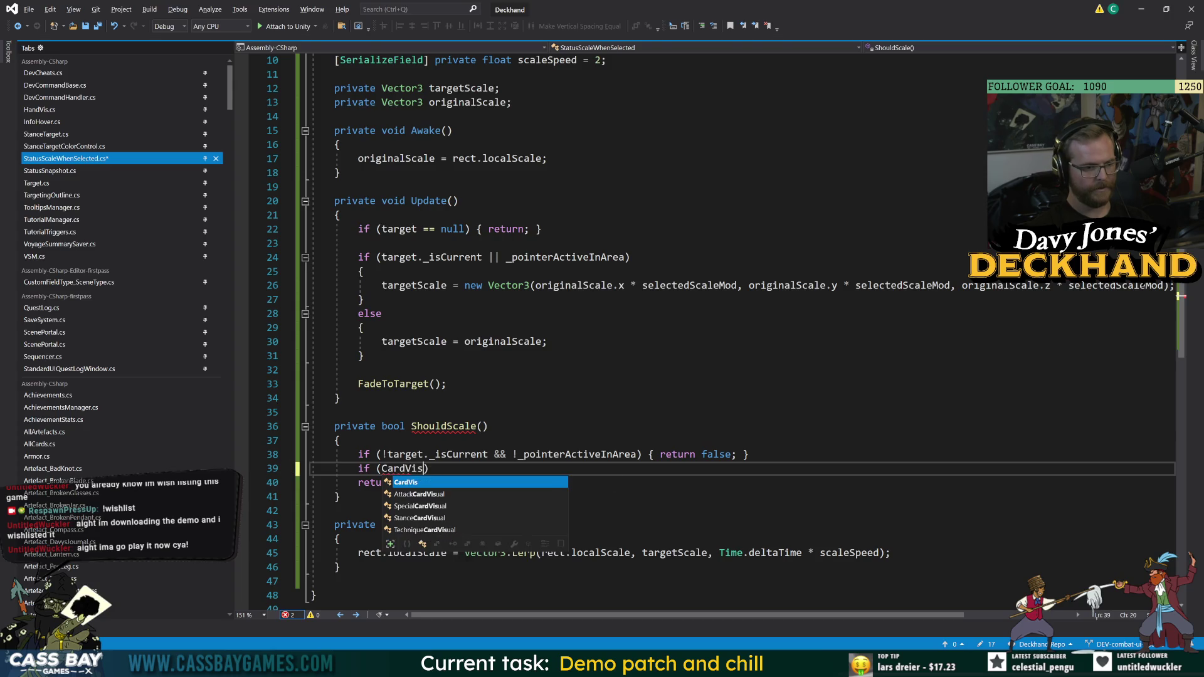
pyautogui.press('BackSpace')
pyautogui.press('BackSpace')
pyautogui.press('BackSpace')
pyautogui.write('Had')
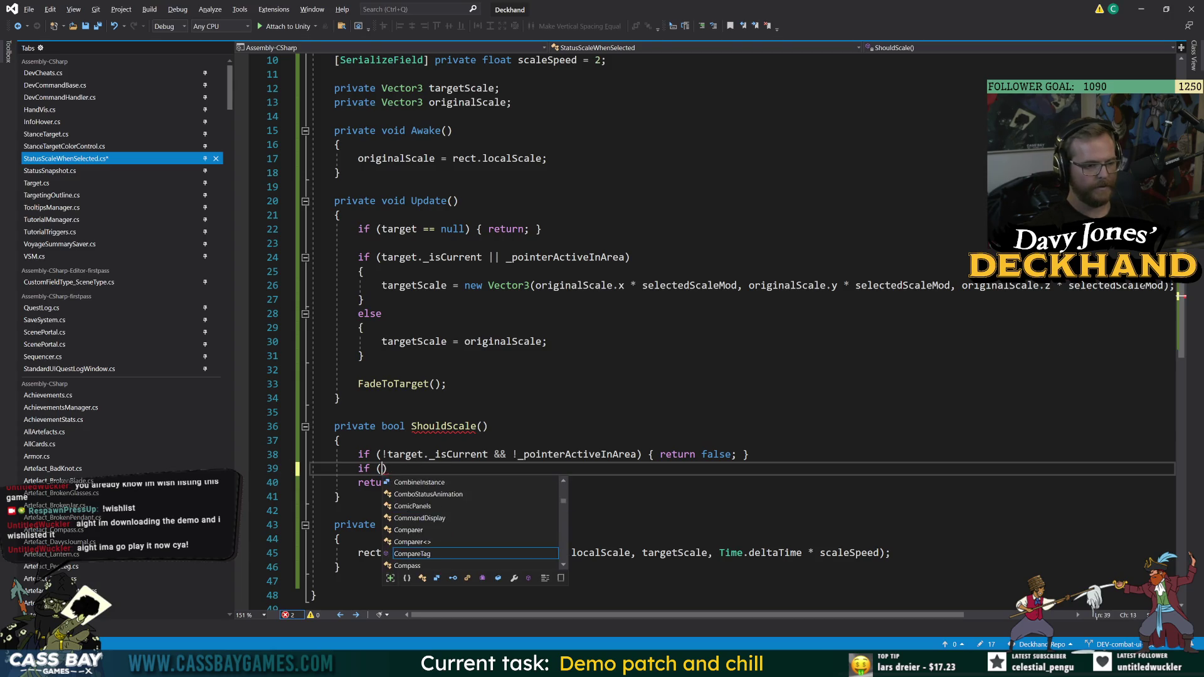
pyautogui.press('BackSpace')
pyautogui.write('ndVis')
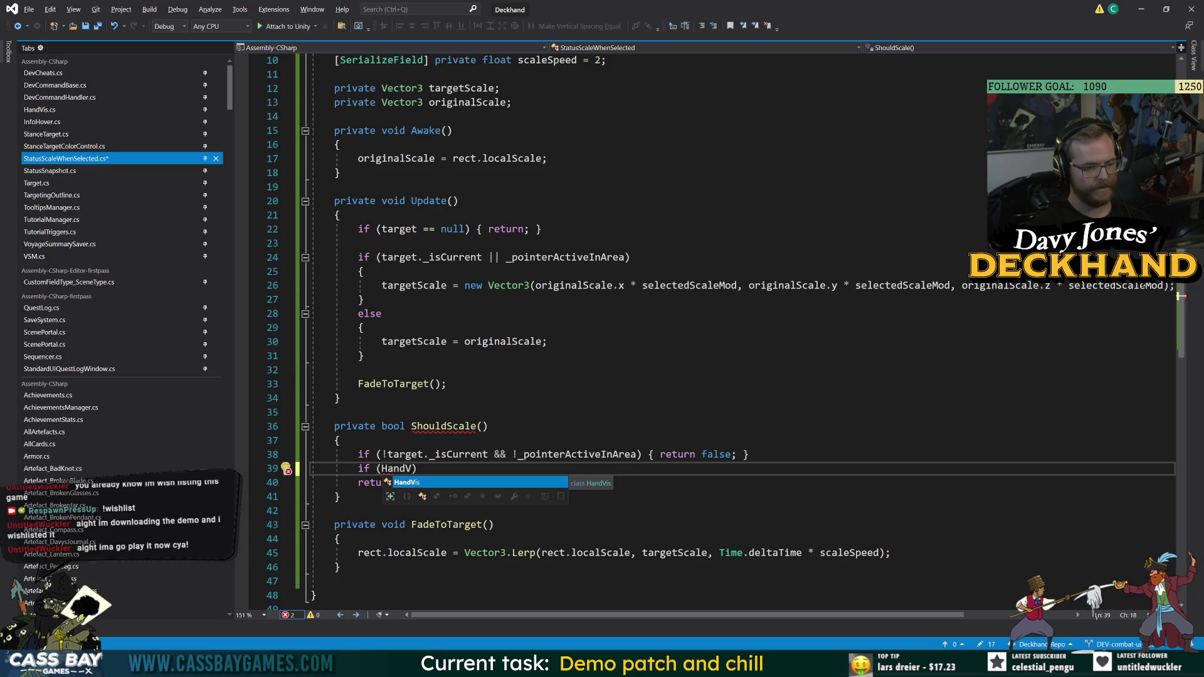
pyautogui.write('.')
pyautogui.write('sel')
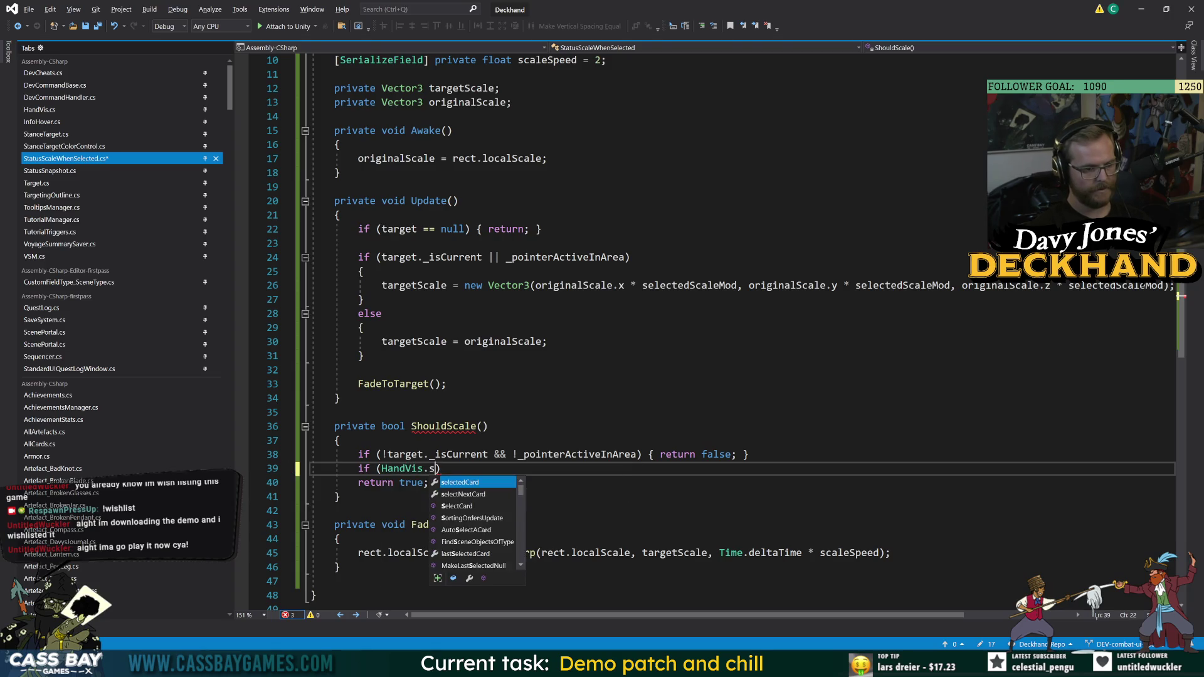
pyautogui.press('BackSpace')
pyautogui.press('BackSpace')
pyautogui.press('BackSpace')
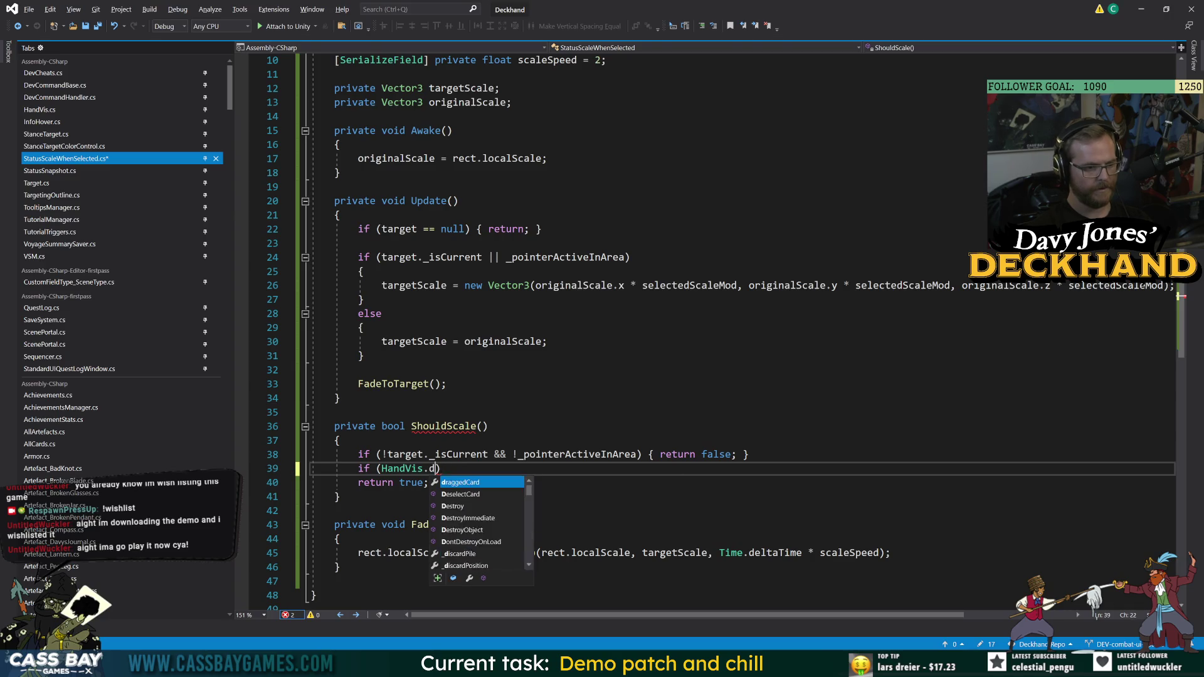
pyautogui.write('draggedCard != null)')
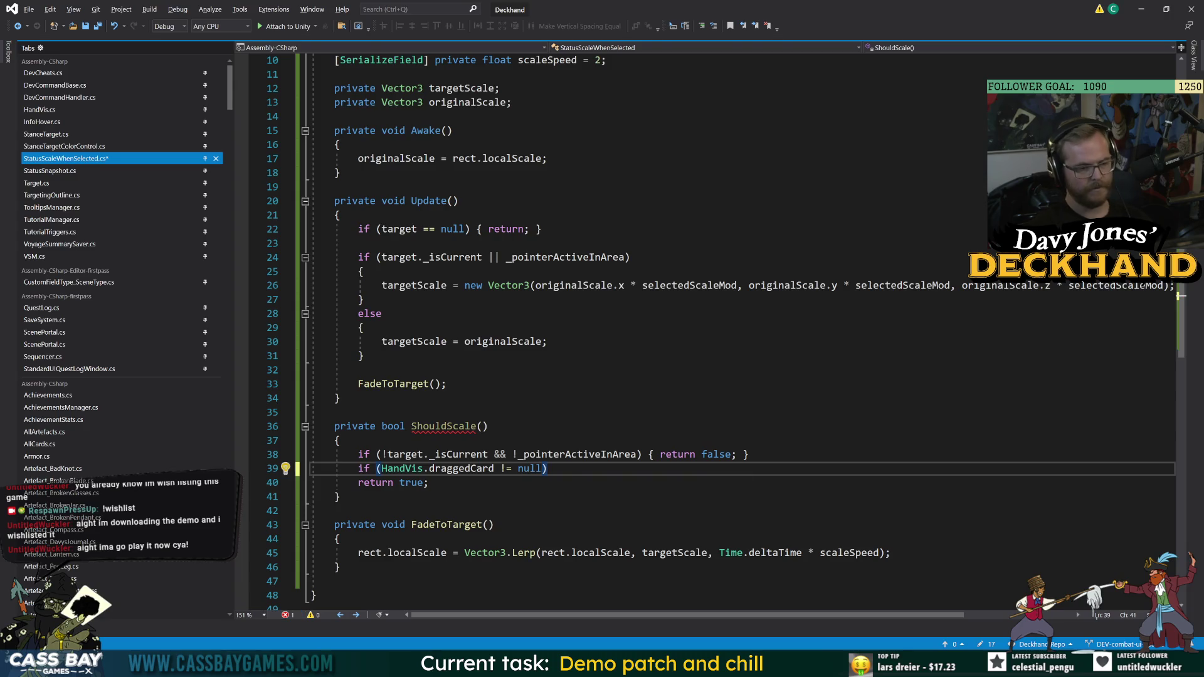
pyautogui.write(' { return false;')
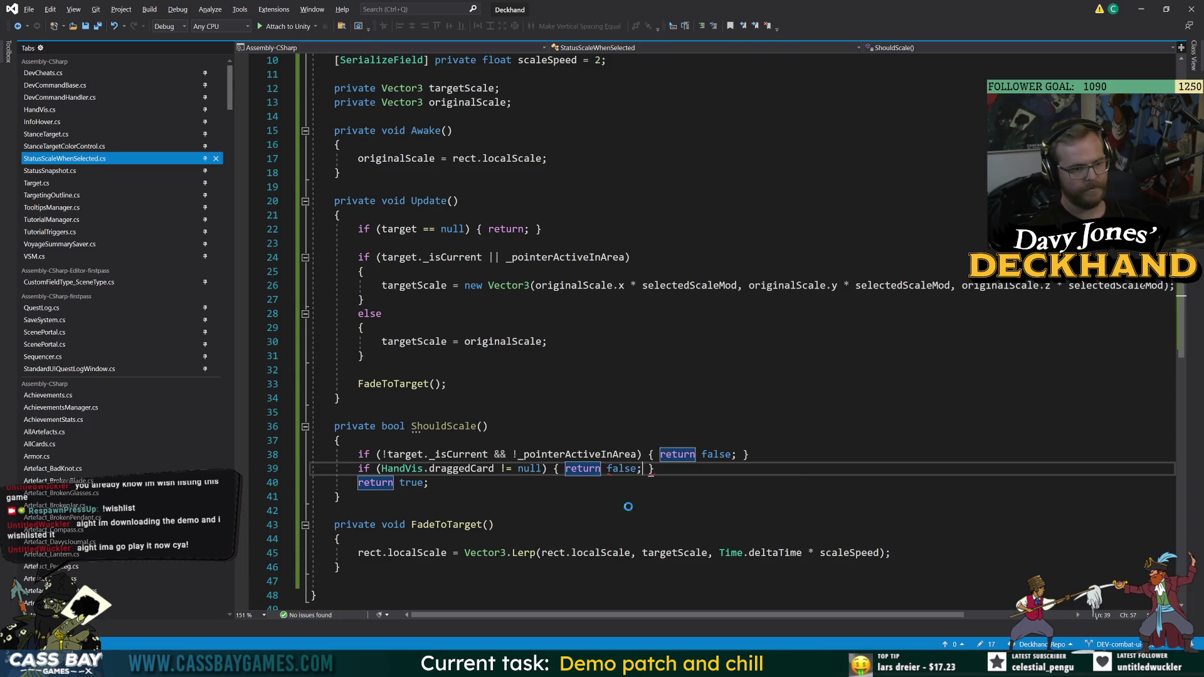
# - Replace the if-condition in Update with a call to ShouldScale()
pyautogui.click(628, 510)
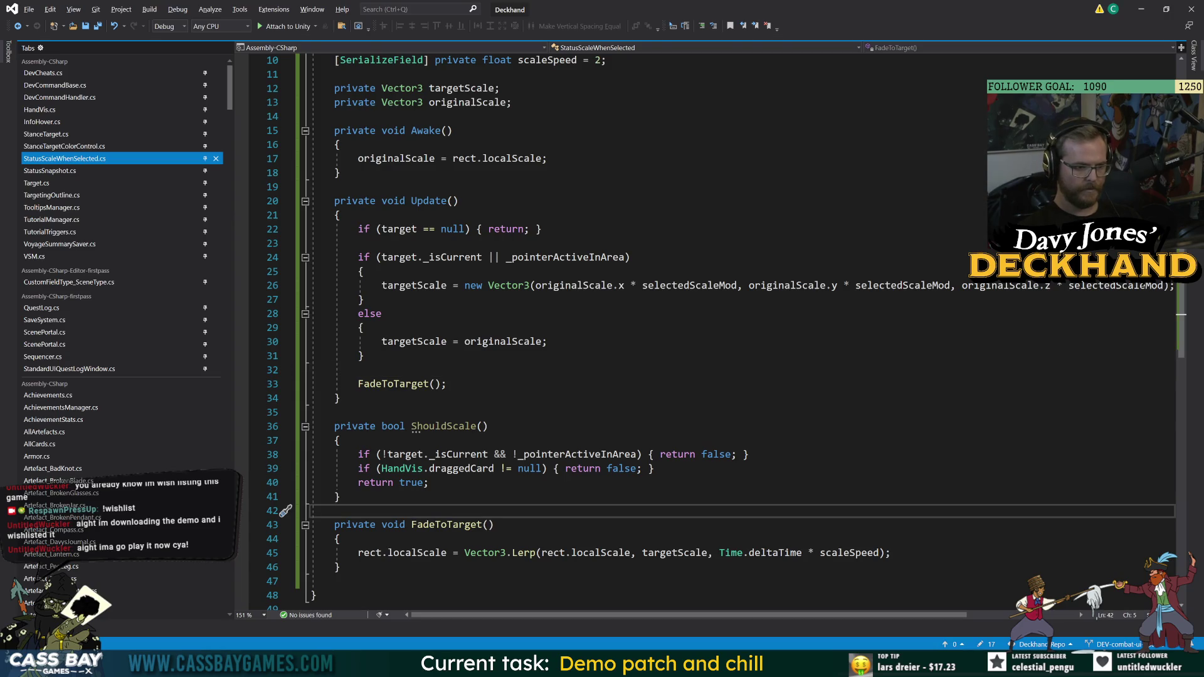
pyautogui.click(443, 426)
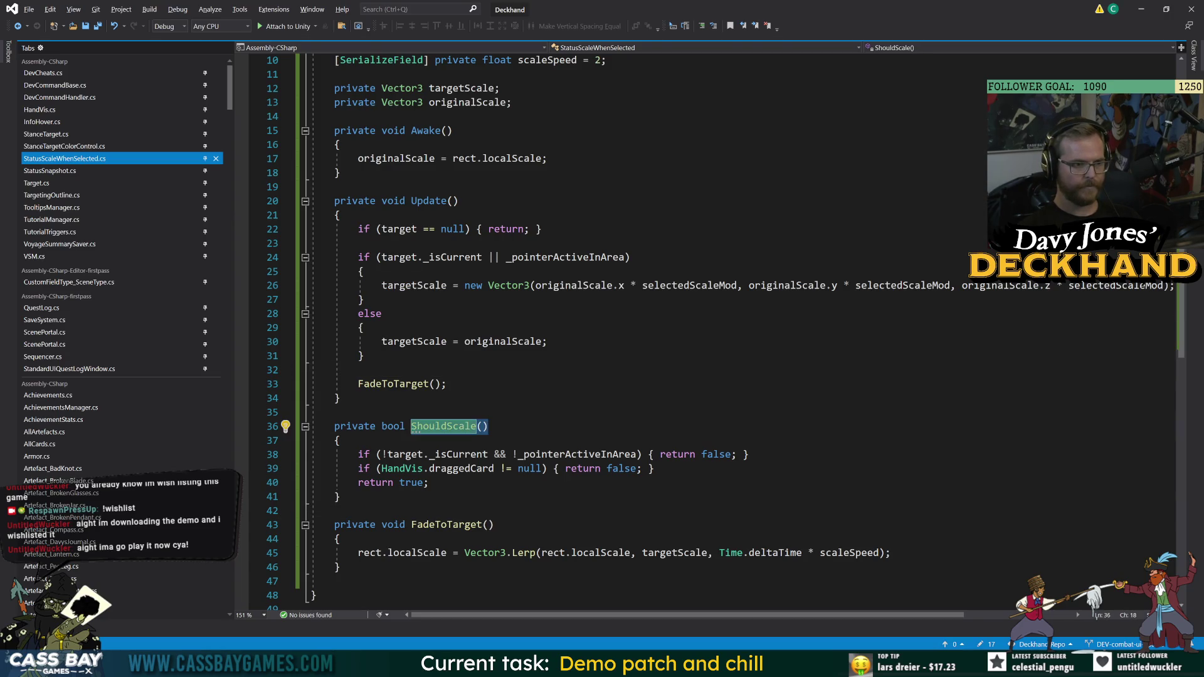
pyautogui.moveTo(381, 257)
pyautogui.mouseDown()
pyautogui.moveTo(360, 242)
pyautogui.moveTo(627, 257)
pyautogui.mouseUp()
pyautogui.write('ShouldScale()')
pyautogui.click(334, 412)
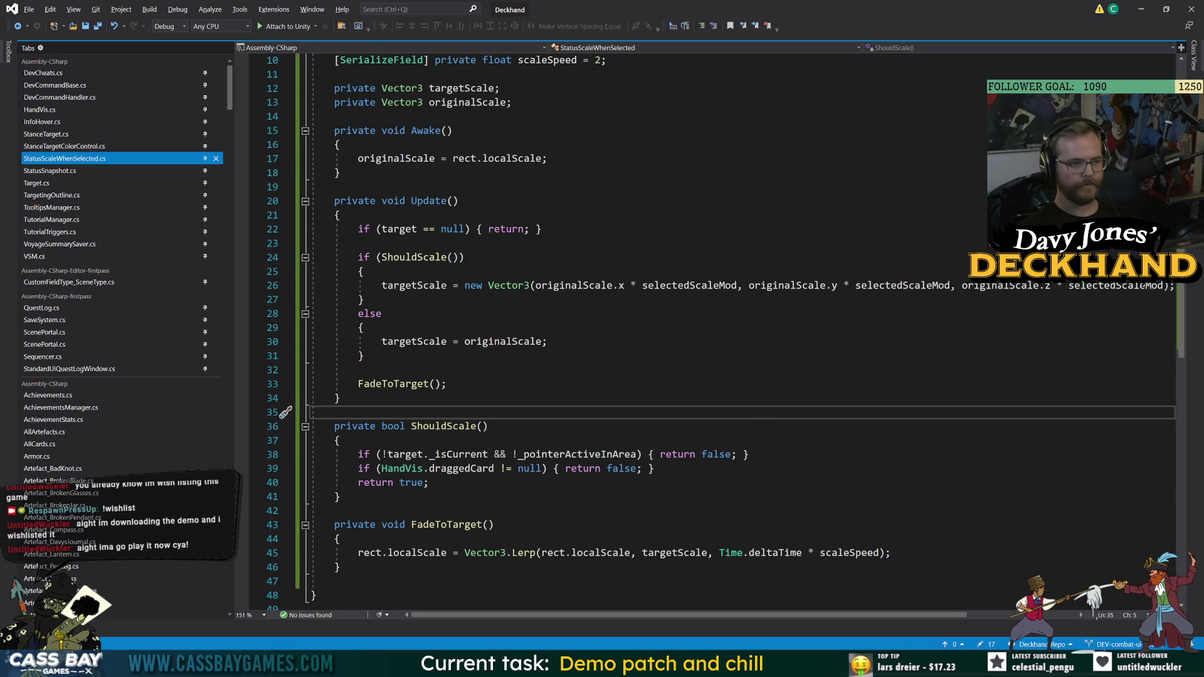
pyautogui.click(364, 355)
pyautogui.moveTo(820, 663)
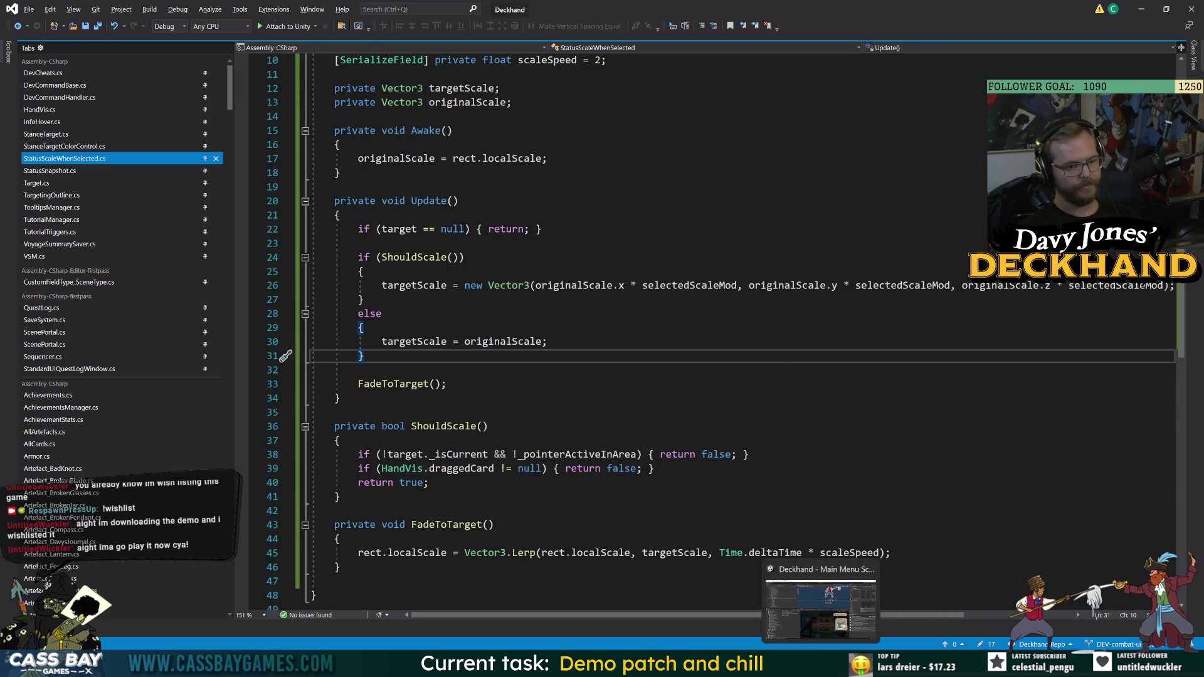
pyautogui.click(820, 608)
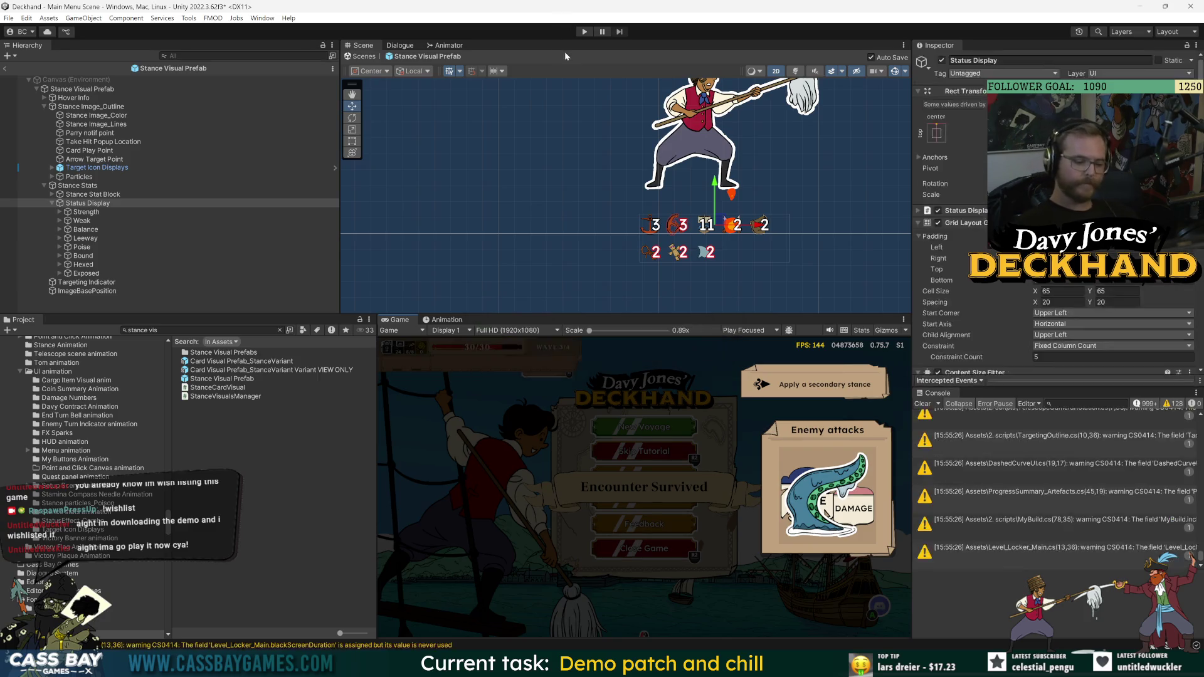
# - Start play mode, continue the voyage, play The Rooster and Prepare, and end the turn
pyautogui.click(583, 32)
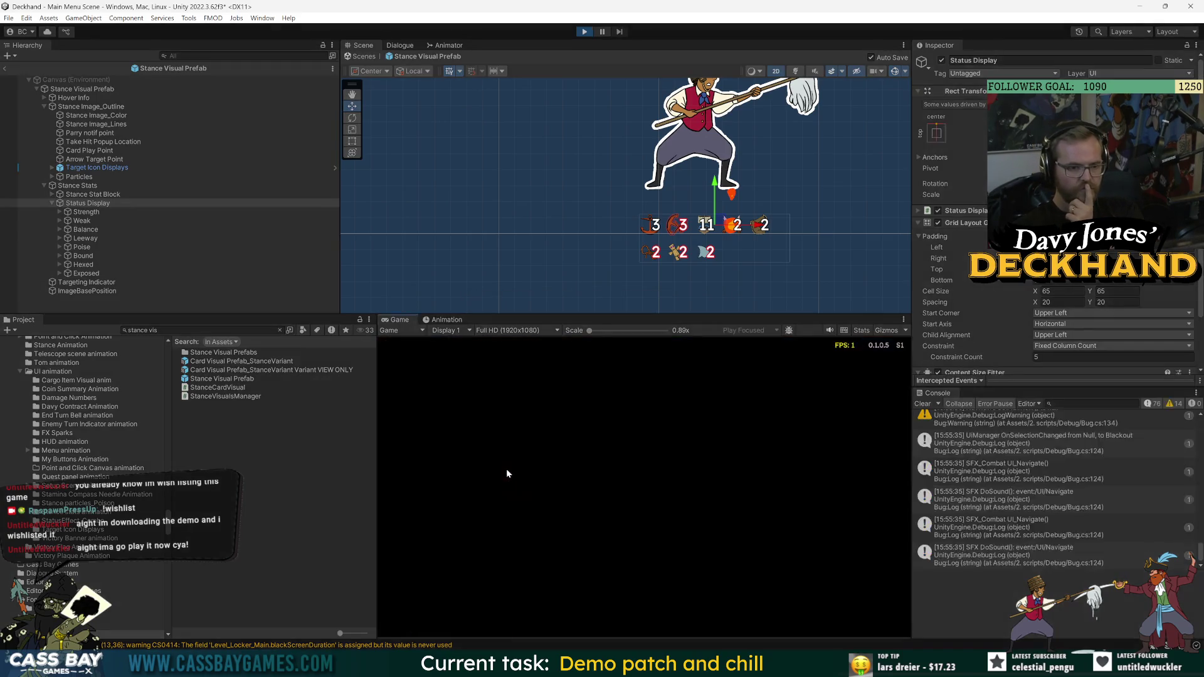
pyautogui.click(646, 452)
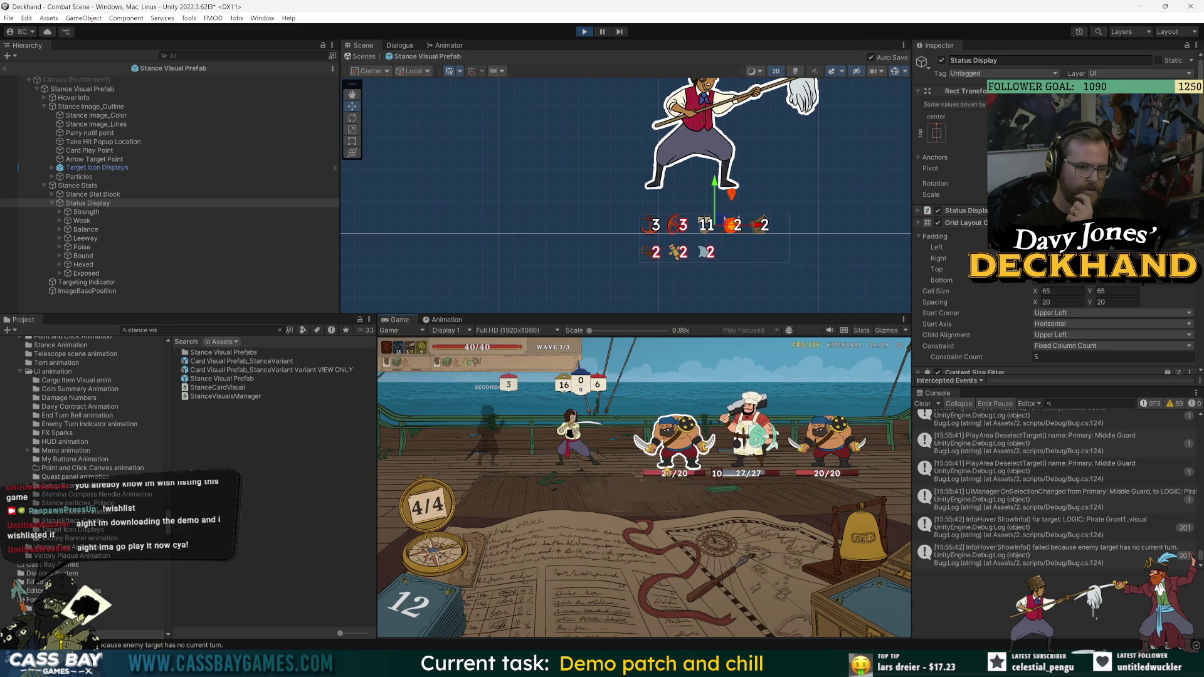
pyautogui.click(485, 583)
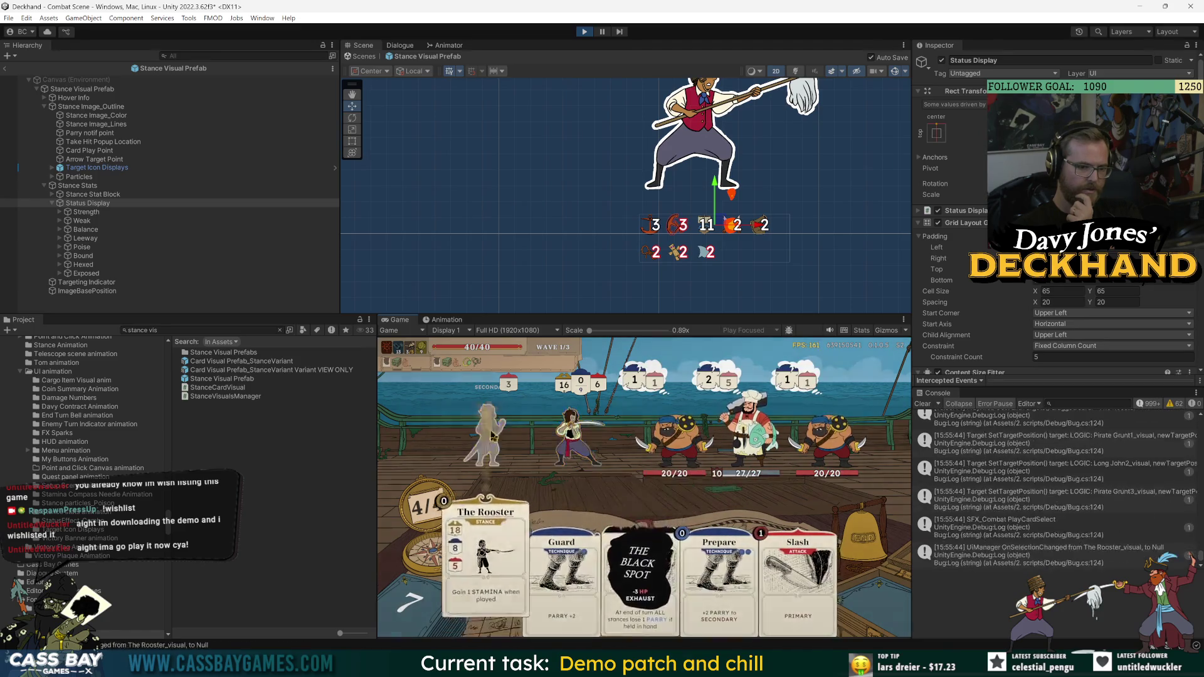
pyautogui.click(557, 564)
pyautogui.click(631, 580)
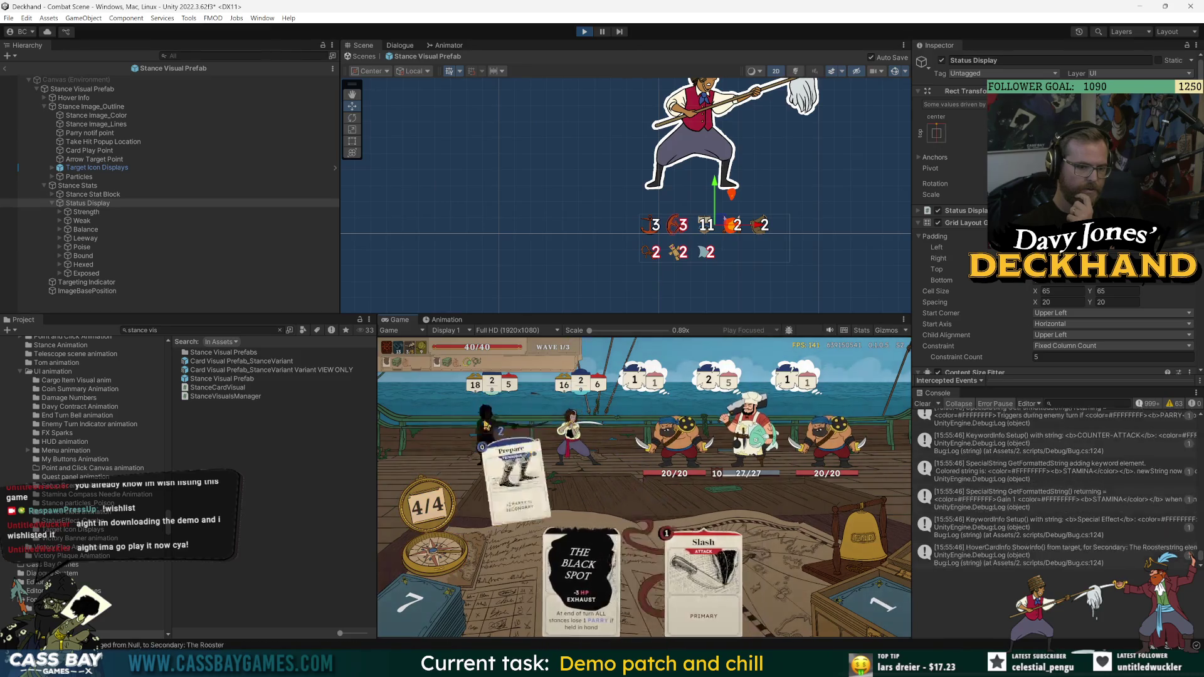
pyautogui.click(821, 534)
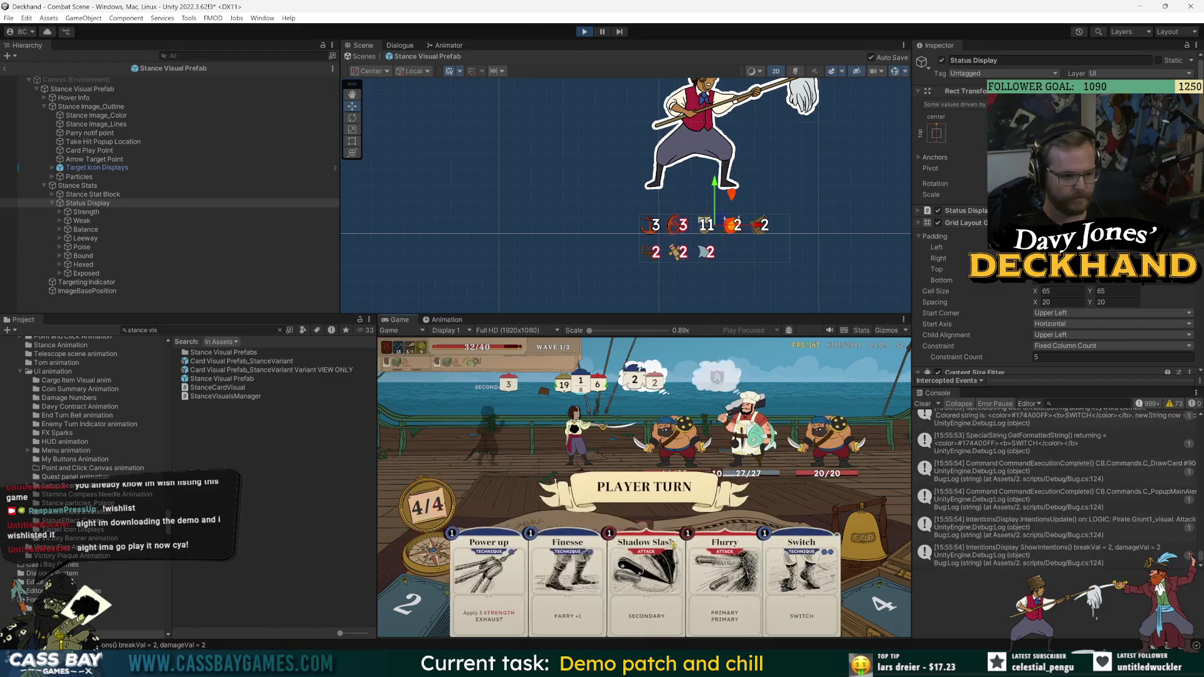
# - Play Power up, aim Finesse at the player, check the Strength icon, then select Stance Stats
pyautogui.moveTo(489, 571); pyautogui.dragTo(601, 402)
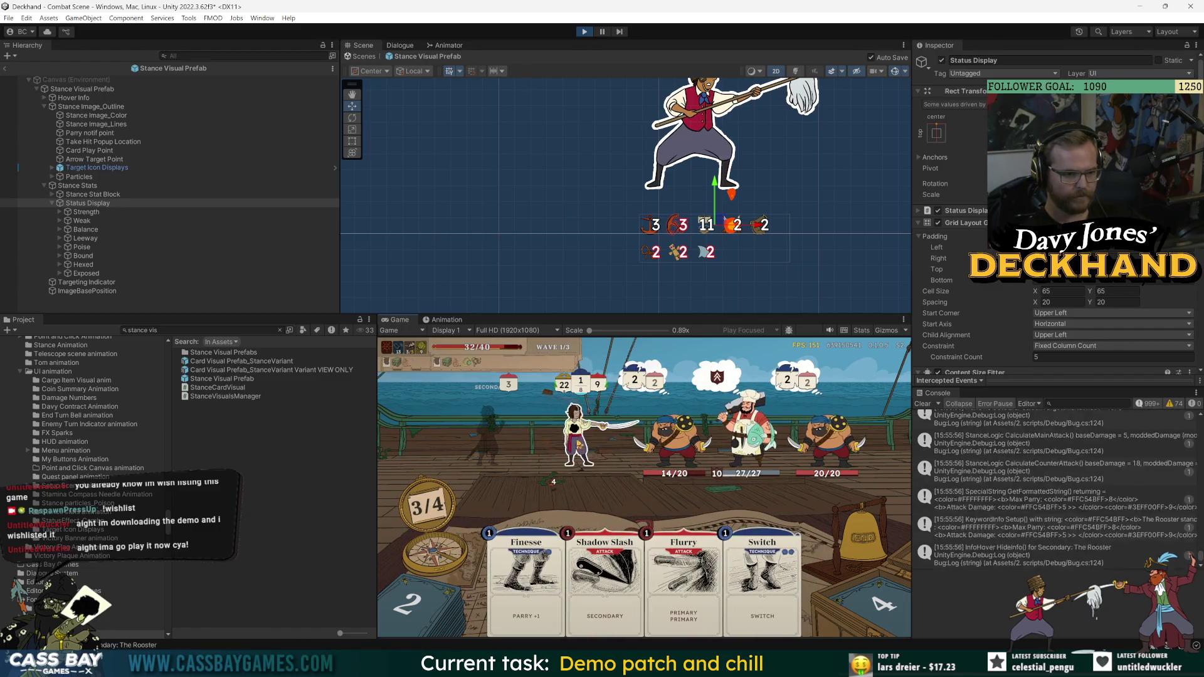
pyautogui.moveTo(683, 565)
pyautogui.mouseDown()
pyautogui.moveTo(614, 557)
pyautogui.moveTo(689, 564)
pyautogui.mouseUp()
pyautogui.moveTo(520, 570); pyautogui.dragTo(605, 444)
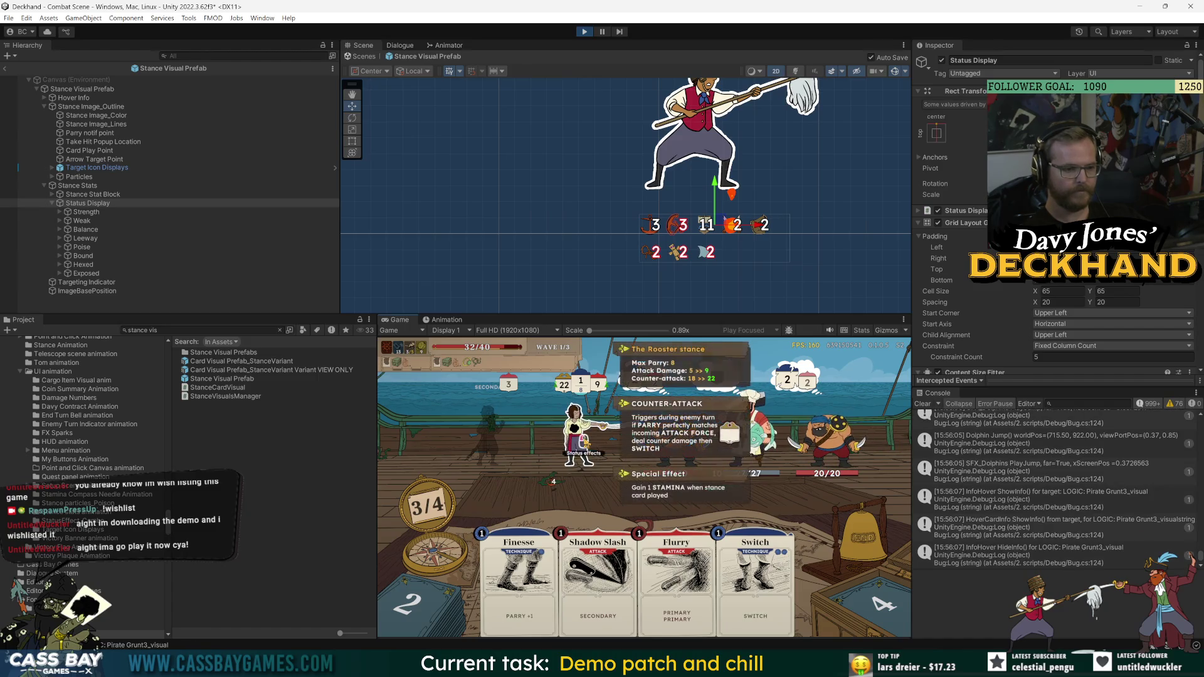
pyautogui.moveTo(557, 487)
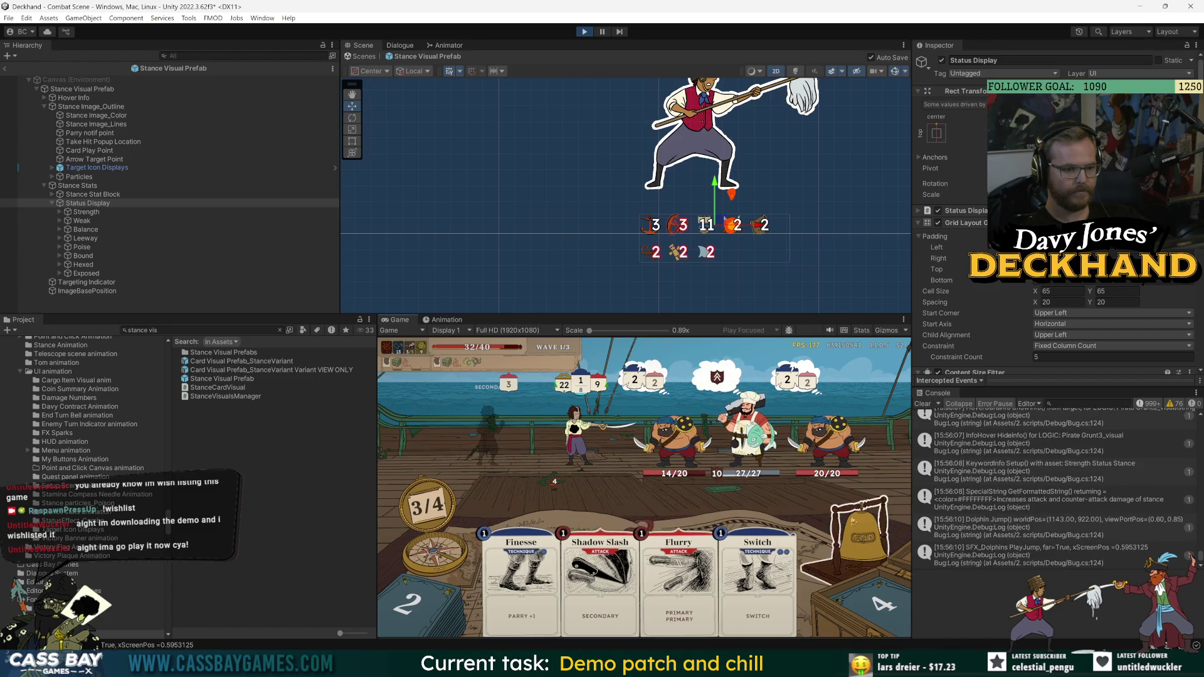
pyautogui.click(123, 186)
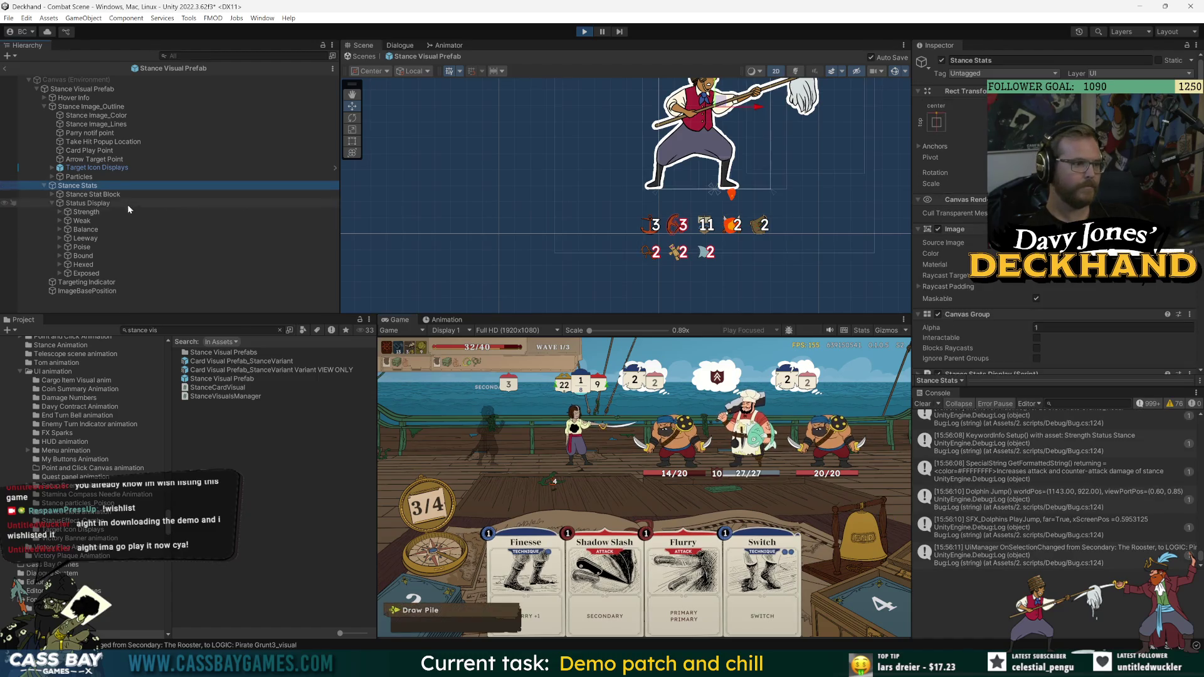
pyautogui.press('Down')
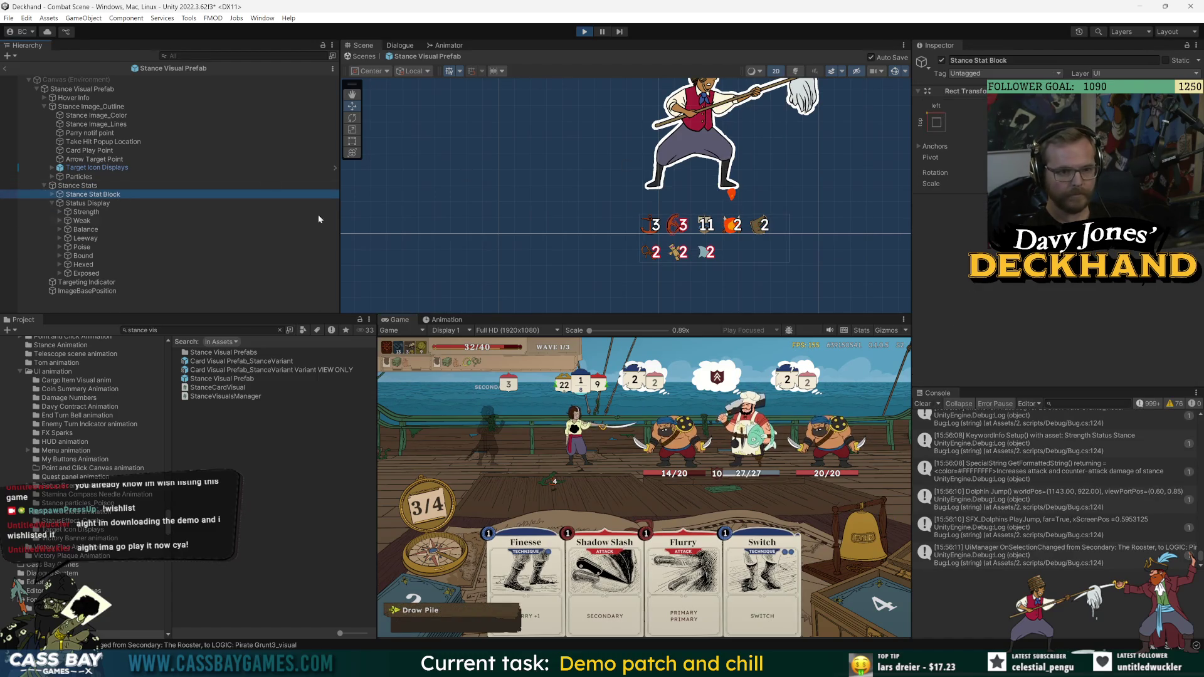
# - Select Status Display and shift its icon grid slightly upward in the Scene view
pyautogui.press('Down')
pyautogui.scroll(2, 707, 199)
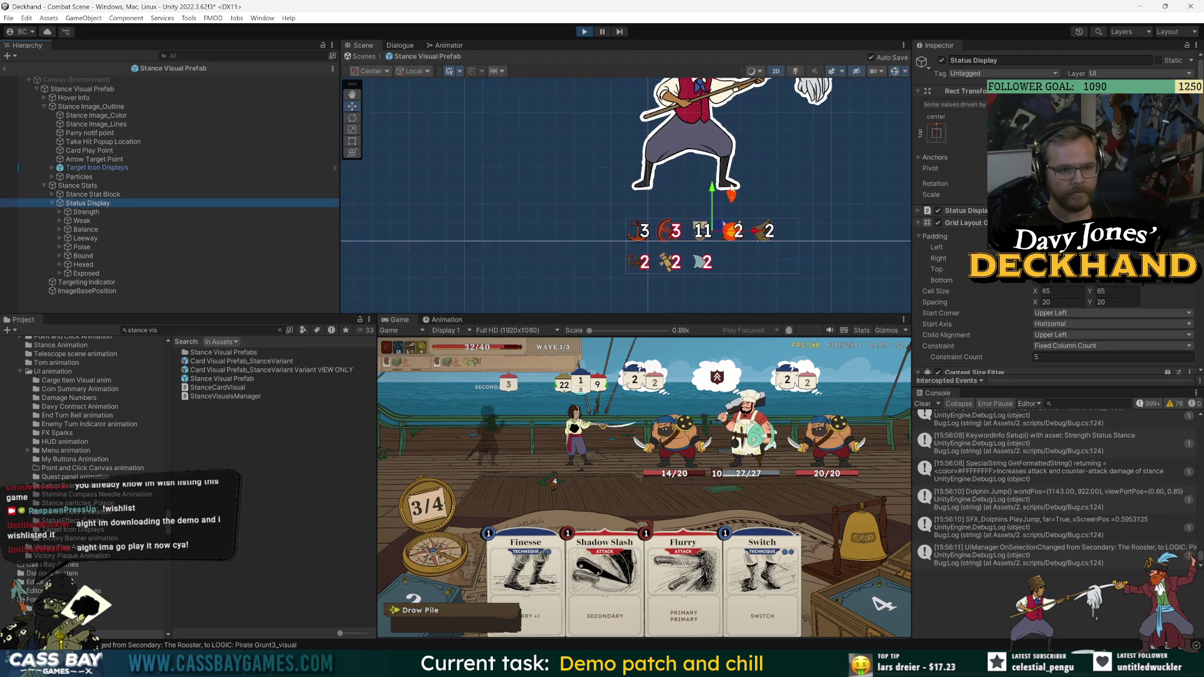
pyautogui.moveTo(707, 199); pyautogui.dragTo(707, 182)
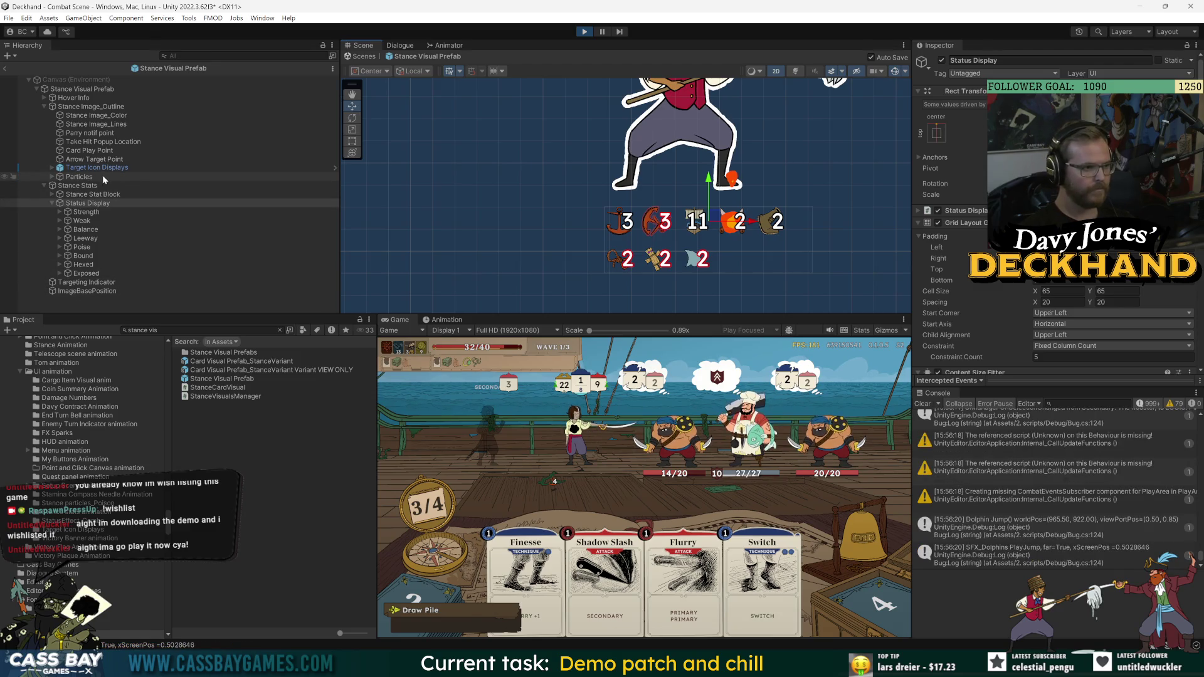
# - Compare the Targeting Indicator, Stance Stat Block, Stance Stats and Status Display settings
pyautogui.click(101, 283)
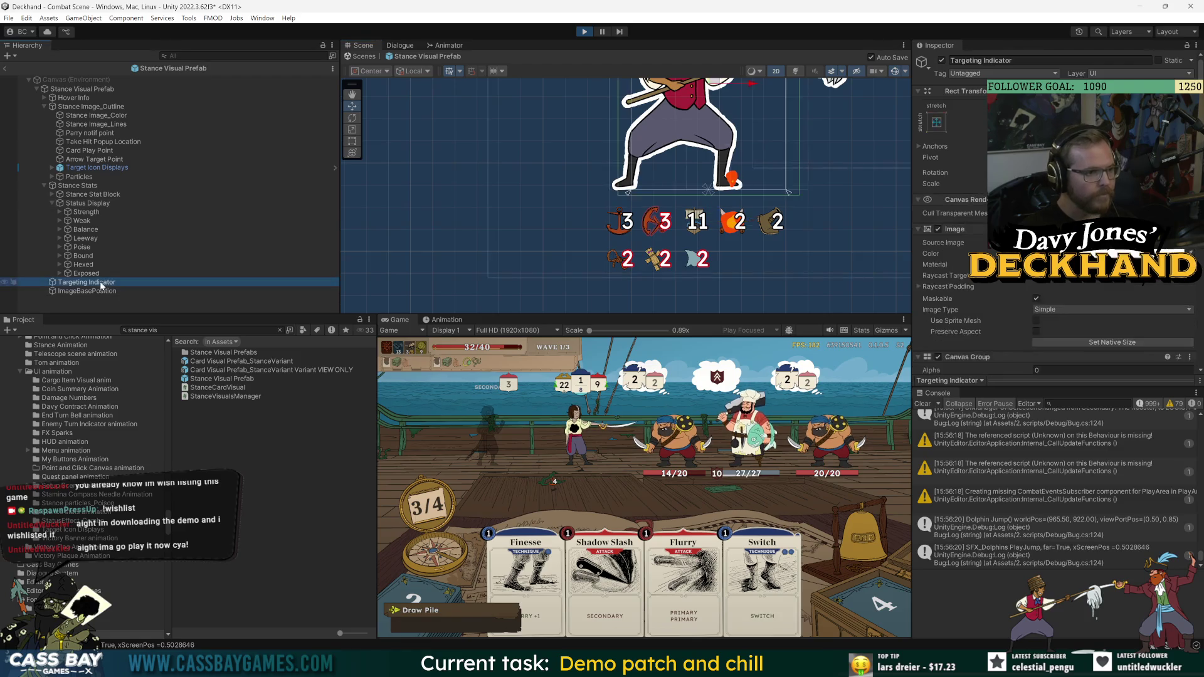
pyautogui.click(89, 196)
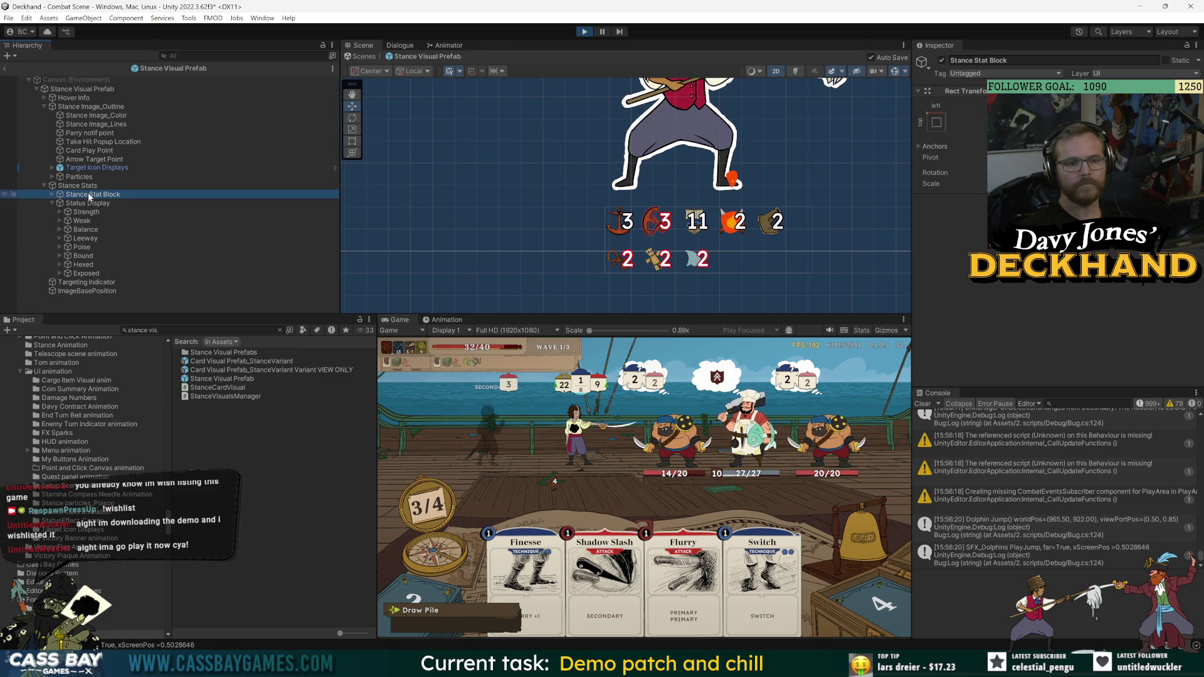
pyautogui.click(94, 207)
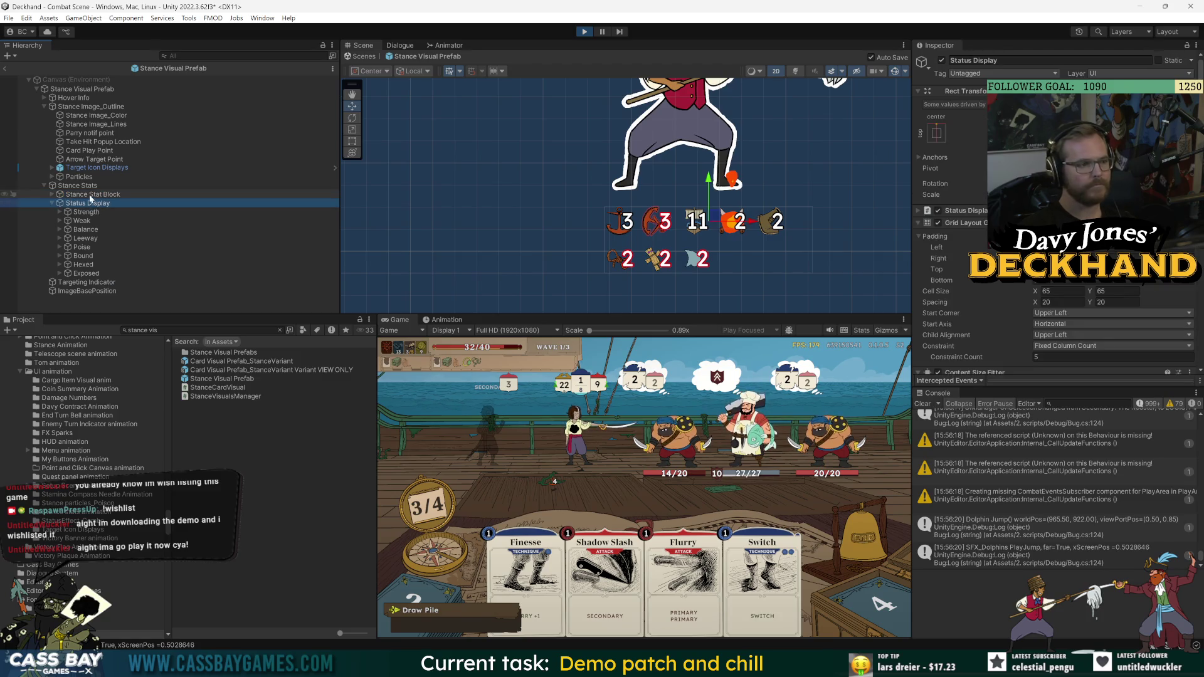
pyautogui.click(76, 186)
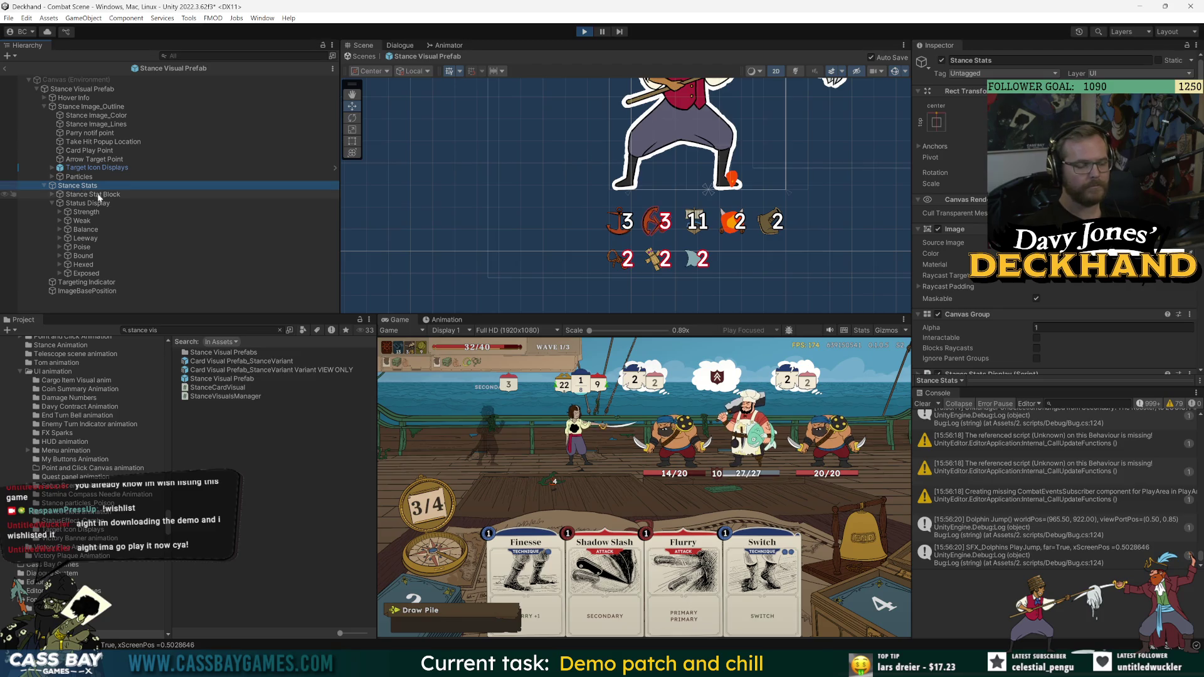
pyautogui.click(91, 203)
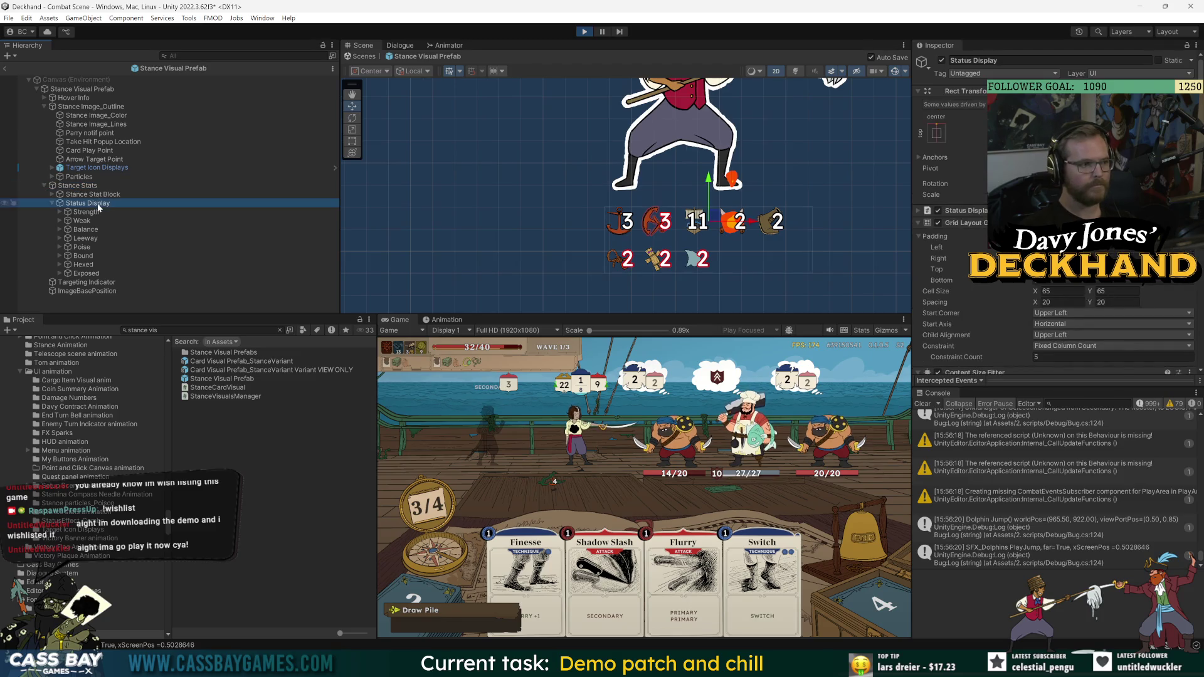
pyautogui.click(91, 282)
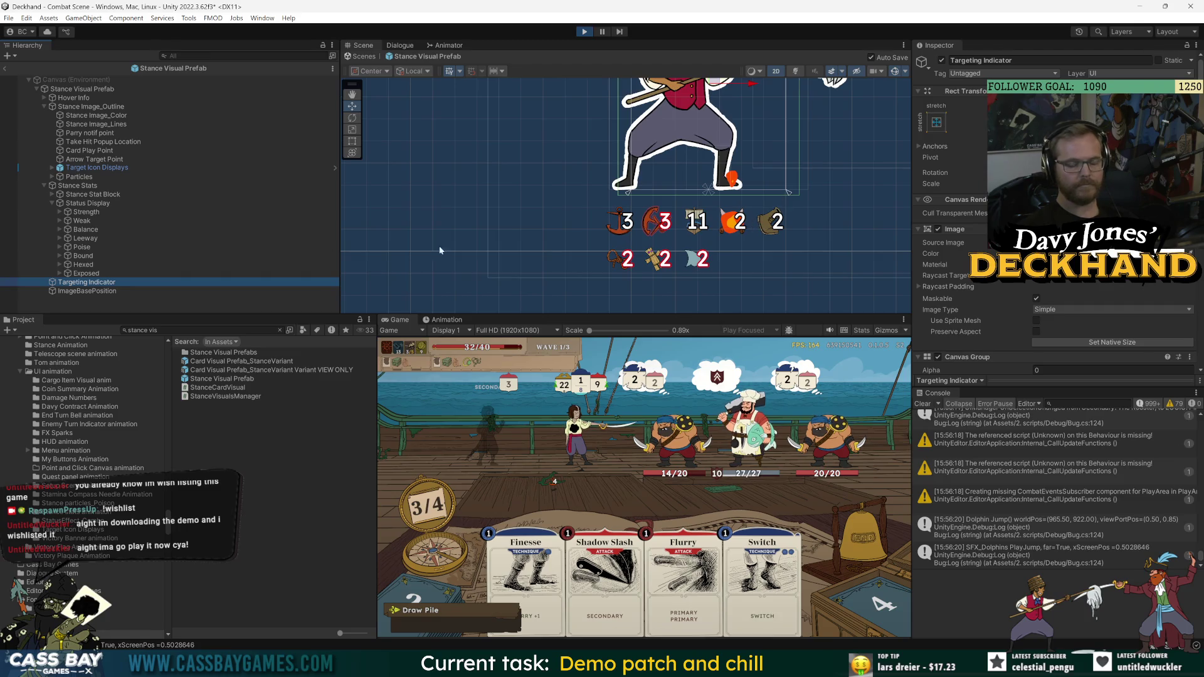
pyautogui.click(103, 195)
pyautogui.click(88, 203)
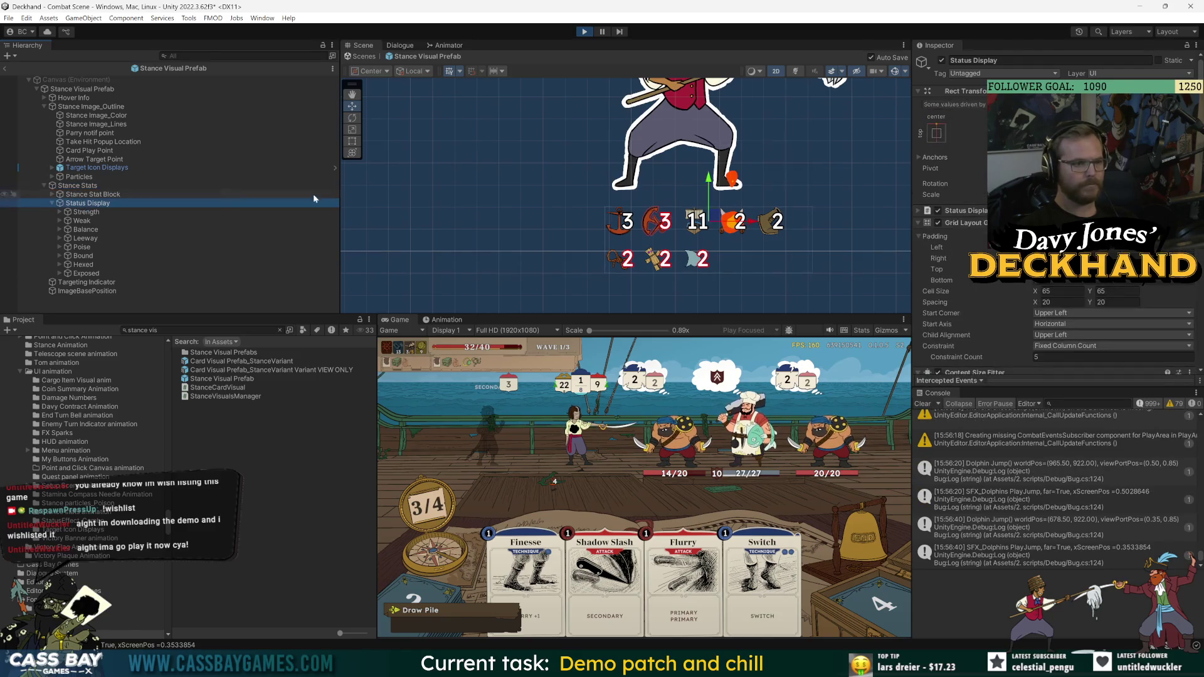
# - Frame the character in the Scene view and check the Targeting Indicator
pyautogui.scroll(2, 721, 213)
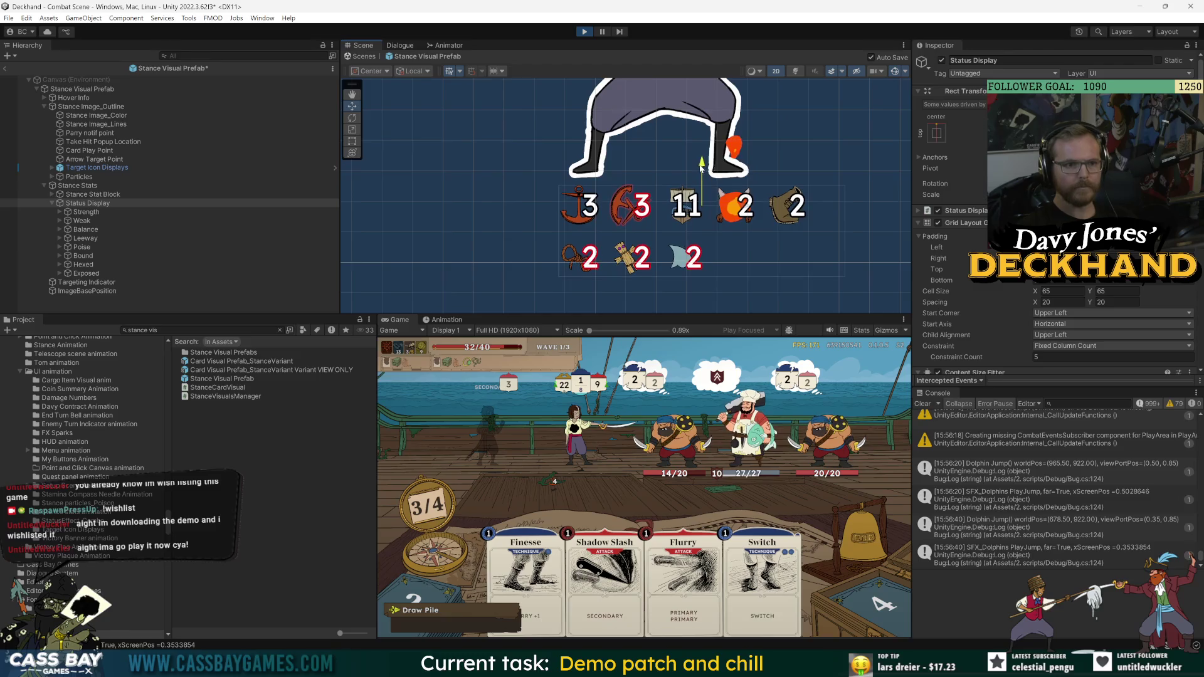
pyautogui.scroll(2, 744, 276)
pyautogui.scroll(2, 483, 276)
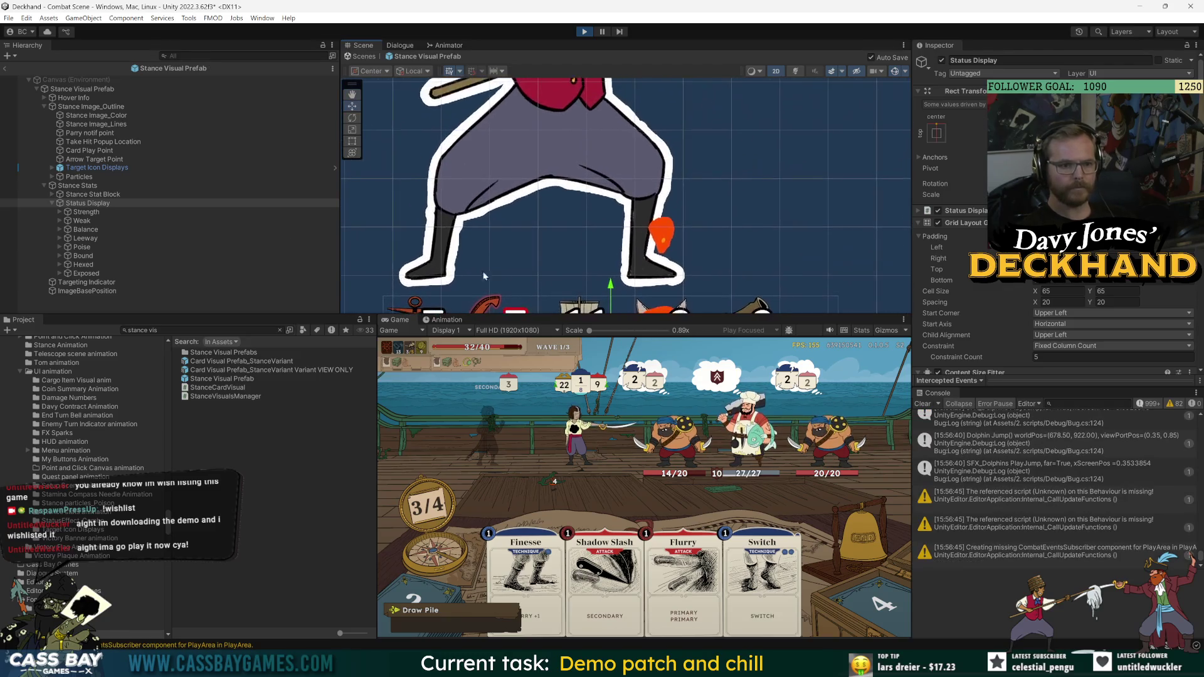
pyautogui.click(88, 282)
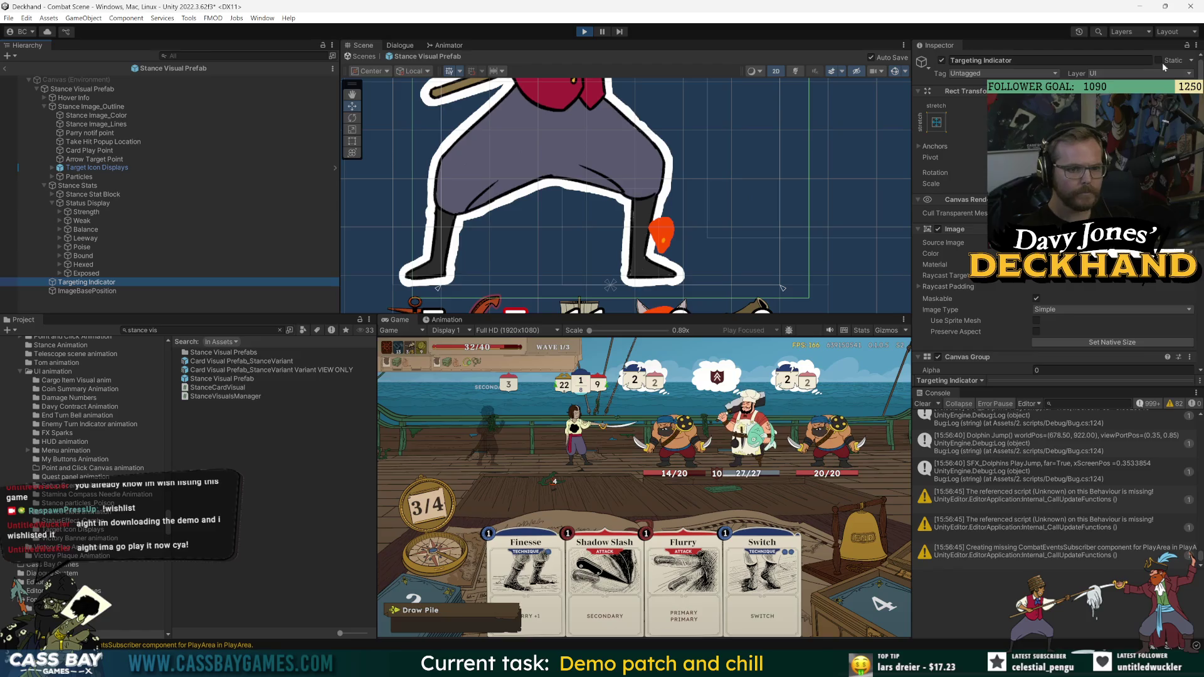
pyautogui.moveTo(736, 172); pyautogui.dragTo(732, 101)
pyautogui.moveTo(564, 201); pyautogui.dragTo(632, 268)
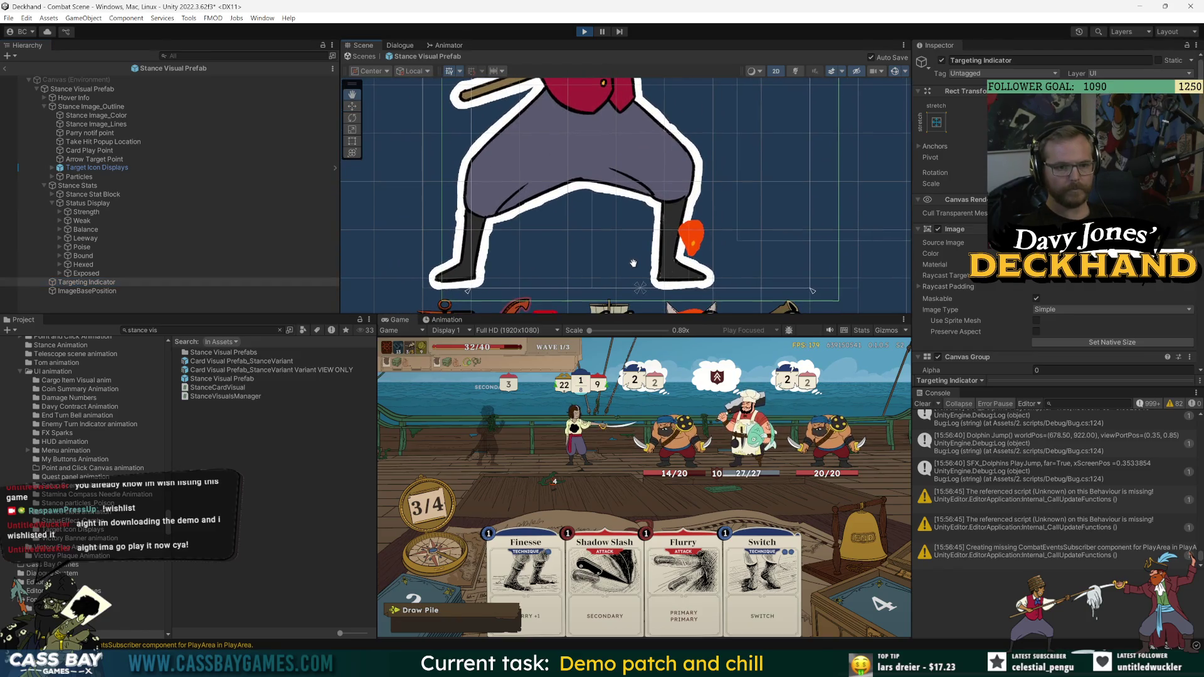
# - Nudge the Status Display icon grid vertically with the Move tool, then stop play mode
pyautogui.click(89, 204)
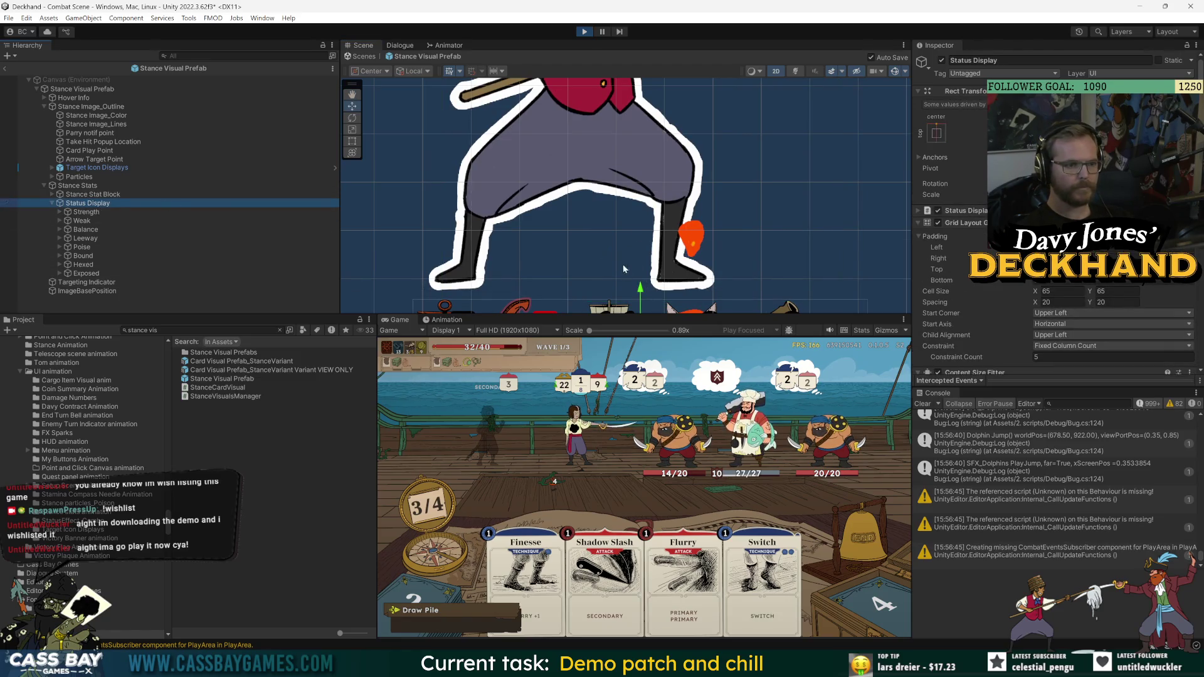
pyautogui.click(353, 143)
pyautogui.press('w')
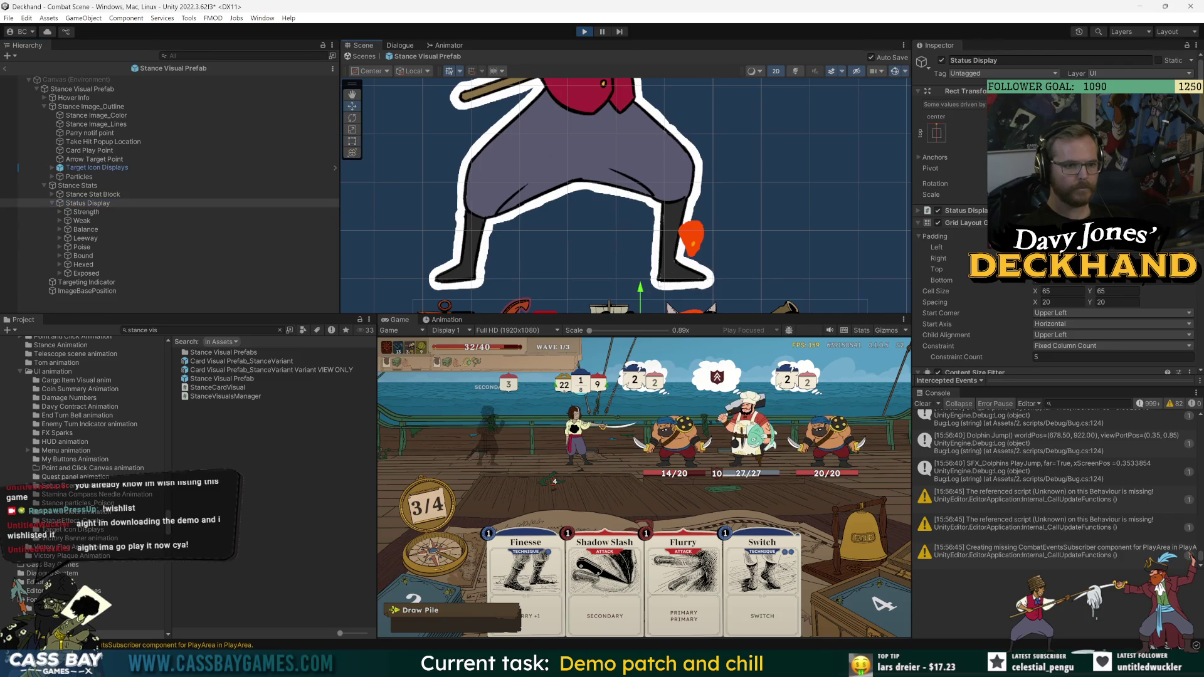
pyautogui.moveTo(639, 291); pyautogui.dragTo(640, 295)
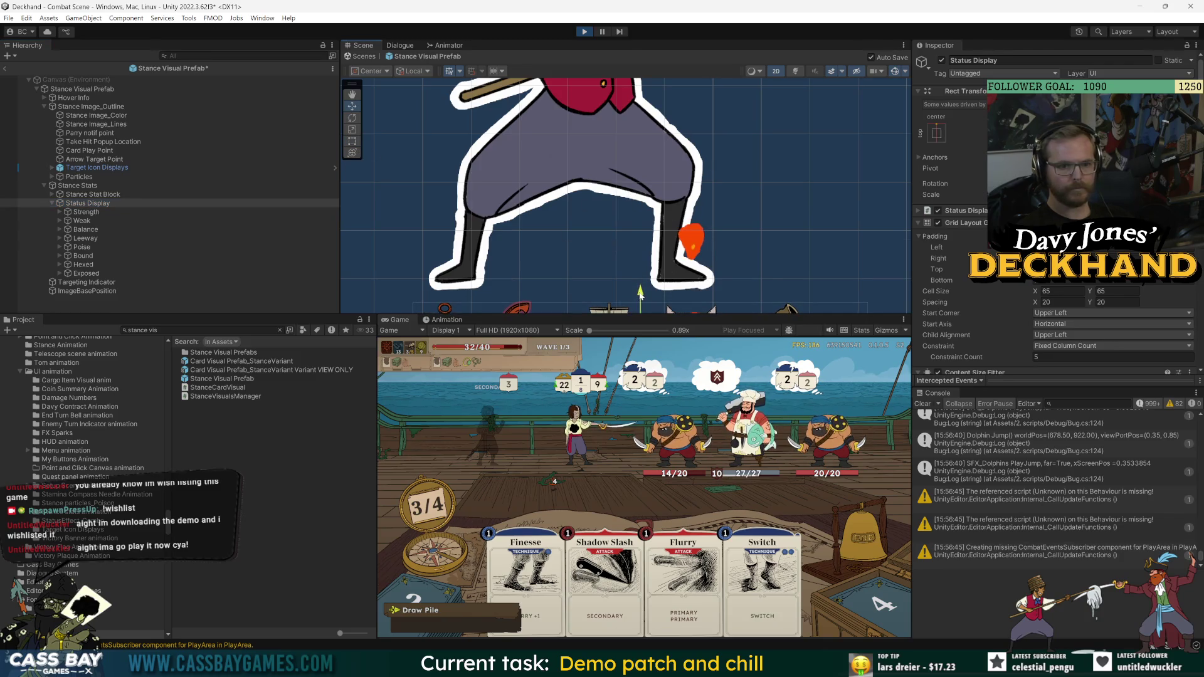
pyautogui.click(86, 283)
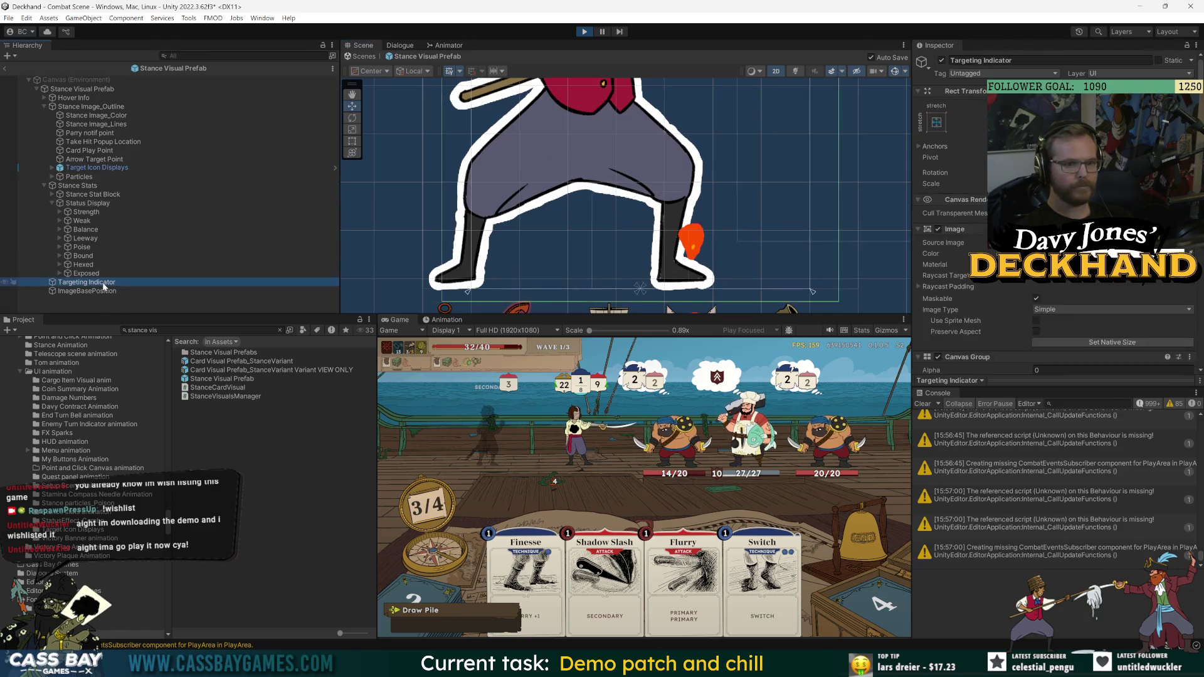
pyautogui.click(90, 204)
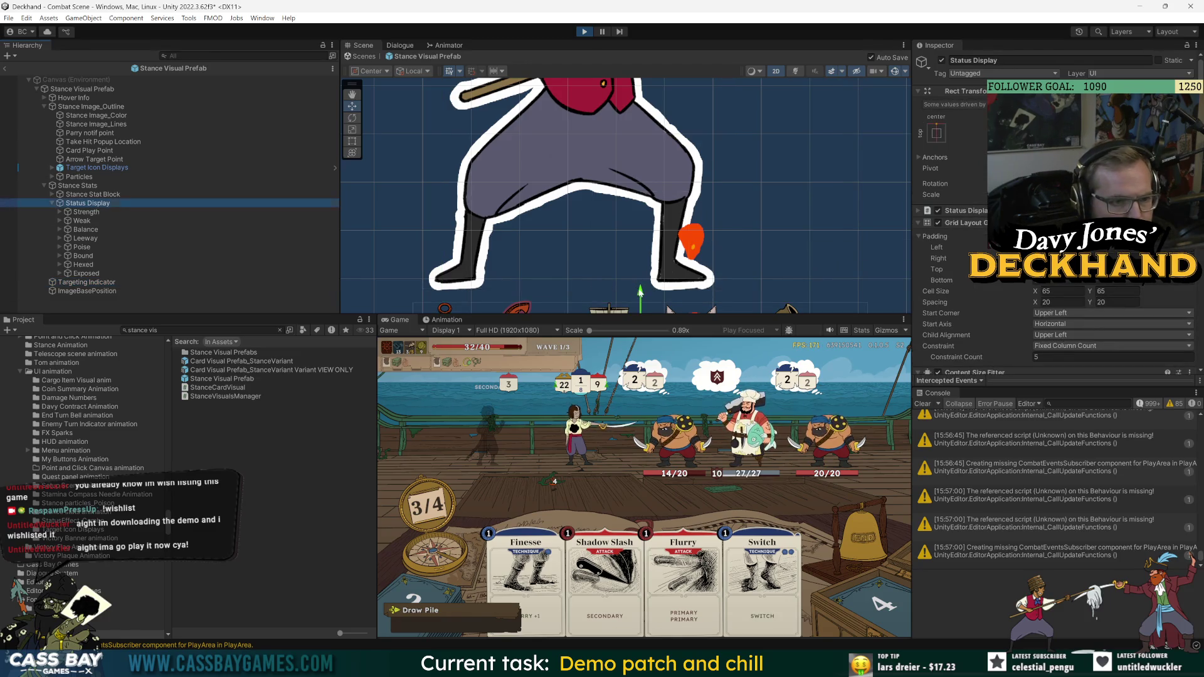
pyautogui.click(584, 33)
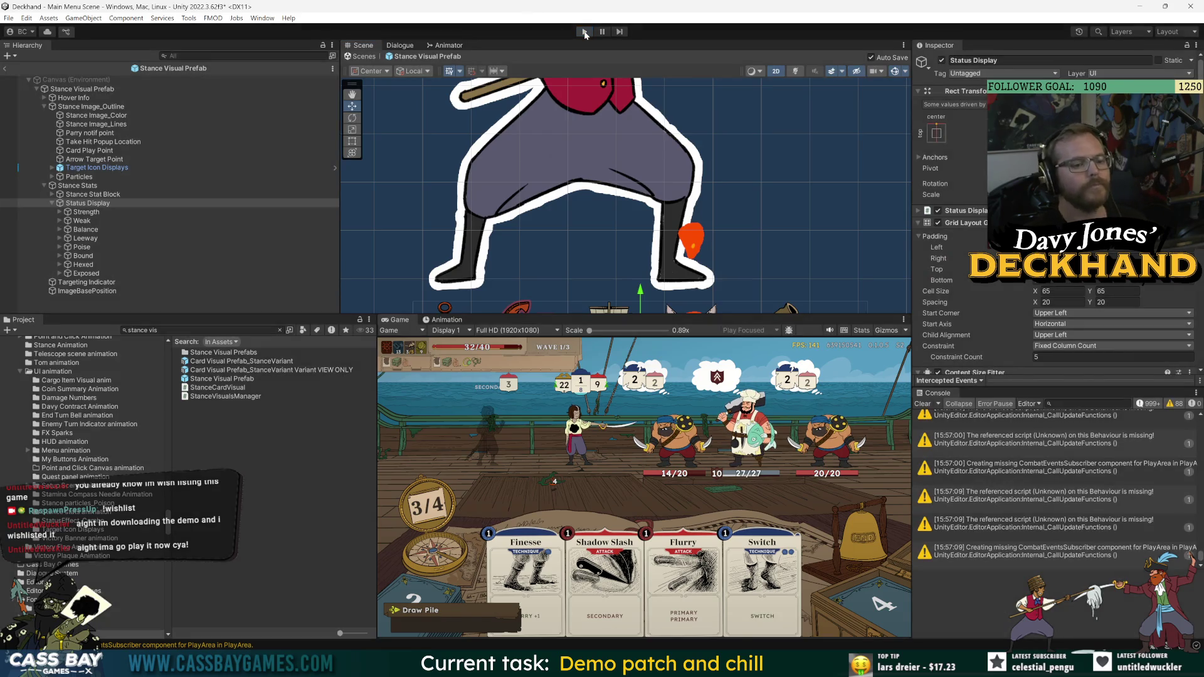
# - Restart play mode, play The Rooster stance card, end the turn and dismiss the Broken Stances tip
pyautogui.click(584, 32)
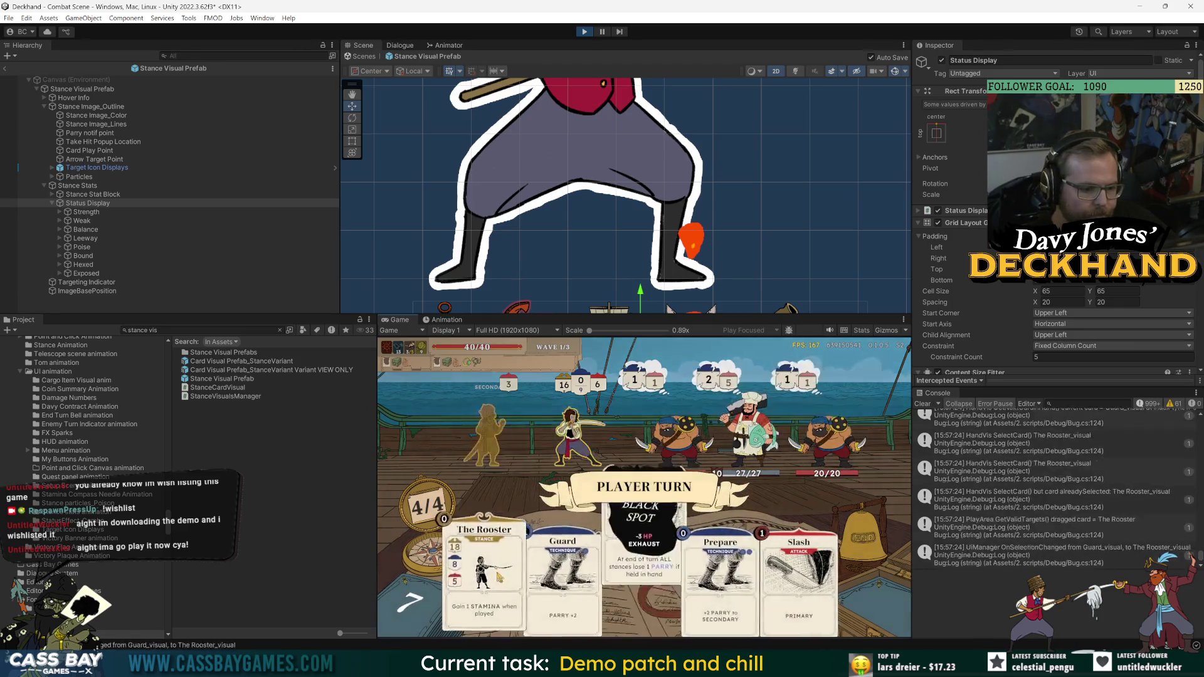
pyautogui.click(499, 577)
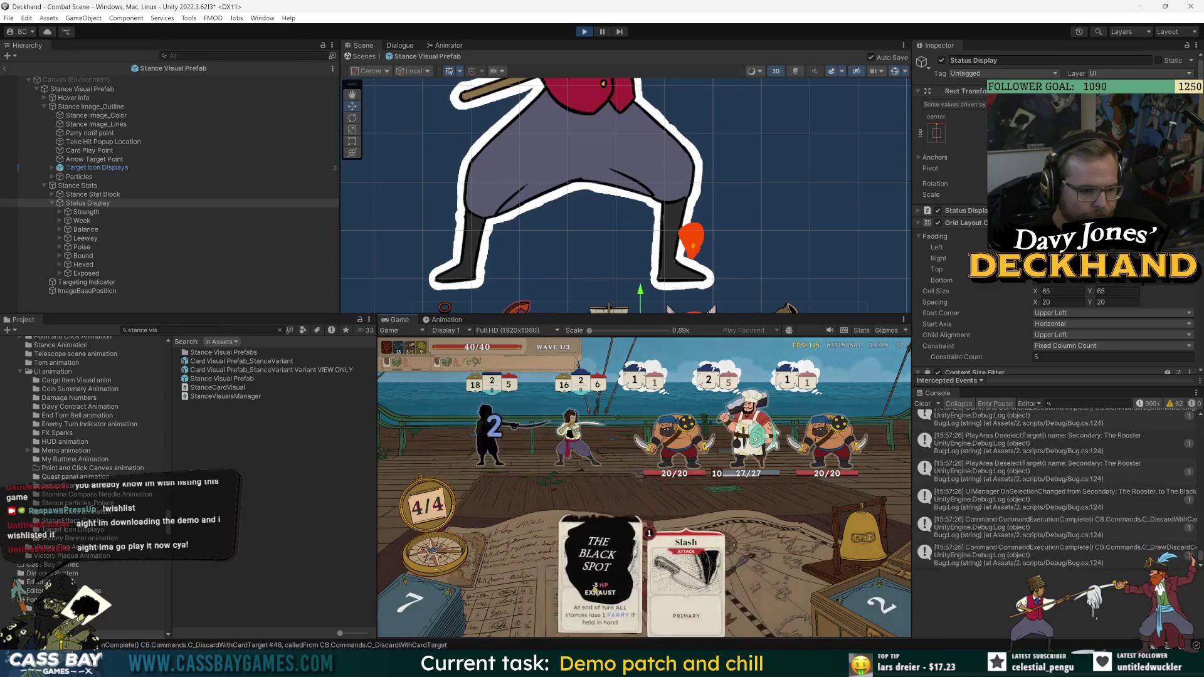
pyautogui.click(594, 587)
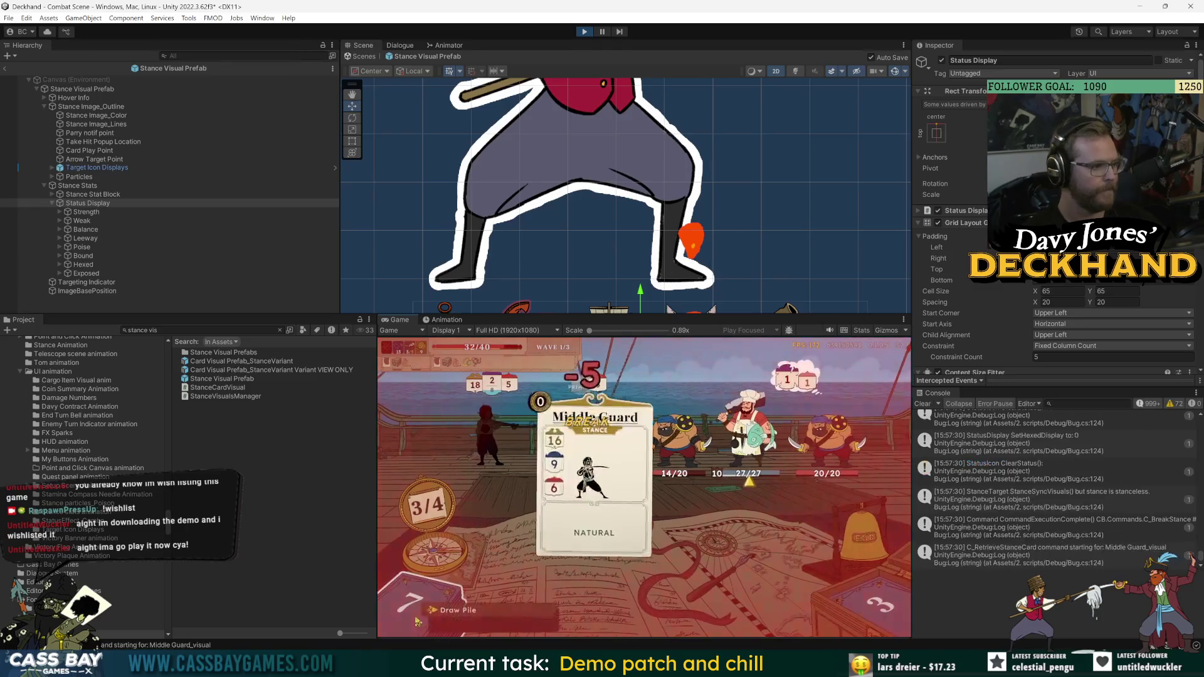
pyautogui.click(744, 529)
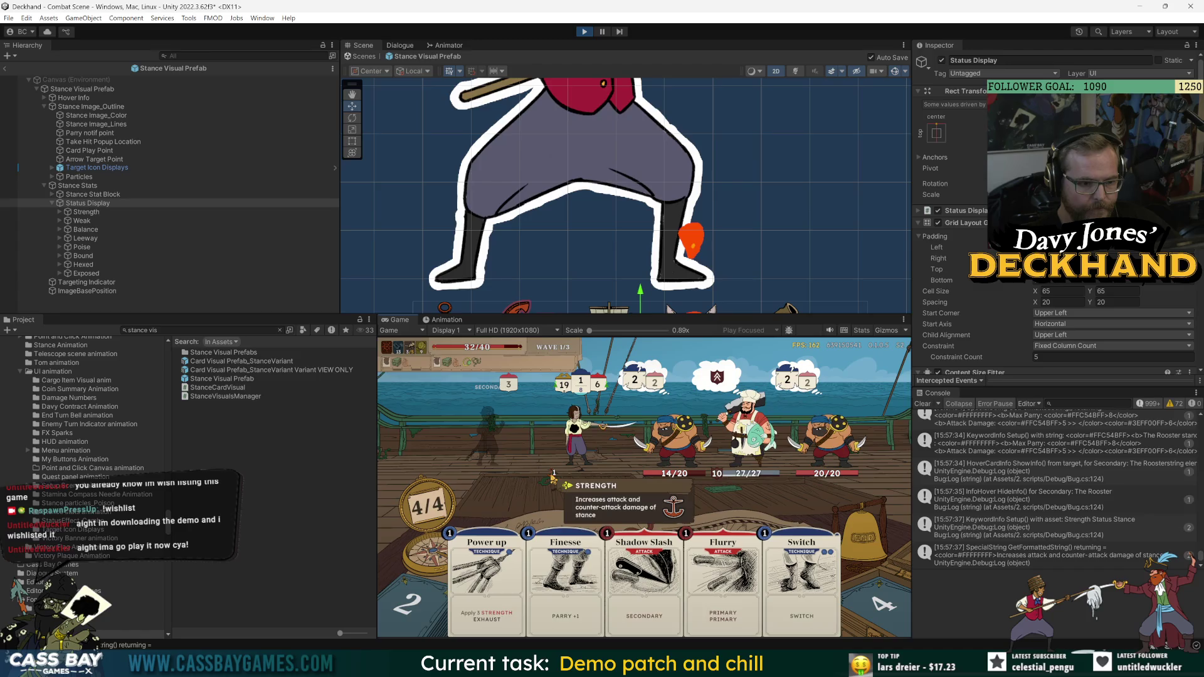
# - Play Power up, Finesse, Flurry, Shadow Slash, Vom Tag and Weaken, dismissing the tips
pyautogui.moveTo(483, 576)
pyautogui.mouseDown()
pyautogui.moveTo(467, 552)
pyautogui.moveTo(464, 451)
pyautogui.mouseUp()
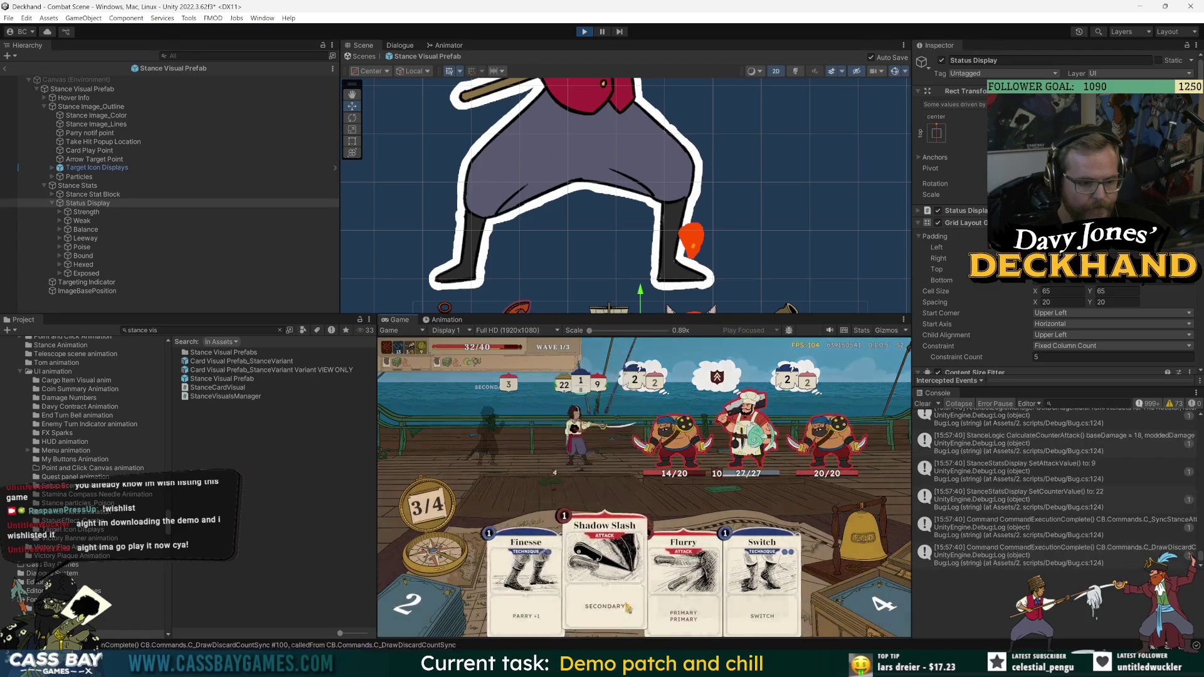
pyautogui.moveTo(524, 577); pyautogui.dragTo(567, 477)
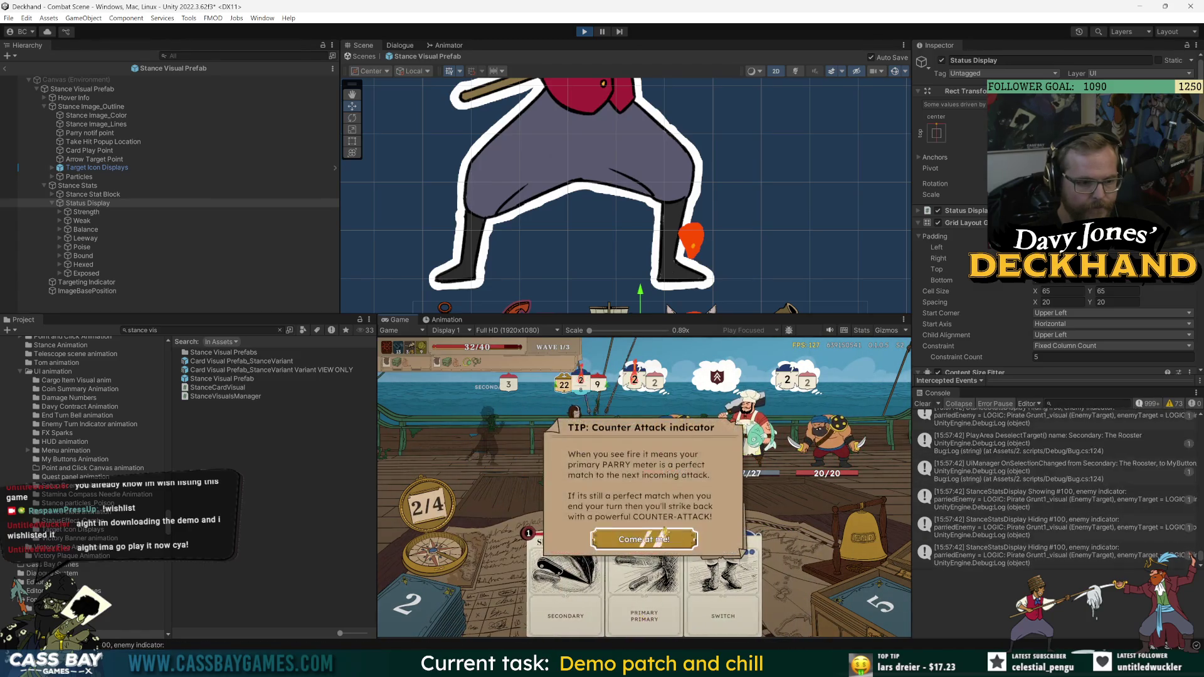
pyautogui.click(663, 533)
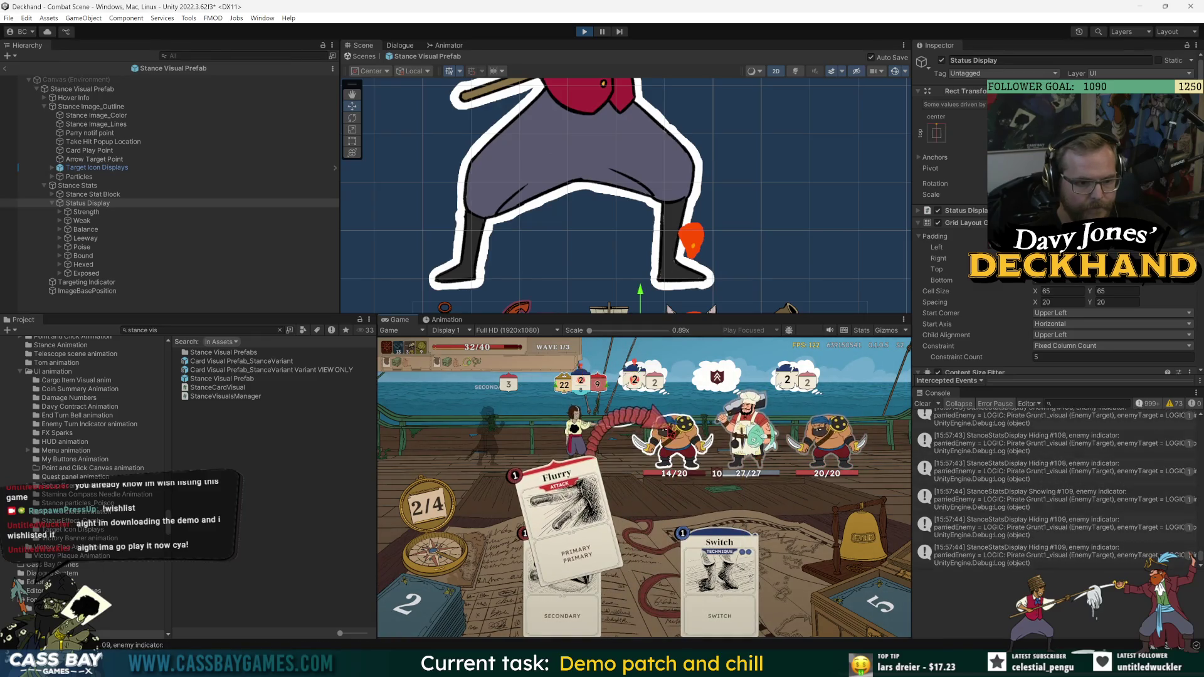
pyautogui.moveTo(564, 520); pyautogui.dragTo(674, 445)
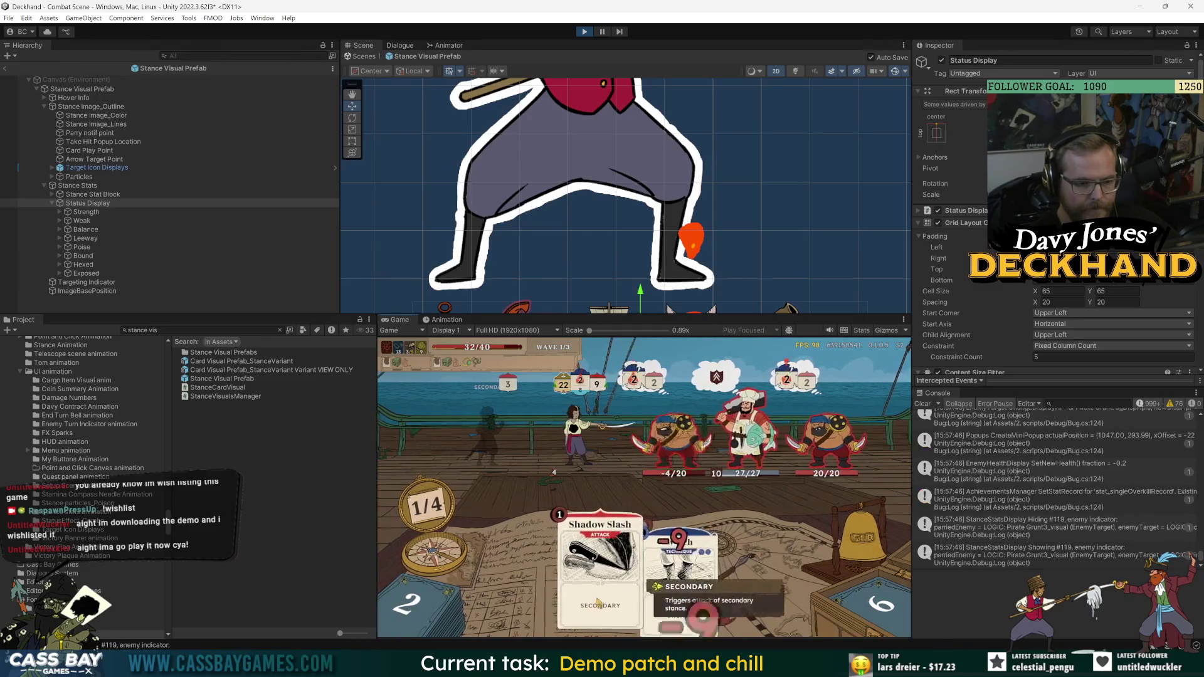
pyautogui.moveTo(617, 520); pyautogui.dragTo(743, 477)
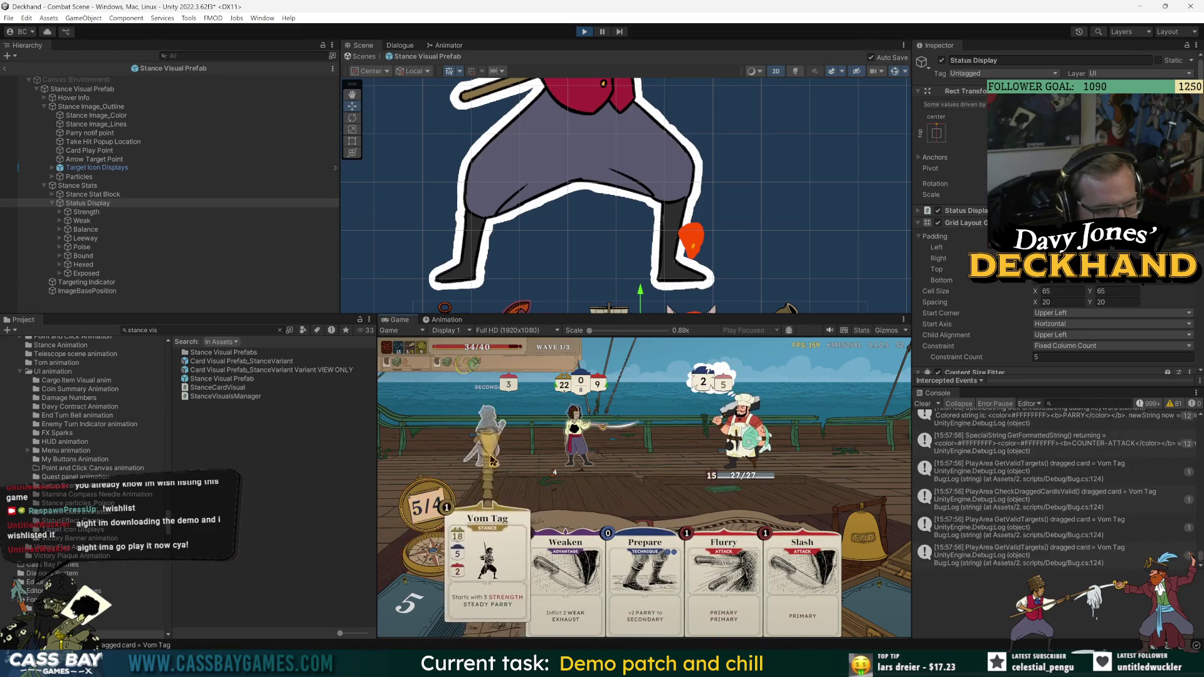
pyautogui.click(491, 568)
pyautogui.click(705, 467)
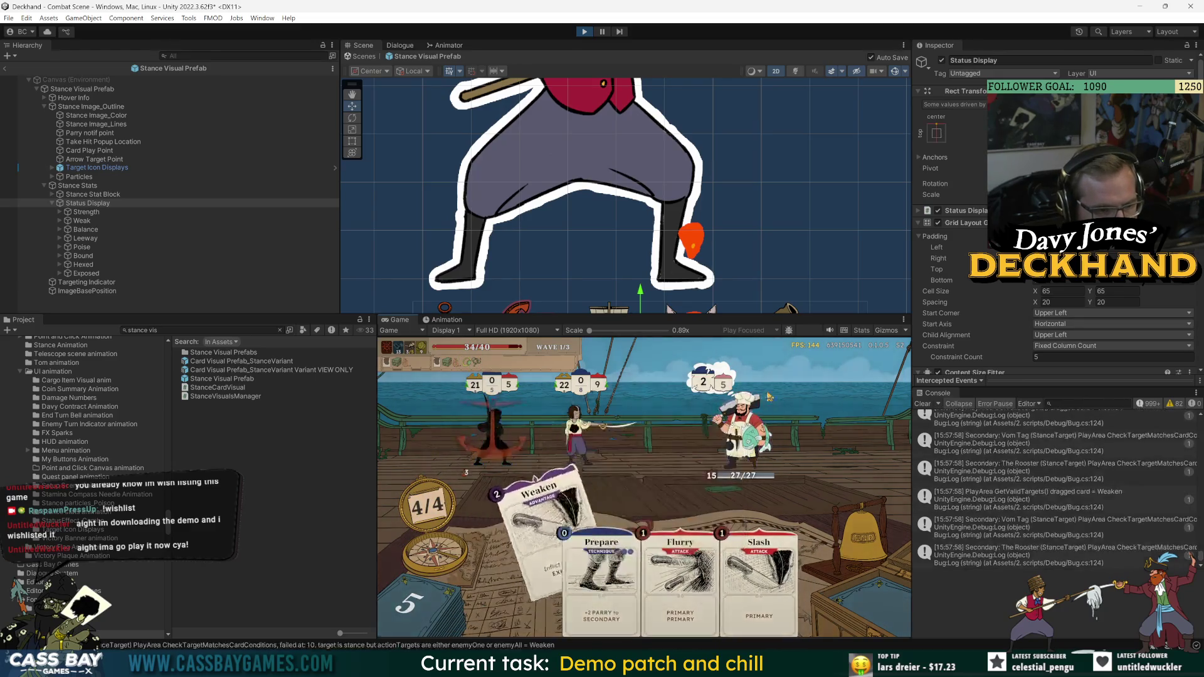
pyautogui.click(705, 467)
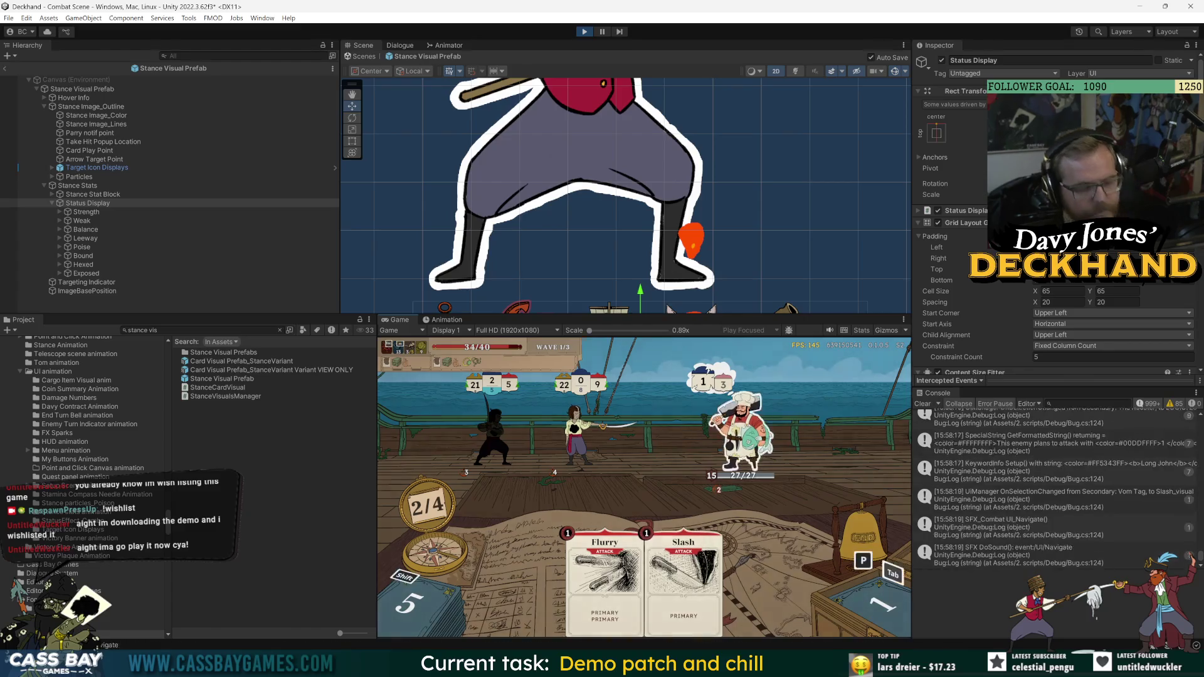
# - Cycle targets to show the WEAK status, Long John's attack plan and Rooster stance tooltips
pyautogui.moveTo(439, 362)
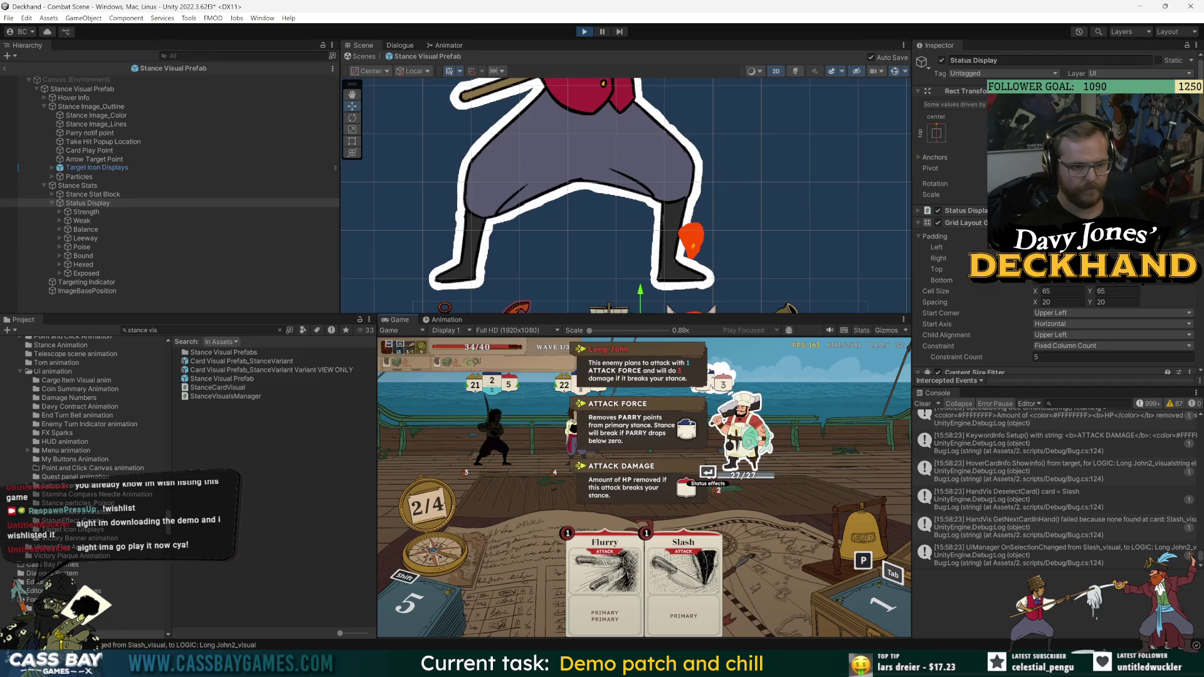
pyautogui.moveTo(686, 442)
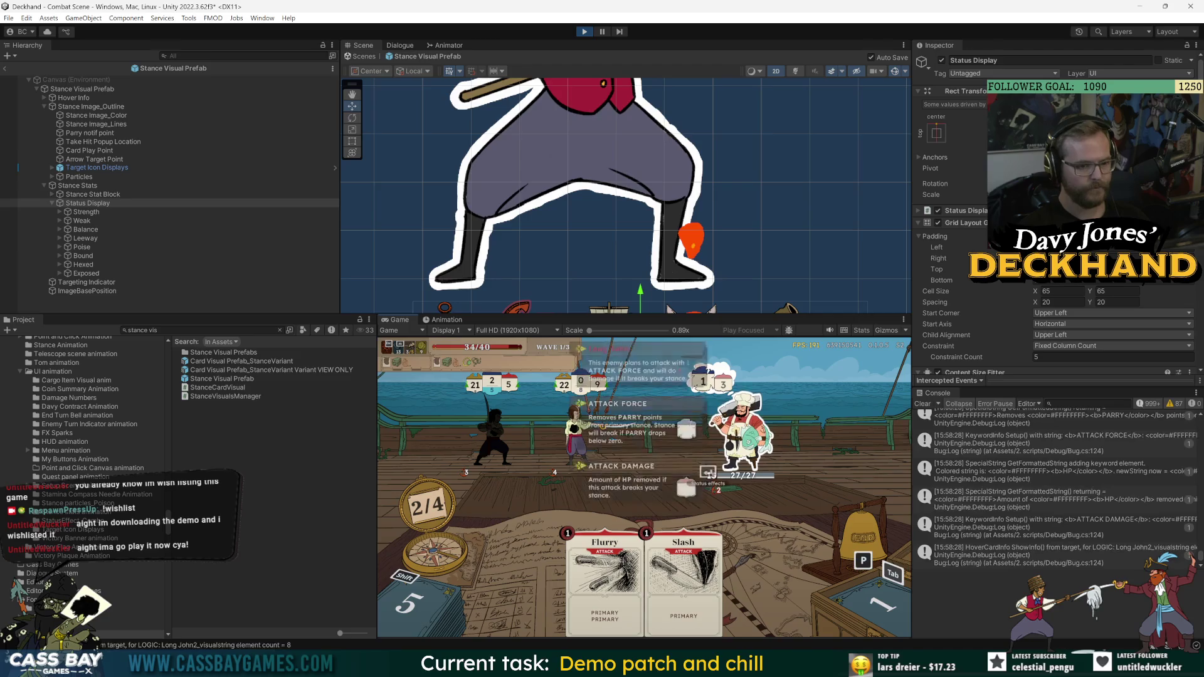
pyautogui.press('Right')
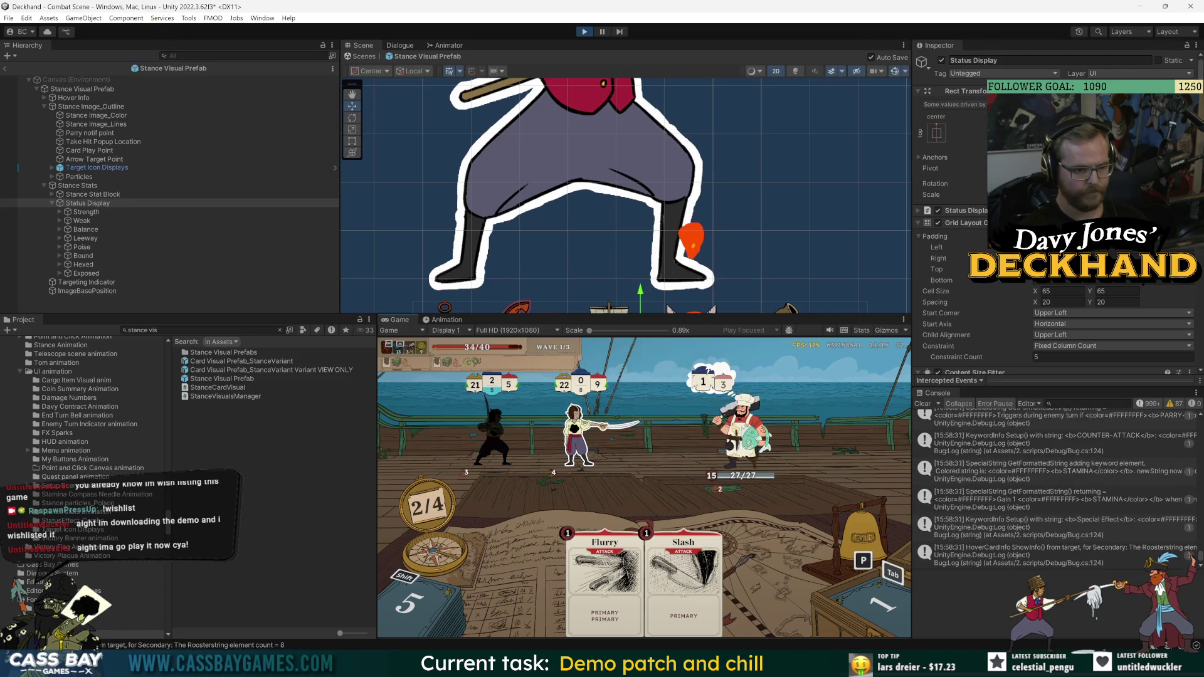
pyautogui.press('Left')
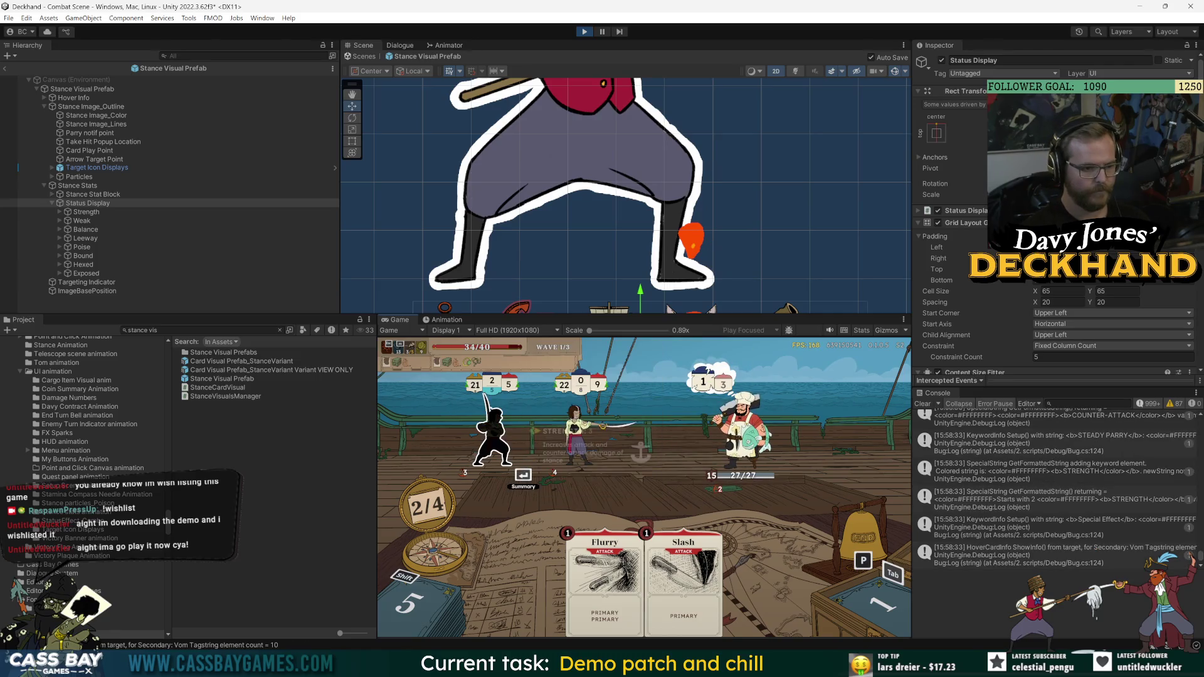
pyautogui.press('Right')
pyautogui.press('Right')
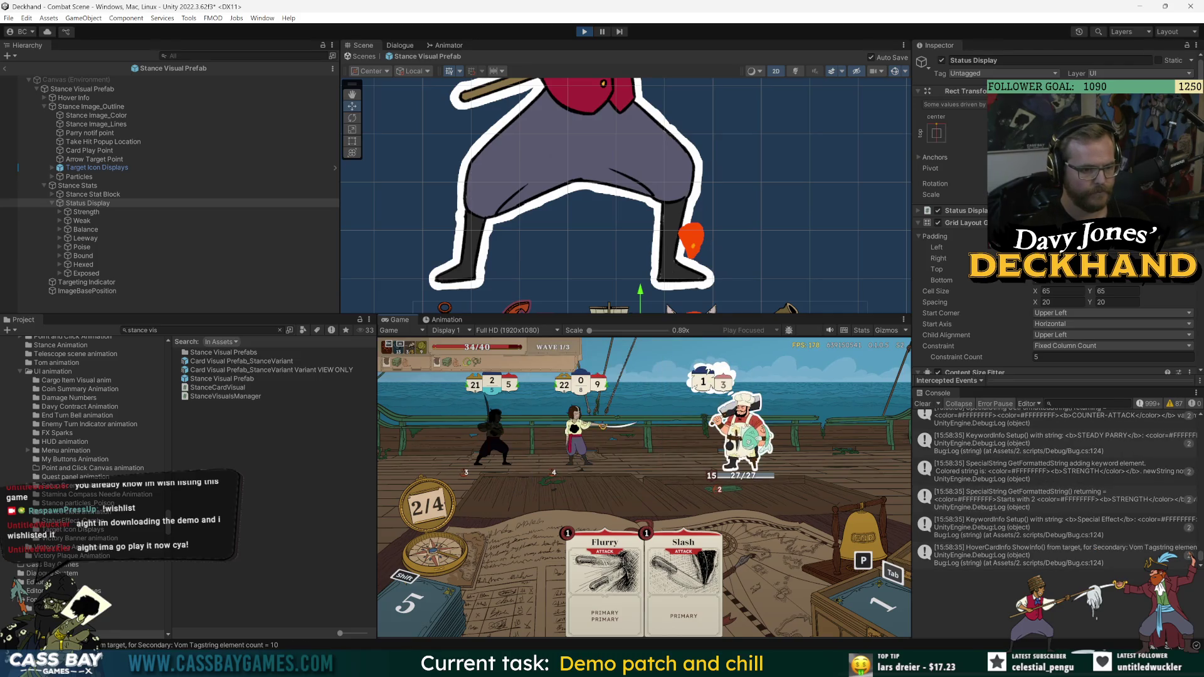
pyautogui.press('Left')
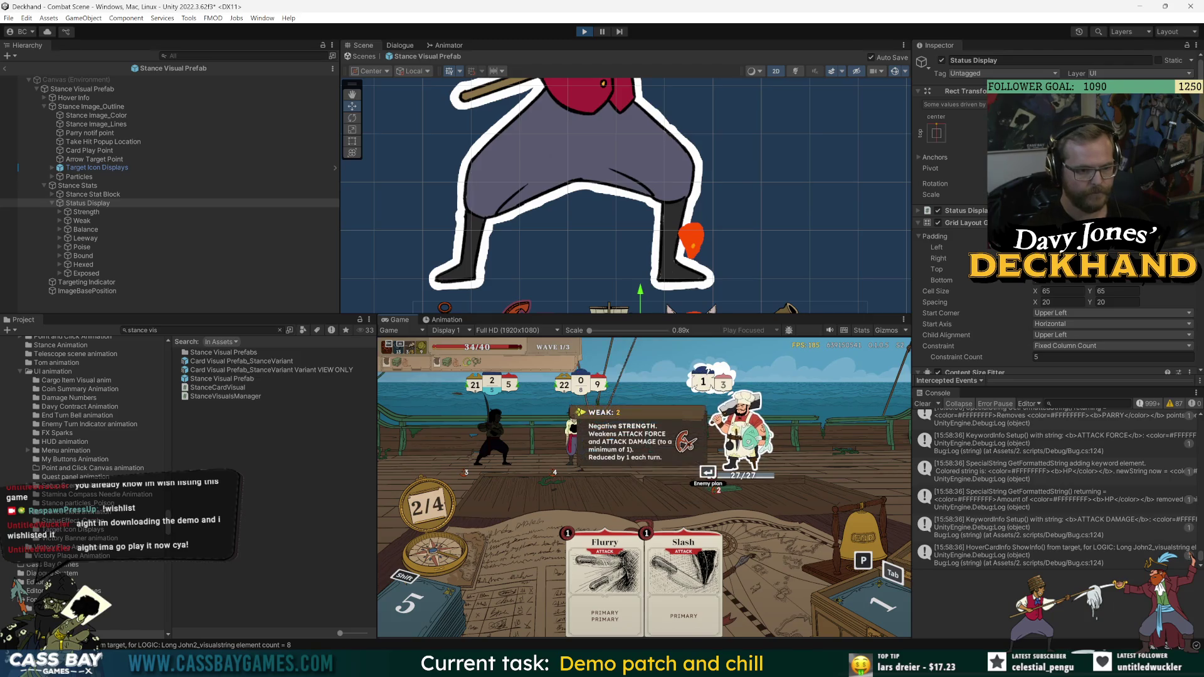
pyautogui.press('Right')
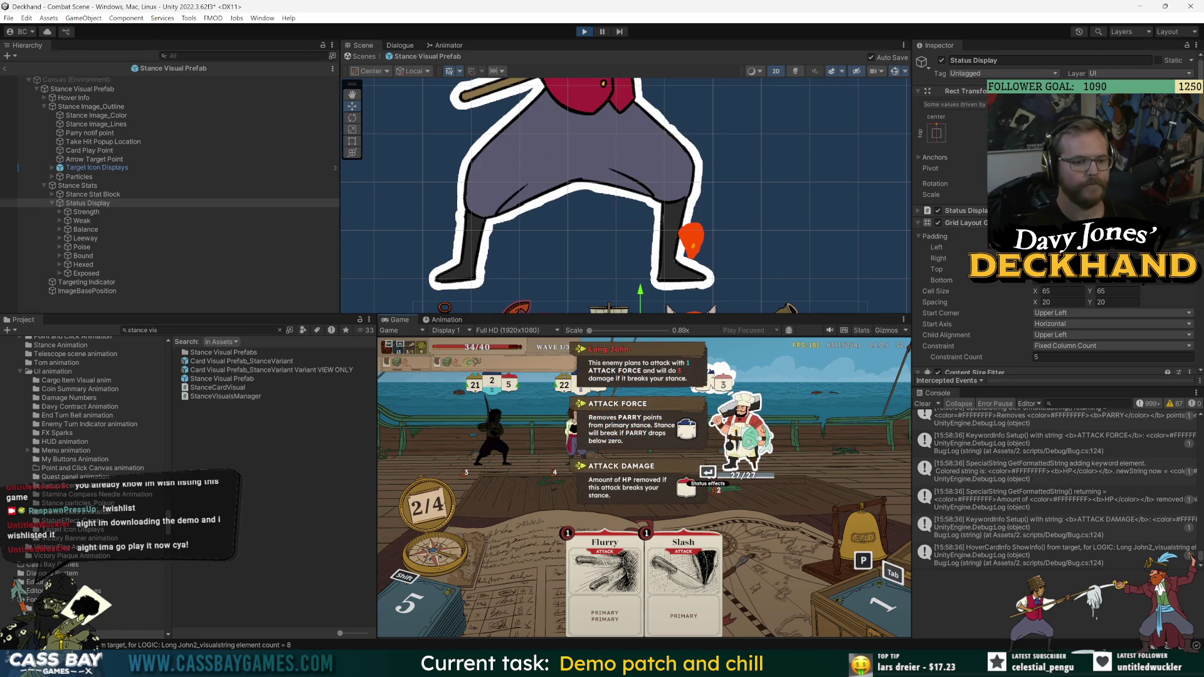
pyautogui.press('Right')
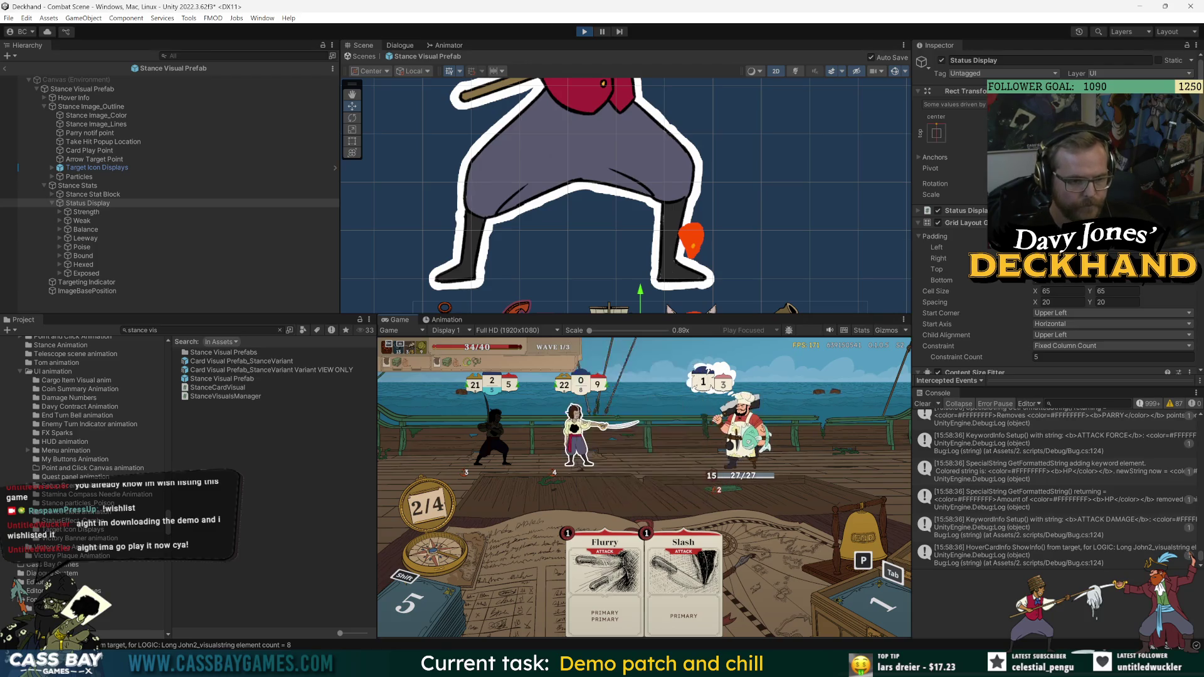
# - Cycle targets again, toggling stance details and summary, ending on the Vom Tag stance
pyautogui.press('Left')
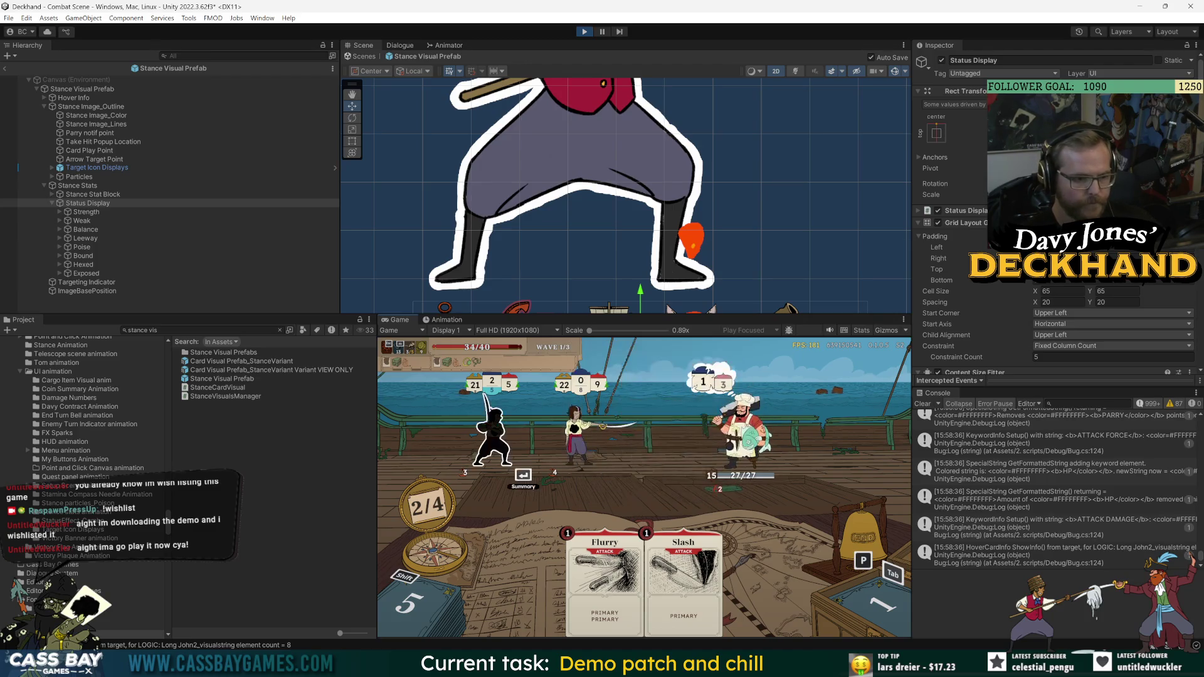
pyautogui.press('Right')
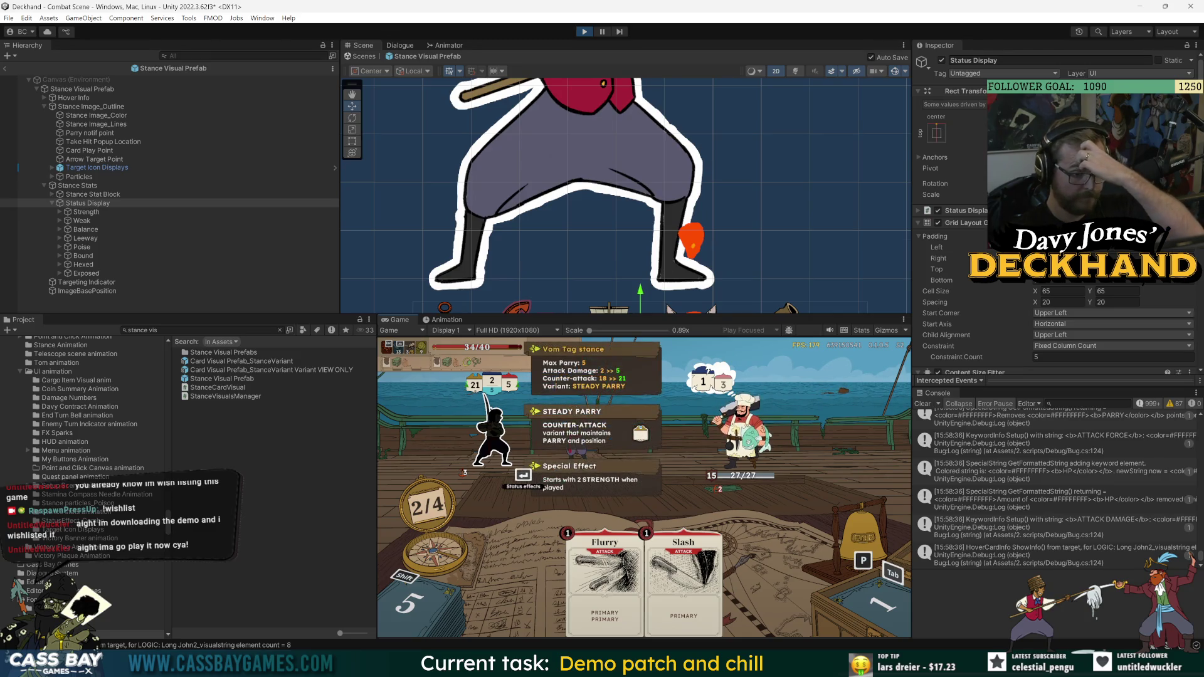
pyautogui.press('Left')
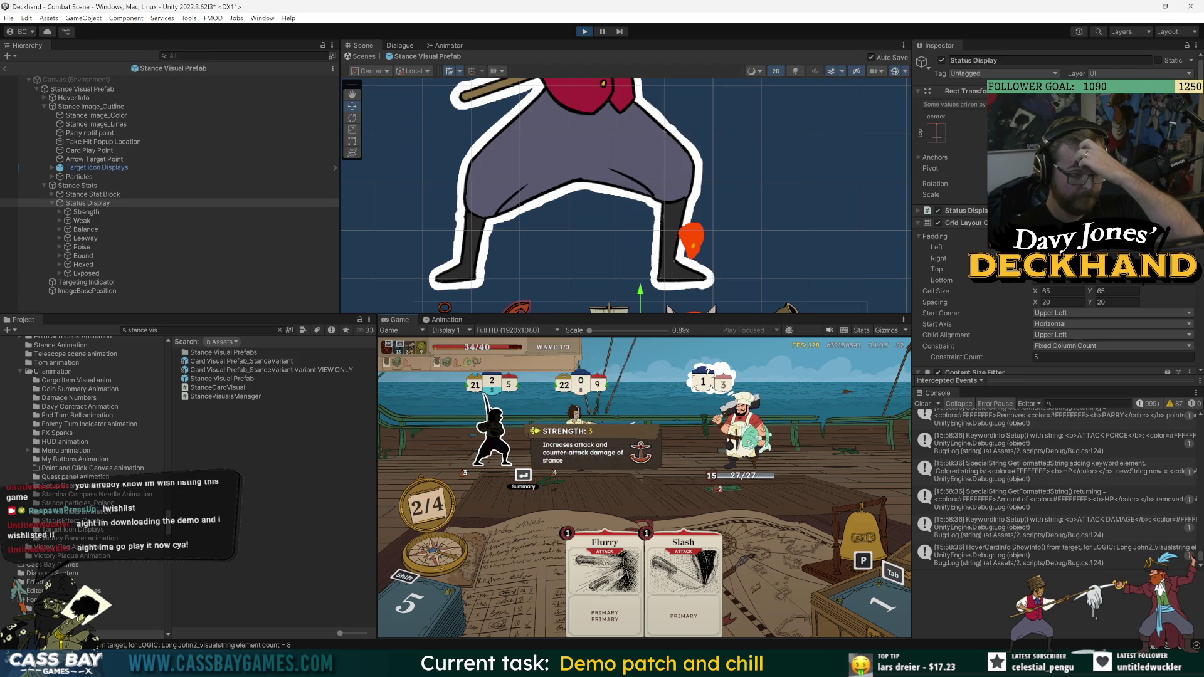
pyautogui.press('Right')
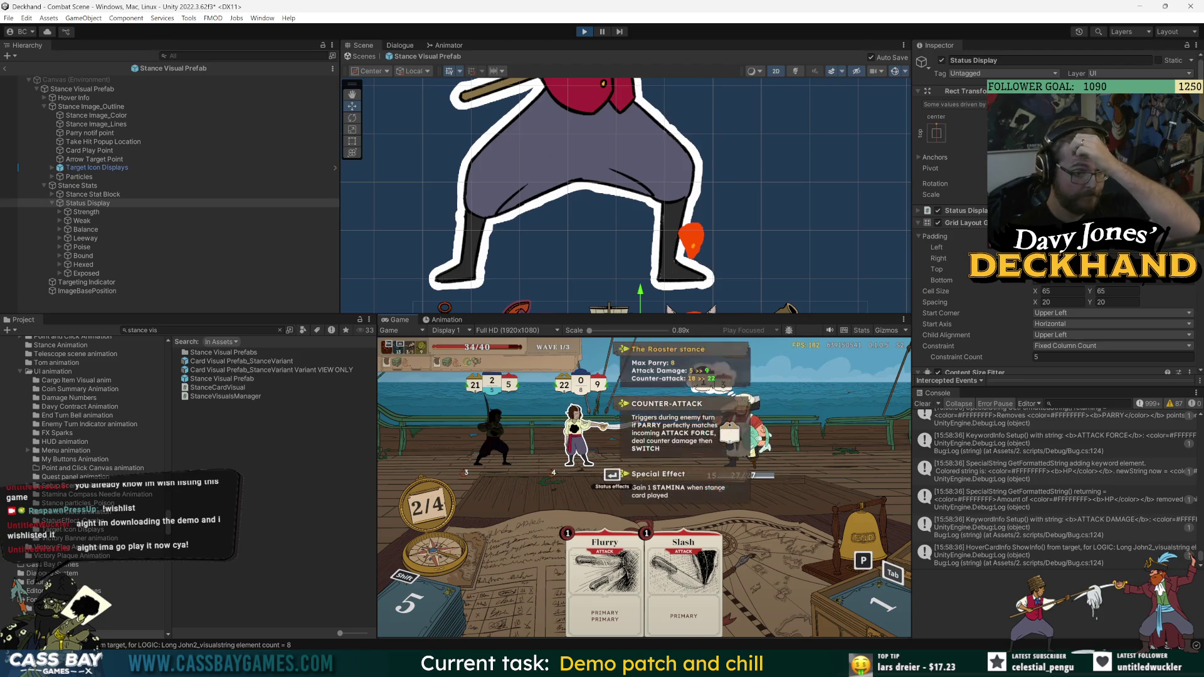
pyautogui.press('Right')
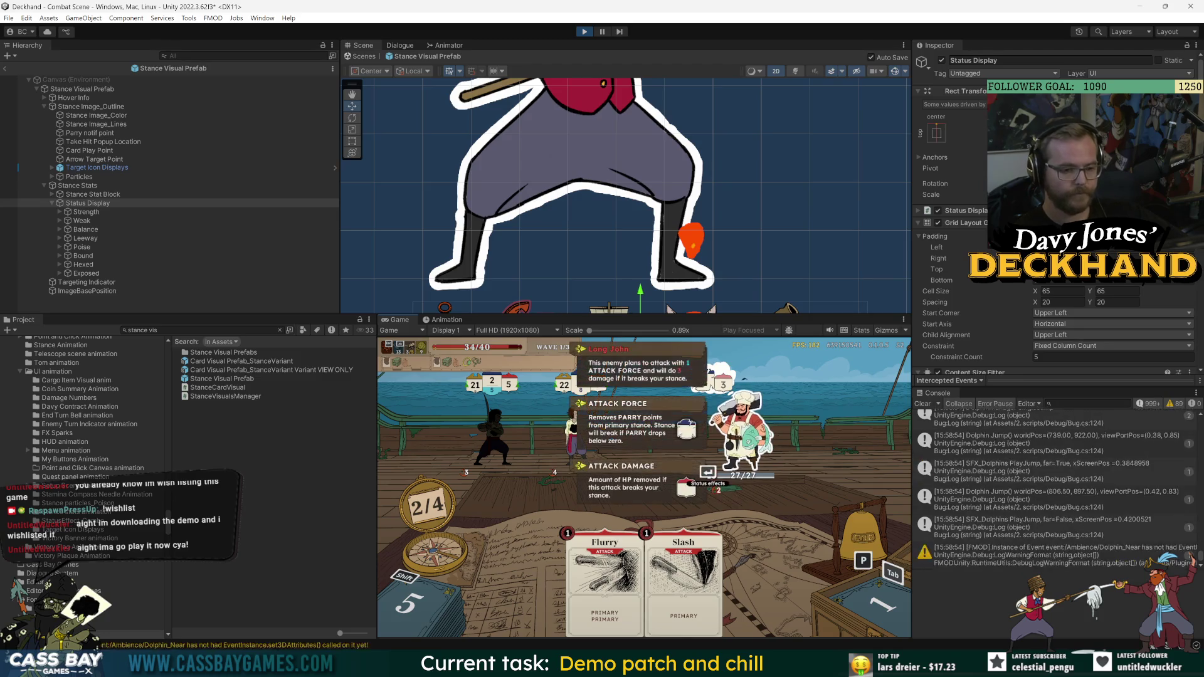
pyautogui.press('Left')
pyautogui.press('Left')
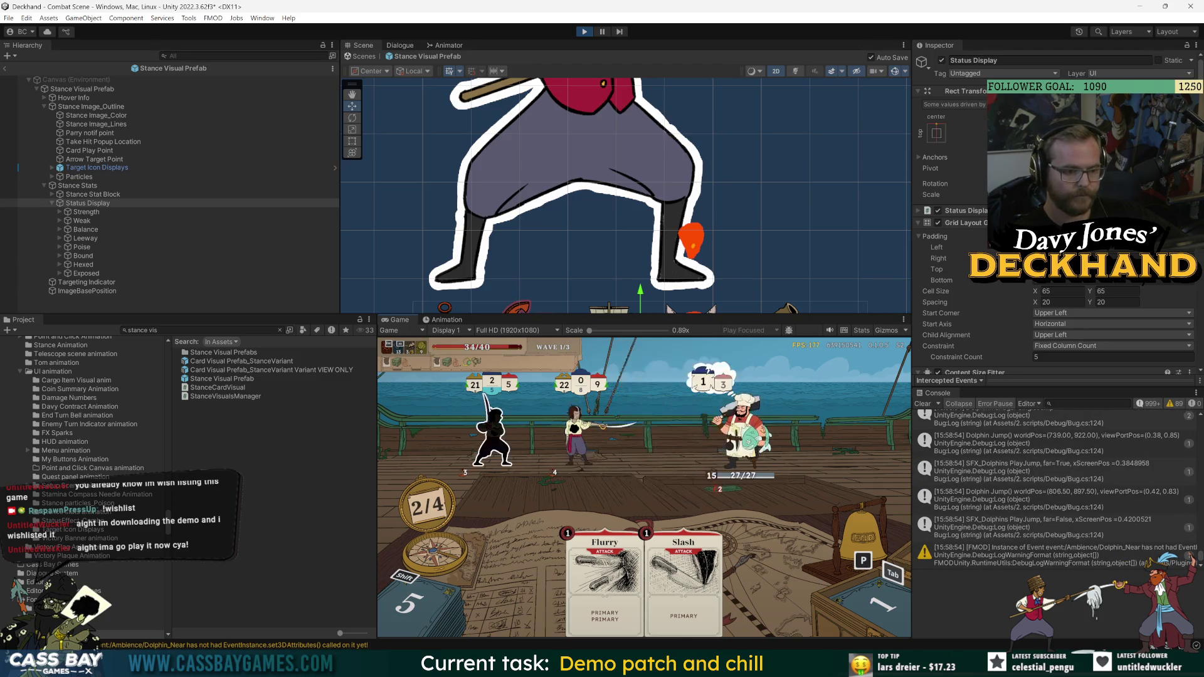
pyautogui.press('Right')
pyautogui.press('Right')
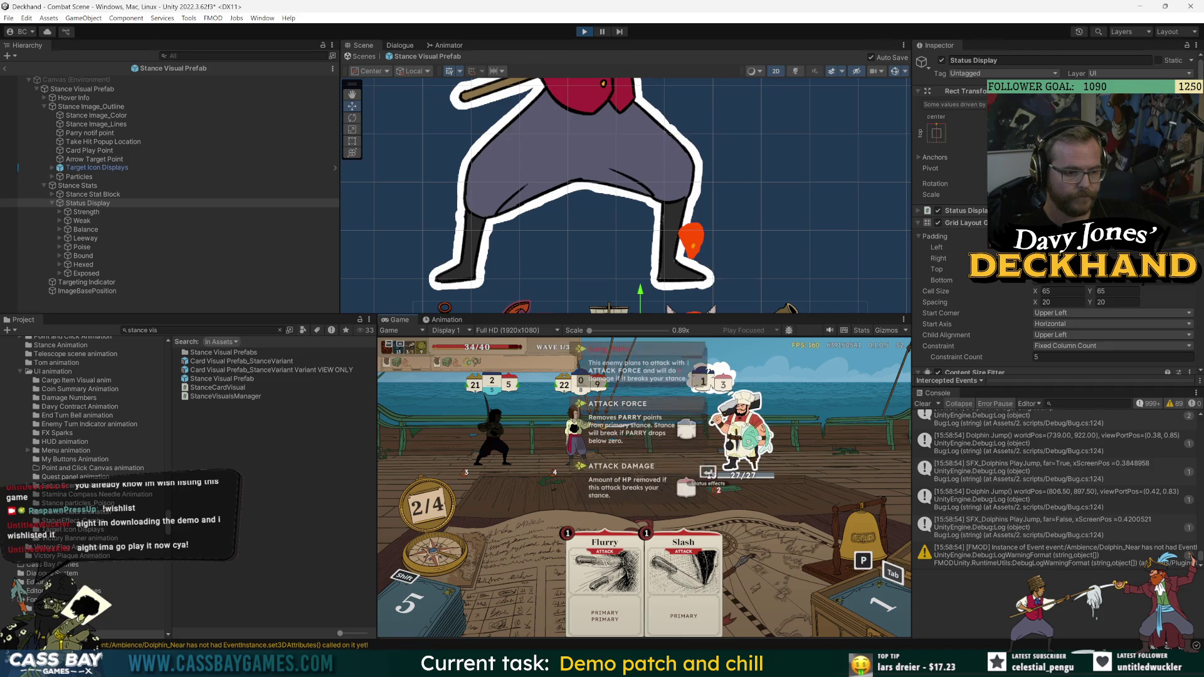
pyautogui.press('Left')
pyautogui.press('Left')
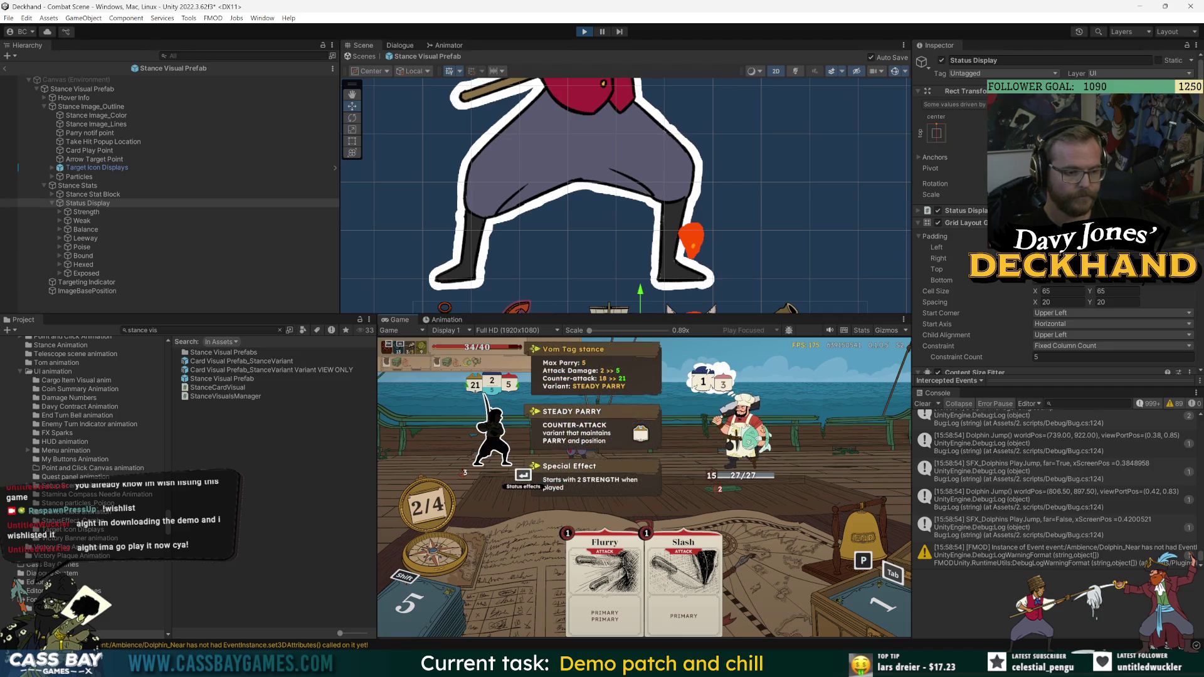
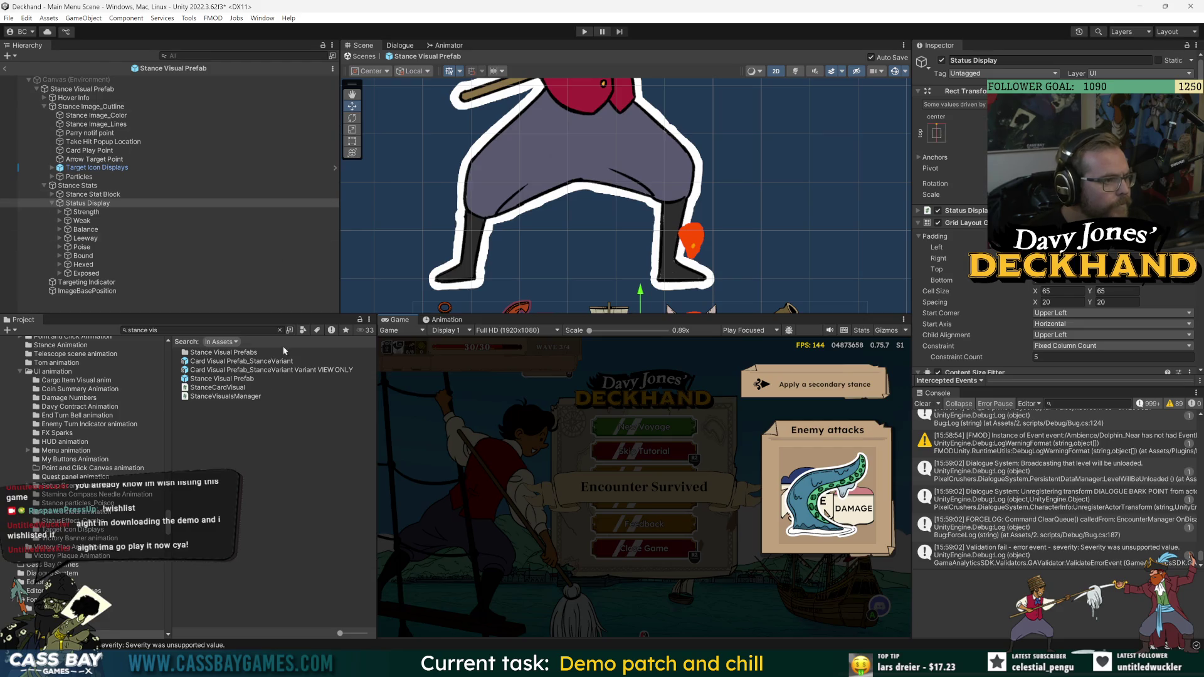
# - Expand Hover Info and frame its Info Pos LEFT point in the Scene view
pyautogui.click(62, 98)
pyautogui.click(45, 98)
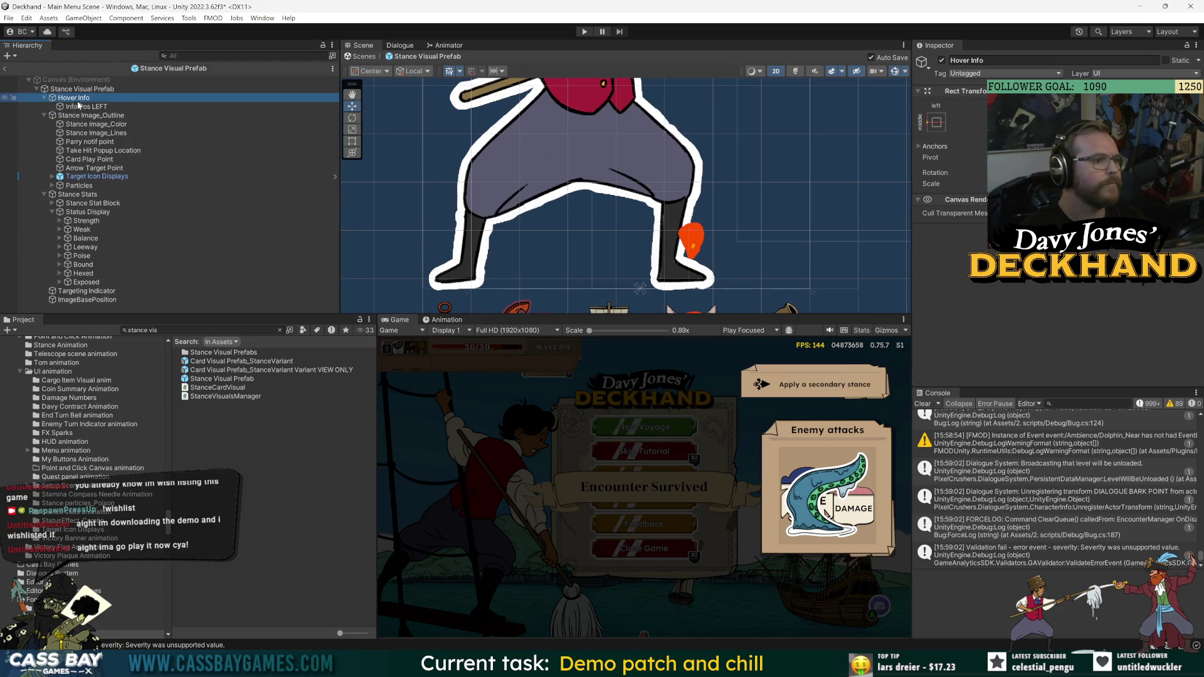
pyautogui.click(86, 107)
pyautogui.press('f')
pyautogui.scroll(-5, 596, 195)
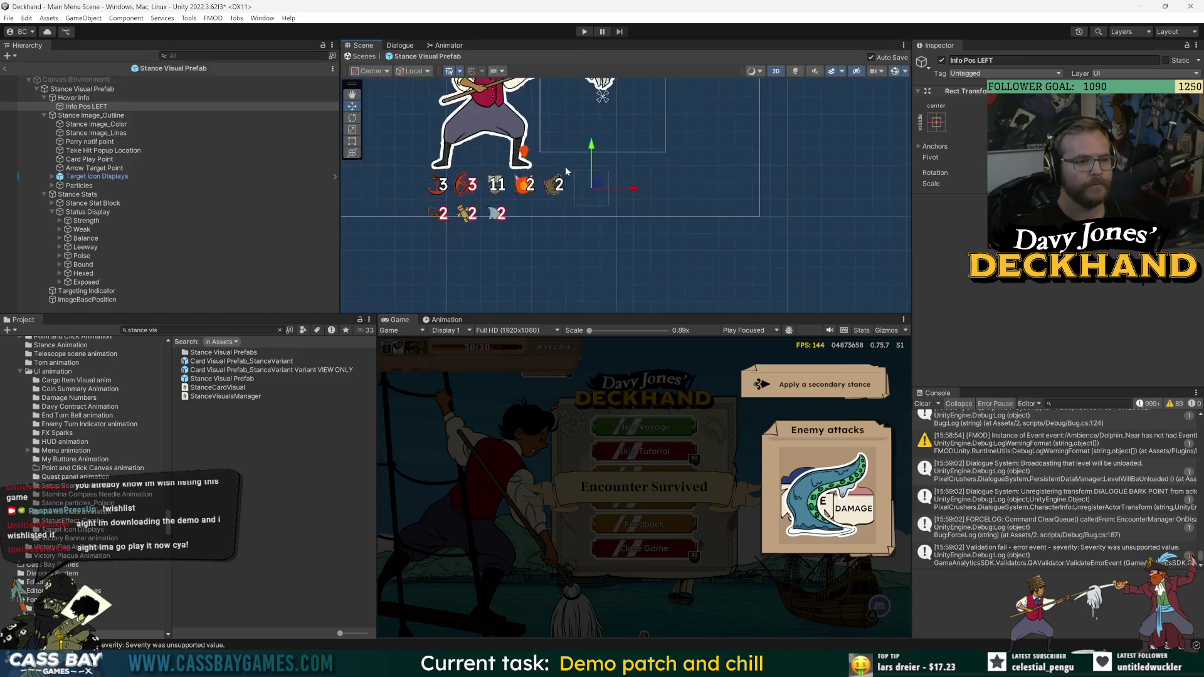
pyautogui.click(89, 99)
pyautogui.click(86, 106)
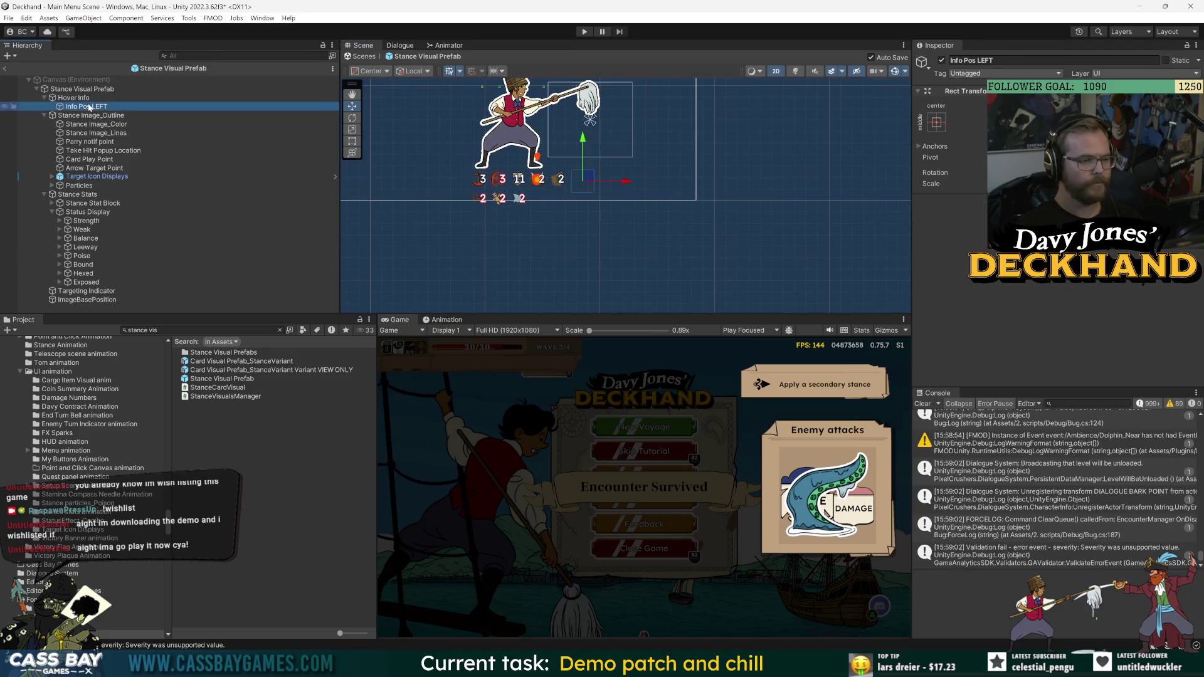
pyautogui.scroll(-2, 546, 220)
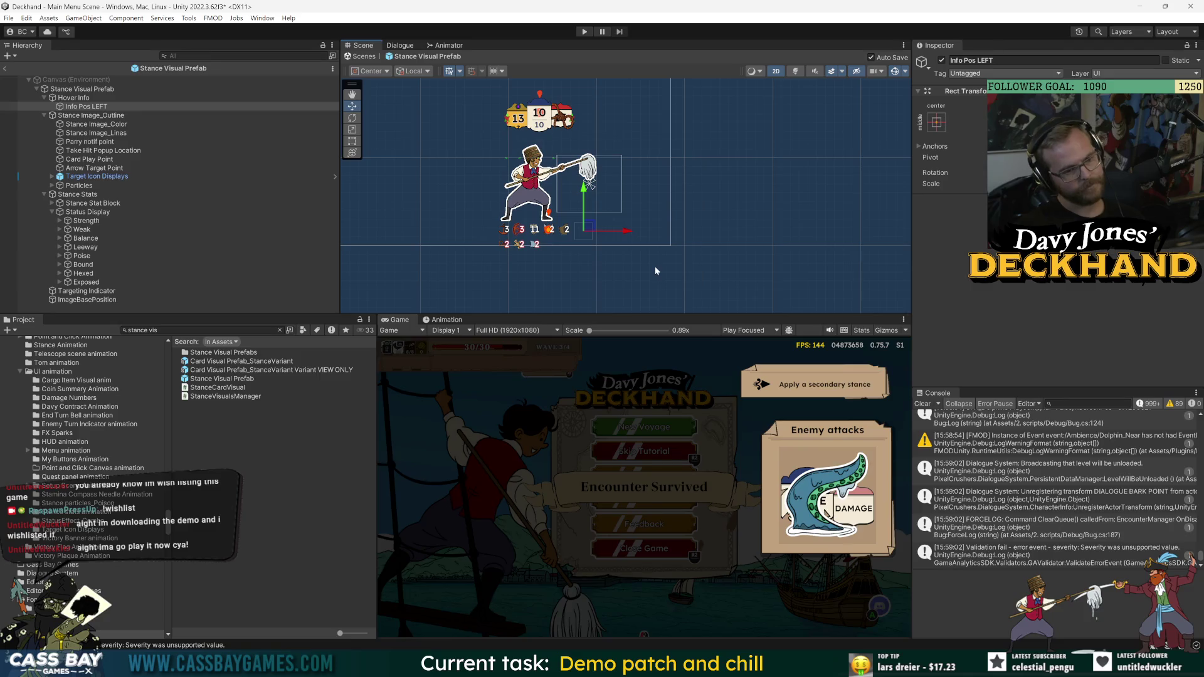
# - Create an empty child under Hover Info named 'Info Prompt Pos'
pyautogui.click(74, 98)
pyautogui.rightClick(74, 98)
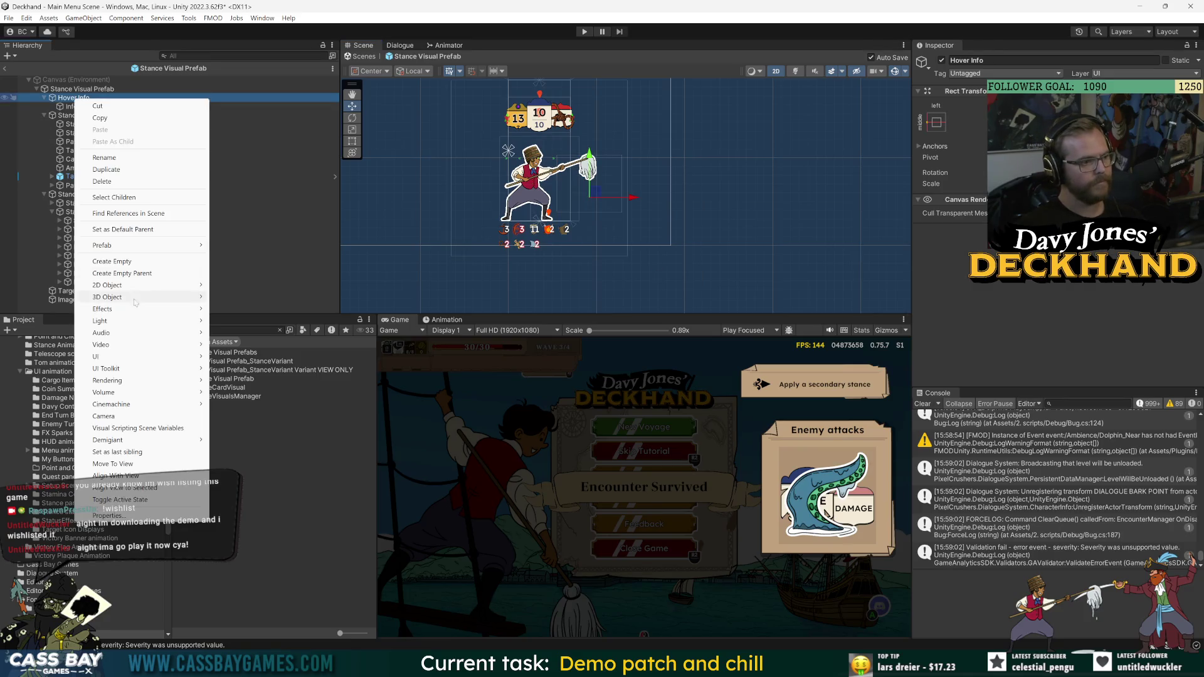
pyautogui.click(126, 265)
pyautogui.write('Info')
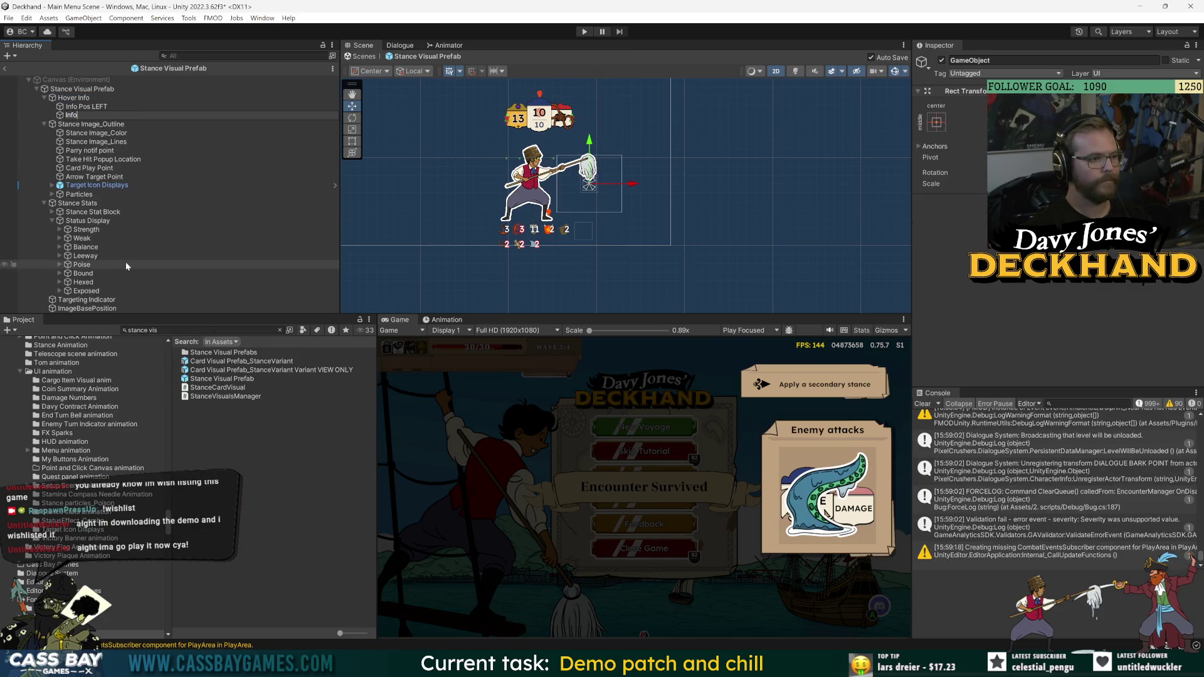
pyautogui.write(' Prompt Pos')
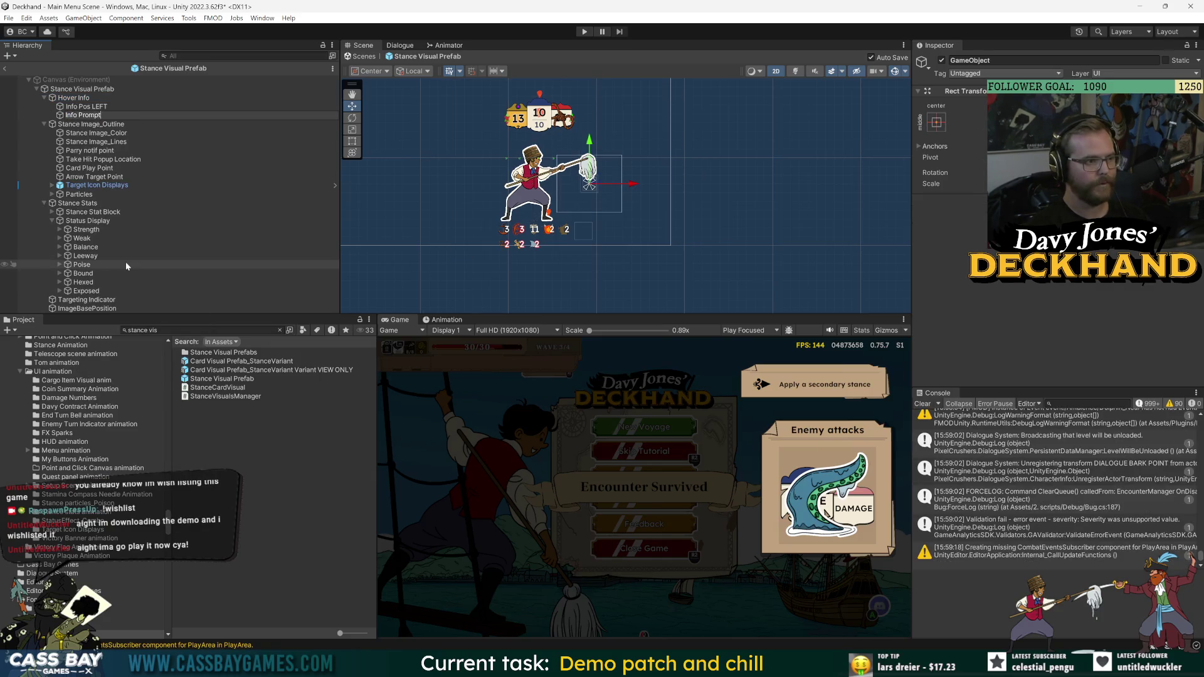
pyautogui.press('Return')
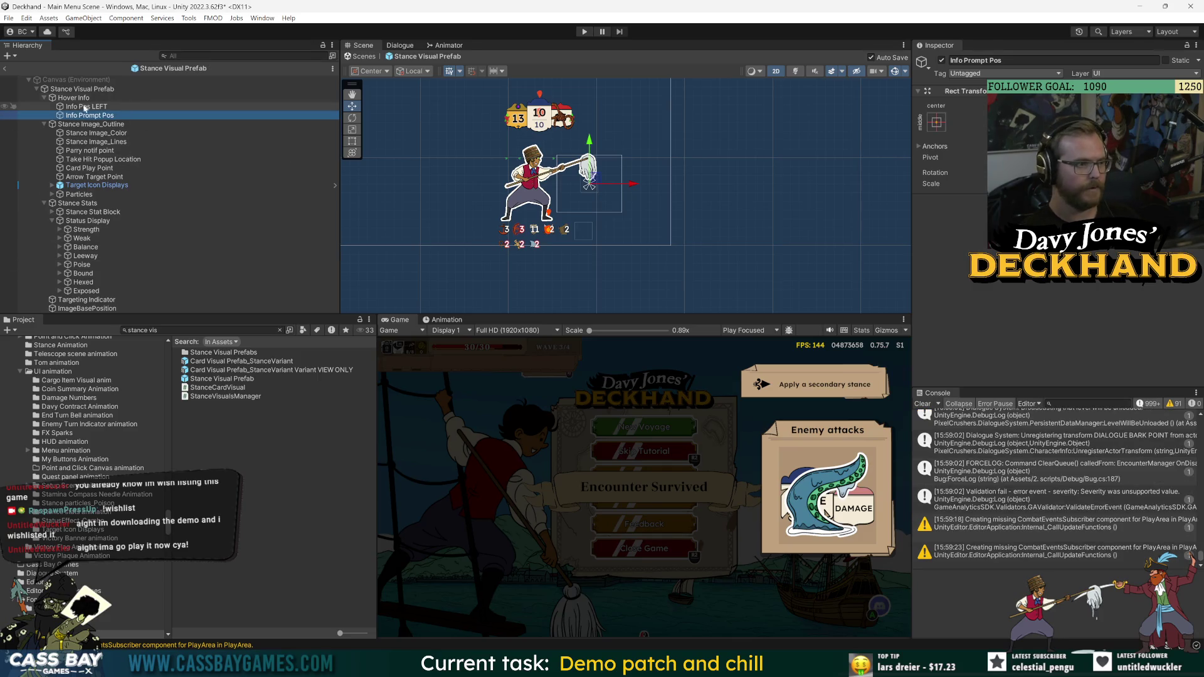
# - Move Info Prompt Pos beside the character, lining it up against Info Pos LEFT
pyautogui.click(86, 107)
pyautogui.click(87, 116)
pyautogui.moveTo(591, 182)
pyautogui.mouseDown()
pyautogui.moveTo(542, 232)
pyautogui.moveTo(541, 199)
pyautogui.moveTo(541, 232)
pyautogui.moveTo(595, 232)
pyautogui.moveTo(570, 233)
pyautogui.mouseUp()
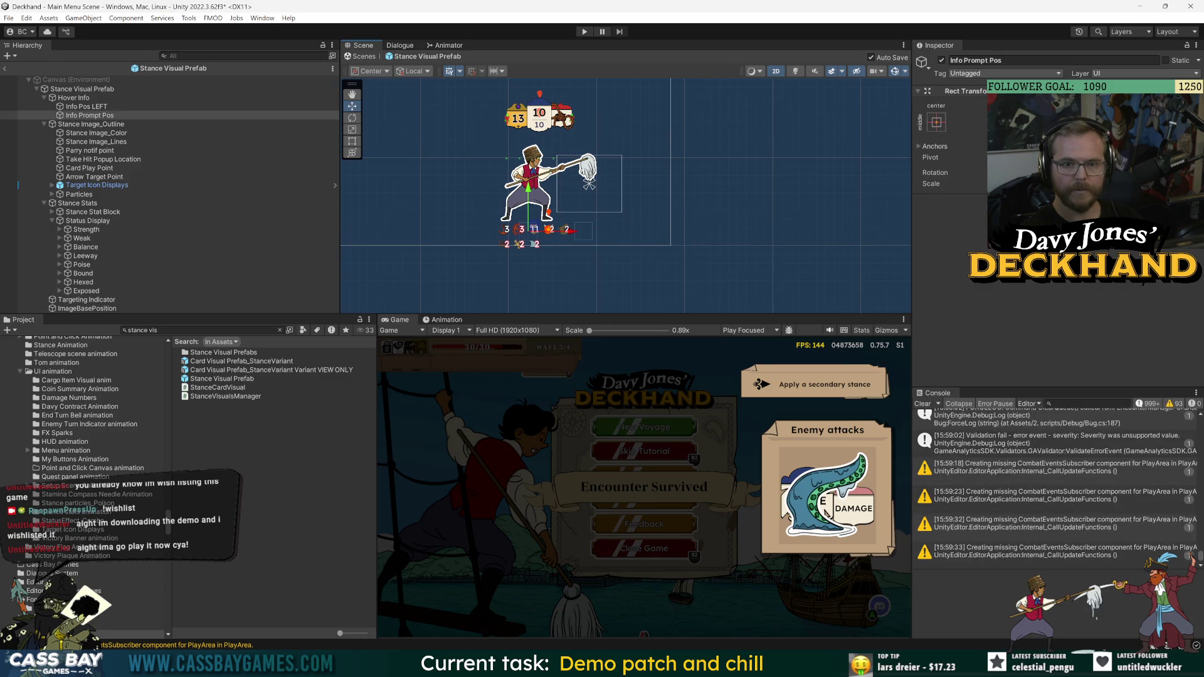
pyautogui.click(87, 106)
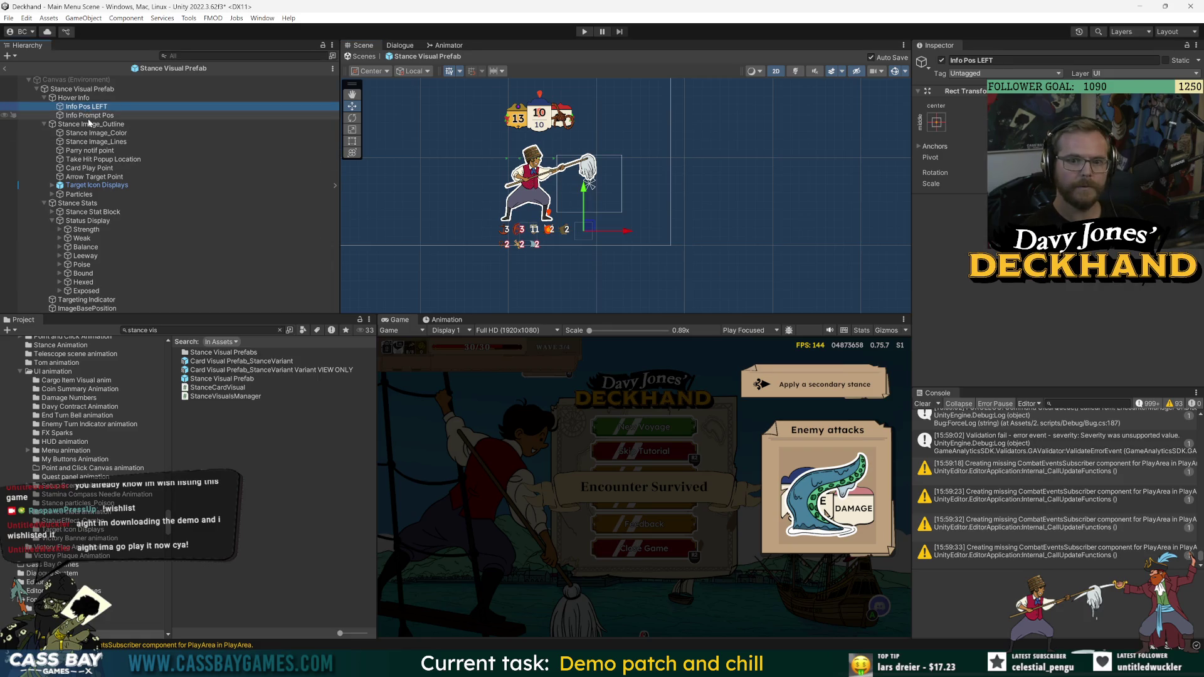
pyautogui.click(90, 119)
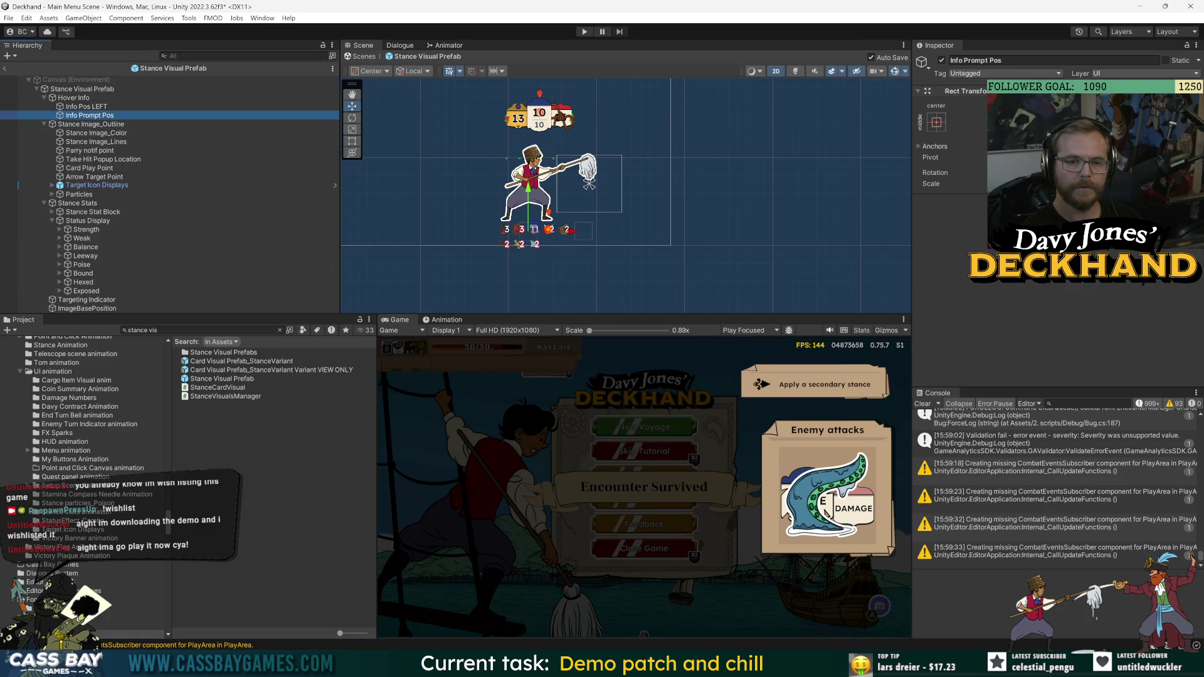
pyautogui.click(589, 184)
pyautogui.moveTo(589, 184); pyautogui.dragTo(529, 230)
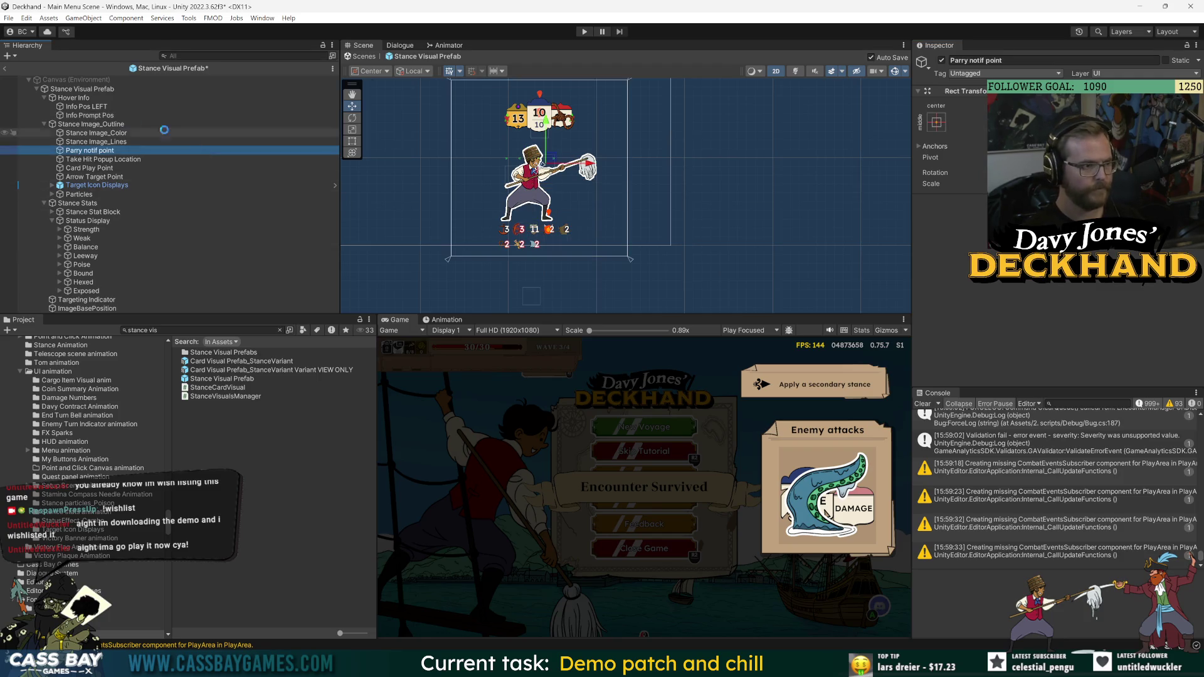
# - Expand Stance Visual Prefab's Stance Target component and check its Hover Info Position L and R references
pyautogui.click(74, 97)
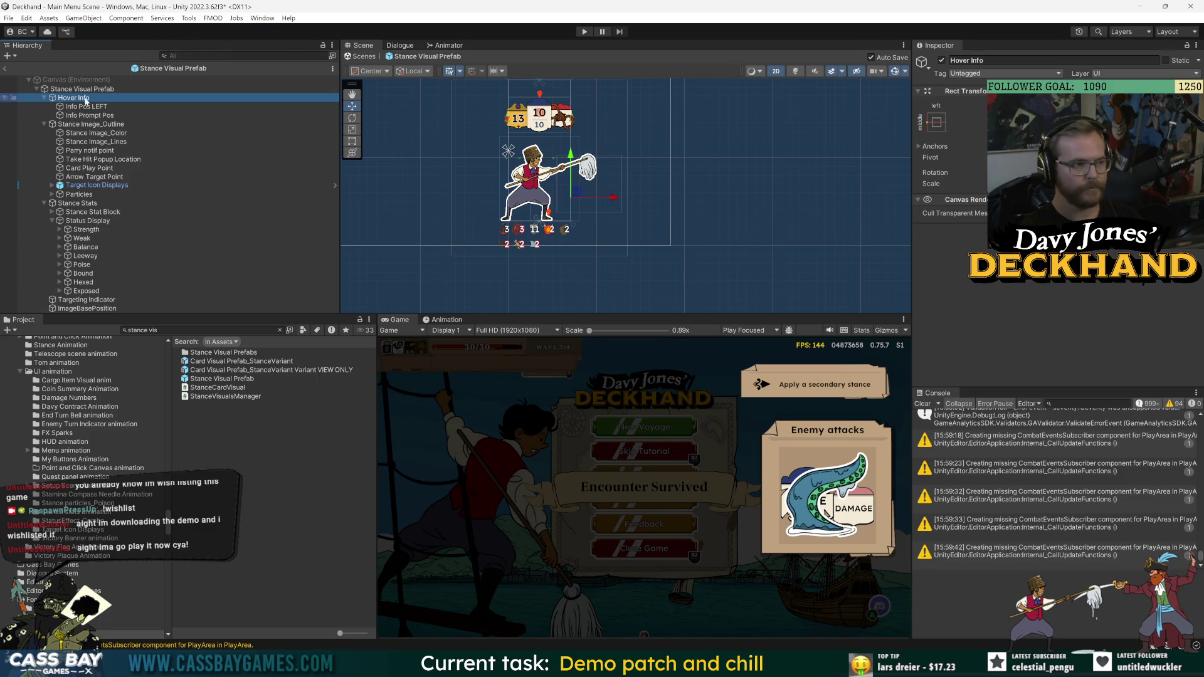
pyautogui.click(81, 89)
pyautogui.click(998, 291)
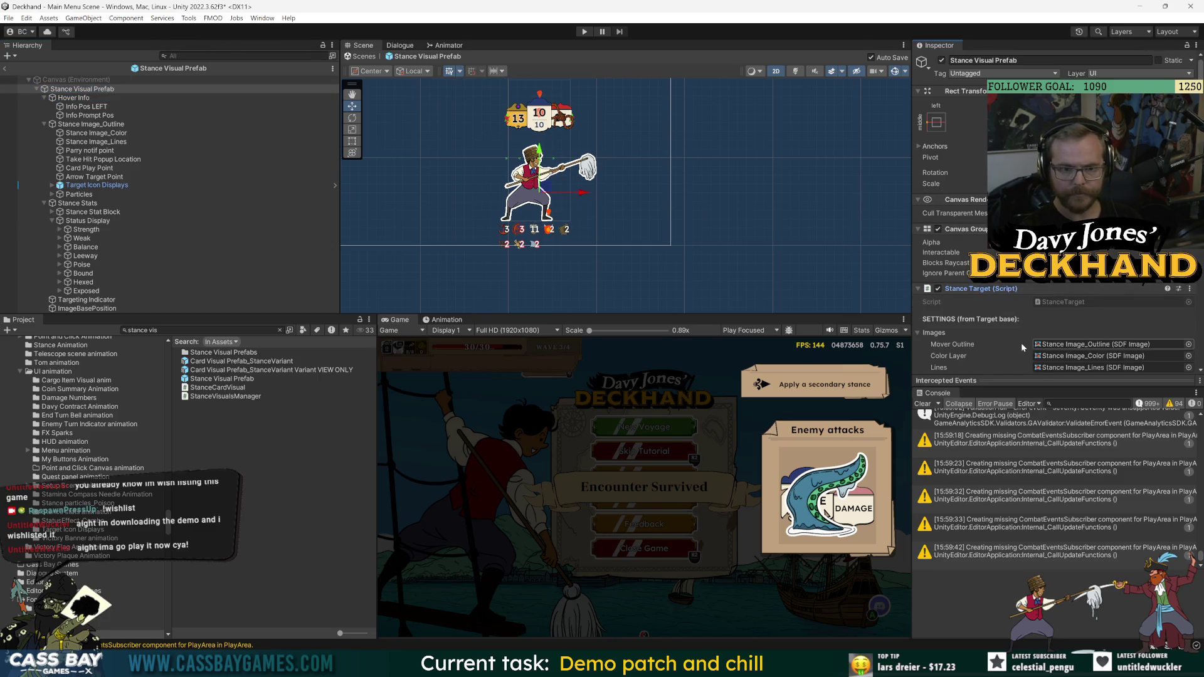
pyautogui.scroll(-5, 974, 251)
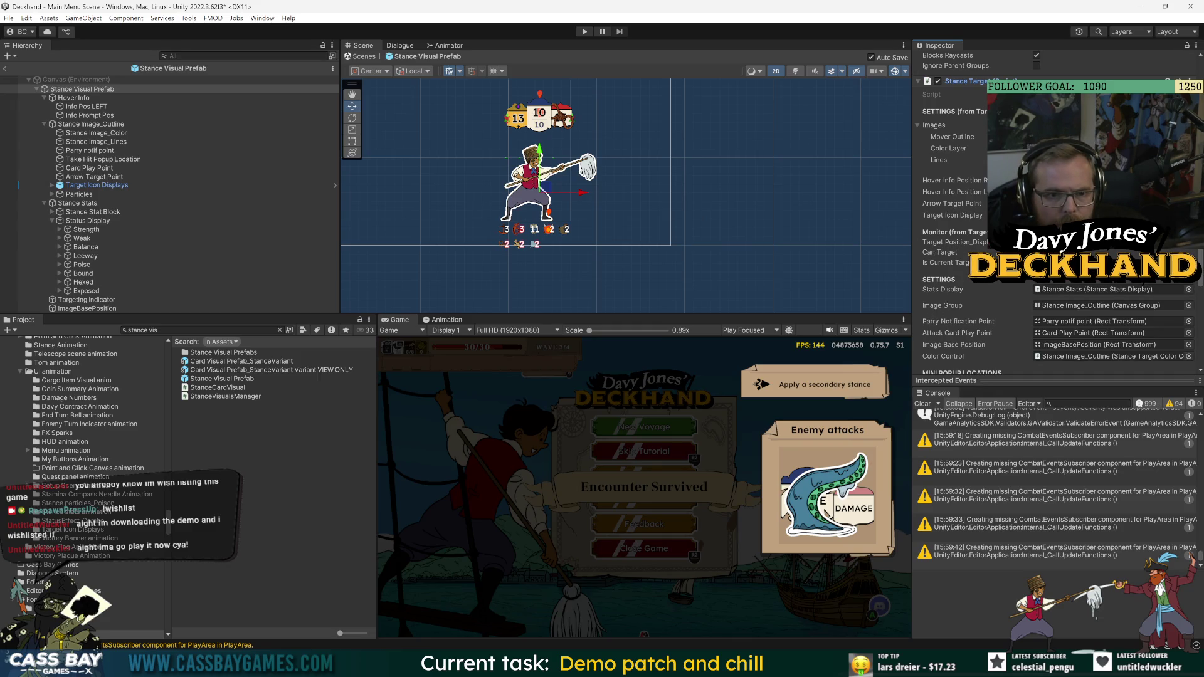
pyautogui.click(1079, 192)
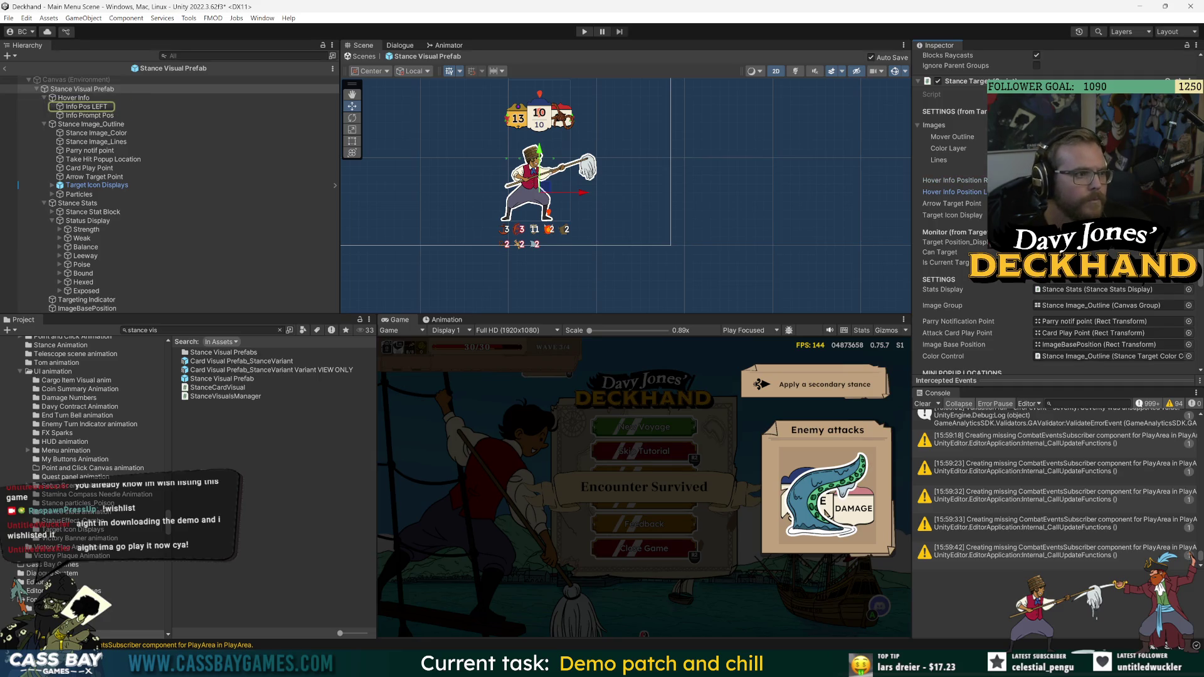
pyautogui.click(1079, 180)
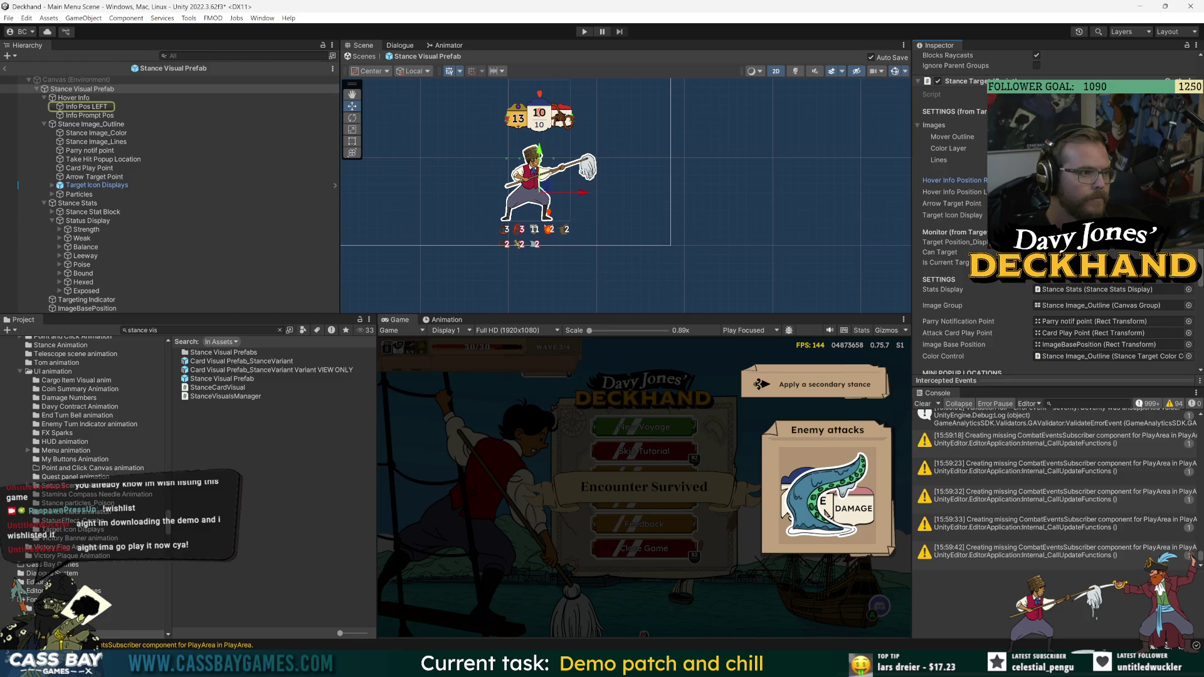
pyautogui.click(1079, 192)
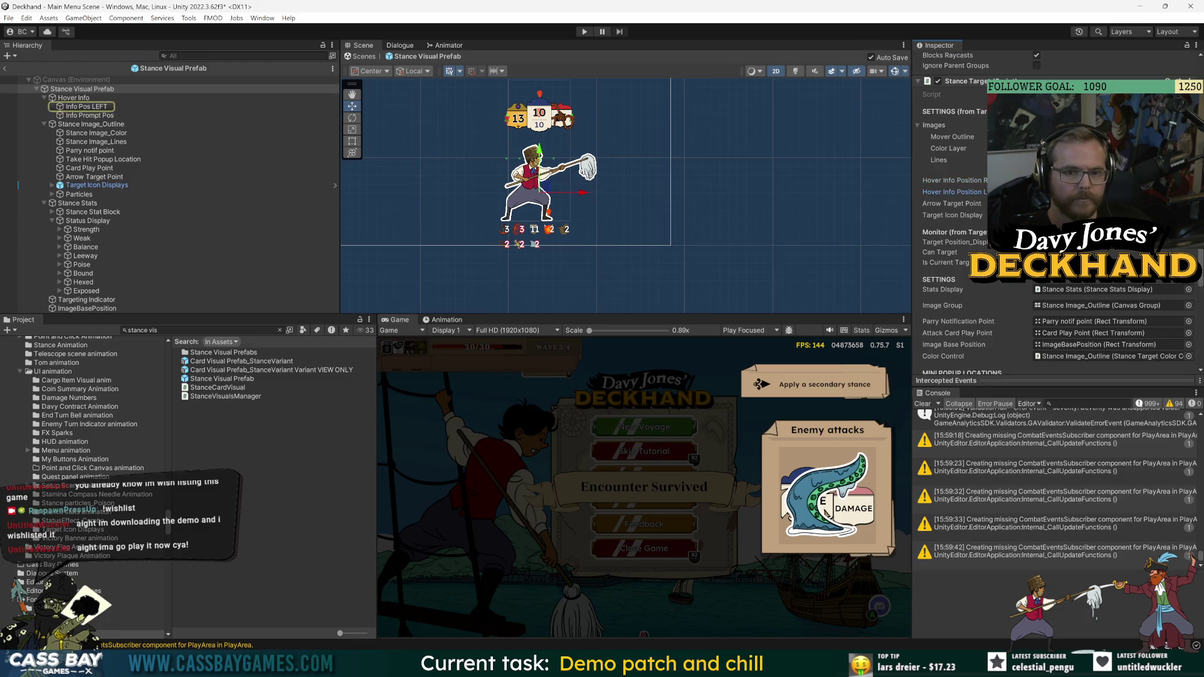
pyautogui.click(1078, 180)
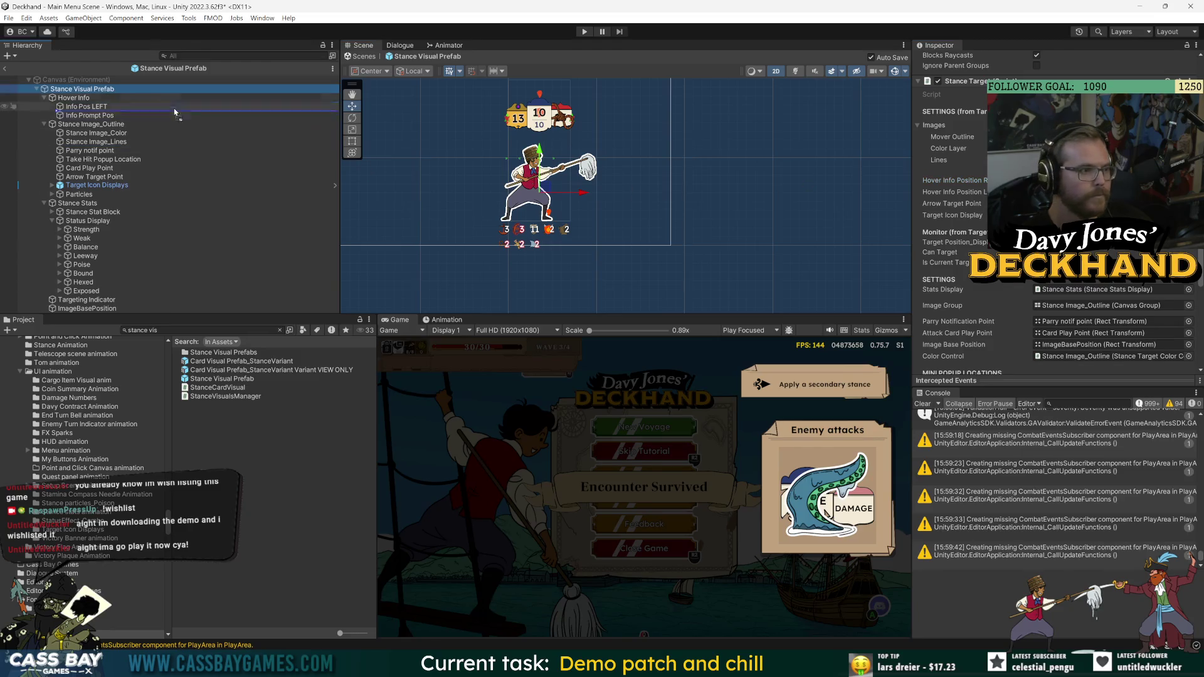
pyautogui.press('Escape')
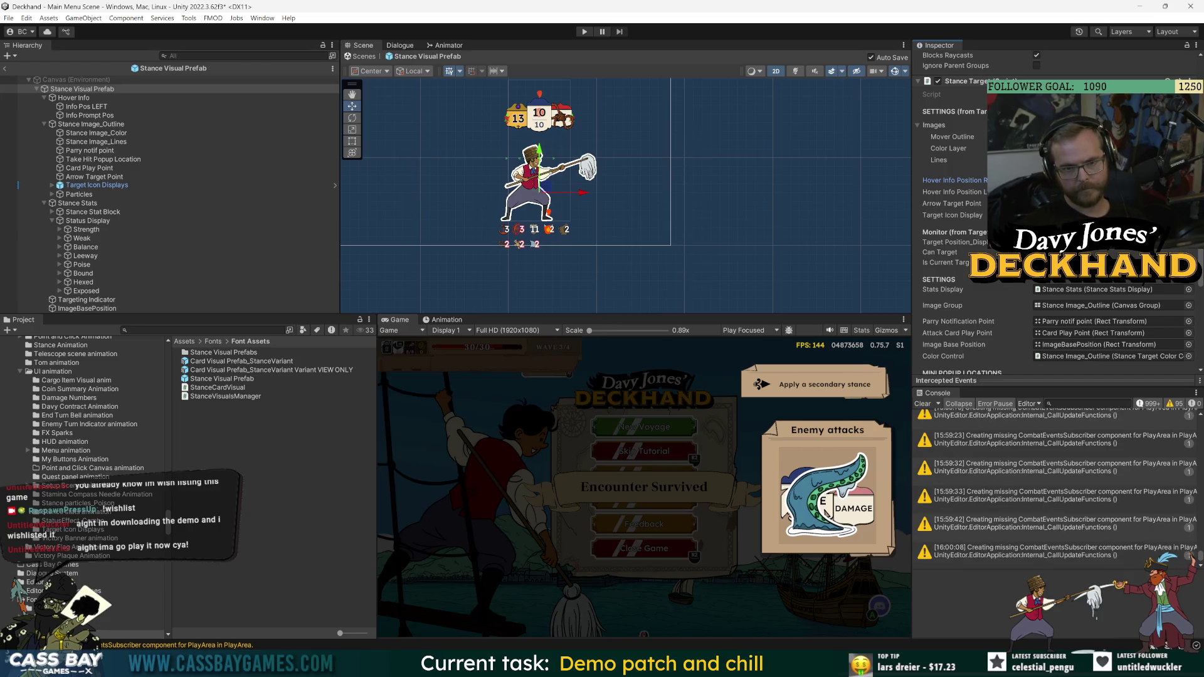
# - In the code editor, jump from StanceTarget to the Target base class definition
pyautogui.hotkey('alt', 'Tab')
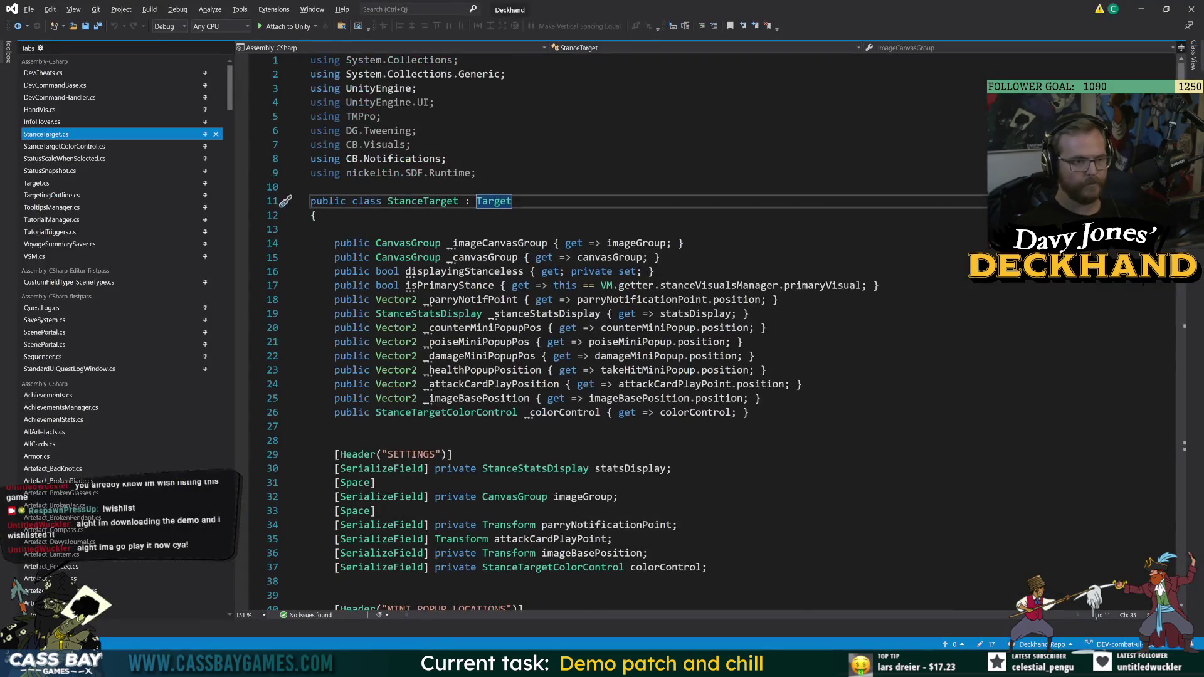
pyautogui.scroll(-8, 627, 333)
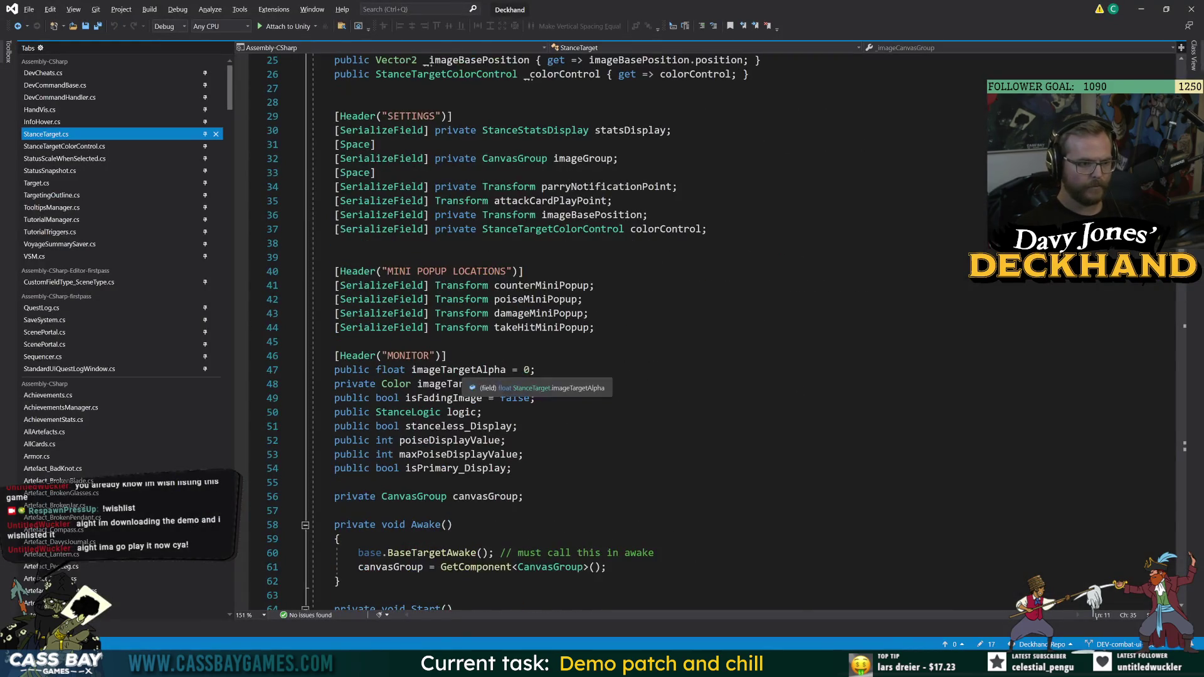
pyautogui.scroll(-9, 627, 332)
pyautogui.scroll(7, 627, 332)
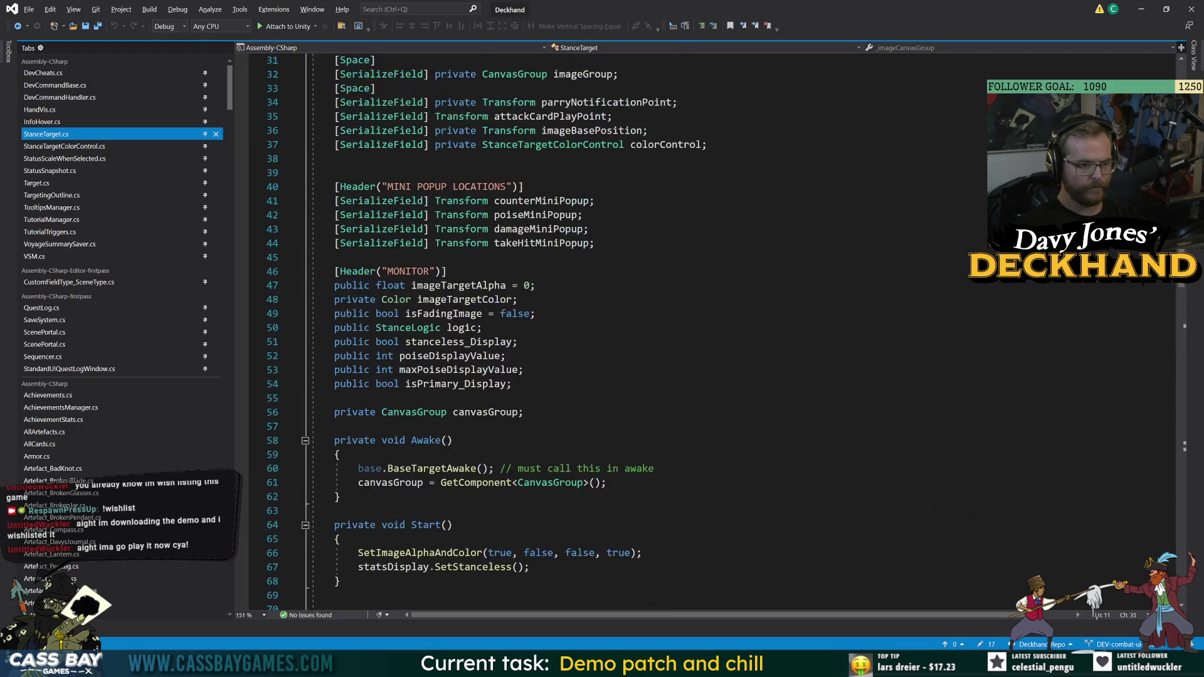
pyautogui.hotkey('alt', 'Tab')
pyautogui.hotkey('alt', 'Tab')
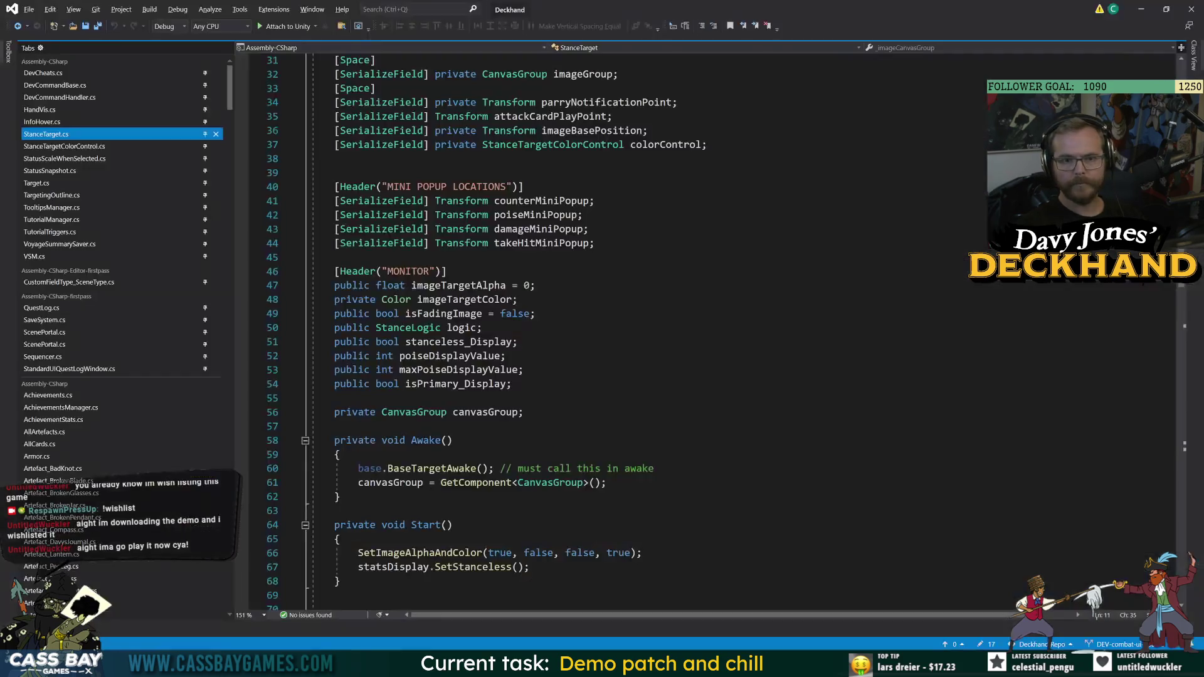
pyautogui.scroll(10, 627, 332)
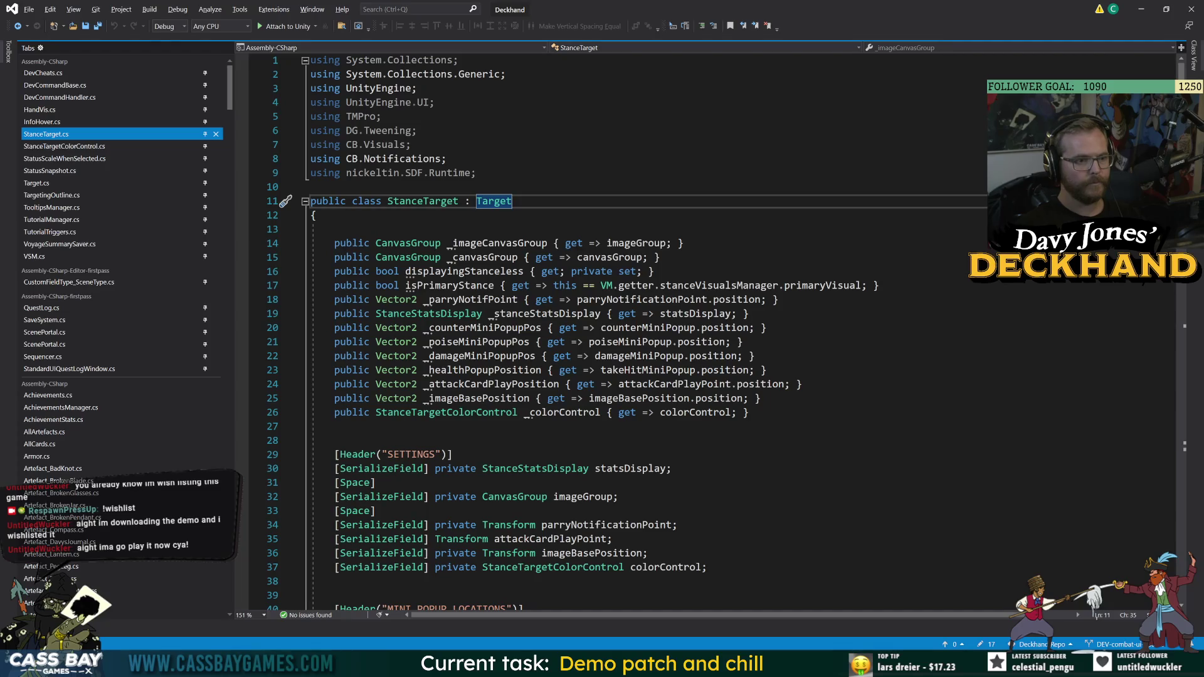
pyautogui.press('F12')
# - Add a '[SerializeField] private Transform hoverInfoPromptPos;' field above the hover positions and save
pyautogui.click(489, 328)
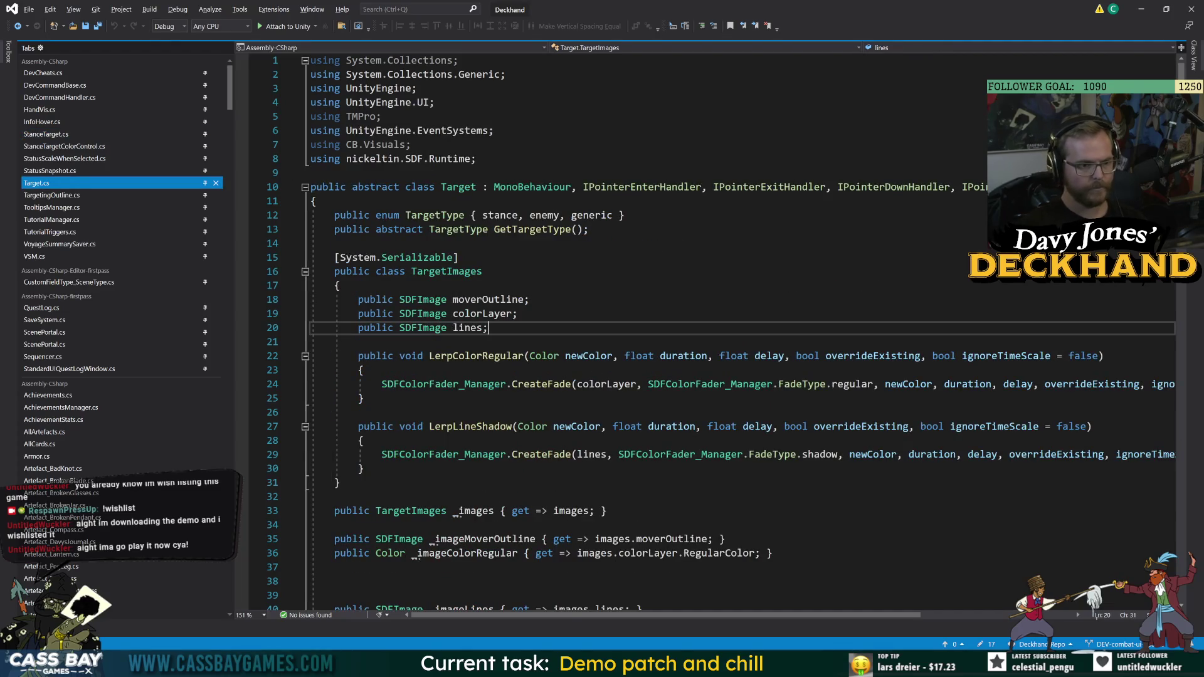
pyautogui.scroll(-8, 627, 332)
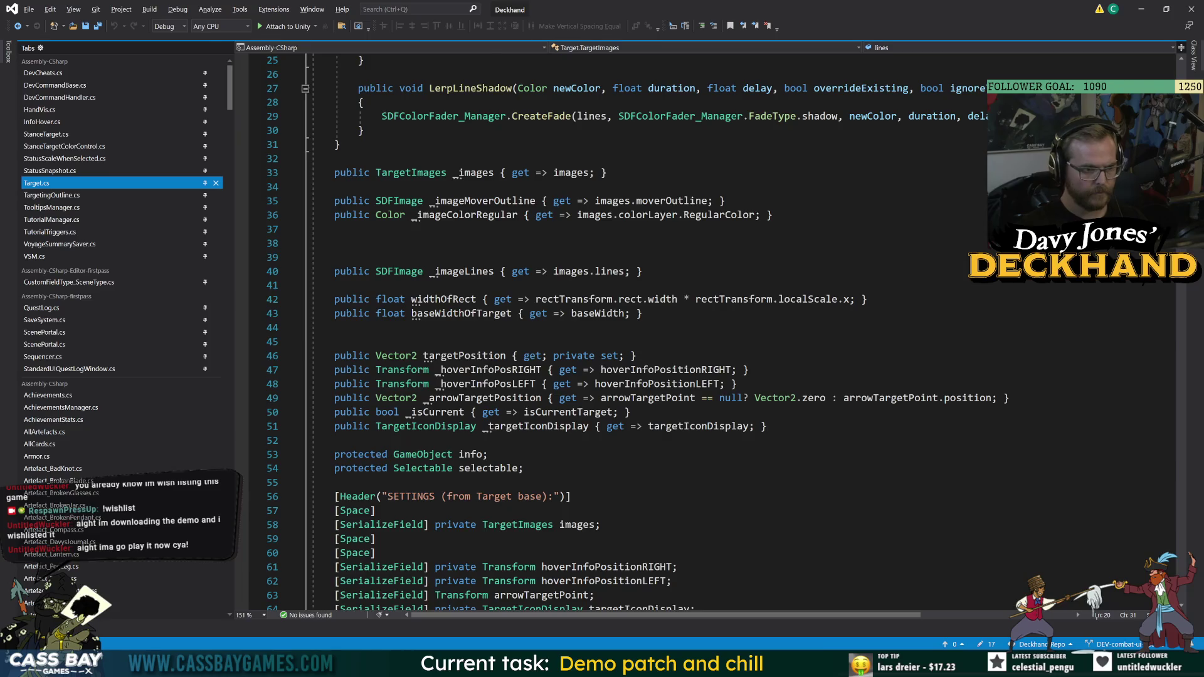
pyautogui.scroll(-5, 593, 357)
pyautogui.doubleClick(593, 356)
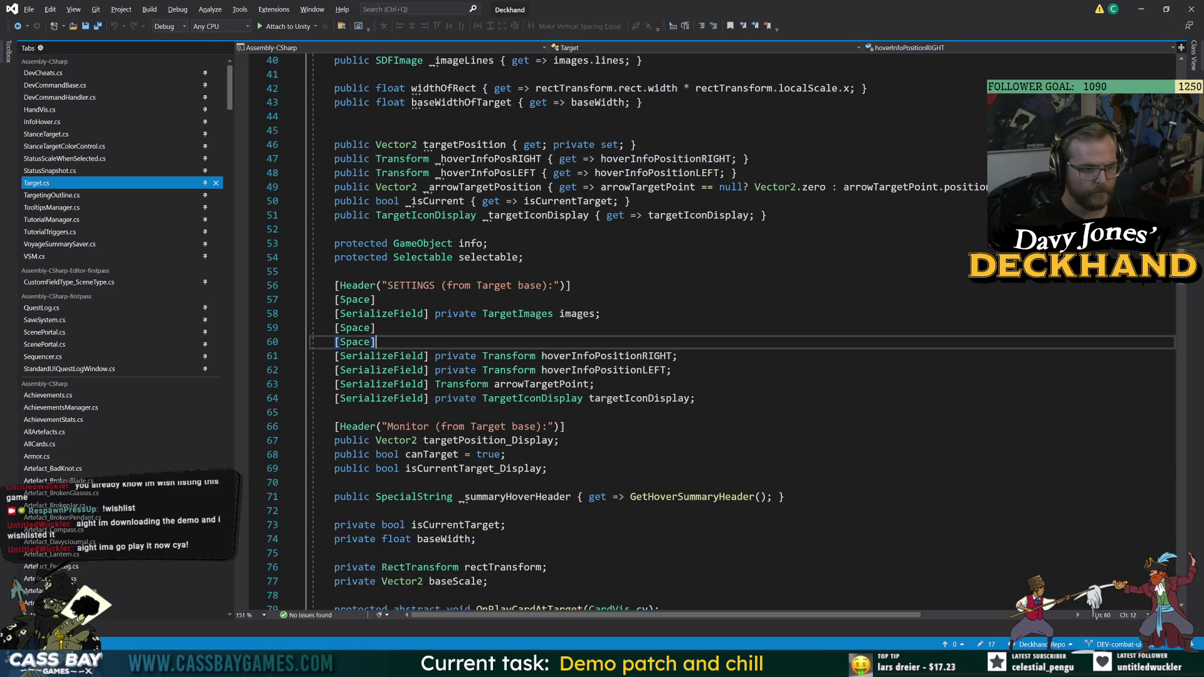
pyautogui.hotkey('ctrl', 'Return')
pyautogui.write('[SerializeField] priav')
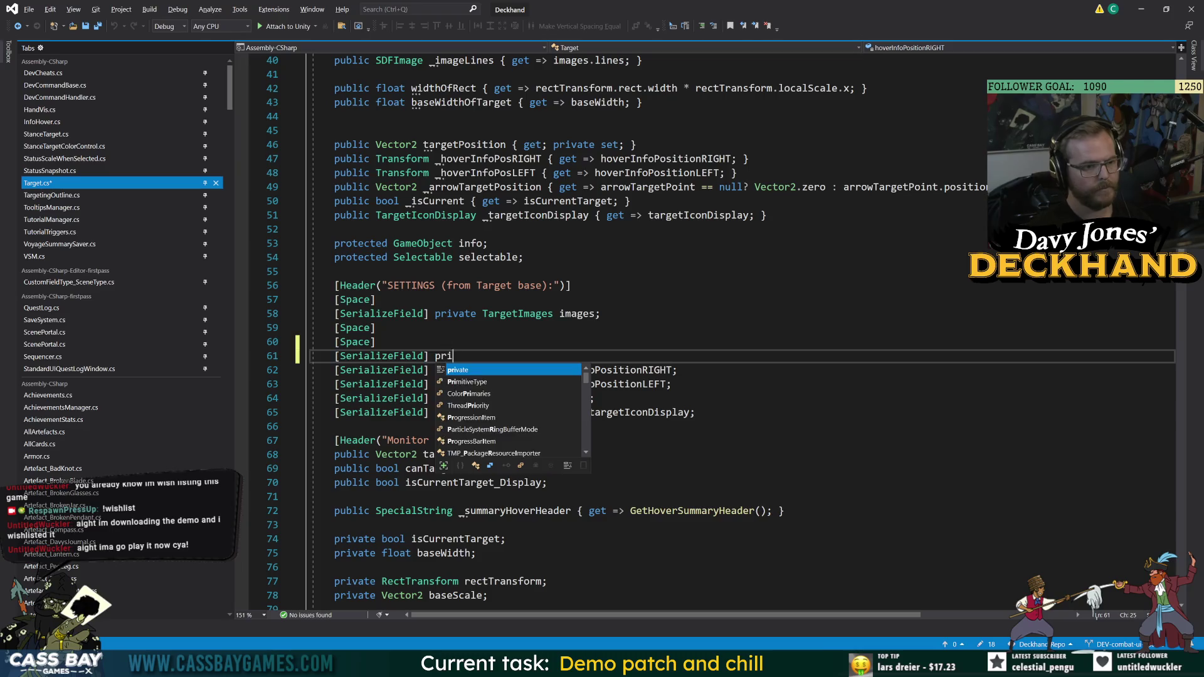
pyautogui.write('e Tr')
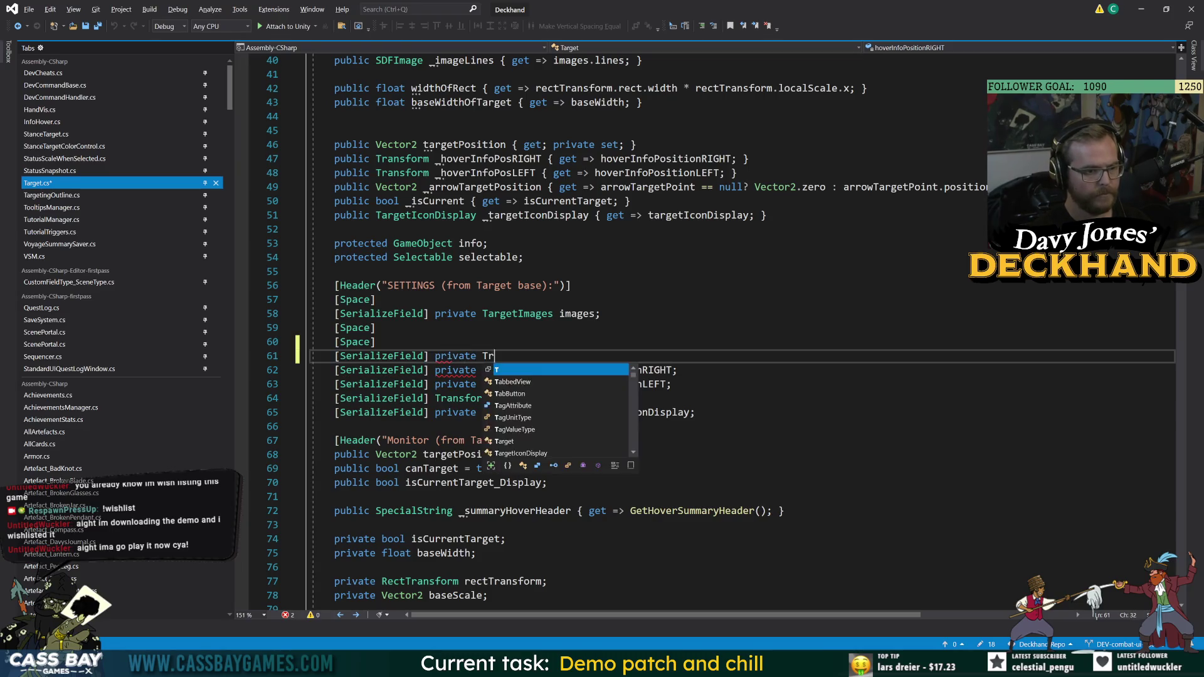
pyautogui.write('ansformverI')
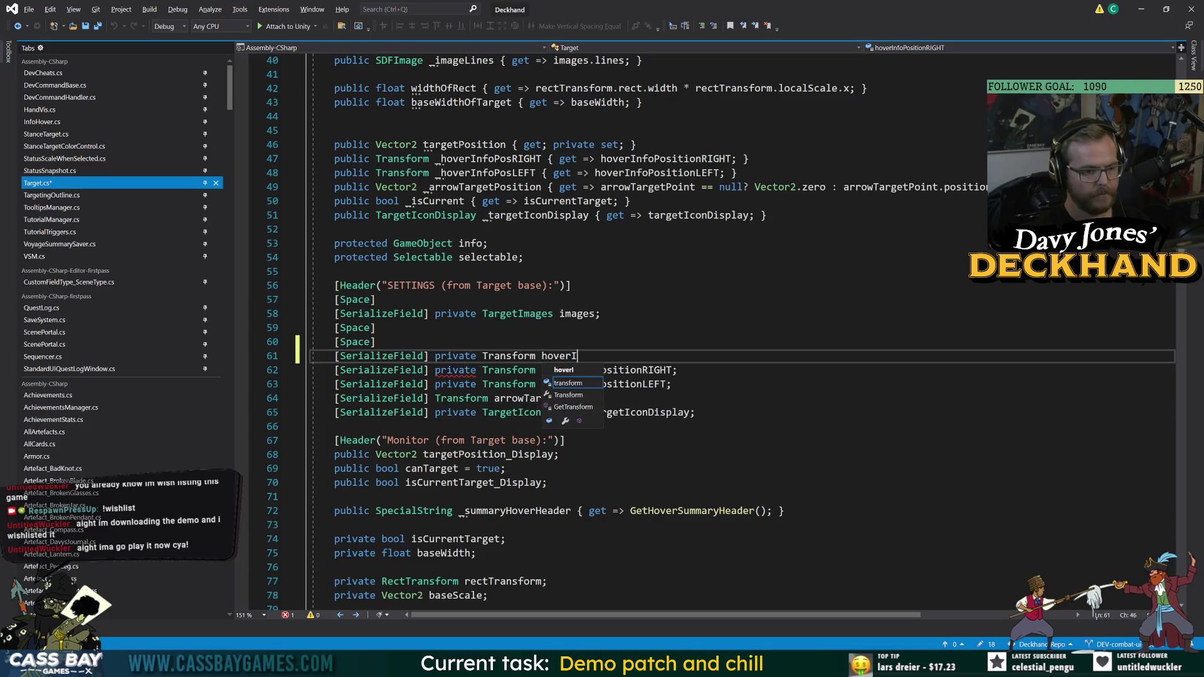
pyautogui.write('nfompt')
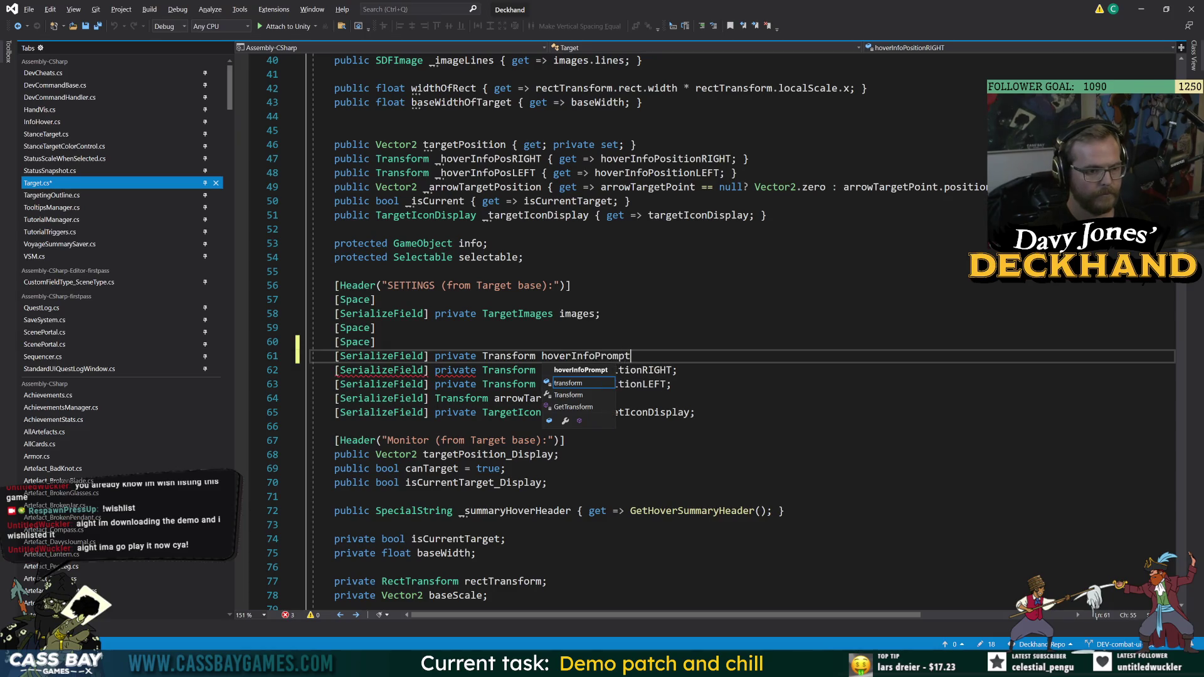
pyautogui.write('oos;')
pyautogui.hotkey('ctrl', 's')
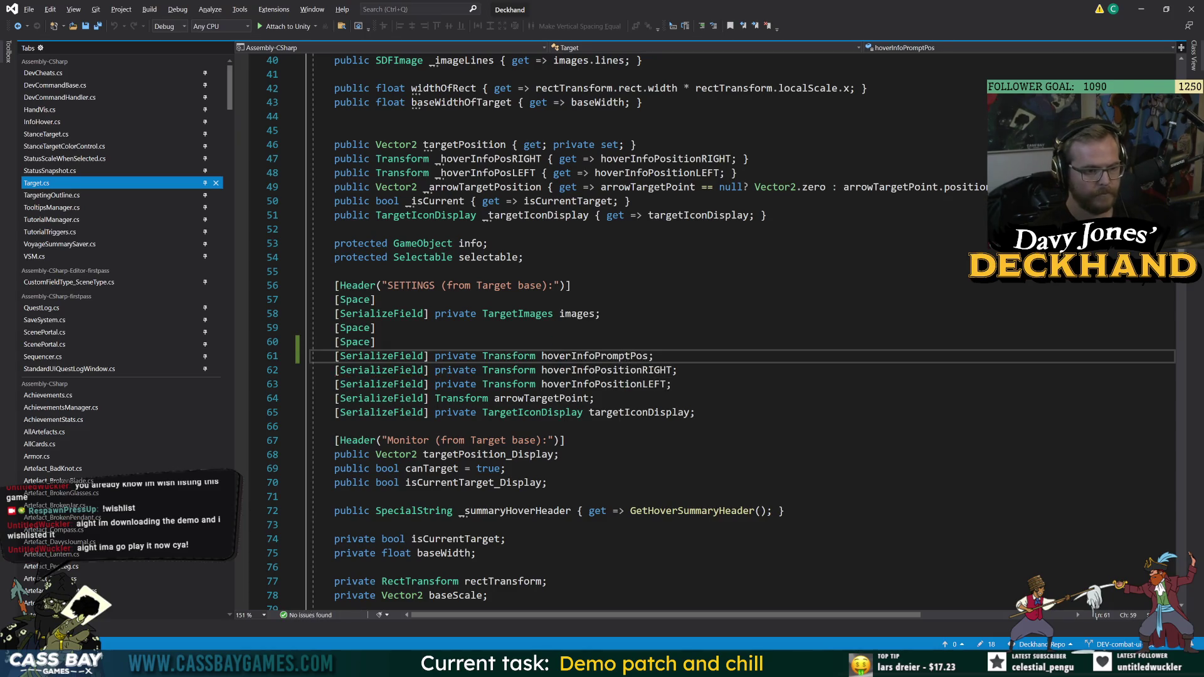
# - Add a public _hoverInfoPromptPos getter returning hoverInfoPromptPos and save Target.cs
pyautogui.doubleClick(602, 370)
pyautogui.hotkey('ctrl', 'r')
pyautogui.hotkey('ctrl', 'r')
pyautogui.scroll(4, 601, 370)
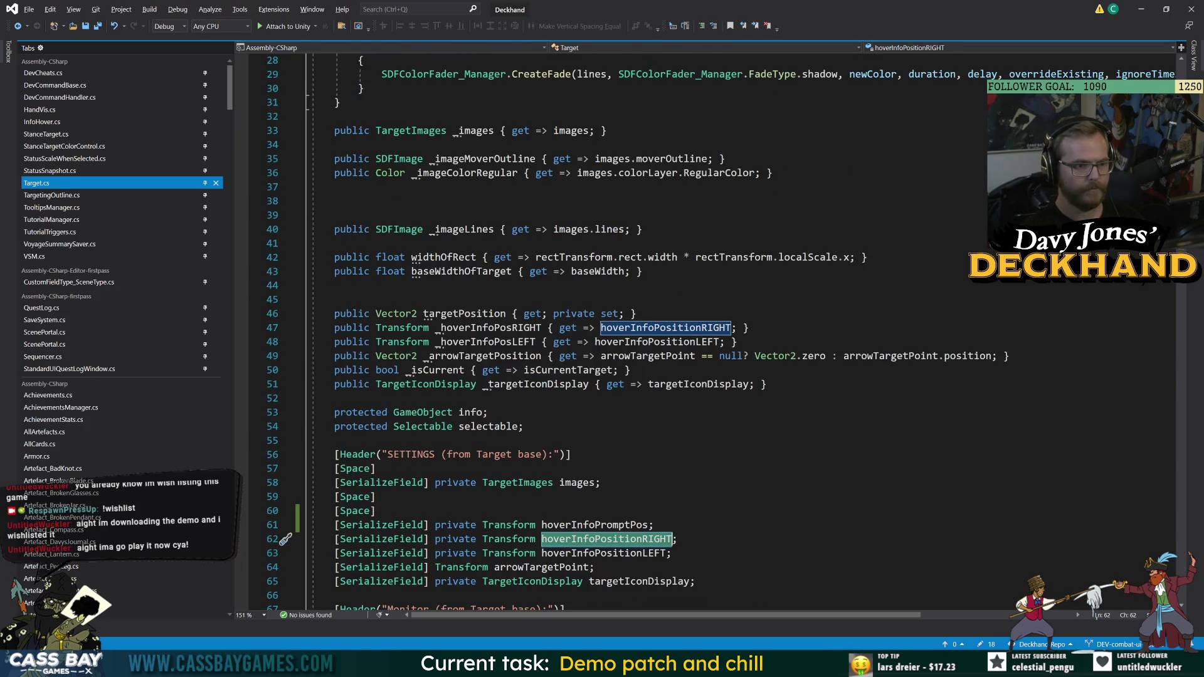
pyautogui.click(645, 313)
pyautogui.press('Return')
pyautogui.write('public Tran')
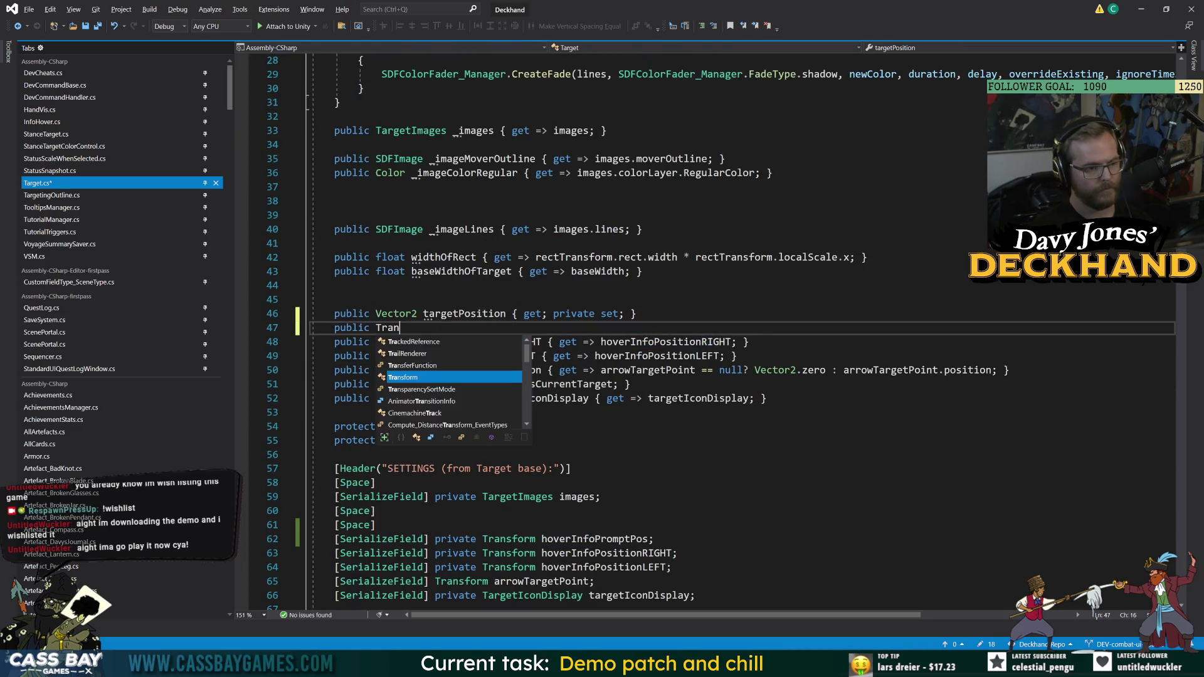
pyautogui.write('sform _hover')
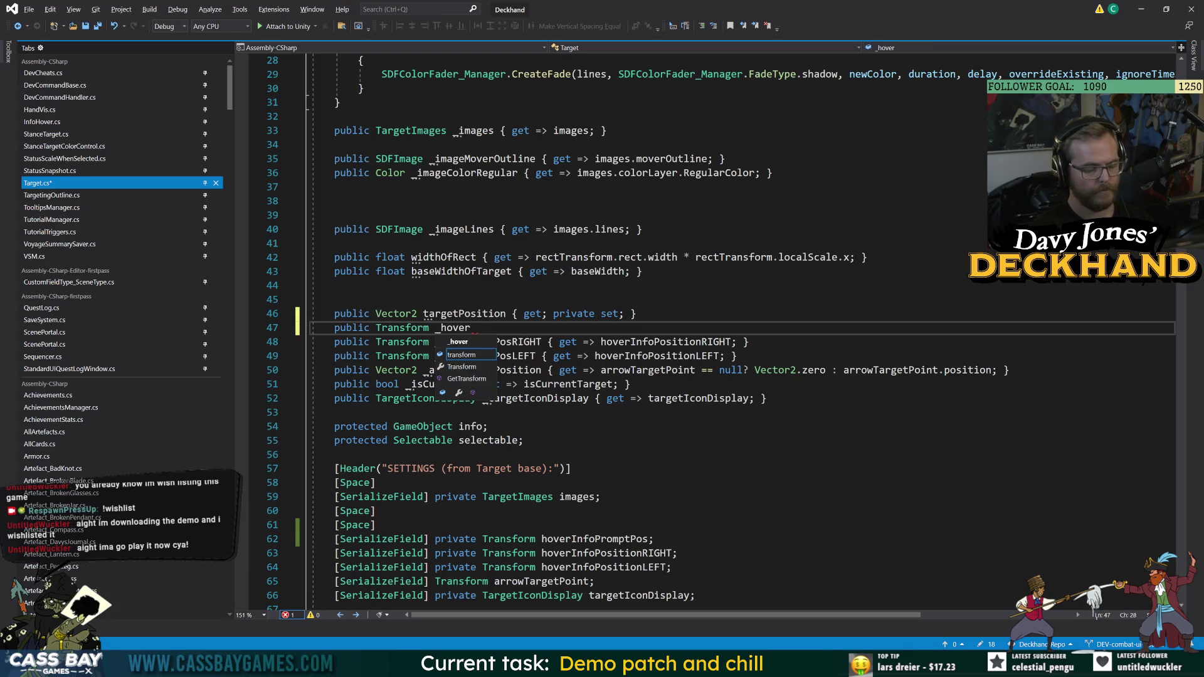
pyautogui.write('InfoP {')
pyautogui.press('Left')
pyautogui.press('Left')
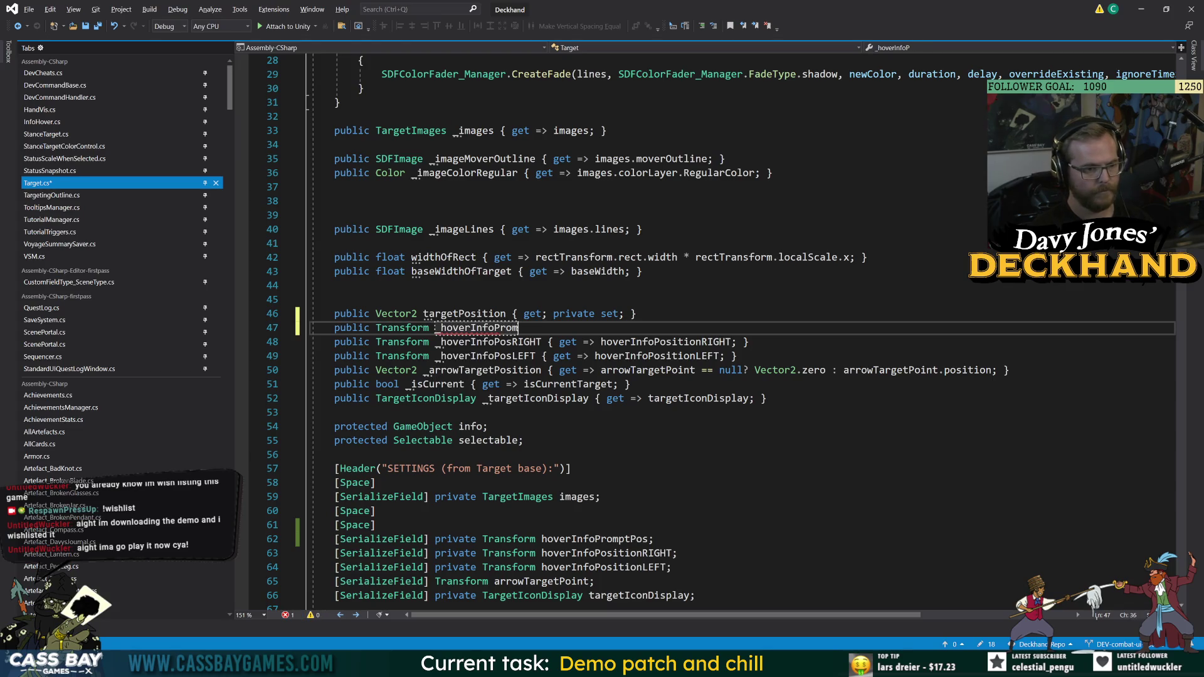
pyautogui.write('romptPos')
pyautogui.press('End')
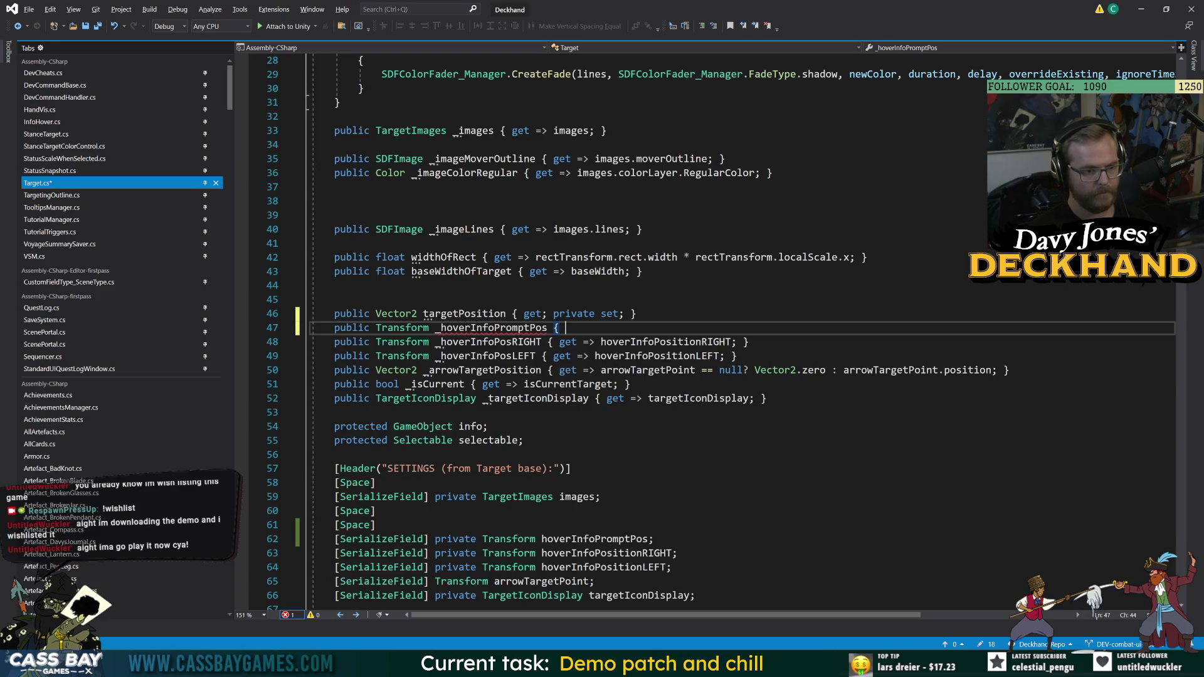
pyautogui.write('get=> hoverI')
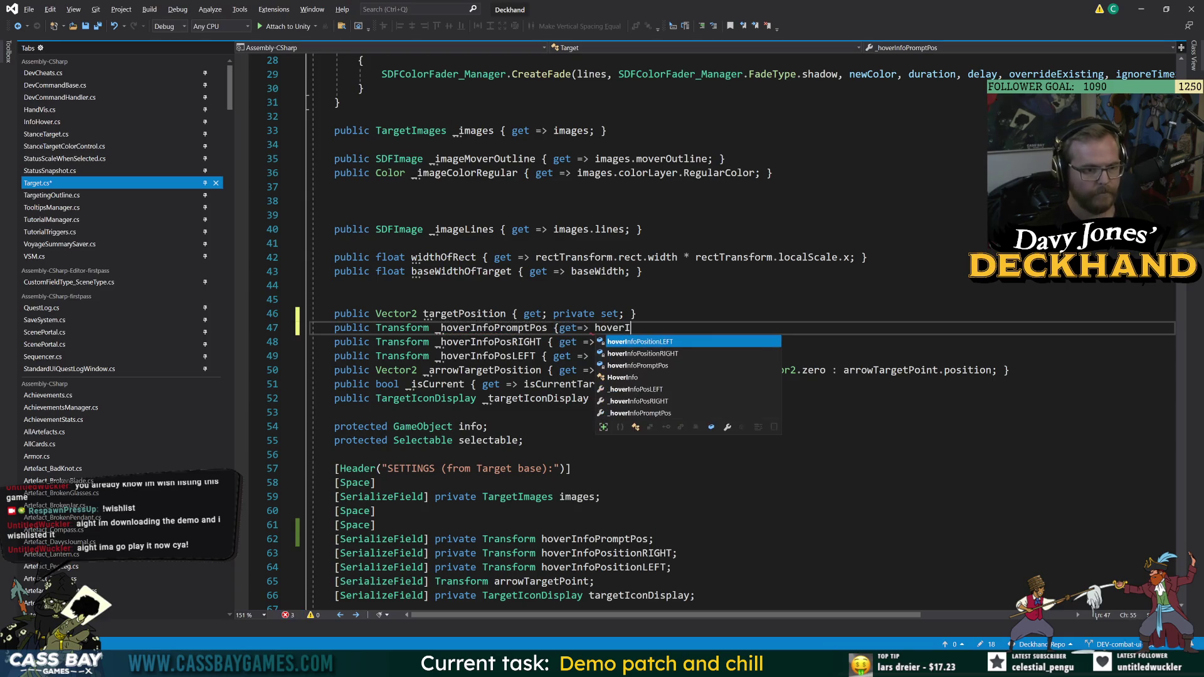
pyautogui.write(';')
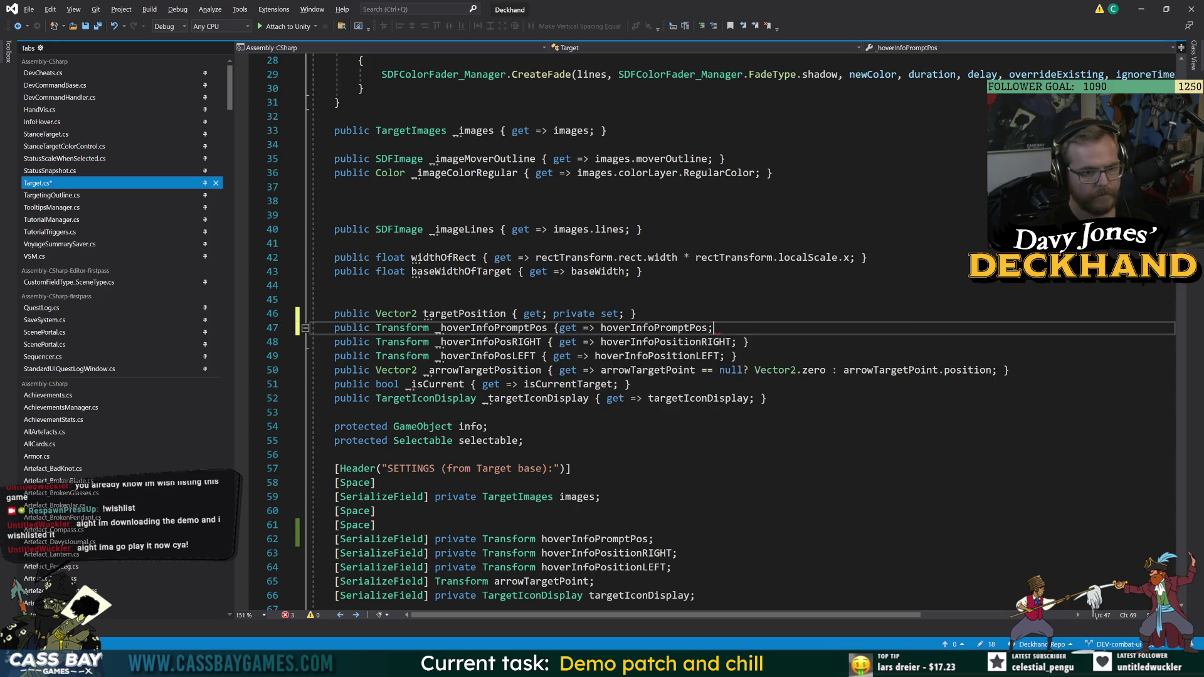
pyautogui.write('}')
pyautogui.hotkey('ctrl', 's')
pyautogui.click(635, 313)
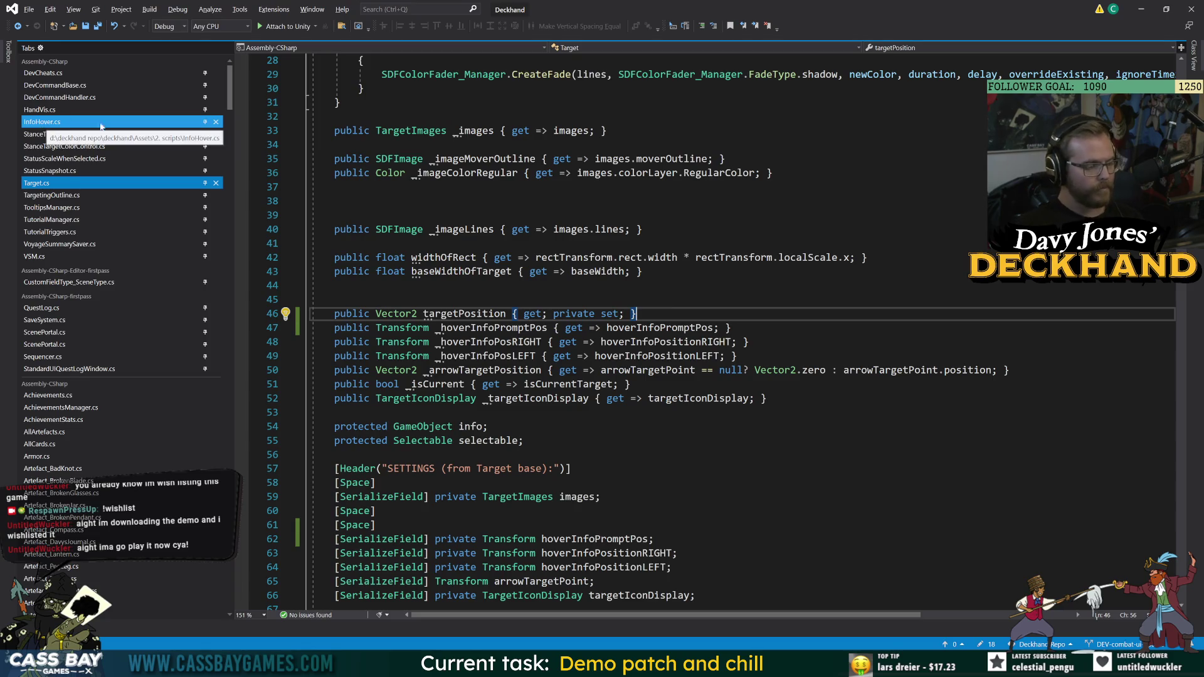
pyautogui.hotkey('alt', 'Tab')
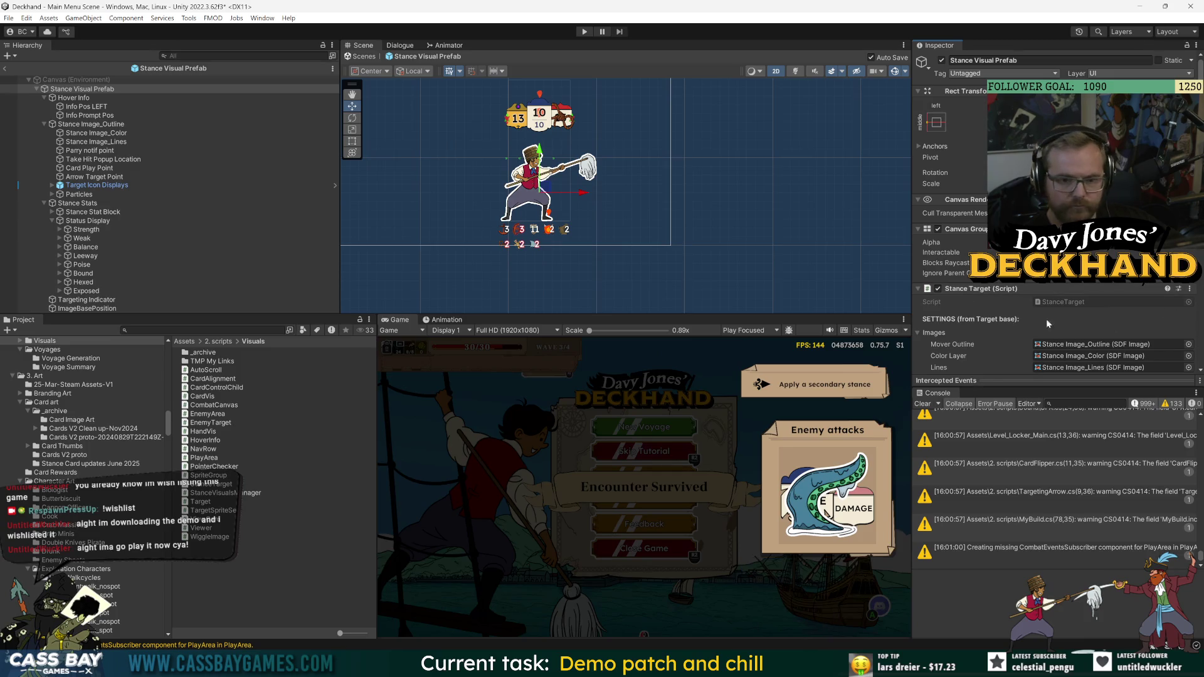
# - Assign Info Prompt Pos to the Hover Info Prompt Pos slot, then open the Enemy visual prefab
pyautogui.scroll(-3, 1045, 319)
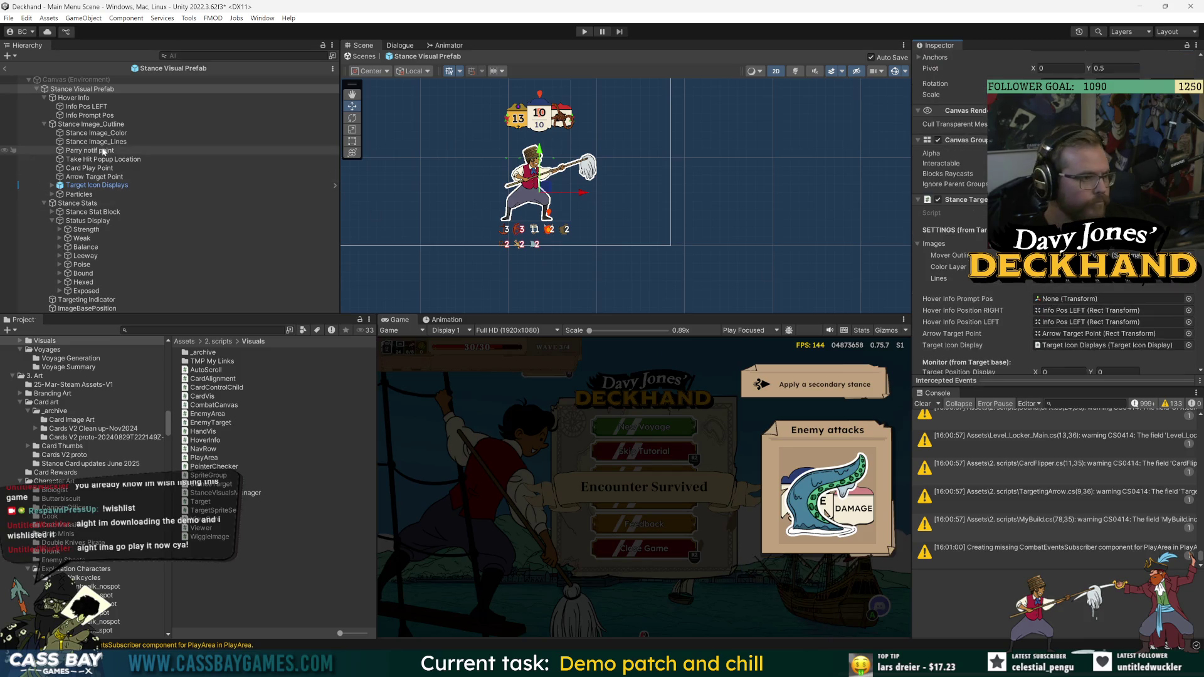
pyautogui.moveTo(104, 115); pyautogui.dragTo(1076, 297)
pyautogui.write('enem')
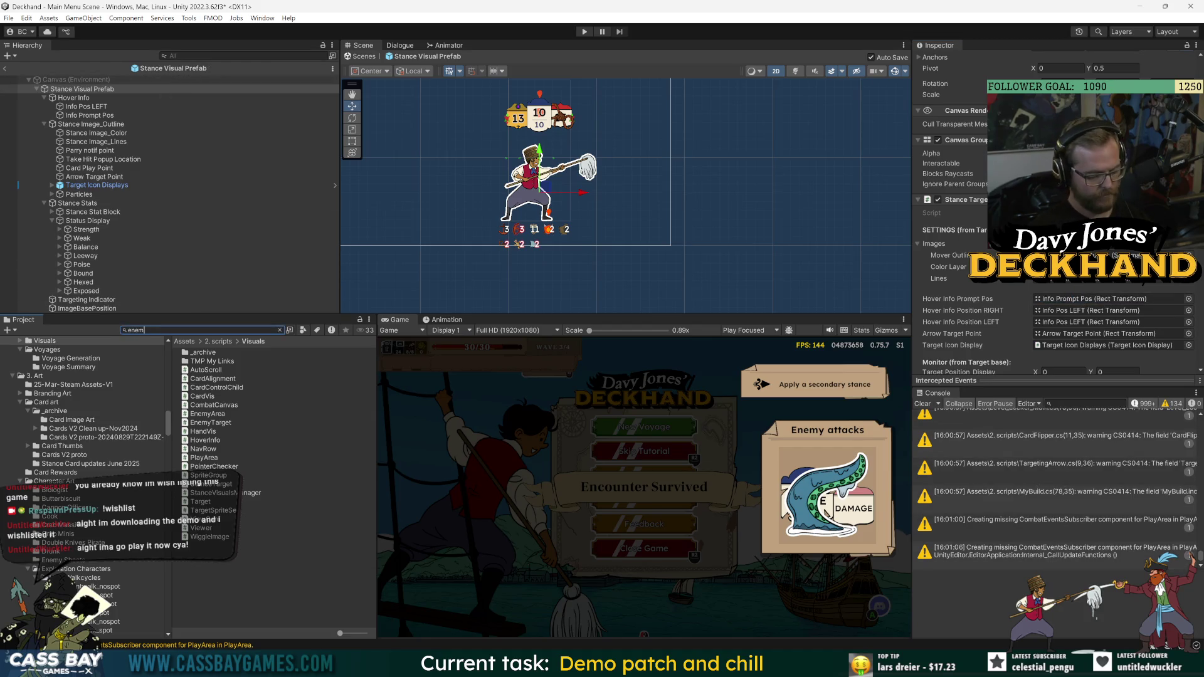
pyautogui.write('y')
pyautogui.press('BackSpace')
pyautogui.press('BackSpace')
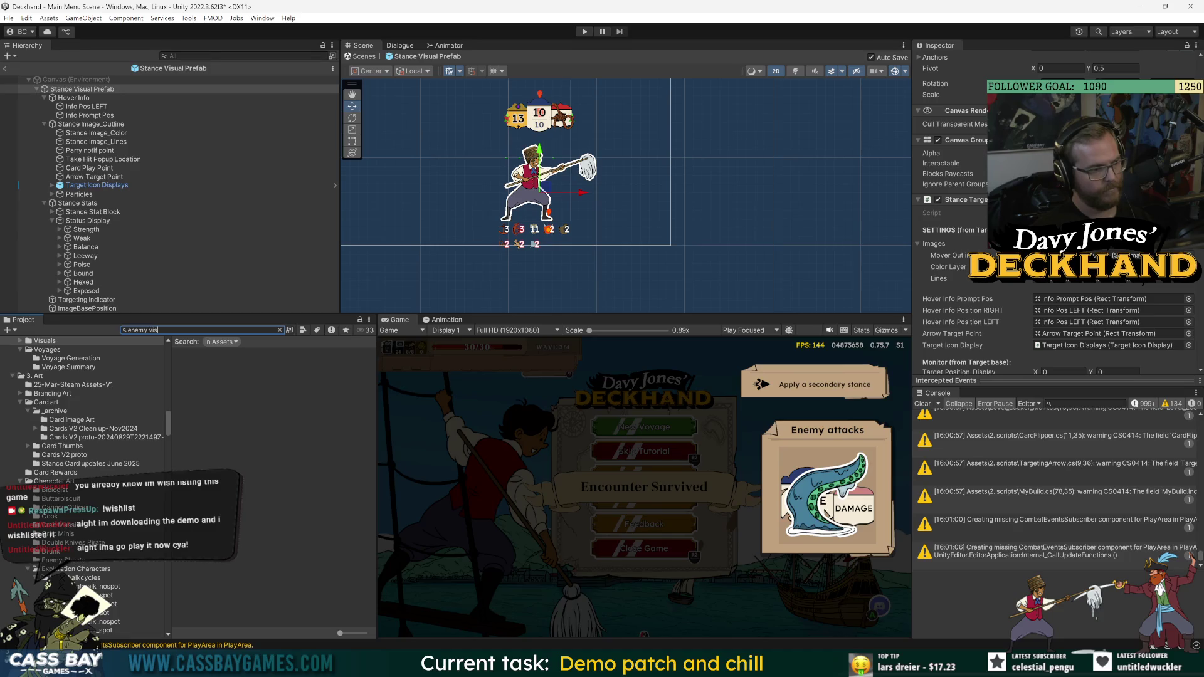
pyautogui.doubleClick(221, 361)
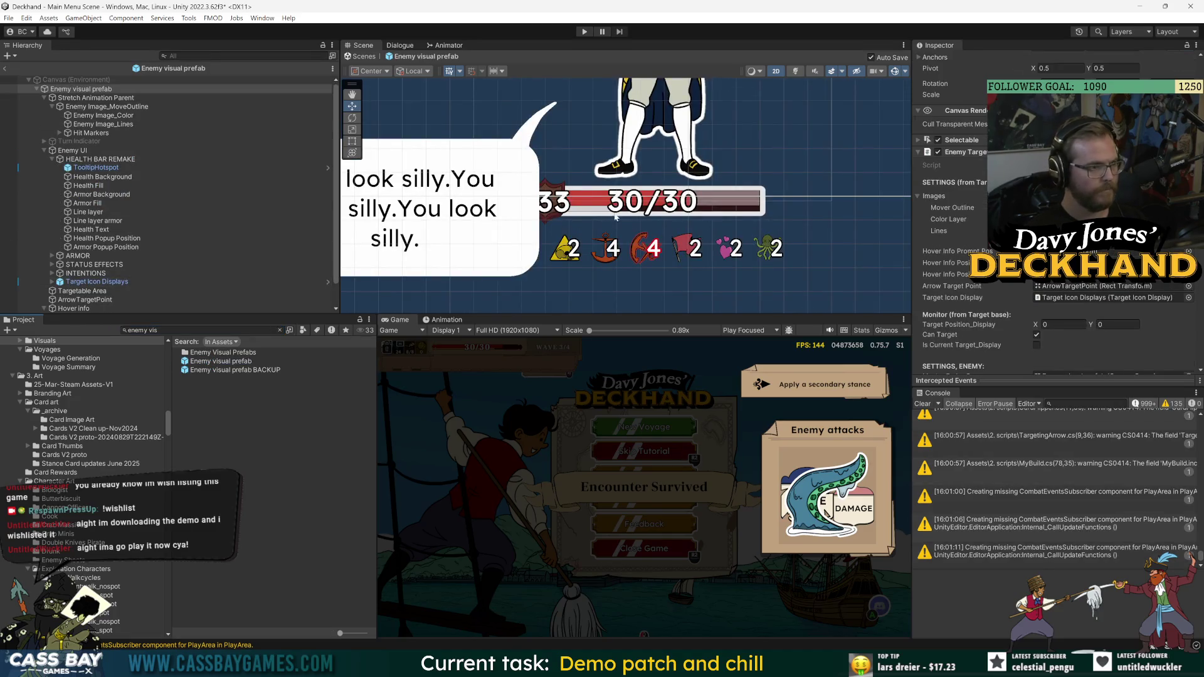
# - Duplicate the enemy's RIGHT POS marker and slide the copy left along X
pyautogui.click(104, 115)
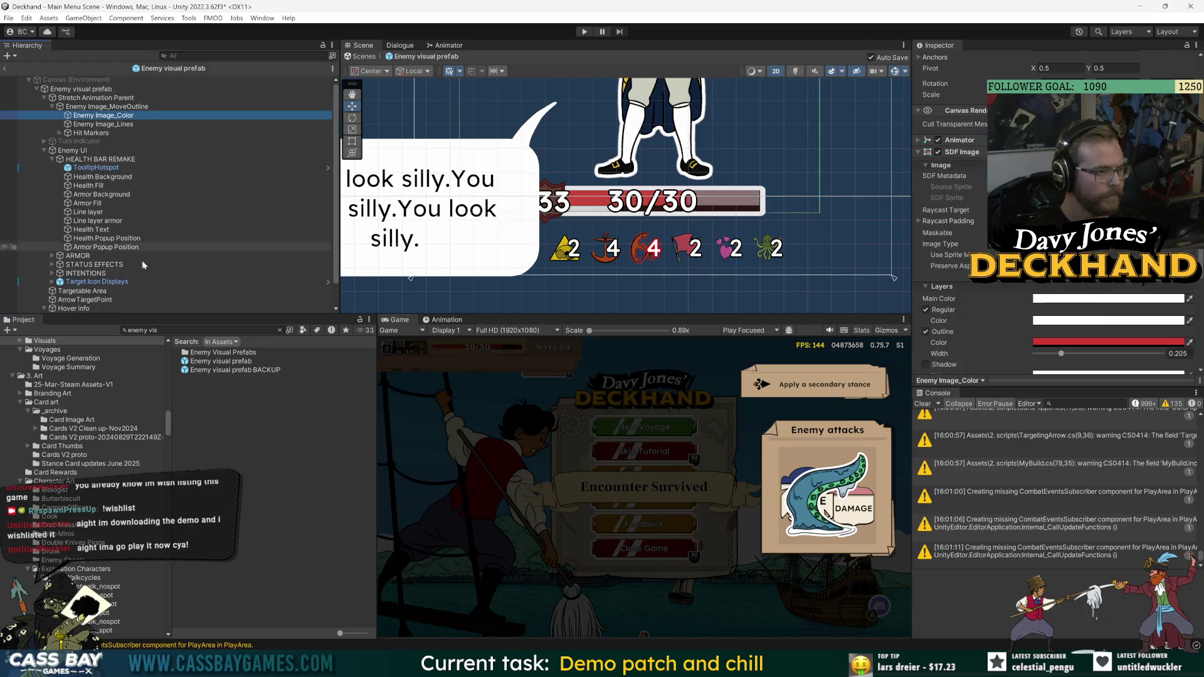
pyautogui.scroll(-1, 107, 283)
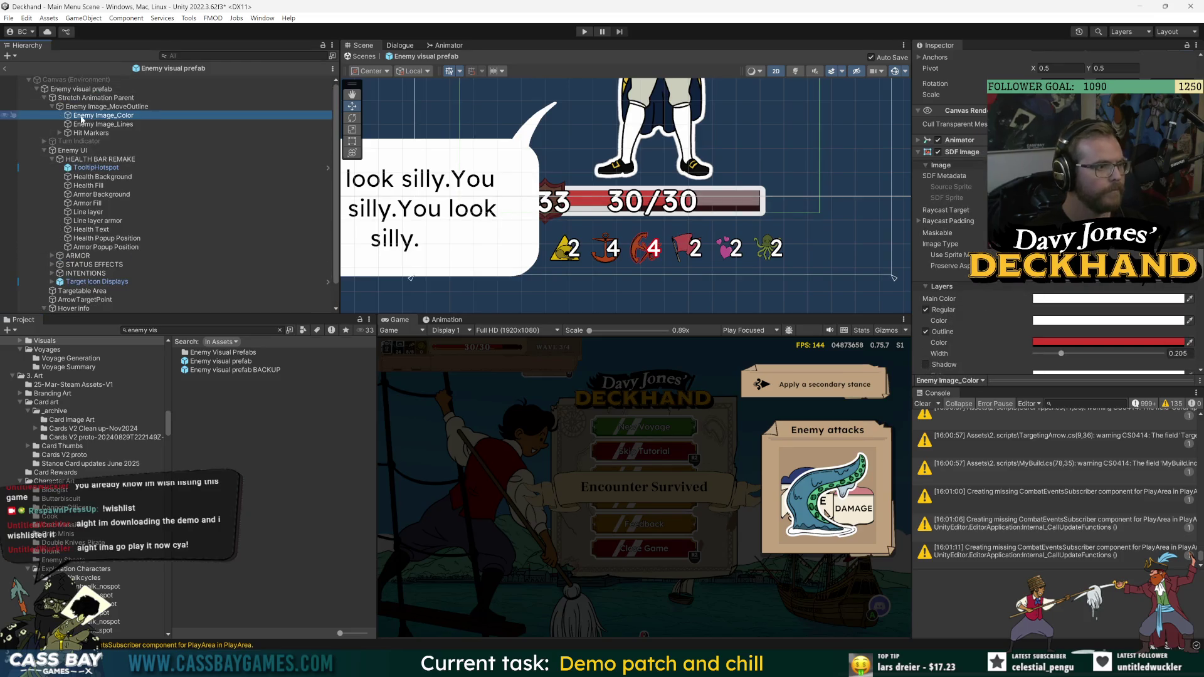
pyautogui.click(83, 291)
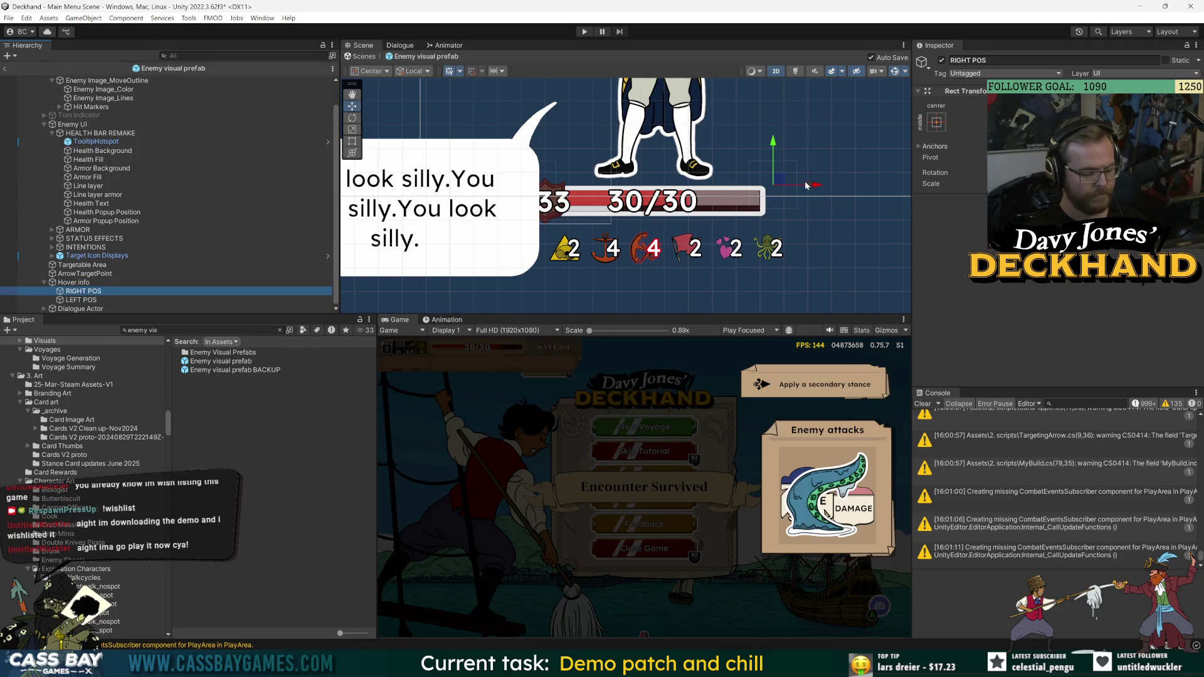
pyautogui.hotkey('ctrl', 'd')
pyautogui.moveTo(807, 185); pyautogui.dragTo(697, 186)
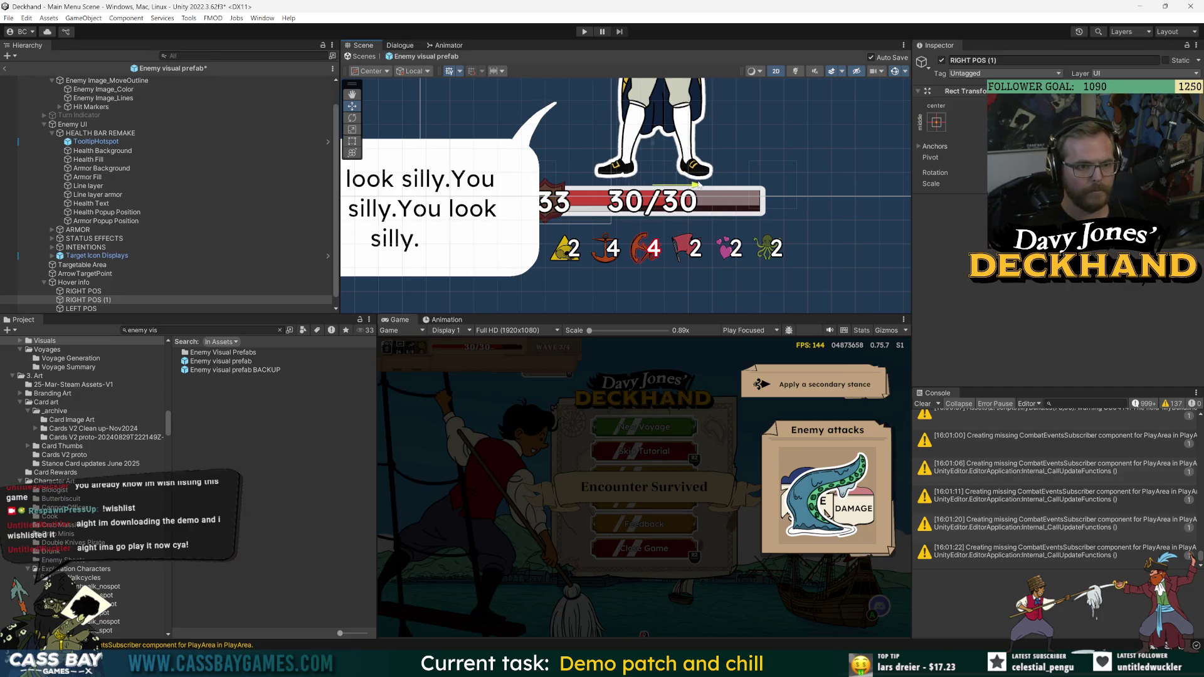
pyautogui.moveTo(701, 185); pyautogui.dragTo(701, 186)
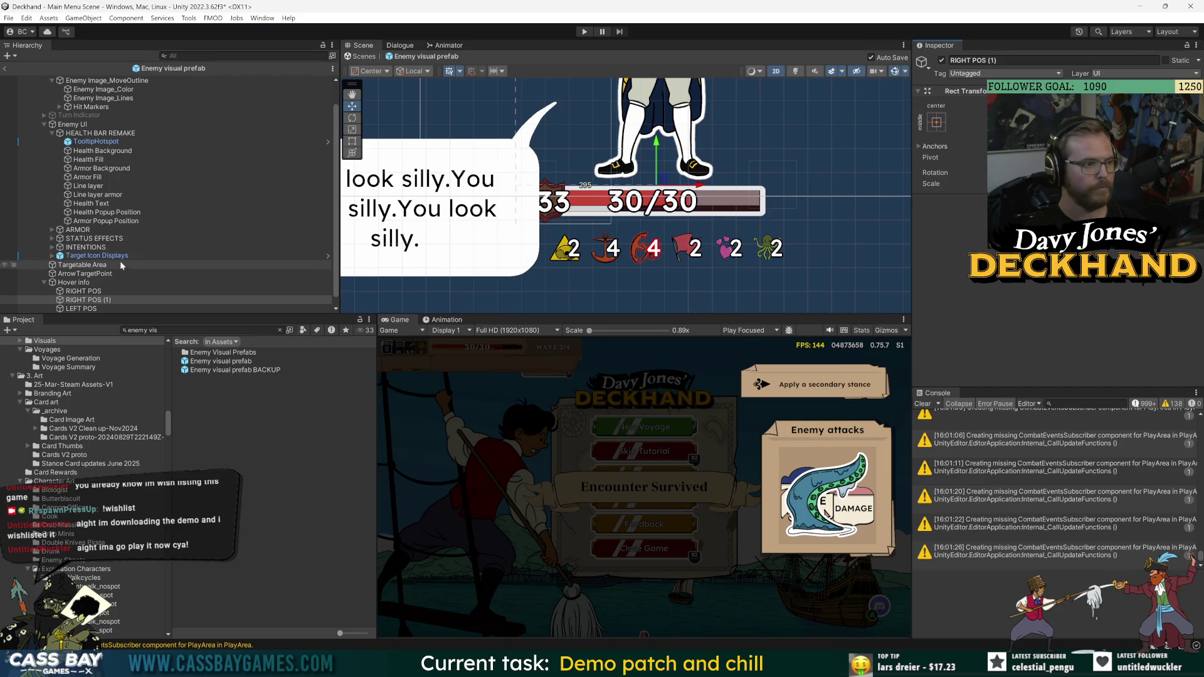
# - Rename the copied RIGHT POS (1) marker to 'Prompt Ps'
pyautogui.click(74, 284)
pyautogui.scroll(-5, 825, 233)
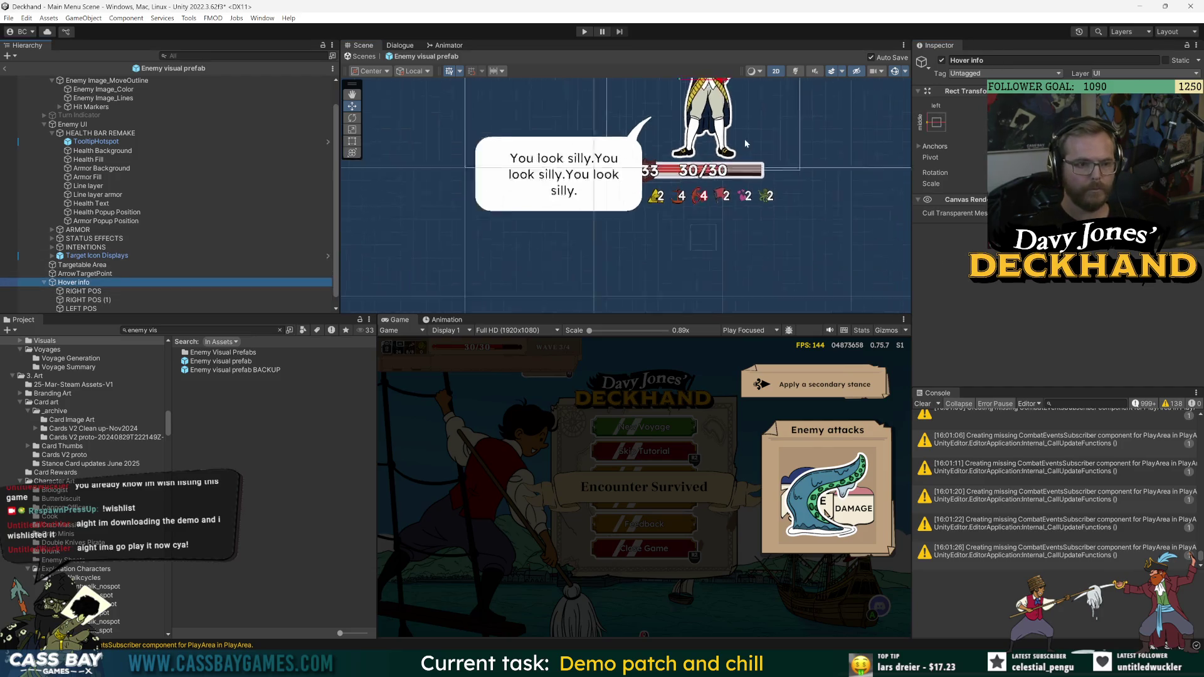
pyautogui.click(135, 298)
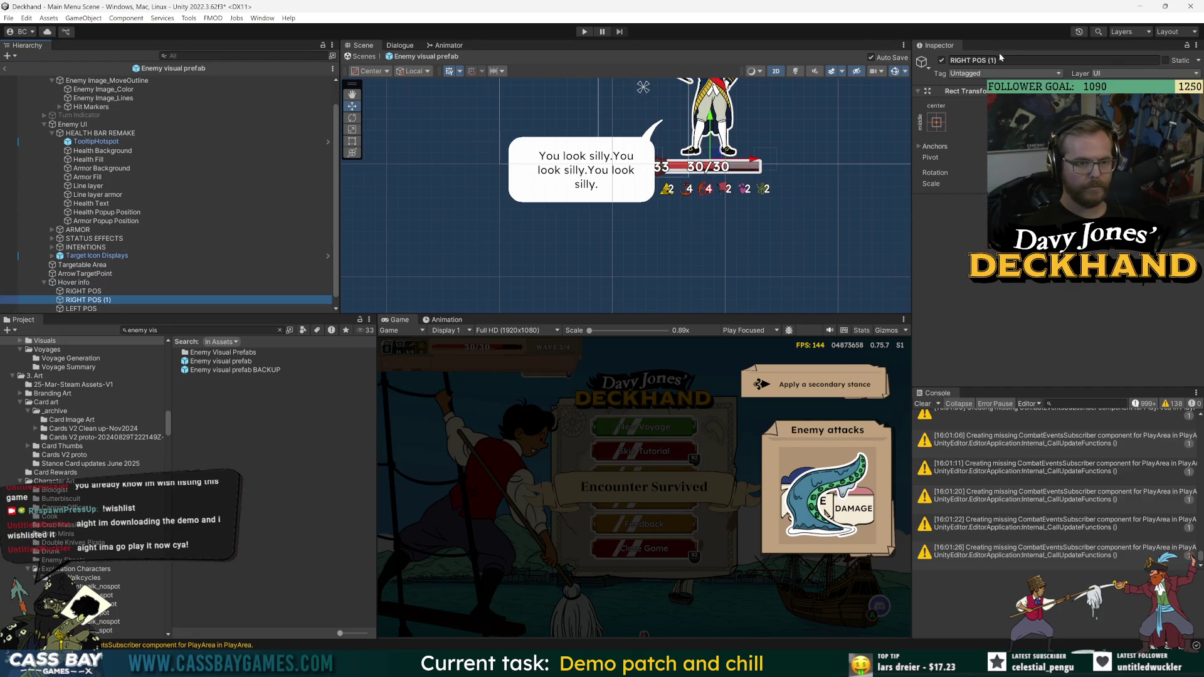
pyautogui.click(978, 60)
pyautogui.write('P')
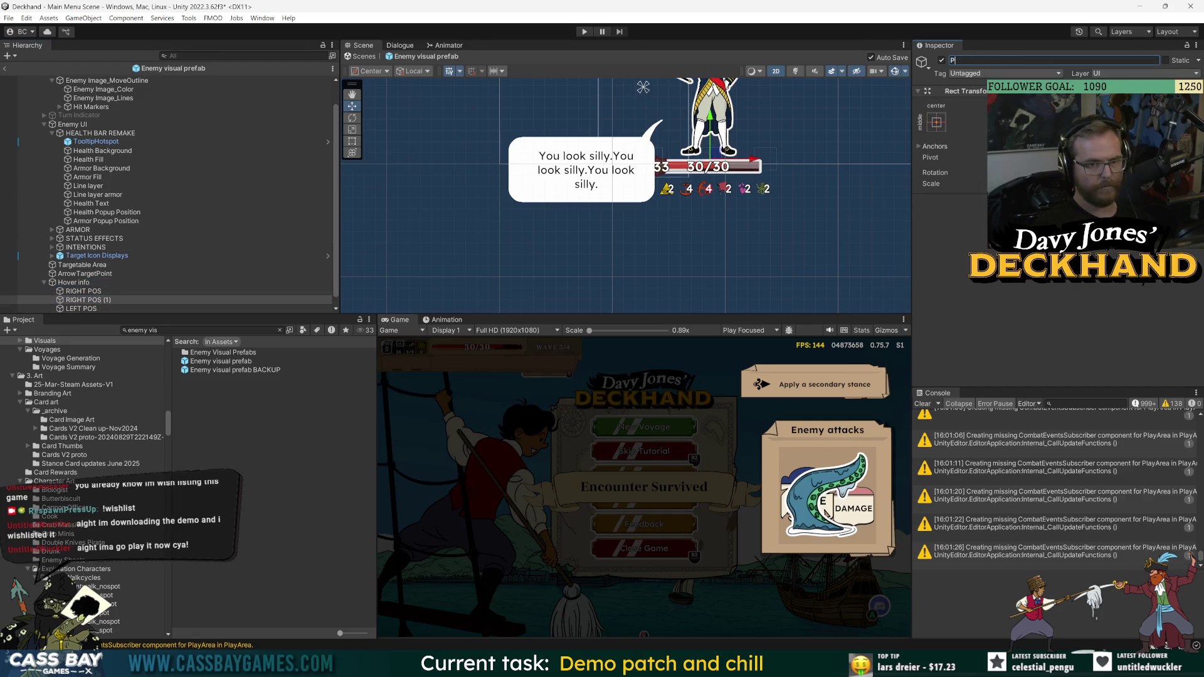
pyautogui.write('rompt Ps')
pyautogui.press('Return')
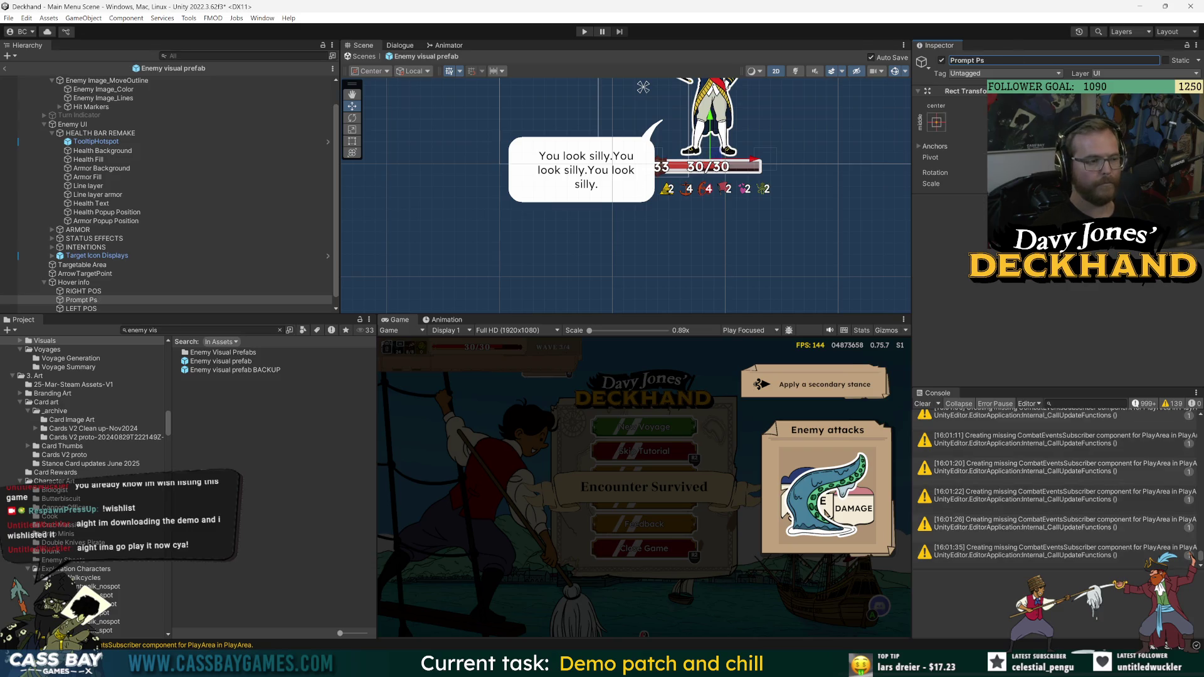
pyautogui.press('BackSpace')
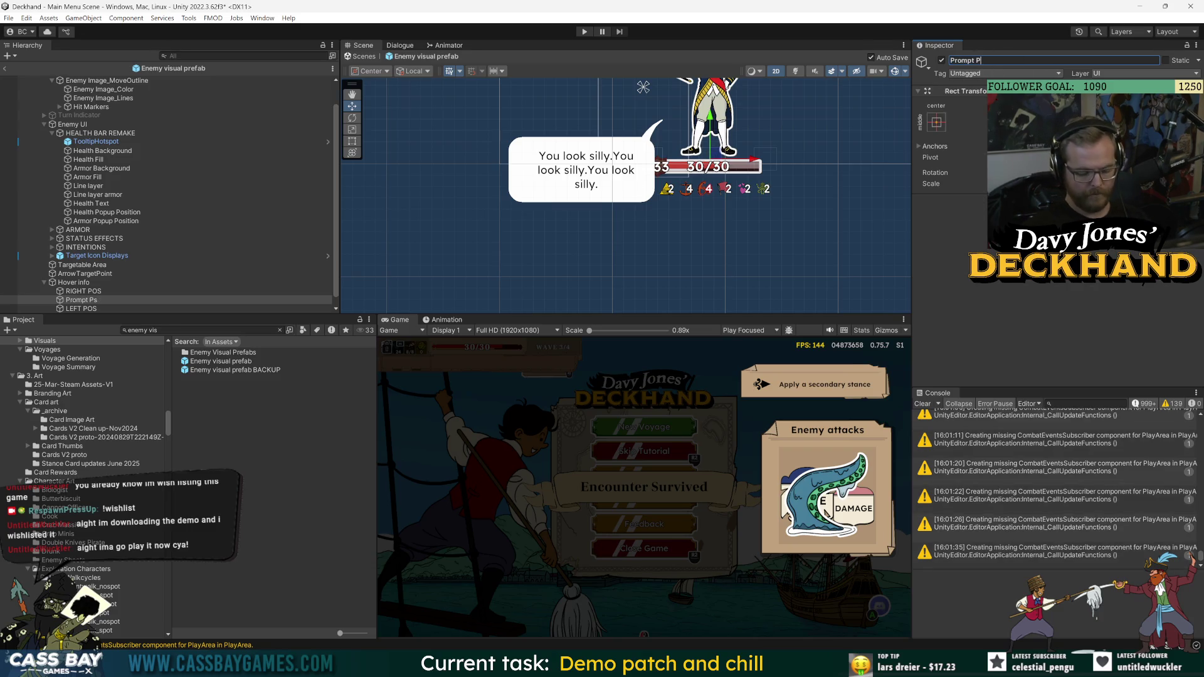
# - Assign Prompt Ps to the enemy prefab root's Hover Info Prompt Pos field
pyautogui.click(82, 282)
pyautogui.scroll(1, 81, 264)
pyautogui.click(94, 94)
pyautogui.scroll(-1, 134, 303)
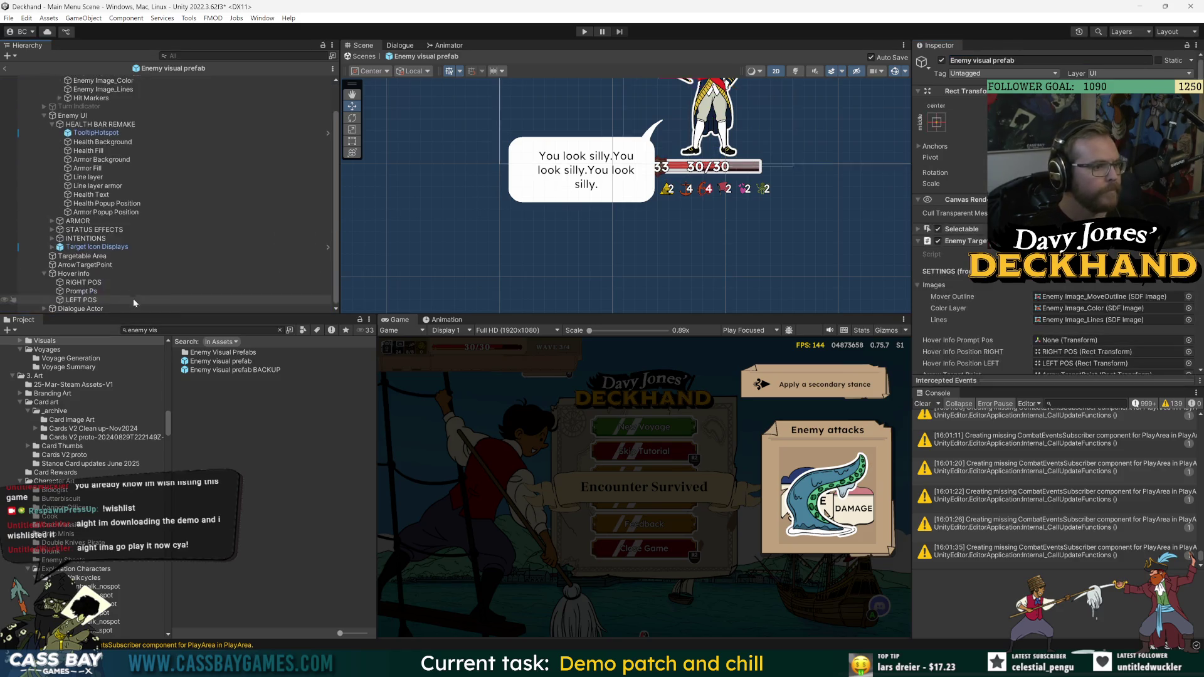
pyautogui.moveTo(78, 291)
pyautogui.mouseDown()
pyautogui.moveTo(565, 326)
pyautogui.moveTo(1079, 340)
pyautogui.mouseUp()
# - Open InfoHover.cs and jump to the currentTargetLEFT declaration
pyautogui.hotkey('alt', 'Tab')
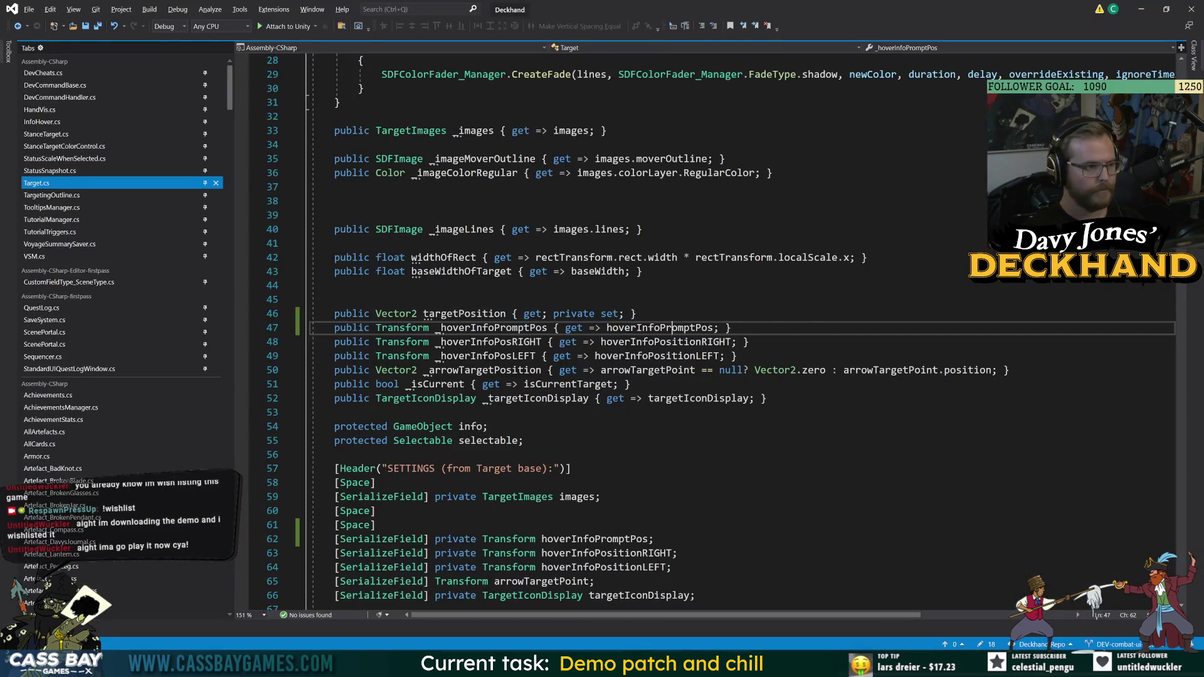
pyautogui.click(42, 121)
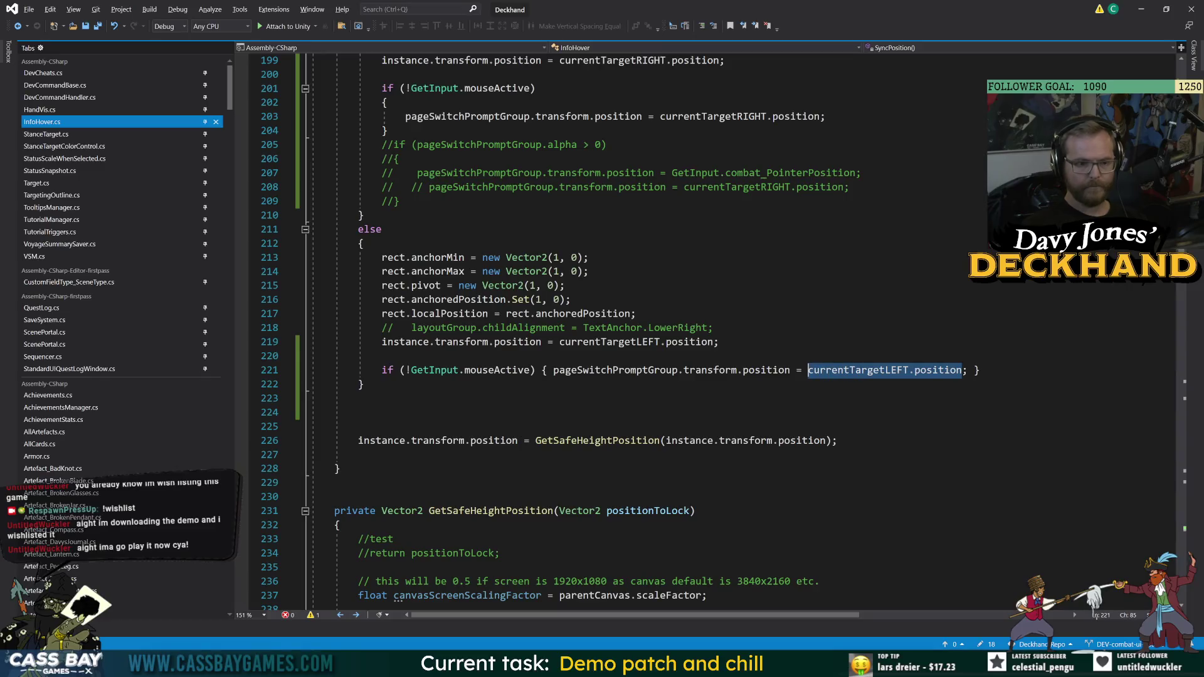
pyautogui.doubleClick(857, 370)
pyautogui.write('cur')
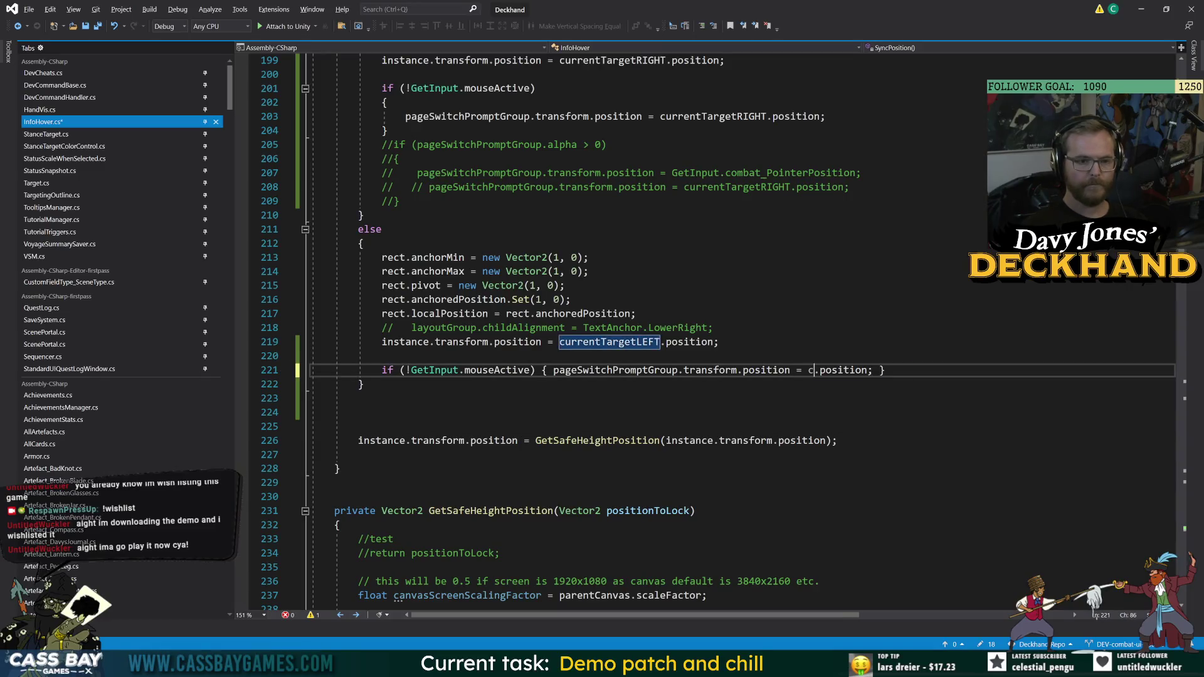
pyautogui.write('r')
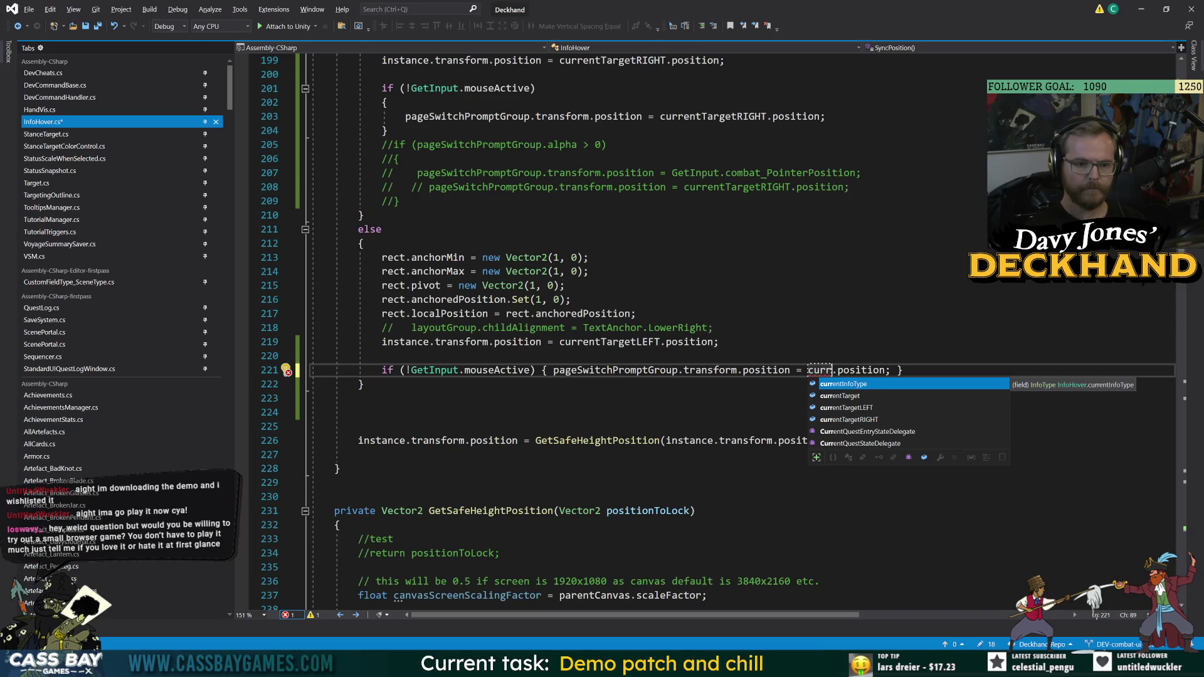
pyautogui.press('Down')
pyautogui.press('Down')
pyautogui.press('Tab')
pyautogui.keyDown('ctrl'); pyautogui.click(880, 371); pyautogui.keyUp('ctrl')
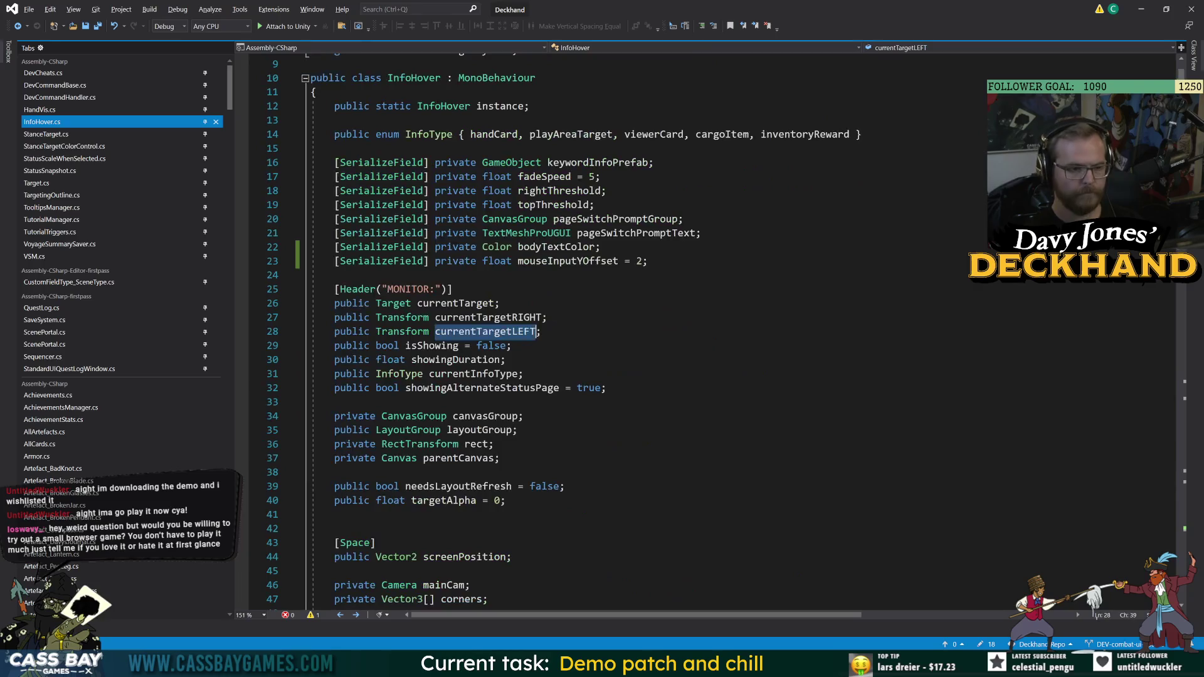
# - Scroll to the cargo-item ShowInfo method's currentInfoType and currentTargetRIGHT assignments
pyautogui.scroll(-20, 709, 332)
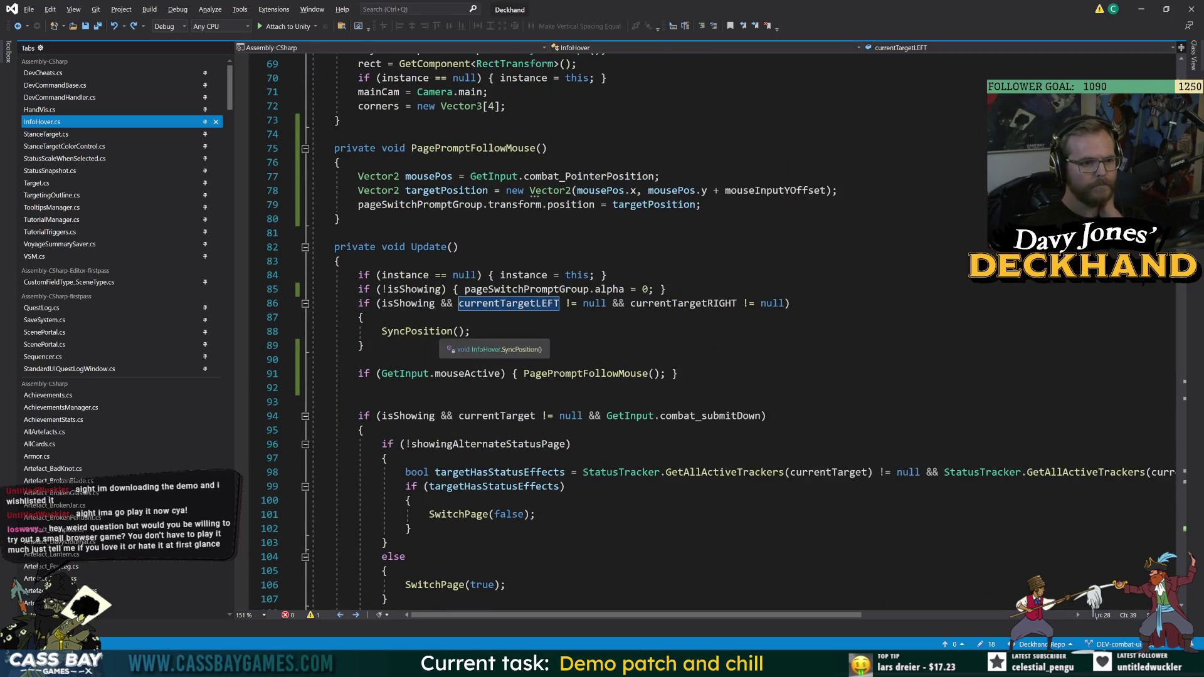
pyautogui.scroll(-20, 480, 342)
pyautogui.scroll(-20, 480, 332)
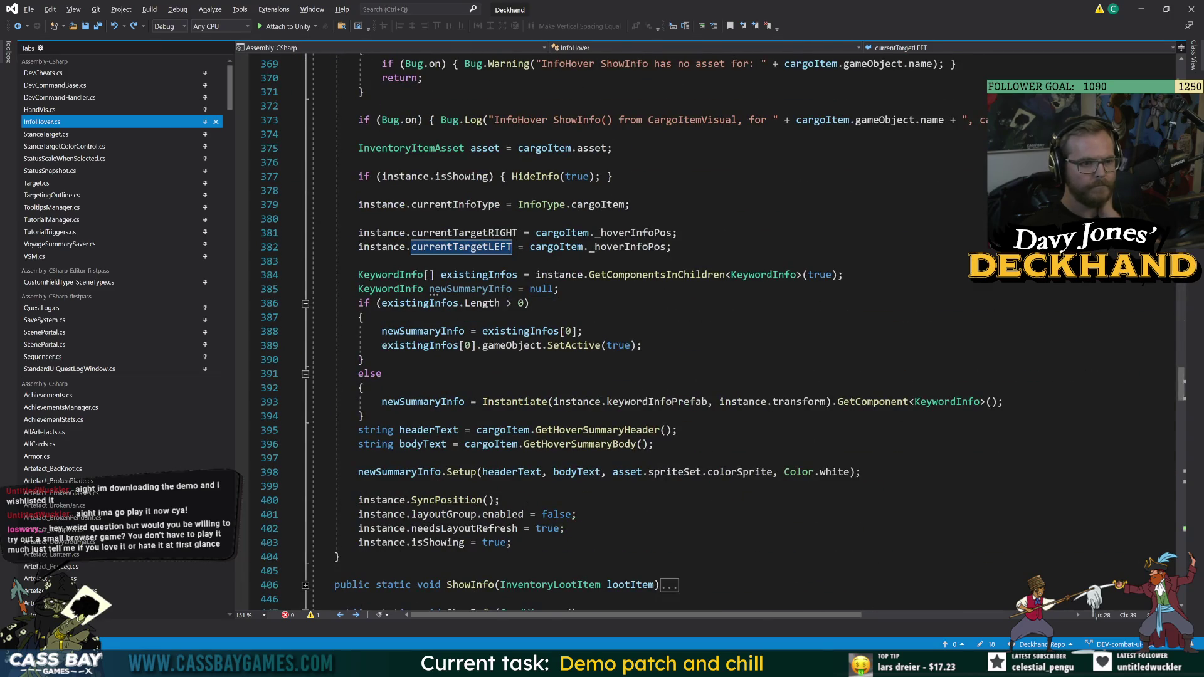
pyautogui.click(471, 205)
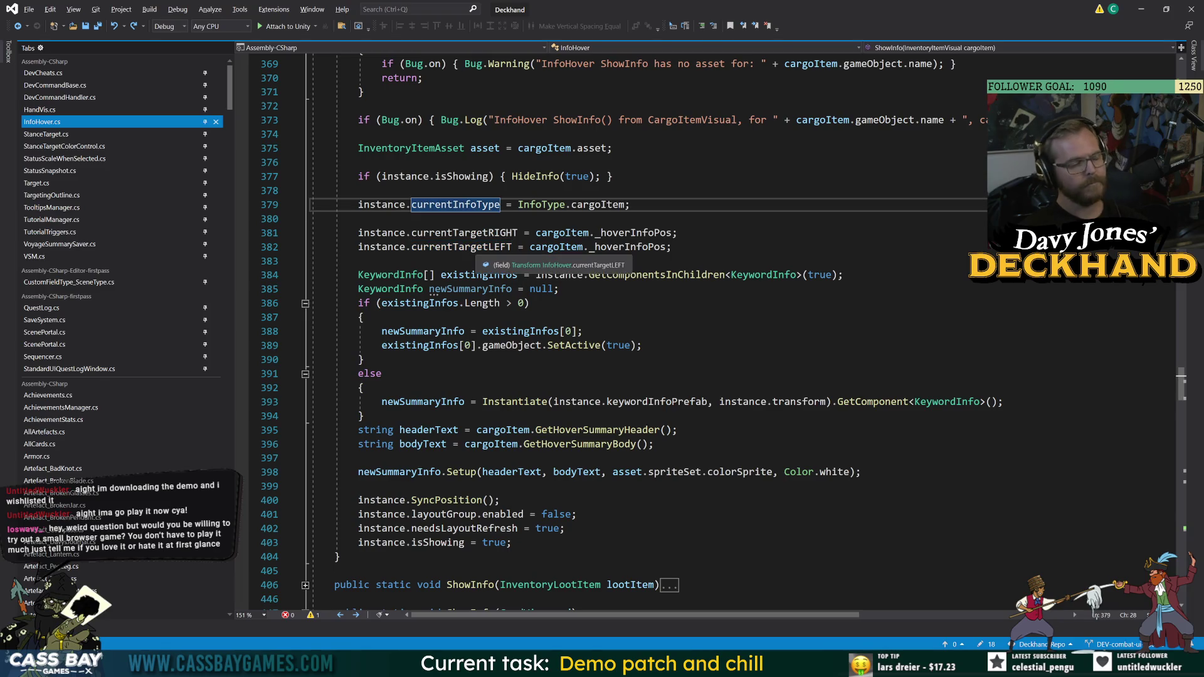
pyautogui.click(346, 233)
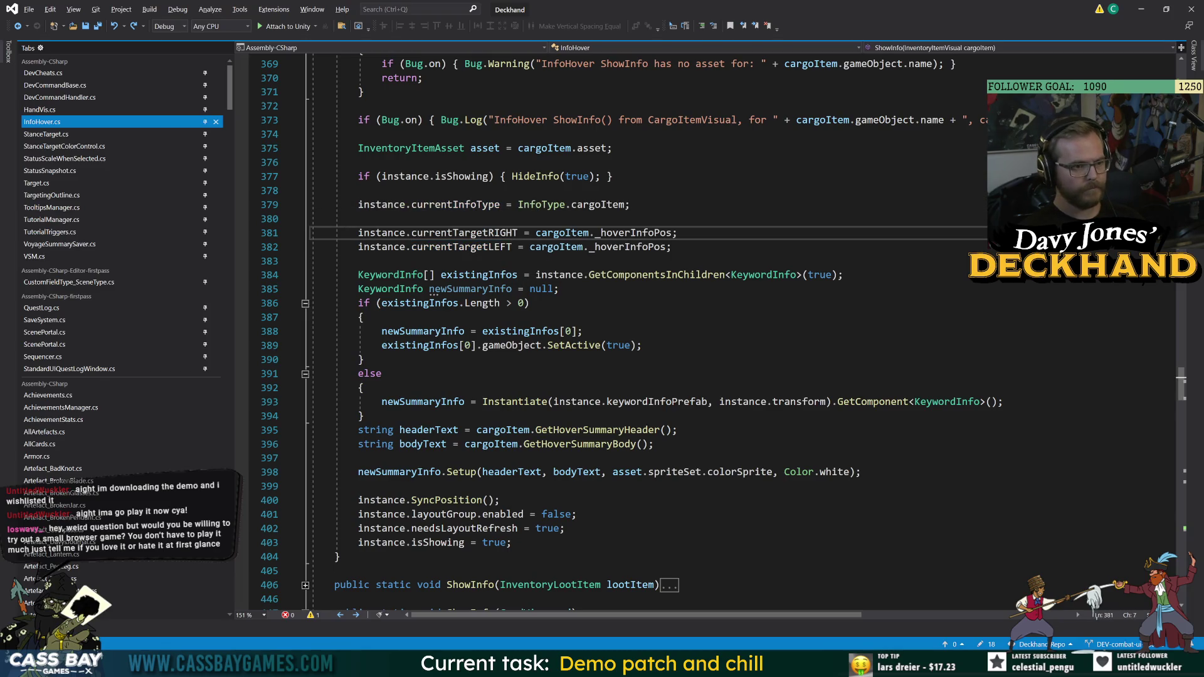
pyautogui.doubleClick(494, 248)
pyautogui.hotkey('ctrl', 'r')
pyautogui.hotkey('ctrl', 'r')
pyautogui.write('currentTar')
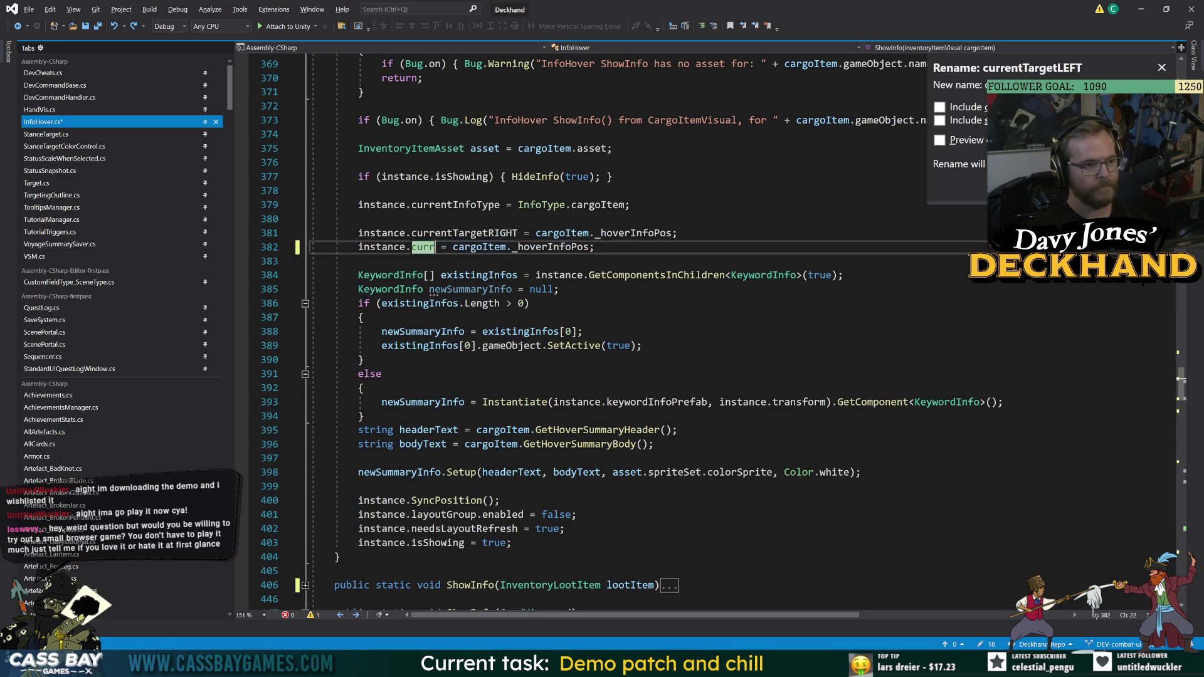
pyautogui.write('getPromptPos')
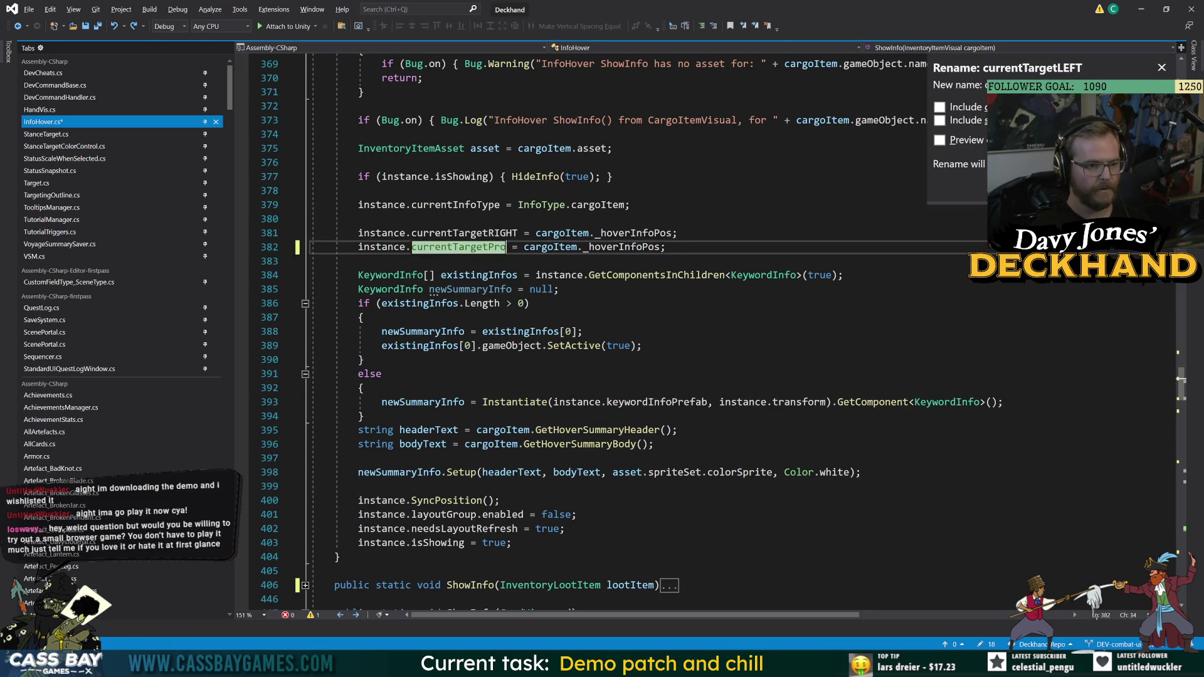
pyautogui.press('Return')
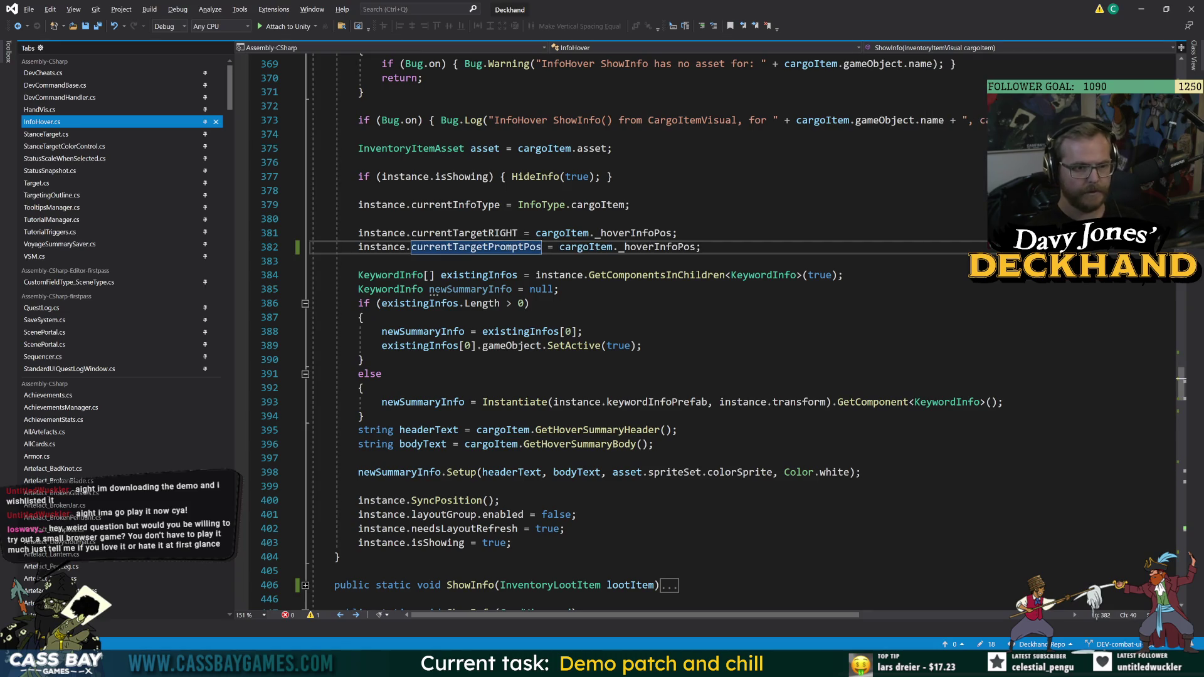
pyautogui.doubleClick(624, 247)
pyautogui.write('prom')
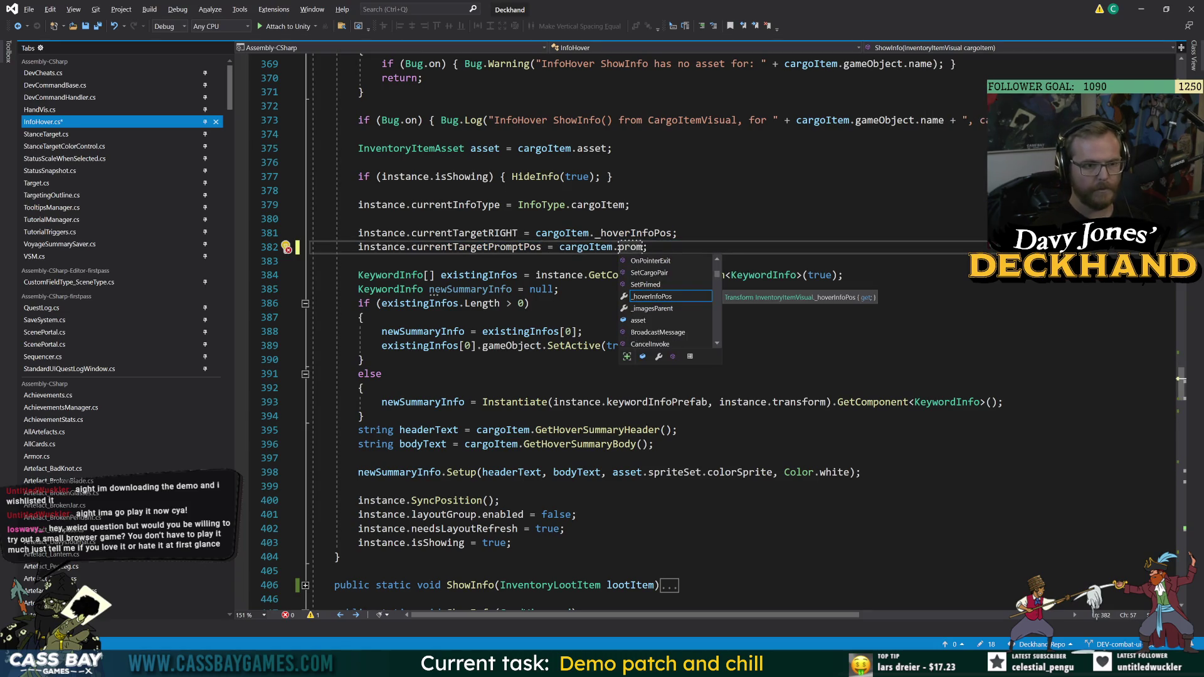
pyautogui.press('BackSpace')
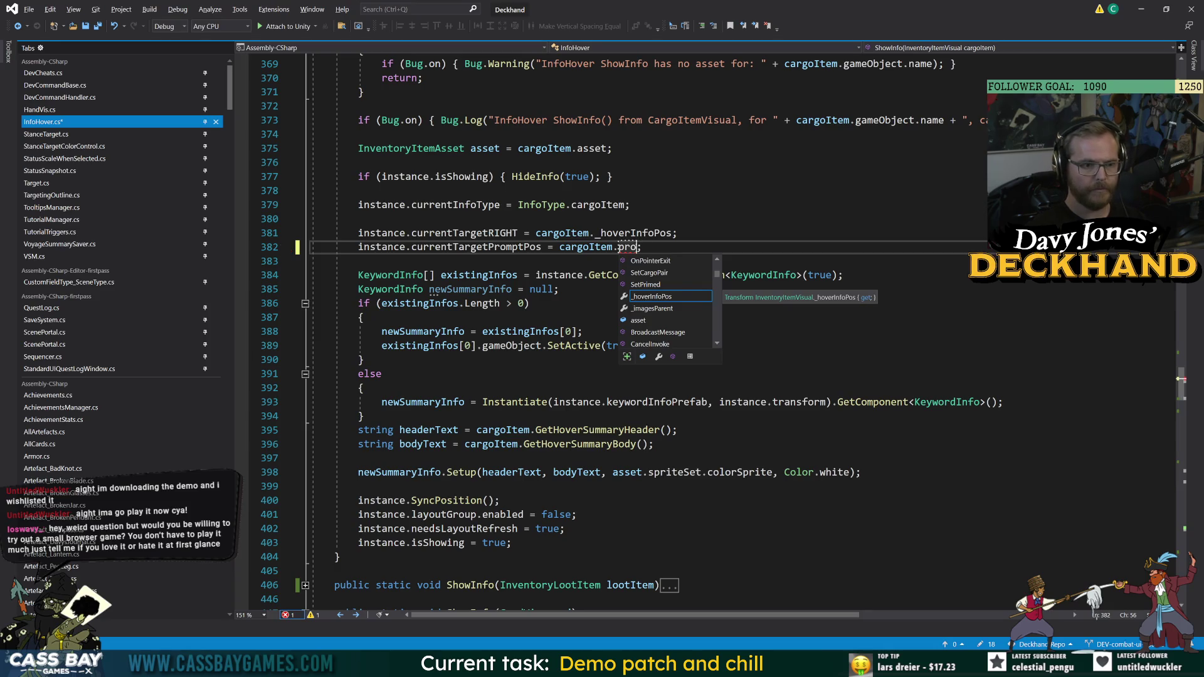
pyautogui.press('BackSpace')
pyautogui.press('BackSpace')
pyautogui.write('hover')
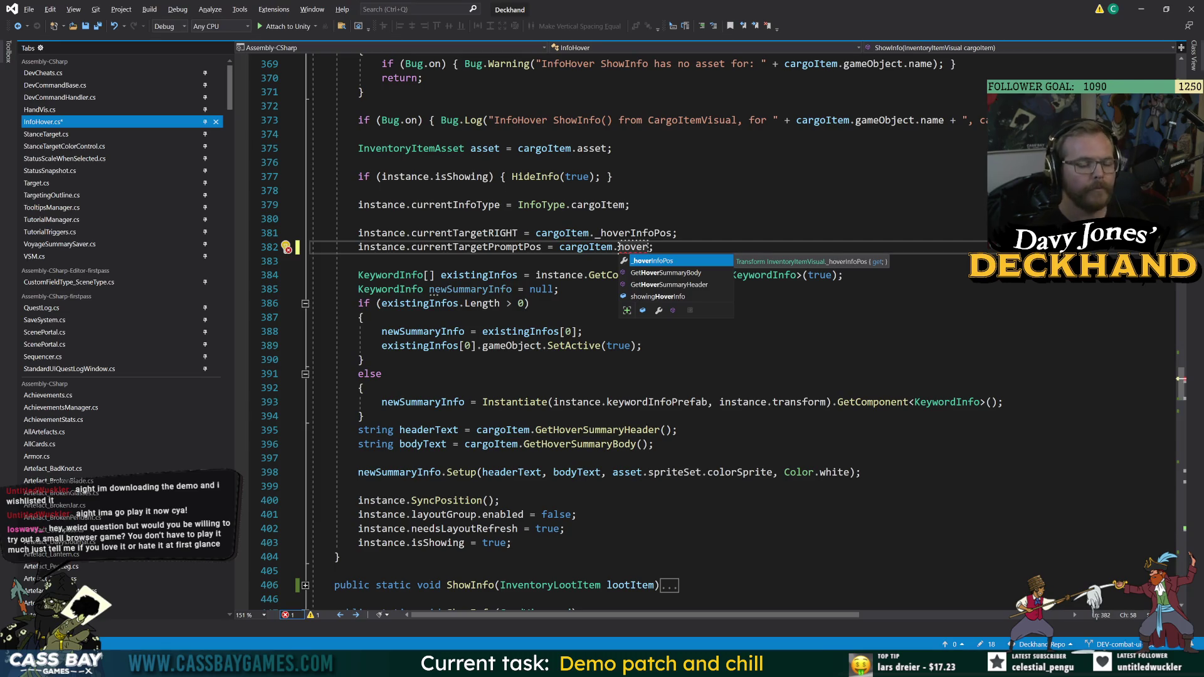
pyautogui.click(629, 204)
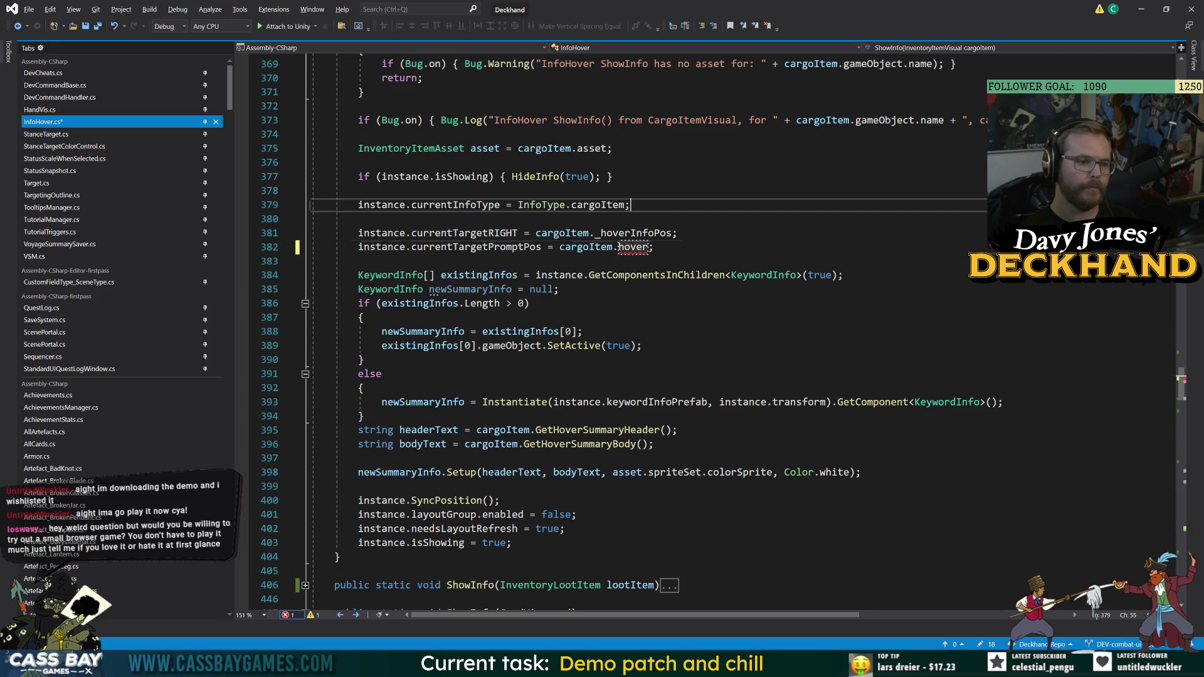
pyautogui.scroll(4, 627, 332)
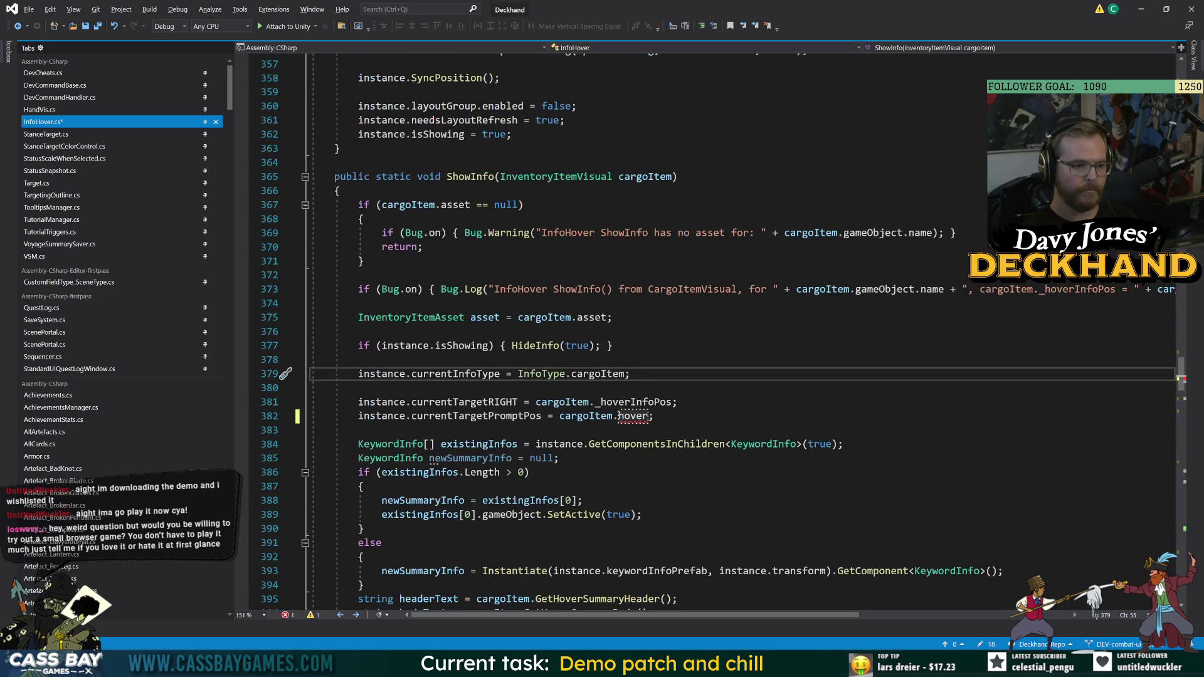
pyautogui.doubleClick(632, 416)
pyautogui.write('prom')
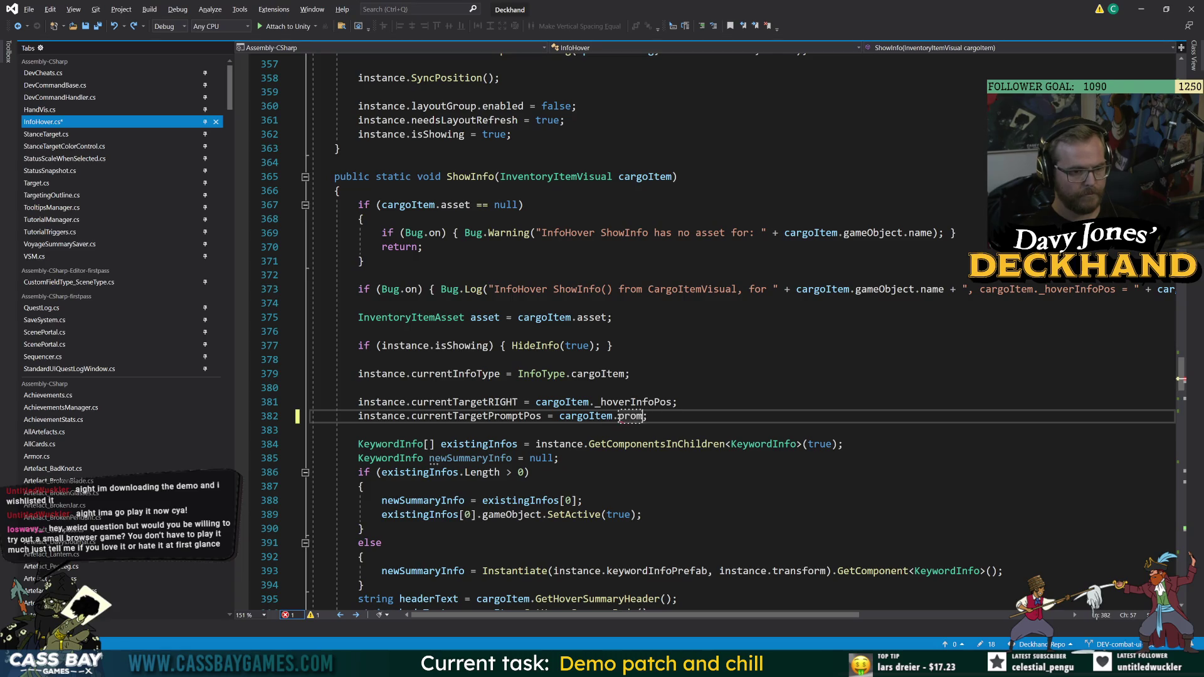
pyautogui.hotkey('ctrl', 'z')
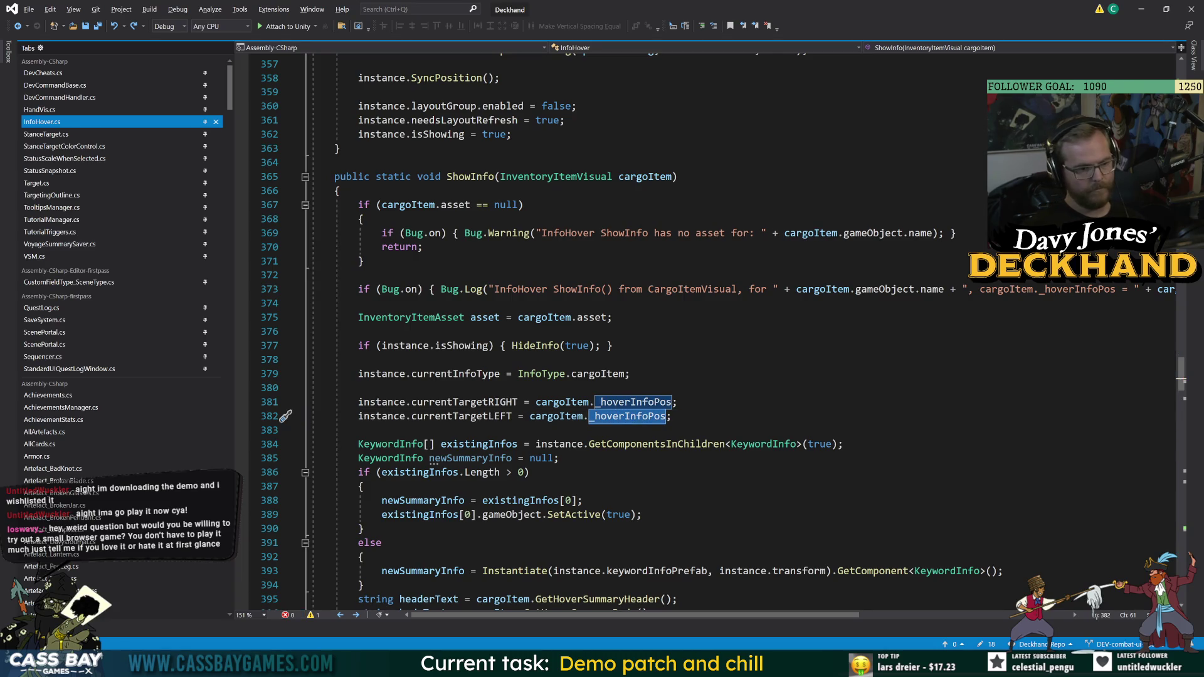
pyautogui.click(358, 387)
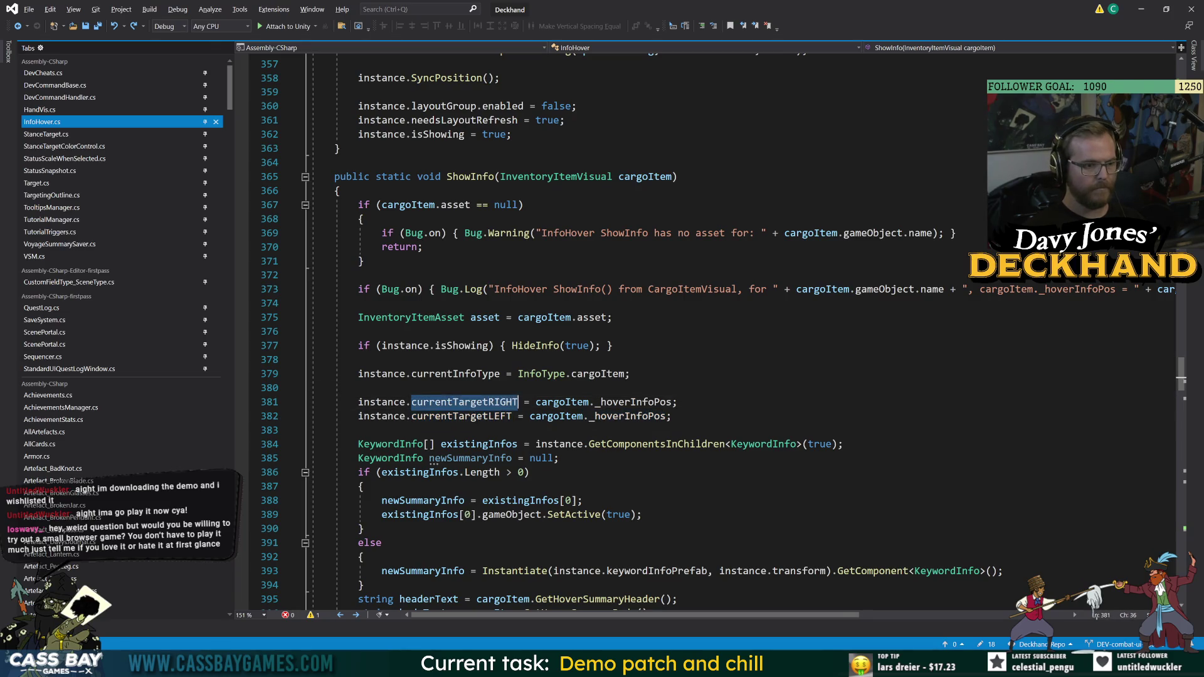
# - Compare the ShowInfo overloads and inspect the currentTargetLEFT assignment in ShowInfo(Target target)
pyautogui.click(630, 373)
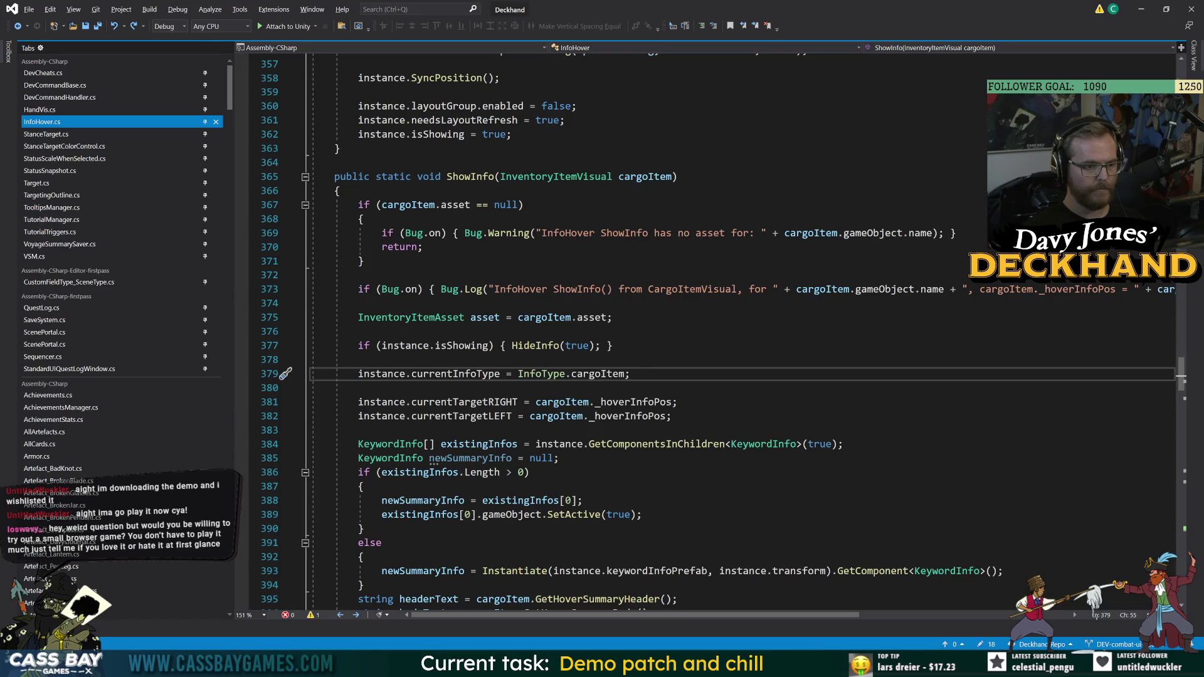
pyautogui.click(471, 176)
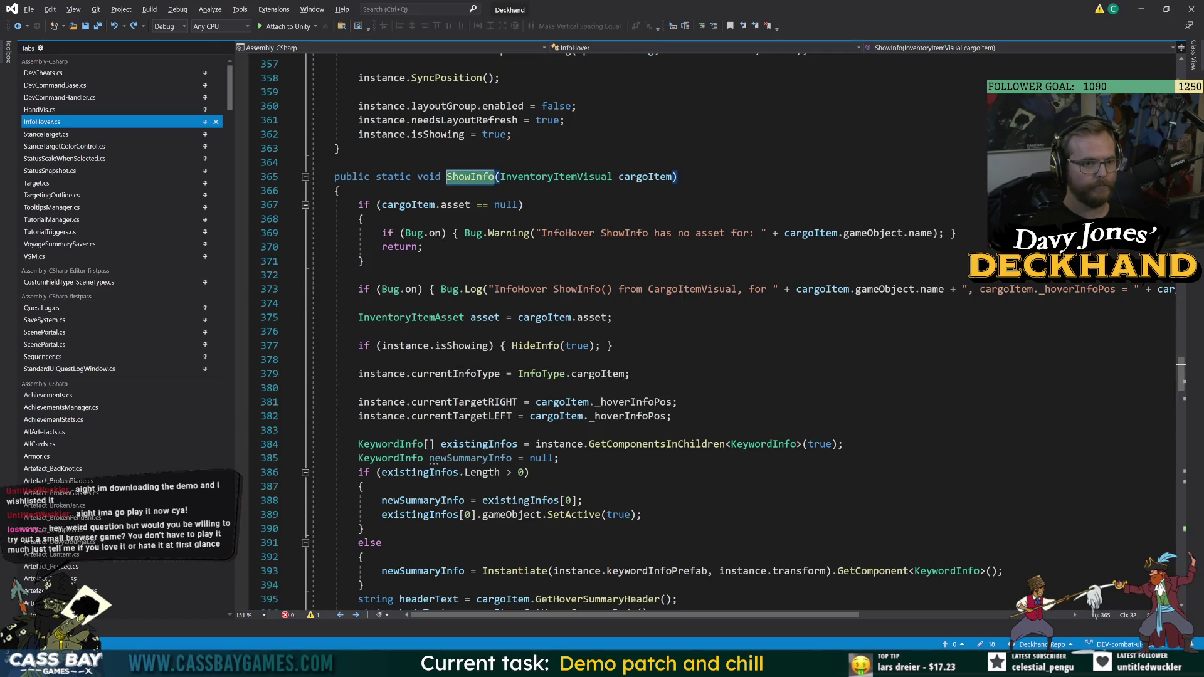
pyautogui.scroll(-9, 627, 332)
pyautogui.click(577, 402)
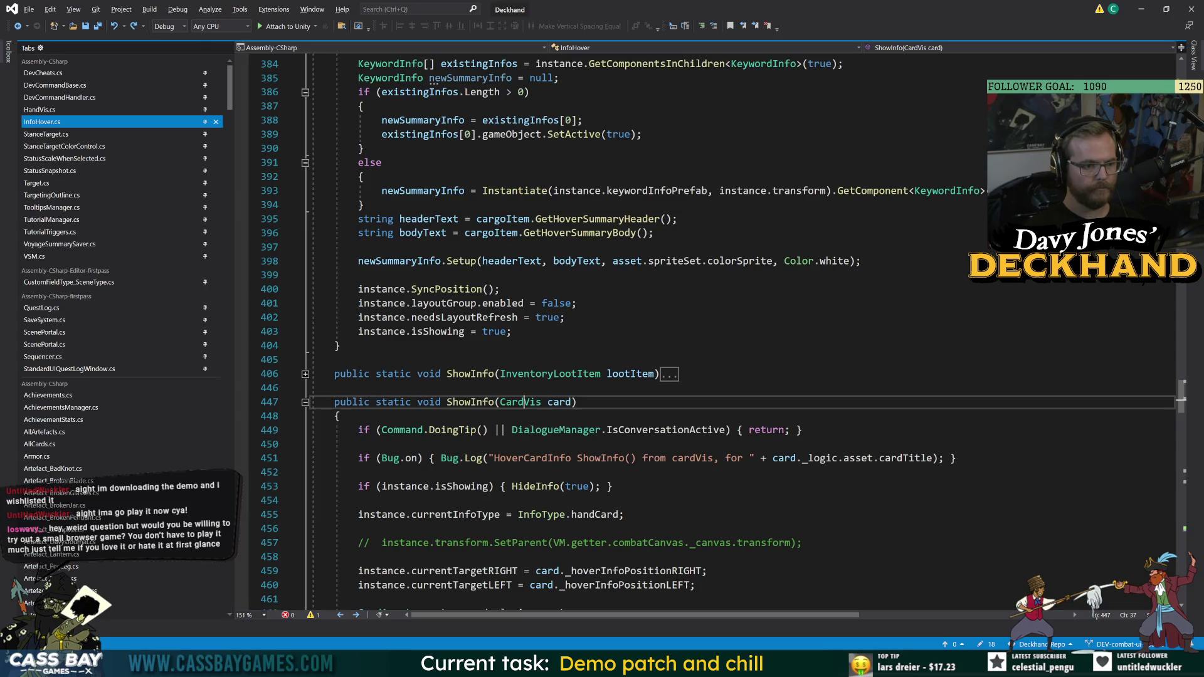
pyautogui.scroll(-20, 577, 402)
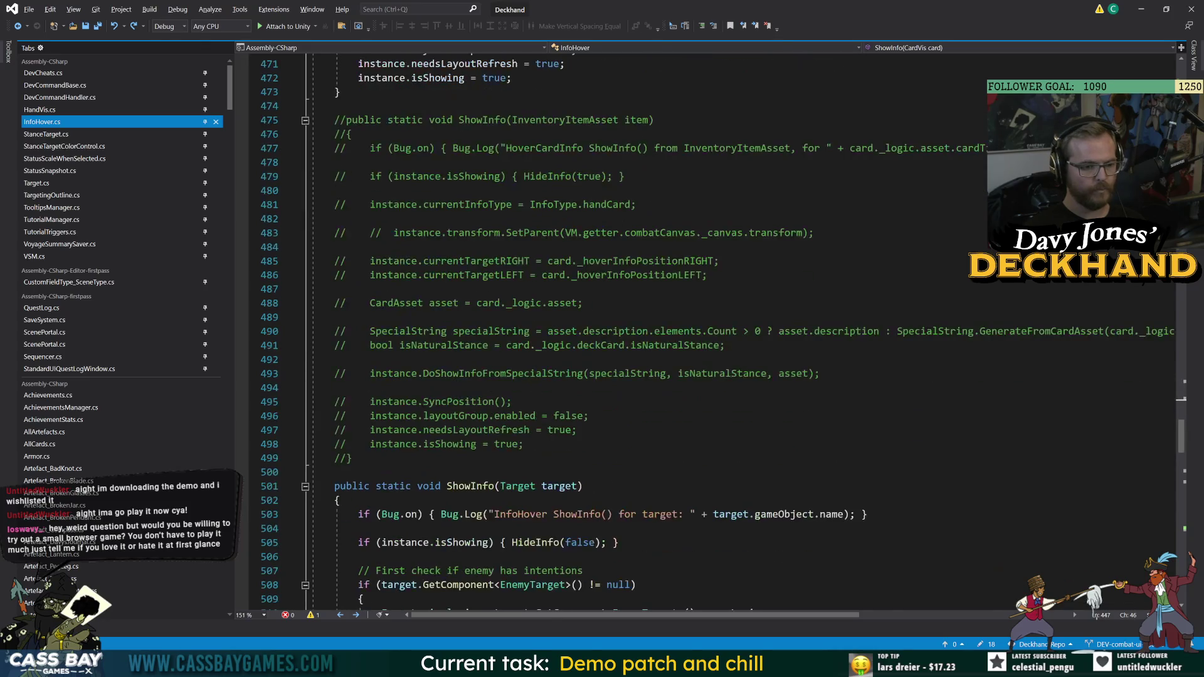
pyautogui.scroll(-9, 627, 333)
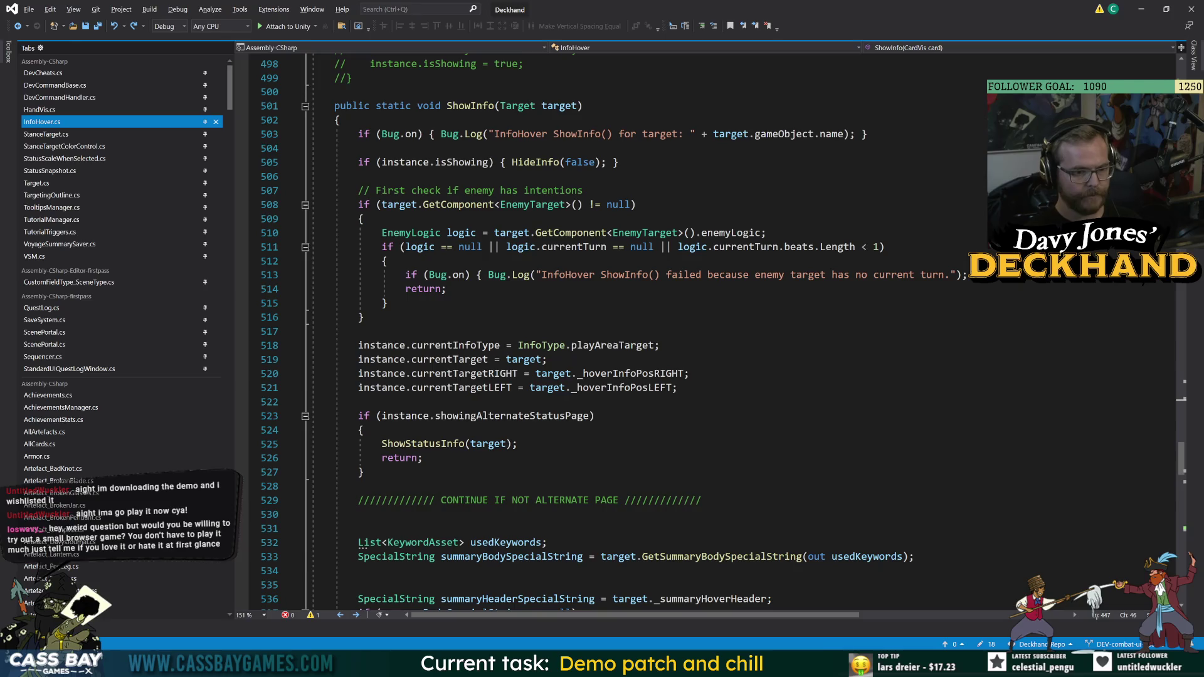
pyautogui.click(580, 105)
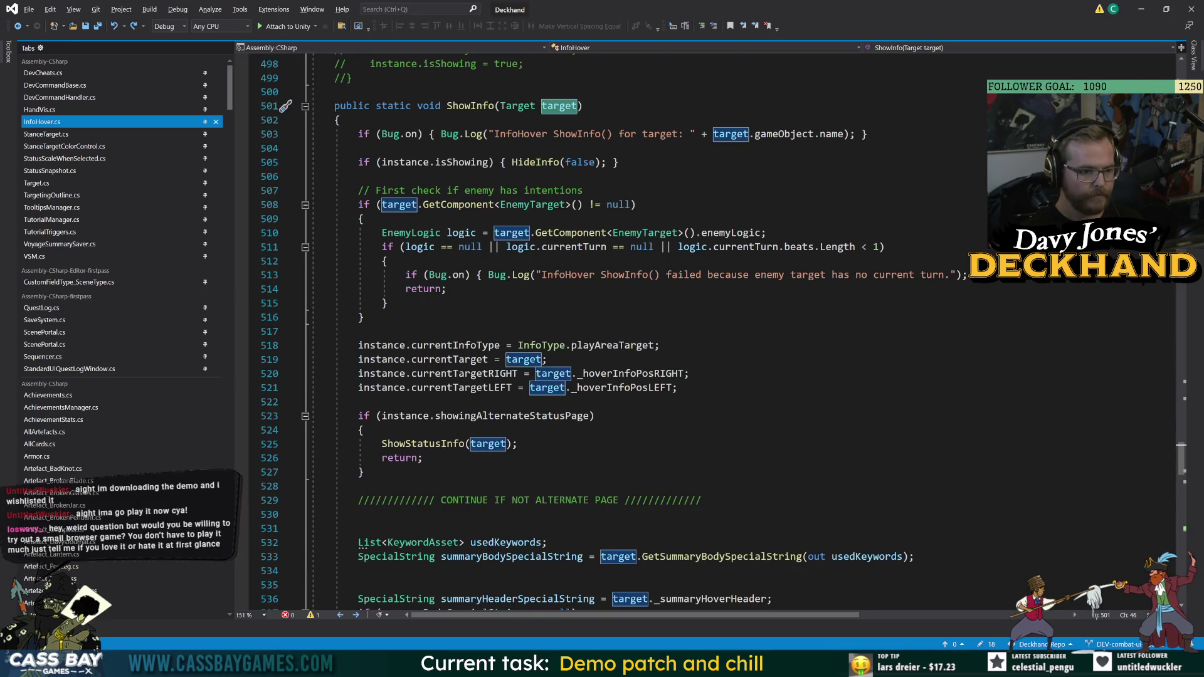
pyautogui.doubleClick(467, 374)
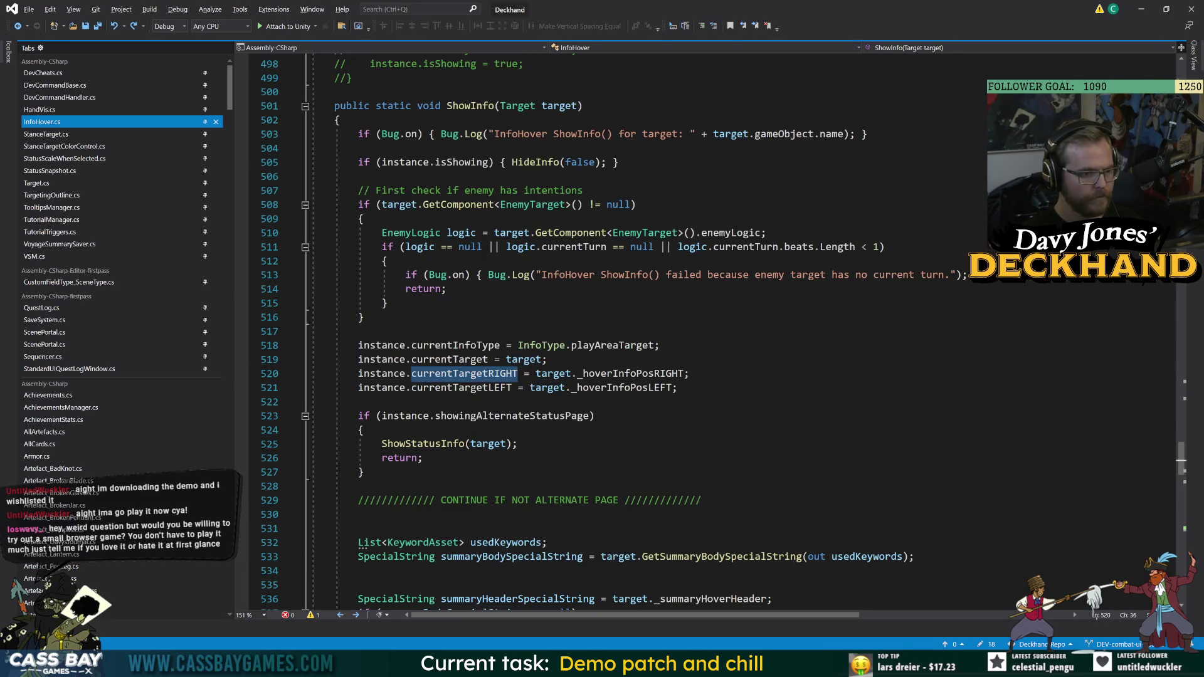
pyautogui.doubleClick(467, 388)
pyautogui.doubleClick(617, 388)
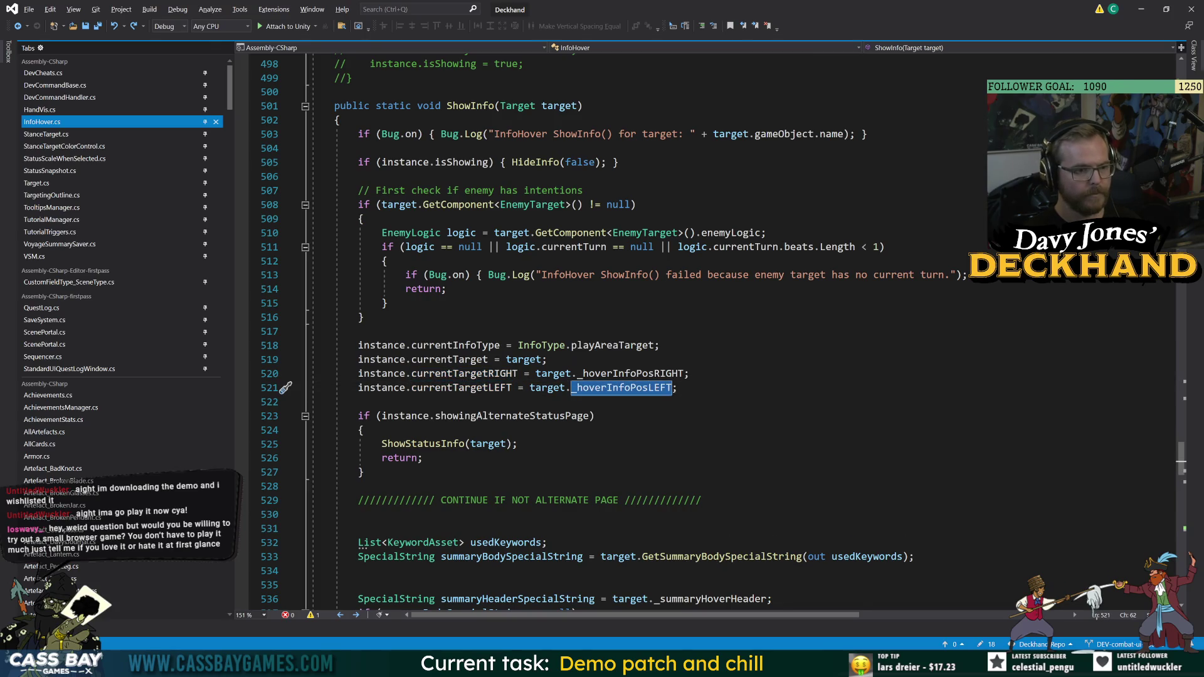
pyautogui.click(358, 402)
pyautogui.doubleClick(461, 388)
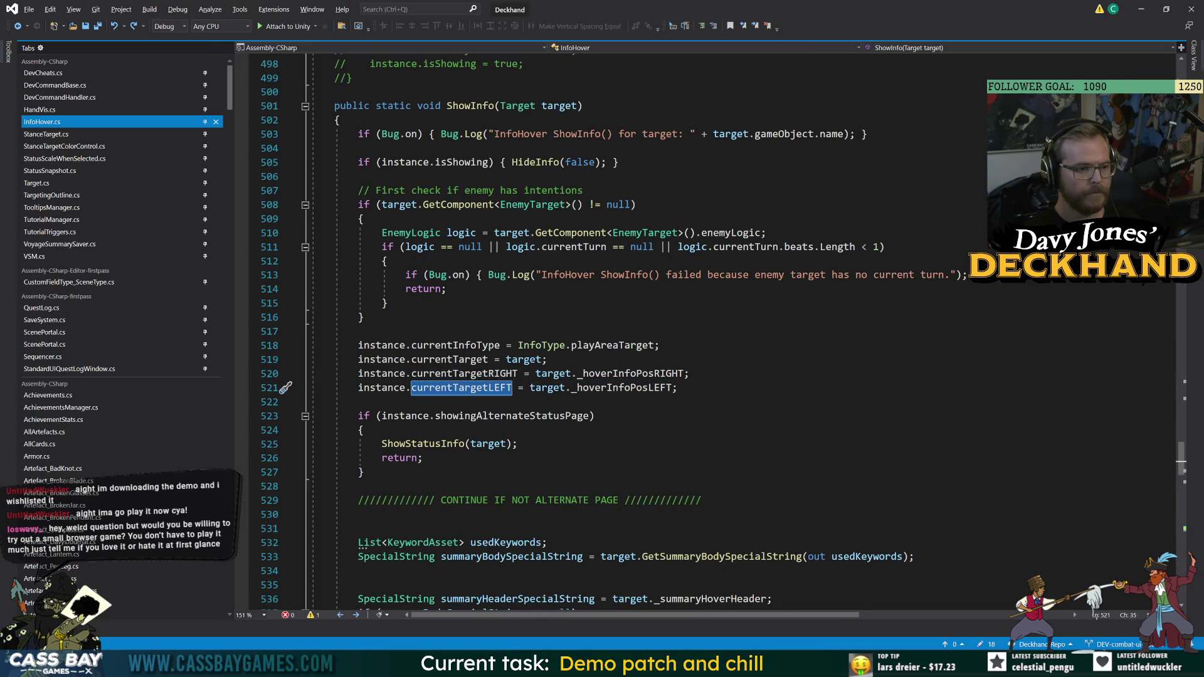
# - Declare 'public Transform currentTargetPromptPos;' below currentTargetLEFT and save
pyautogui.press('F12')
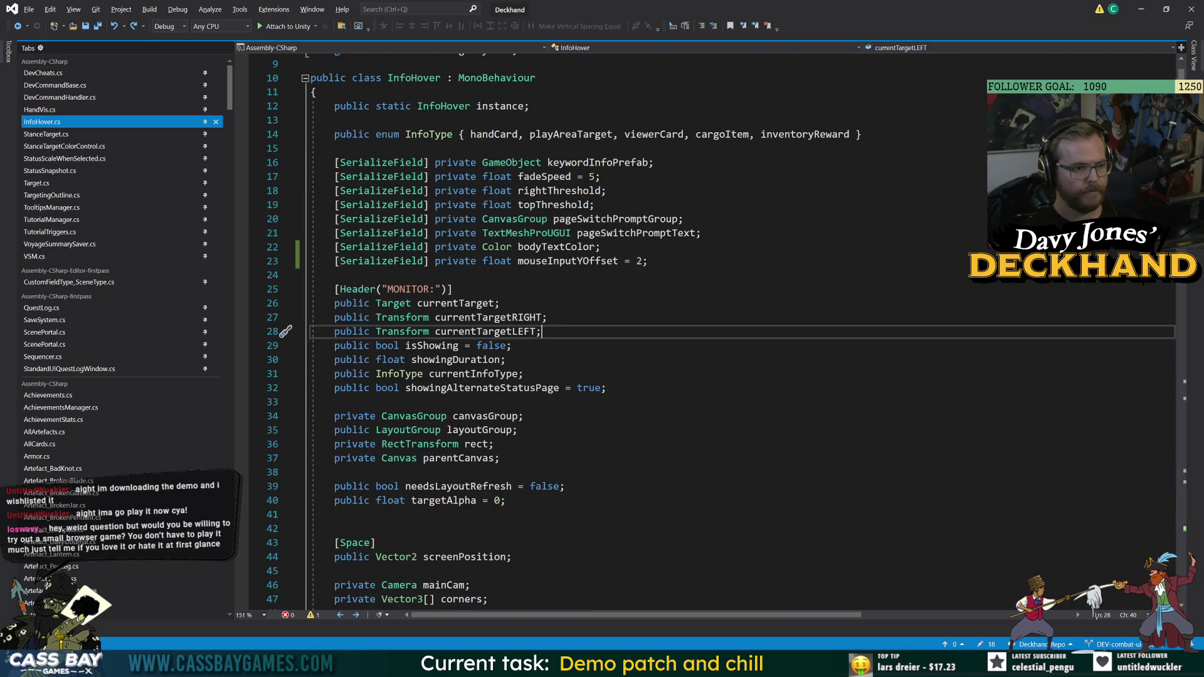
pyautogui.press('Return')
pyautogui.write('public Tran')
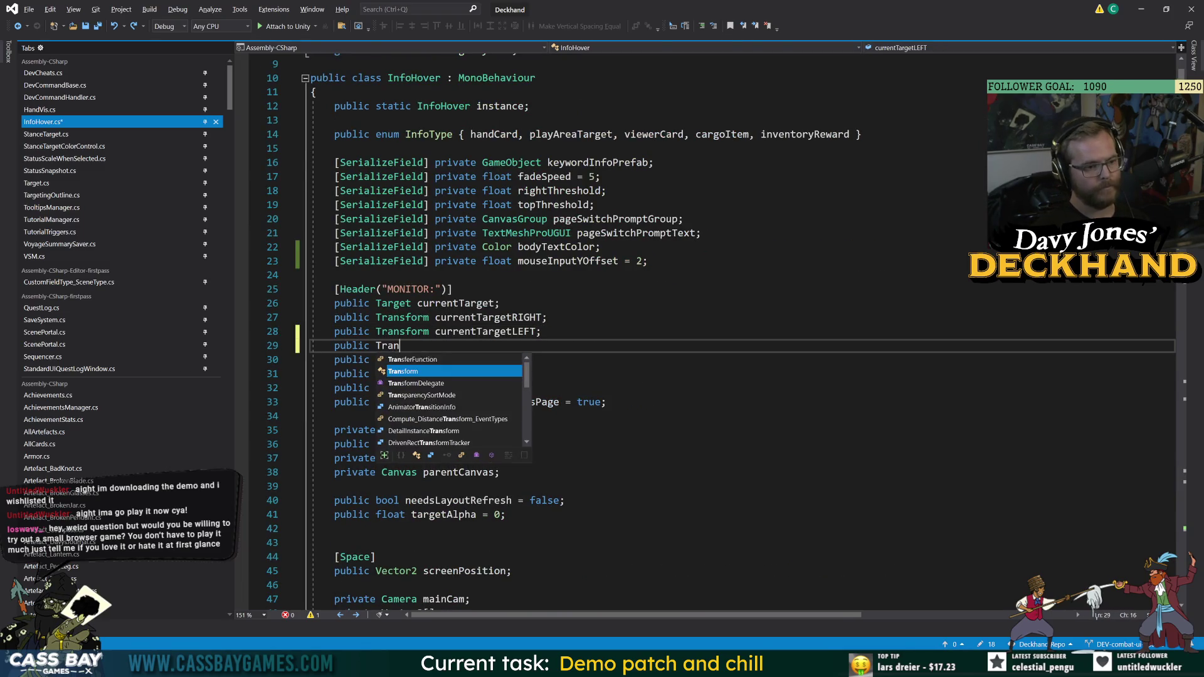
pyautogui.write('sform currentTar')
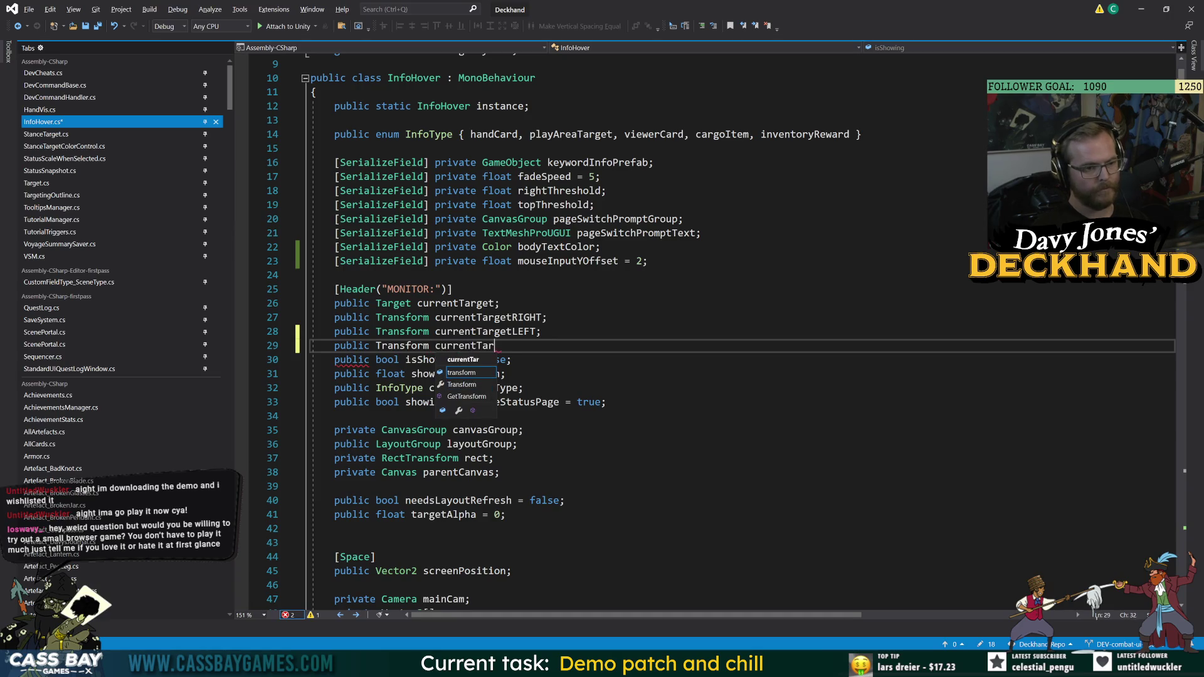
pyautogui.write('getPromptPos')
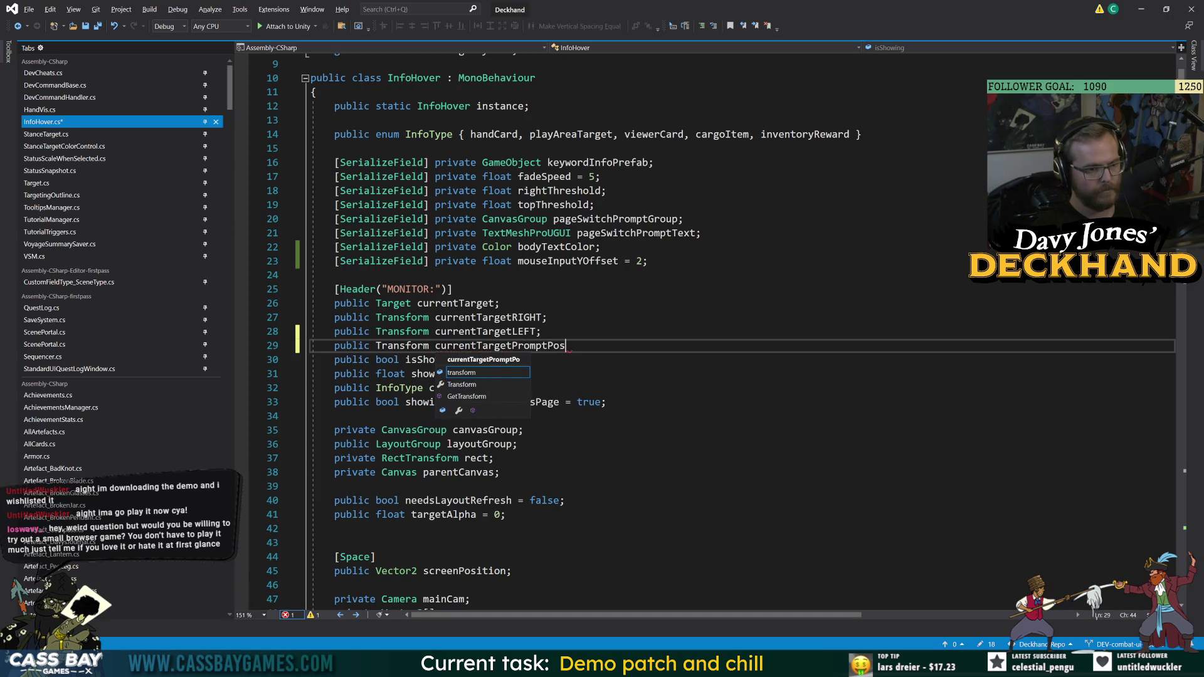
pyautogui.write(';')
pyautogui.hotkey('ctrl', 's')
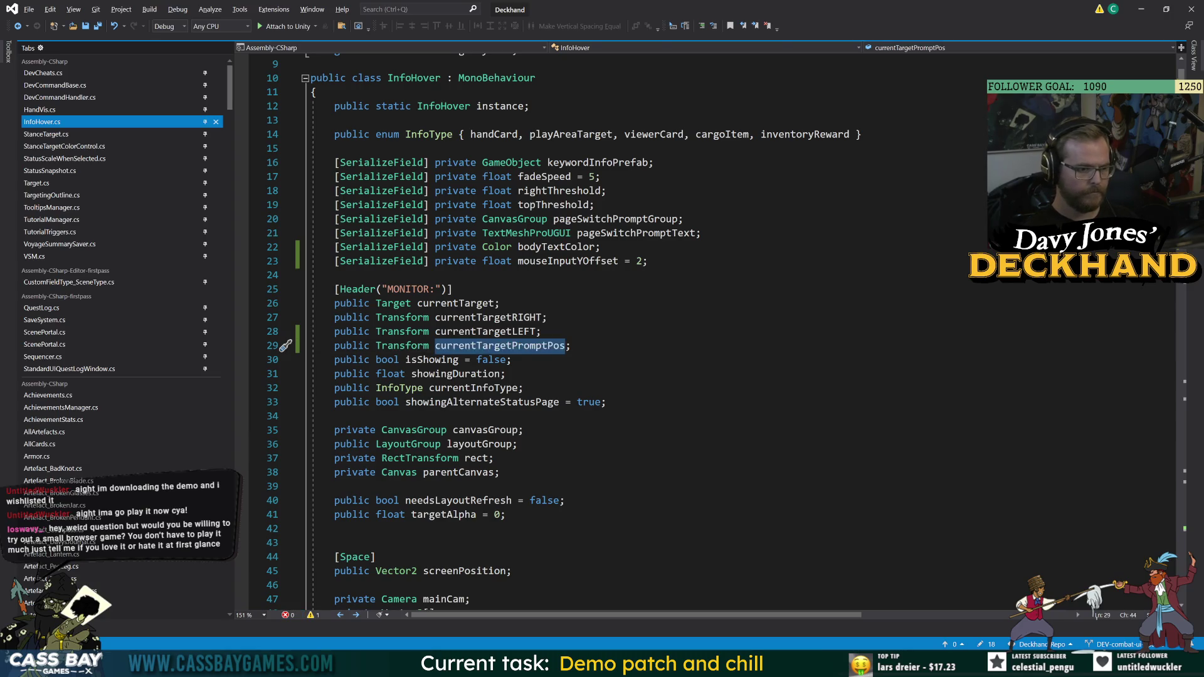
# - Return to ShowInfo(Target target) and place the cursor after the currentTargetLEFT assignment
pyautogui.scroll(-20, 708, 332)
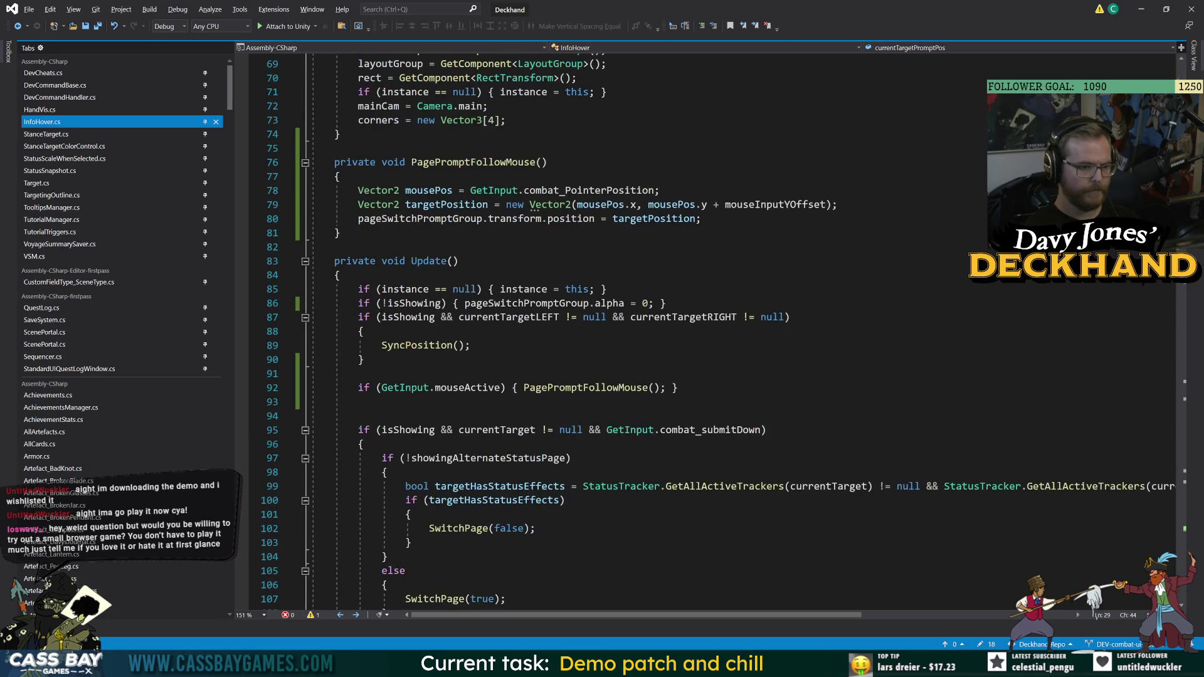
pyautogui.scroll(-20, 708, 332)
pyautogui.scroll(7, 708, 332)
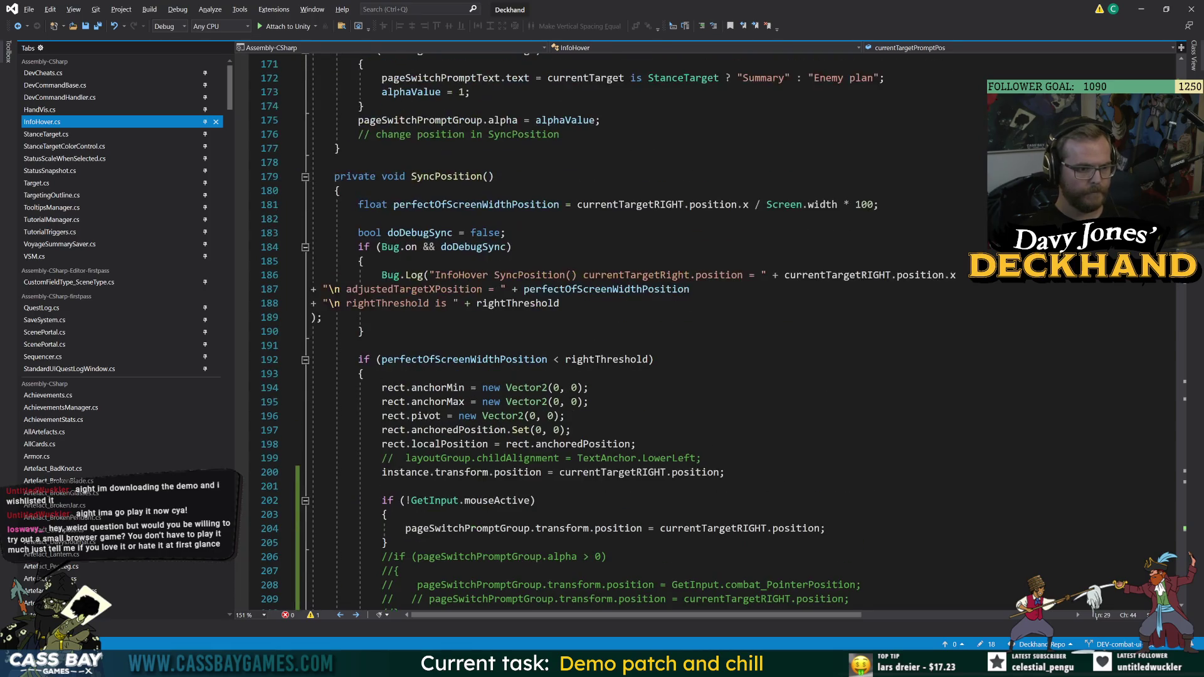
pyautogui.scroll(17, 627, 332)
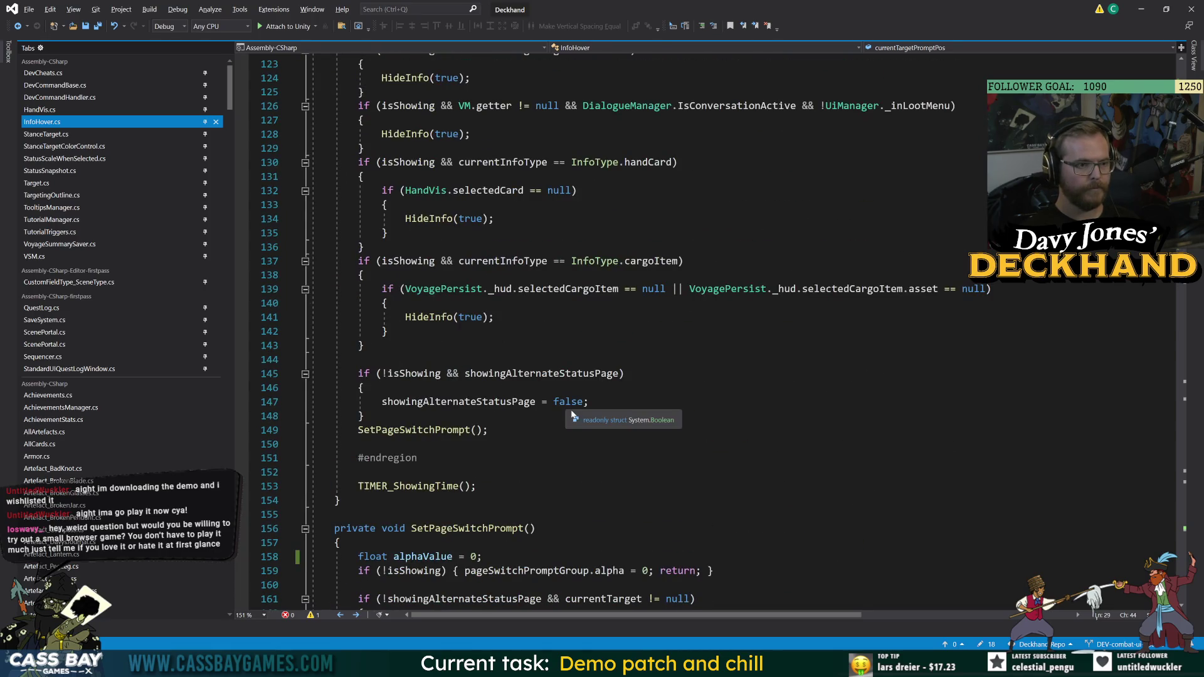
pyautogui.scroll(16, 300, 217)
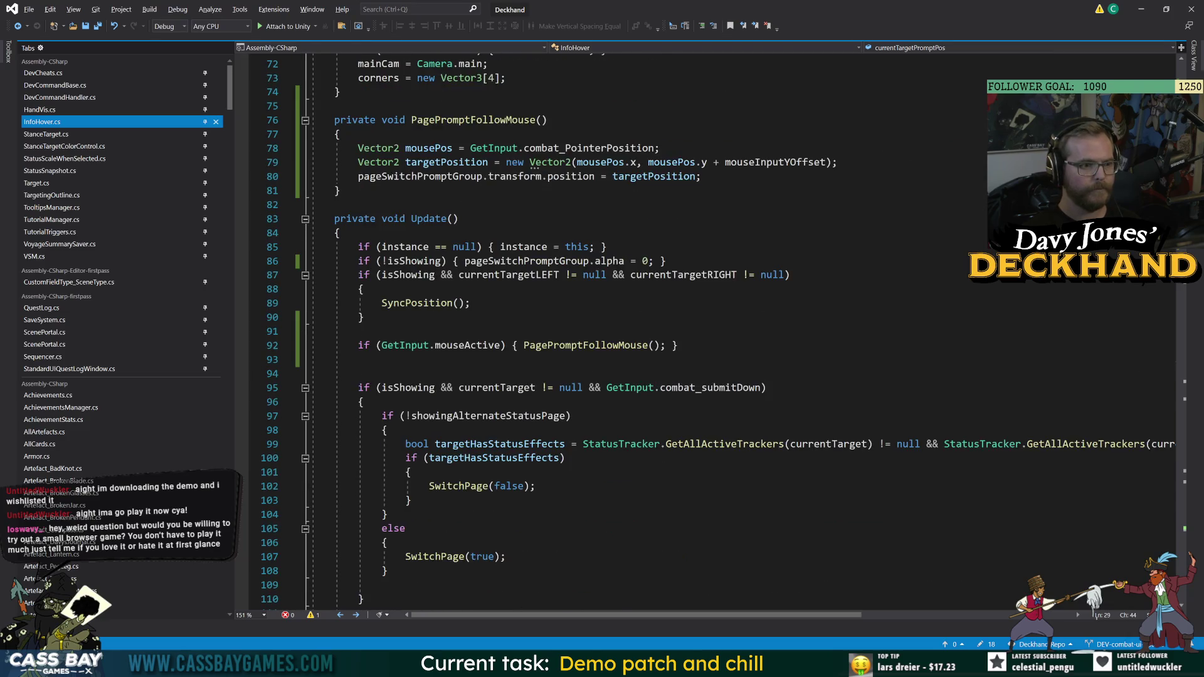
pyautogui.hotkey('ctrl', 'z')
pyautogui.scroll(-20, 299, 216)
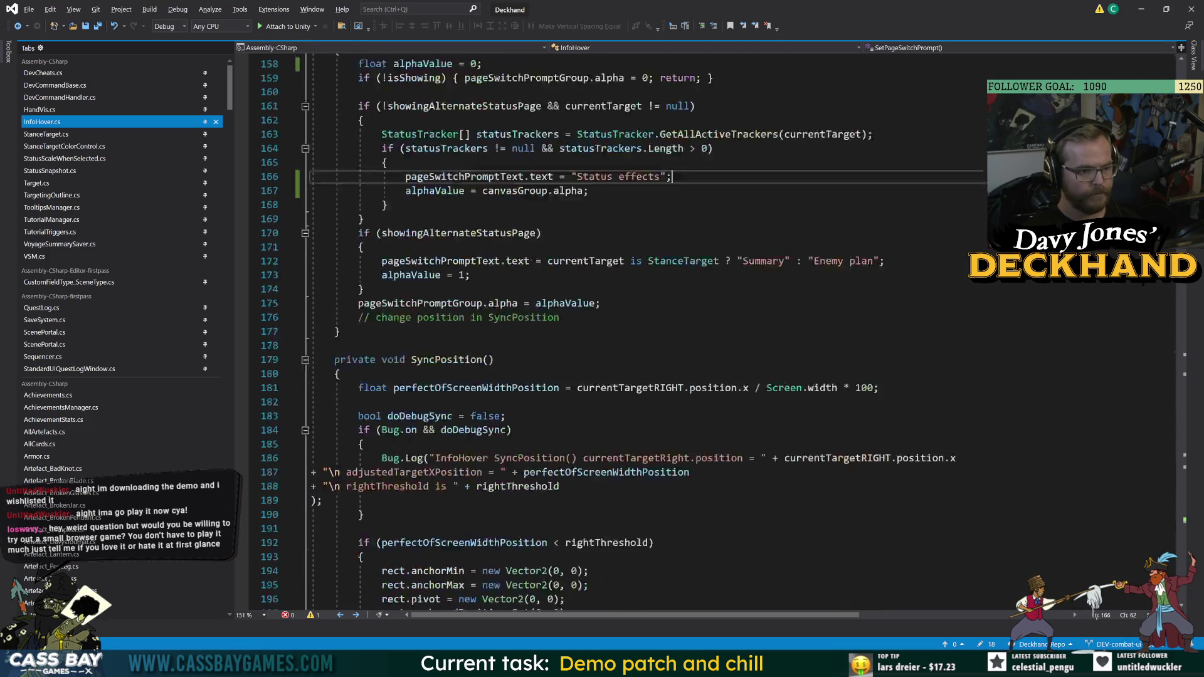
pyautogui.scroll(-20, 564, 420)
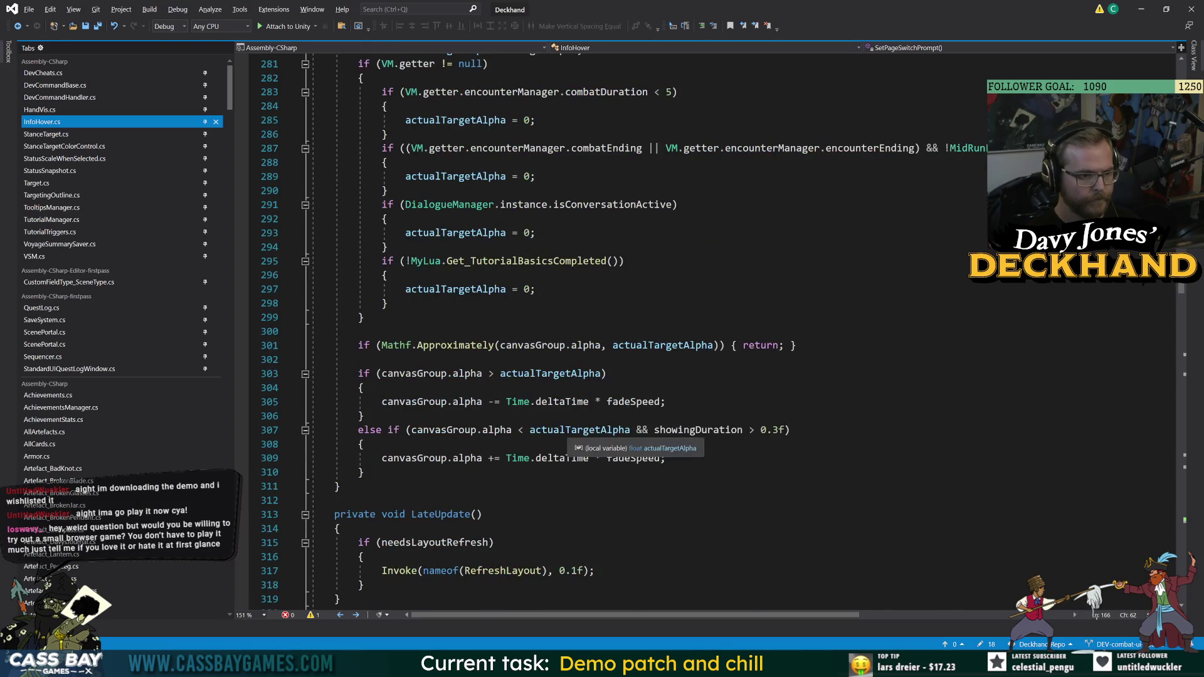
pyautogui.scroll(-20, 564, 420)
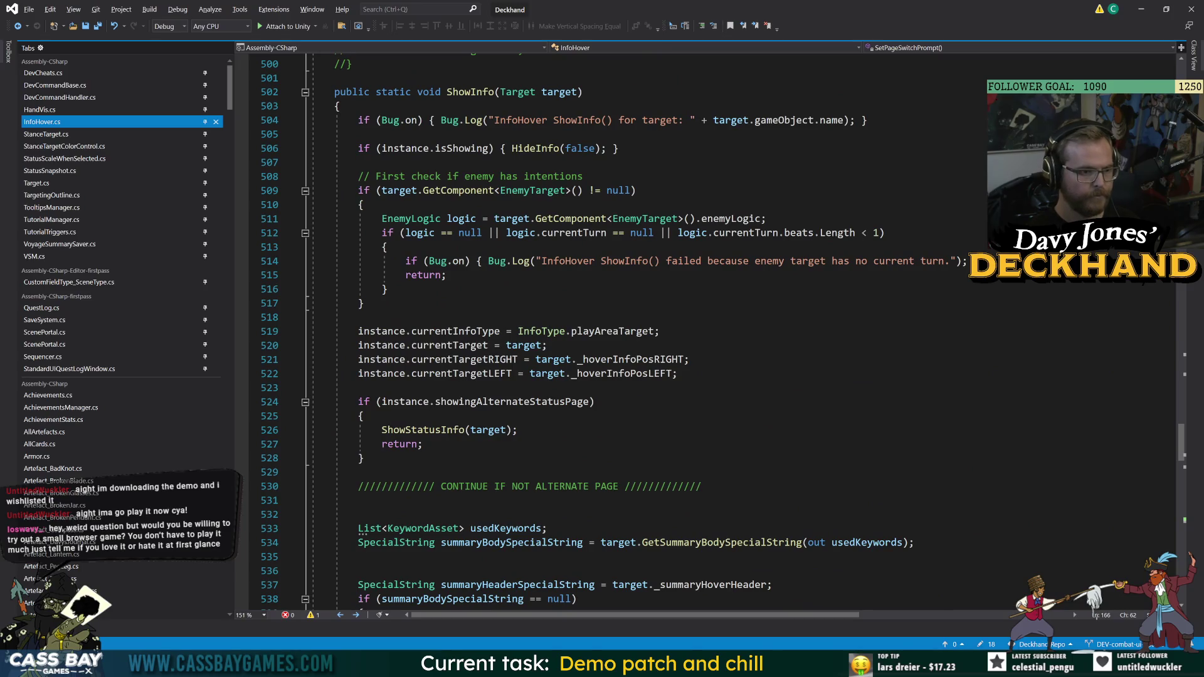
pyautogui.click(677, 373)
# - Add 'instance.currentTargetPromptPos = target._hoverInfoPromptPos;' below the currentTargetLEFT line
pyautogui.press('Return')
pyautogui.write('instance.cur')
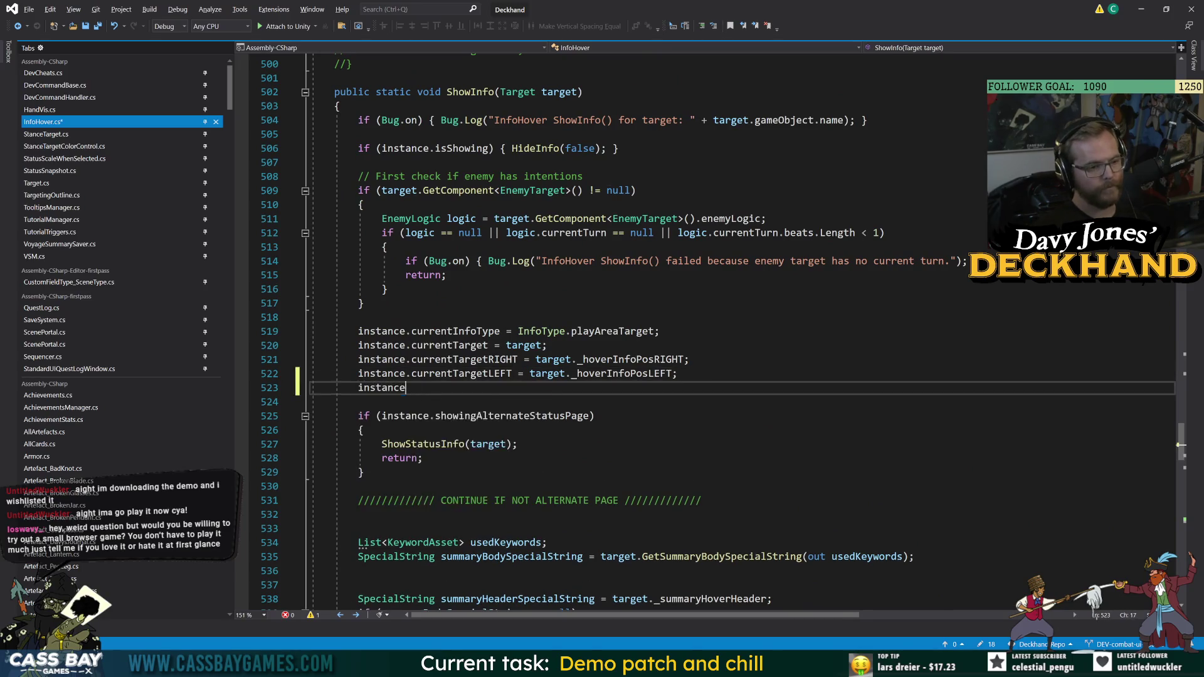
pyautogui.press('Down')
pyautogui.press('Down')
pyautogui.press('Down')
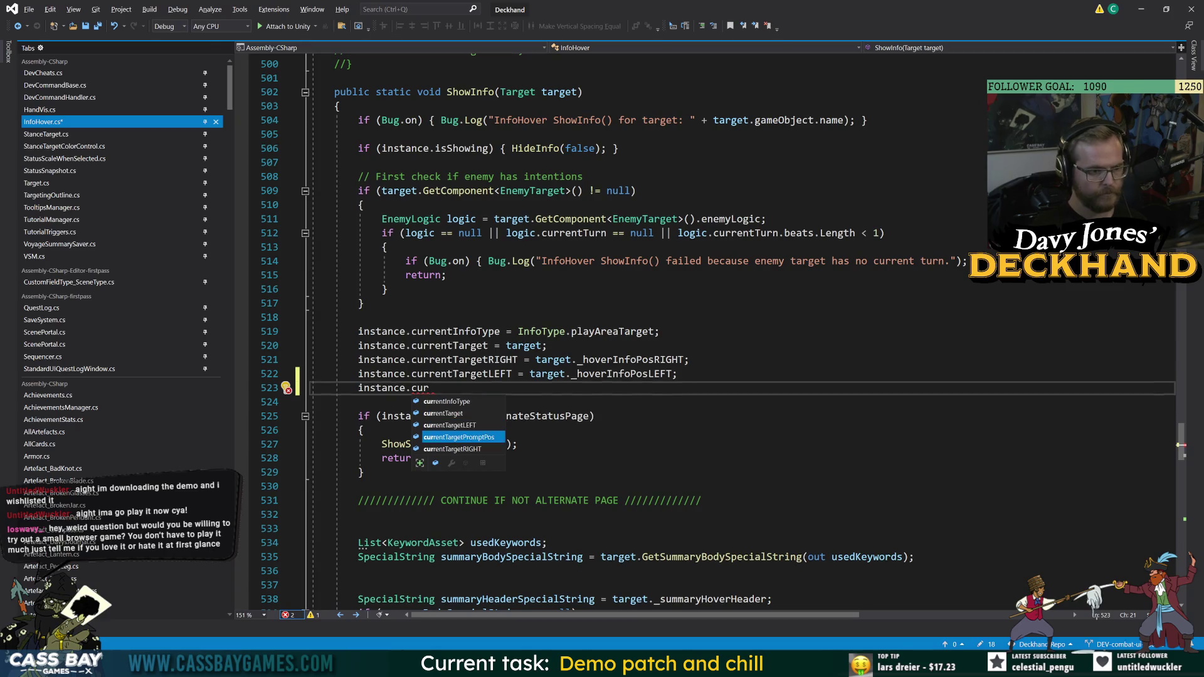
pyautogui.press('Tab')
pyautogui.write('j = target.pr')
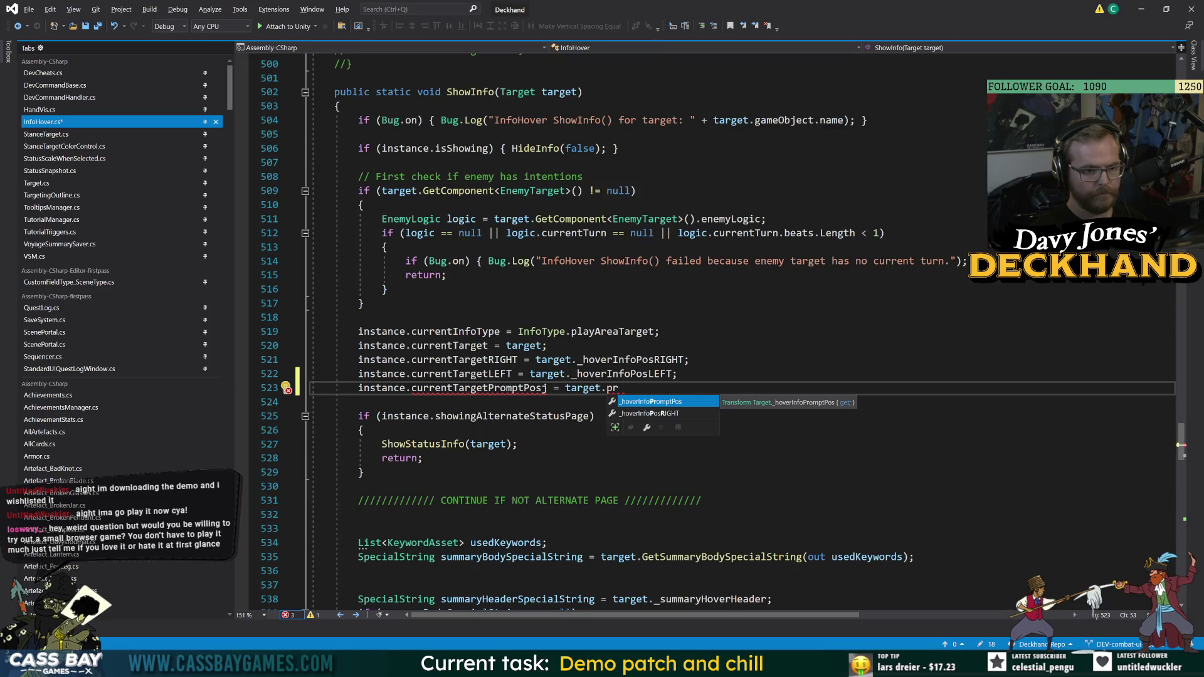
pyautogui.press('Tab')
pyautogui.write(';')
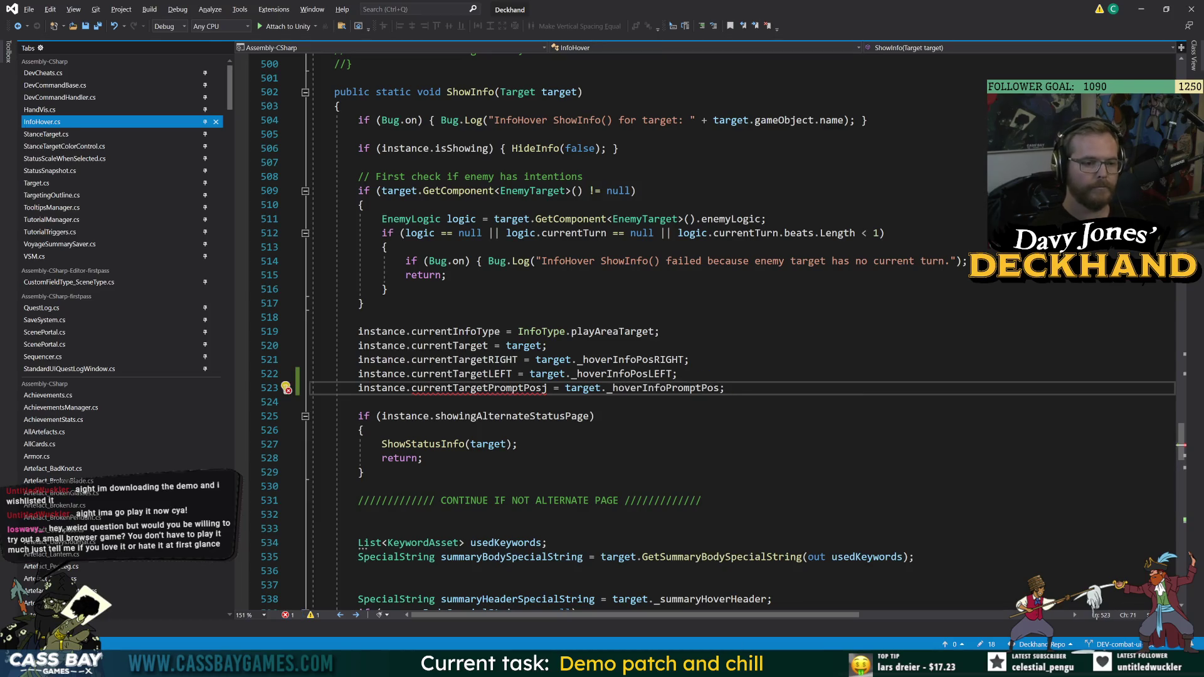
# - Remove the stray 'j' from the new line and select the assignment to copy it
pyautogui.click(517, 443)
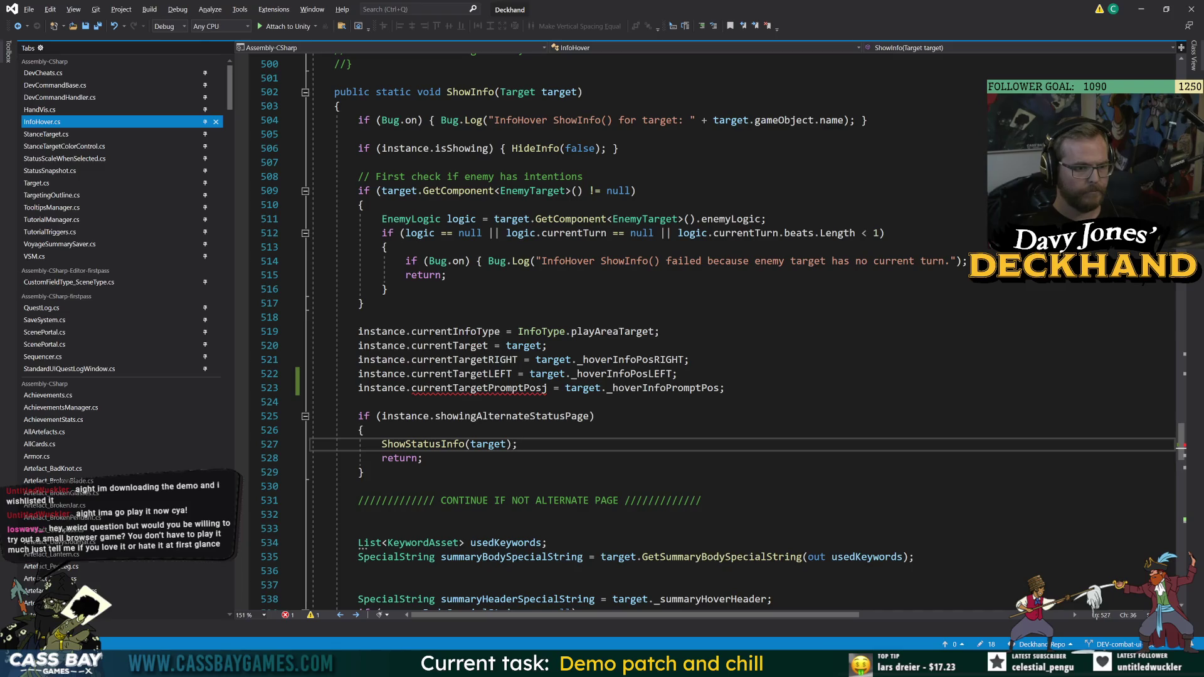
pyautogui.click(544, 388)
pyautogui.press('BackSpace')
pyautogui.press('Down')
pyautogui.press('Down')
pyautogui.press('Down')
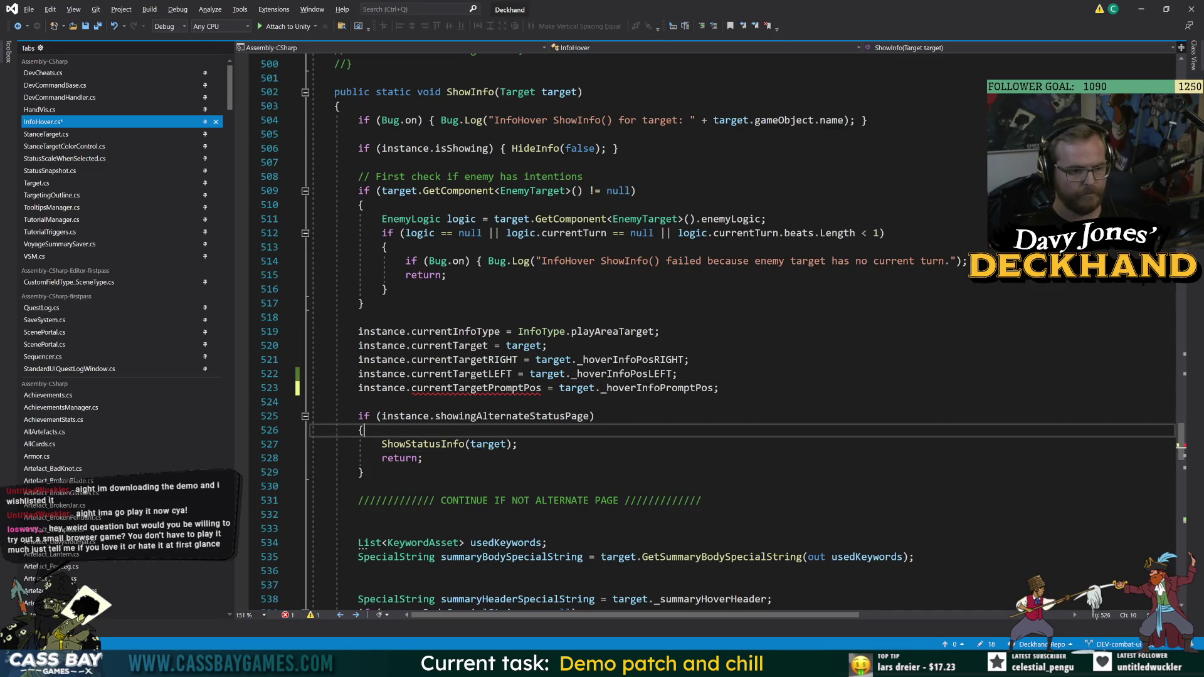
pyautogui.moveTo(719, 387); pyautogui.dragTo(352, 388)
pyautogui.hotkey('ctrl', 'c')
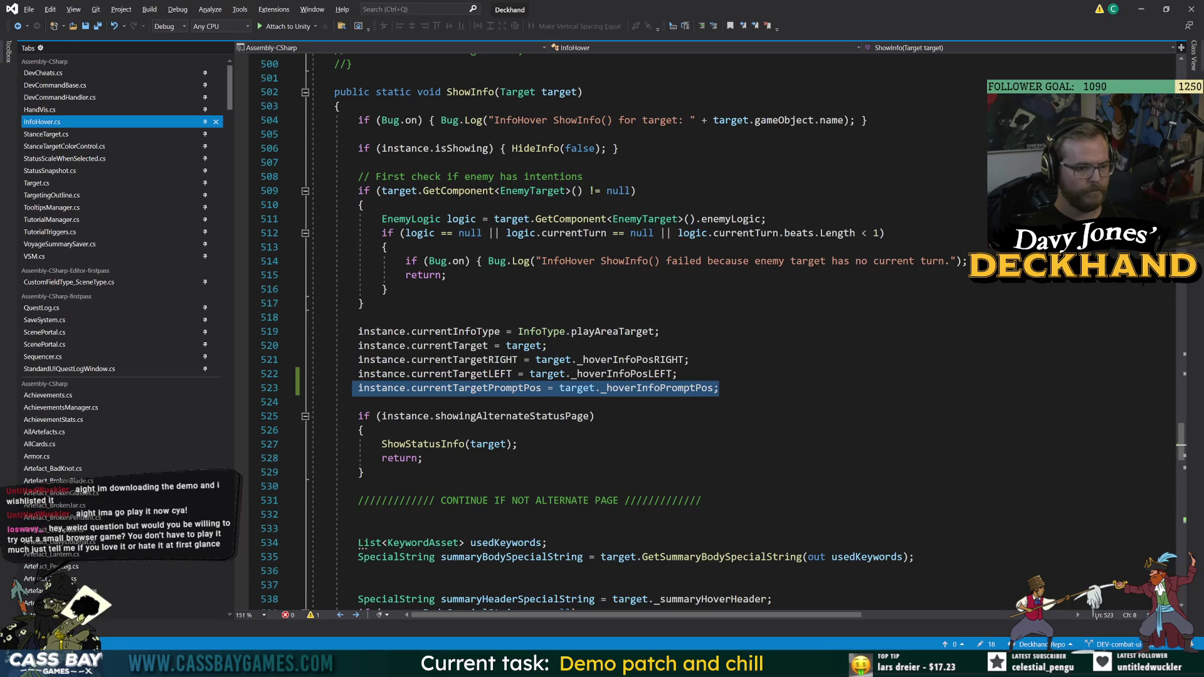
pyautogui.click(594, 416)
pyautogui.scroll(20, 627, 332)
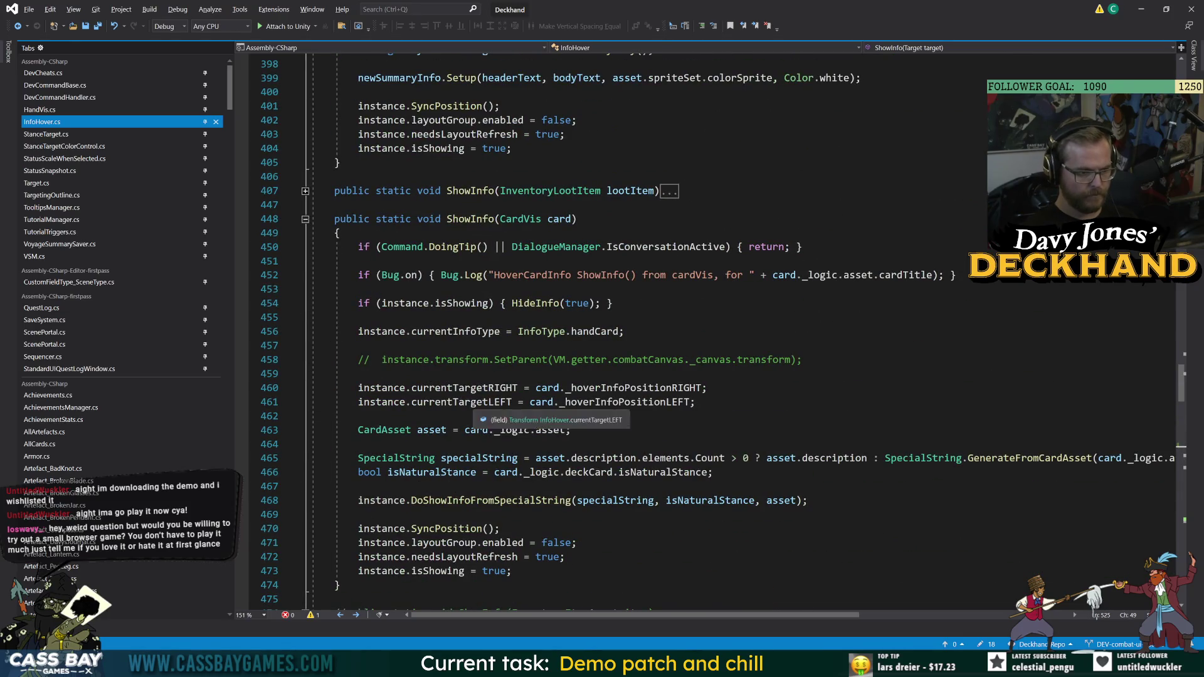
# - Paste a prompt-position assignment into the loot-item ShowInfo, change card to lootItem, and save
pyautogui.click(696, 402)
pyautogui.press('Return')
pyautogui.hotkey('ctrl', 'v')
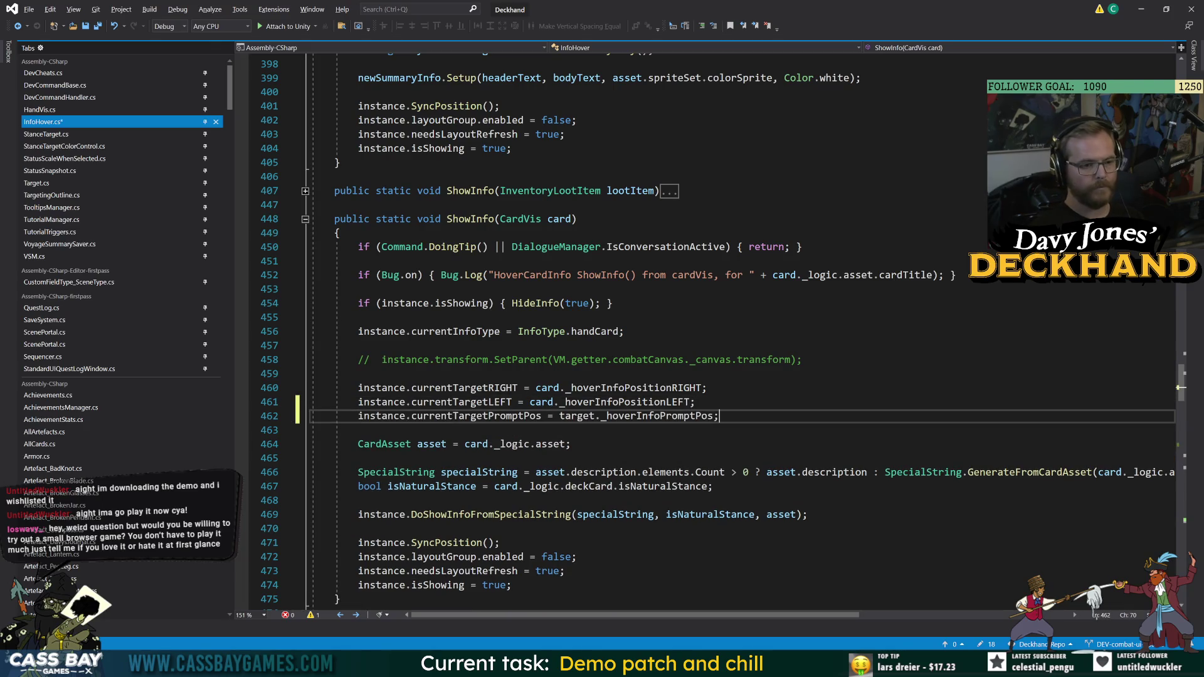
pyautogui.moveTo(719, 416); pyautogui.dragTo(564, 417)
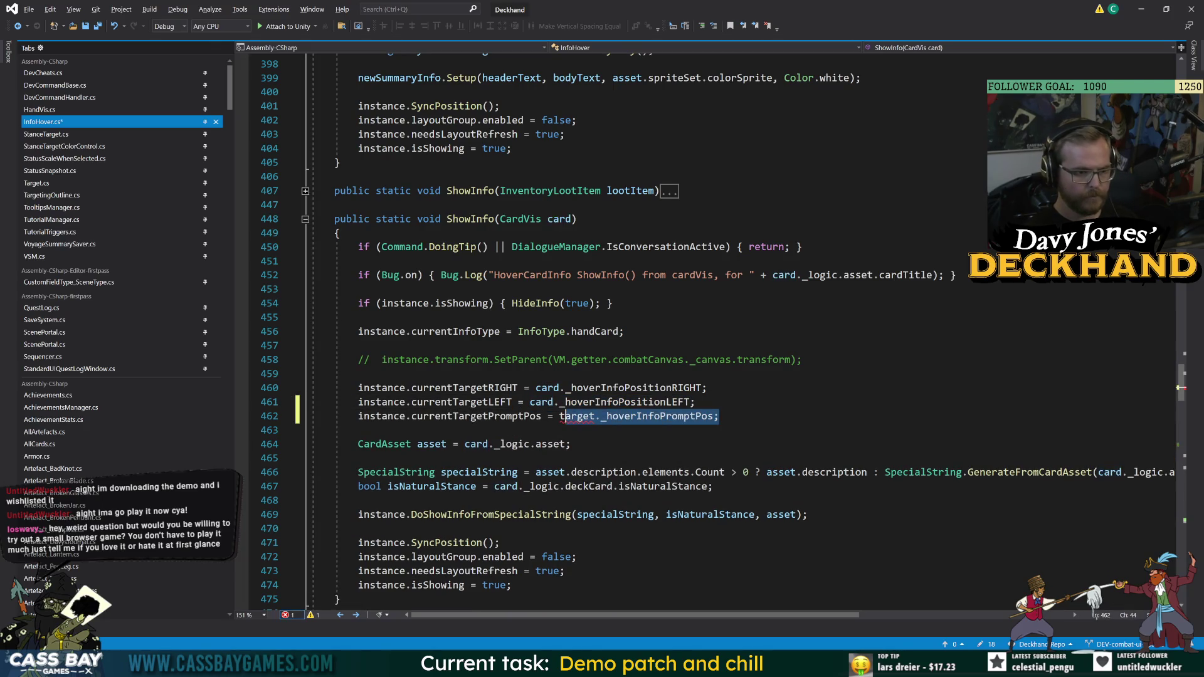
pyautogui.hotkey('ctrl', 'z')
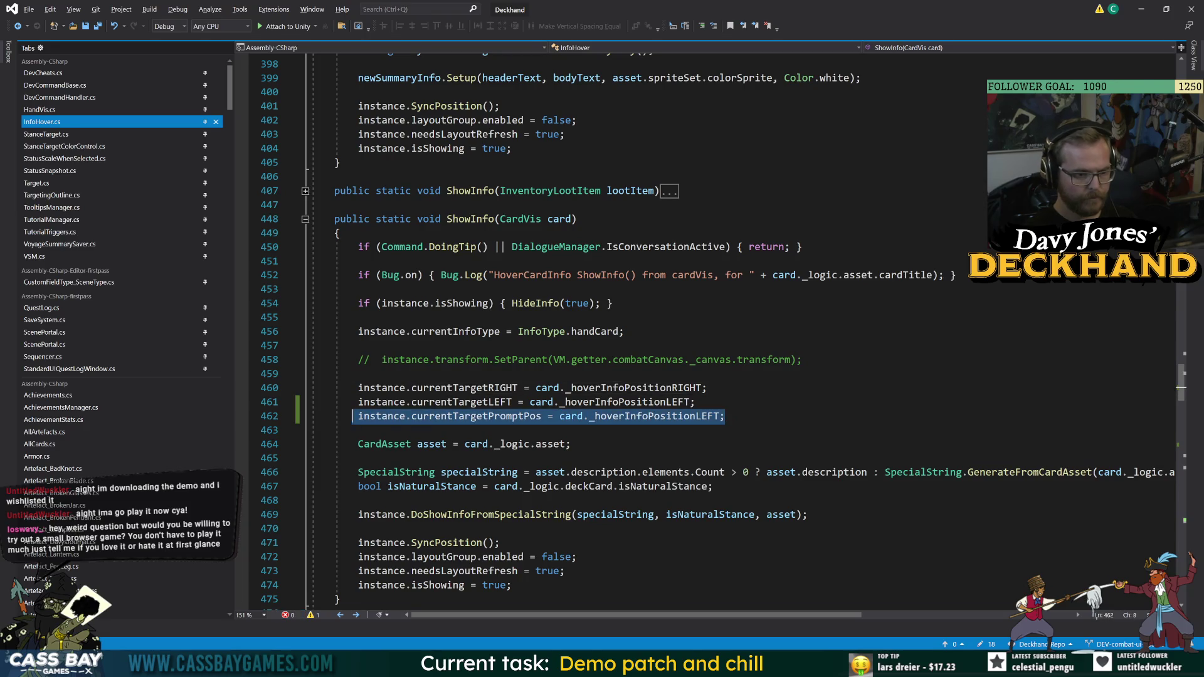
pyautogui.hotkey('ctrl', 'z')
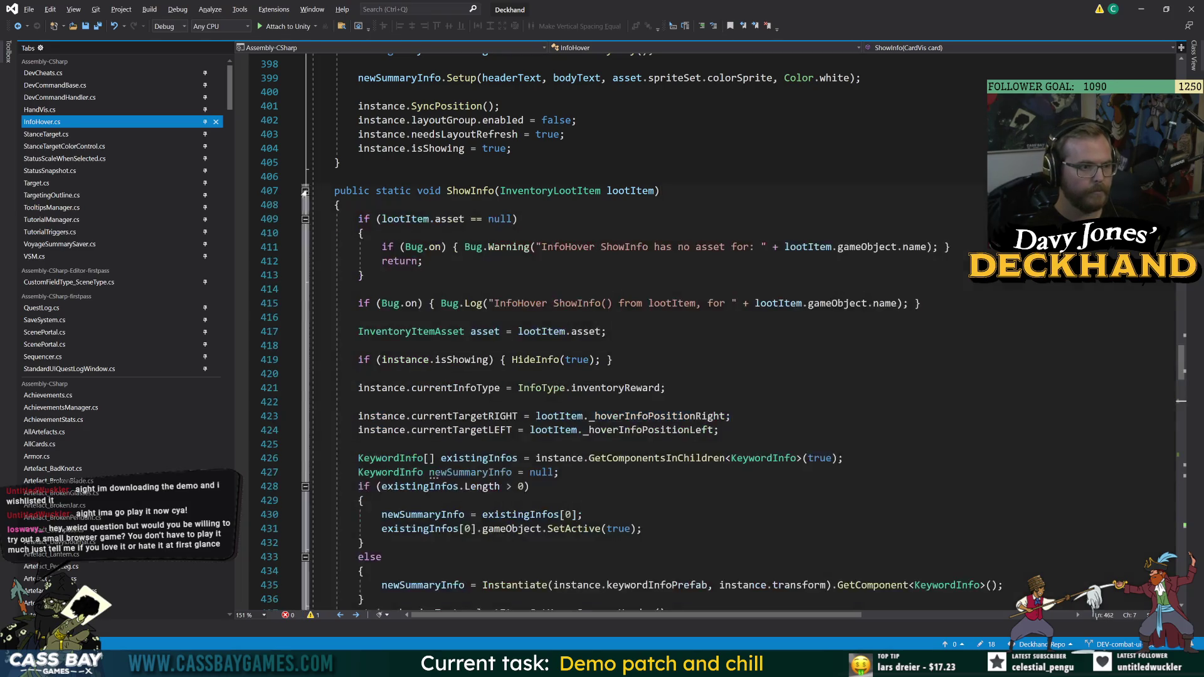
pyautogui.hotkey('ctrl', 'z')
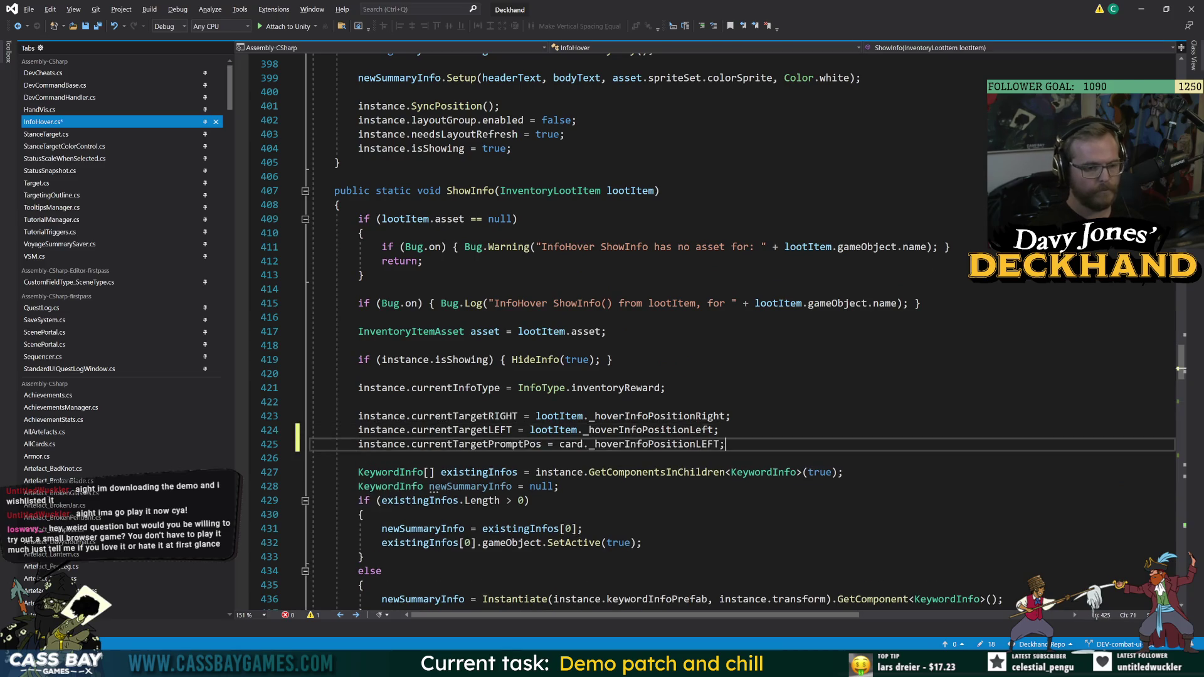
pyautogui.click(577, 430)
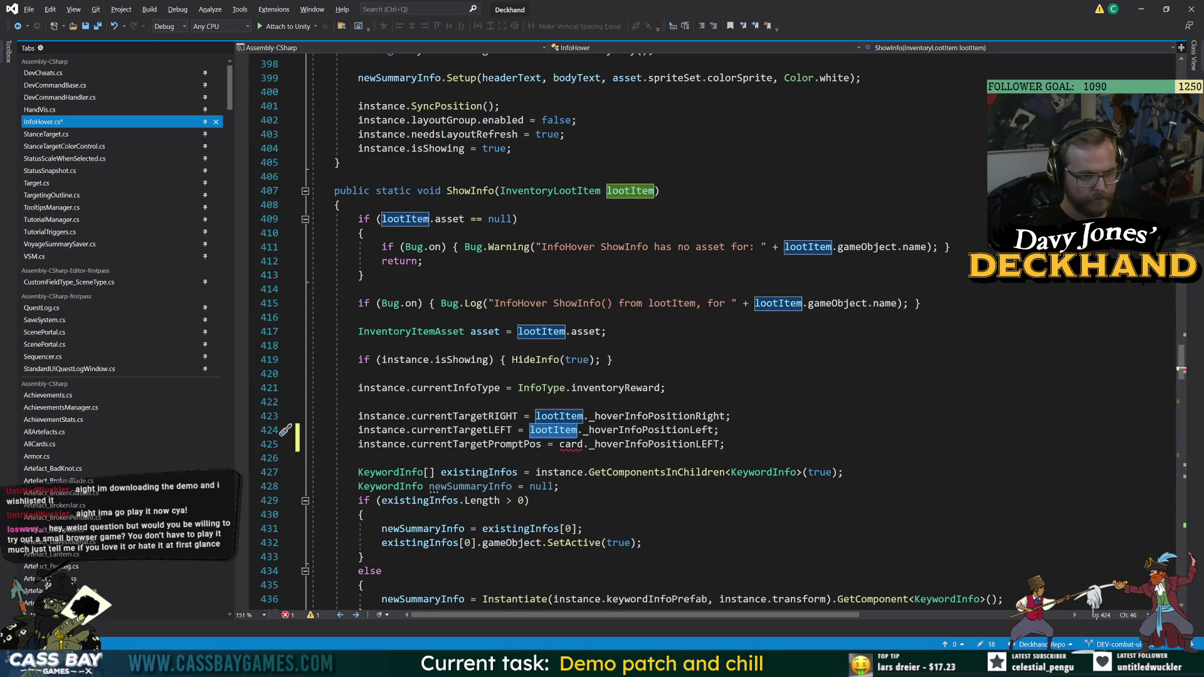
pyautogui.press('Down')
pyautogui.write('lootItem')
pyautogui.click(358, 402)
pyautogui.hotkey('ctrl', 's')
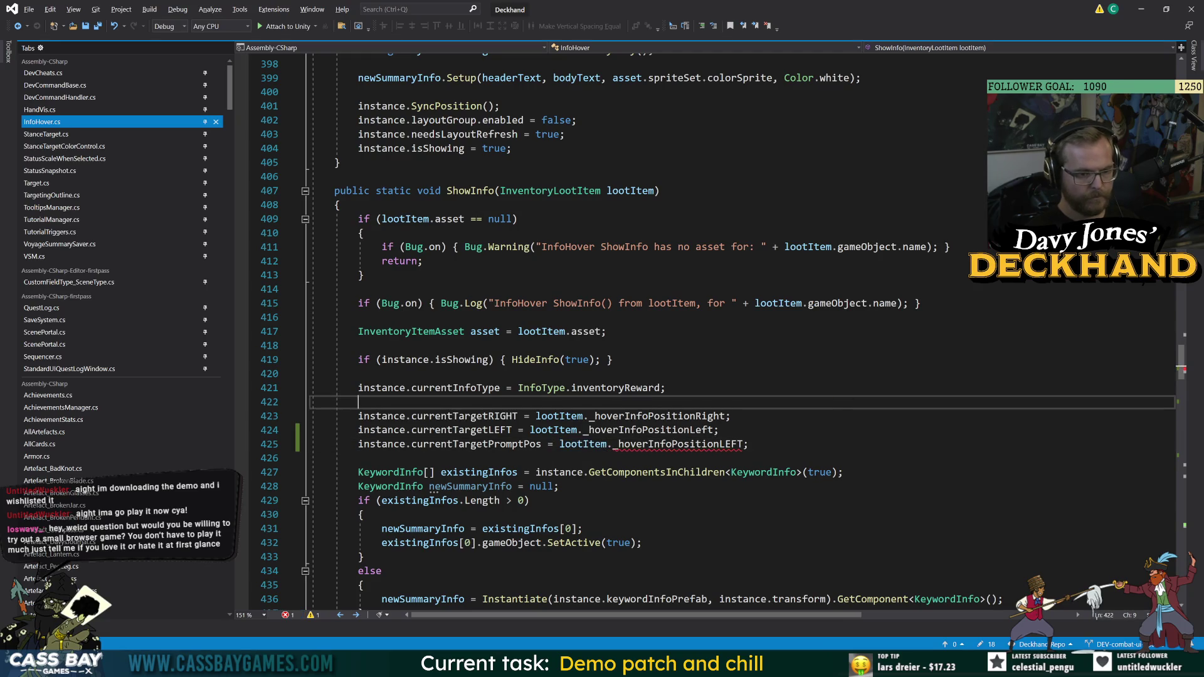
# - Correct the loot-item member name to _hoverInfoPositionLeft, save, and fold the loot-item and CardVis ShowInfo methods
pyautogui.click(680, 444)
pyautogui.doubleClick(680, 443)
pyautogui.press('BackSpace')
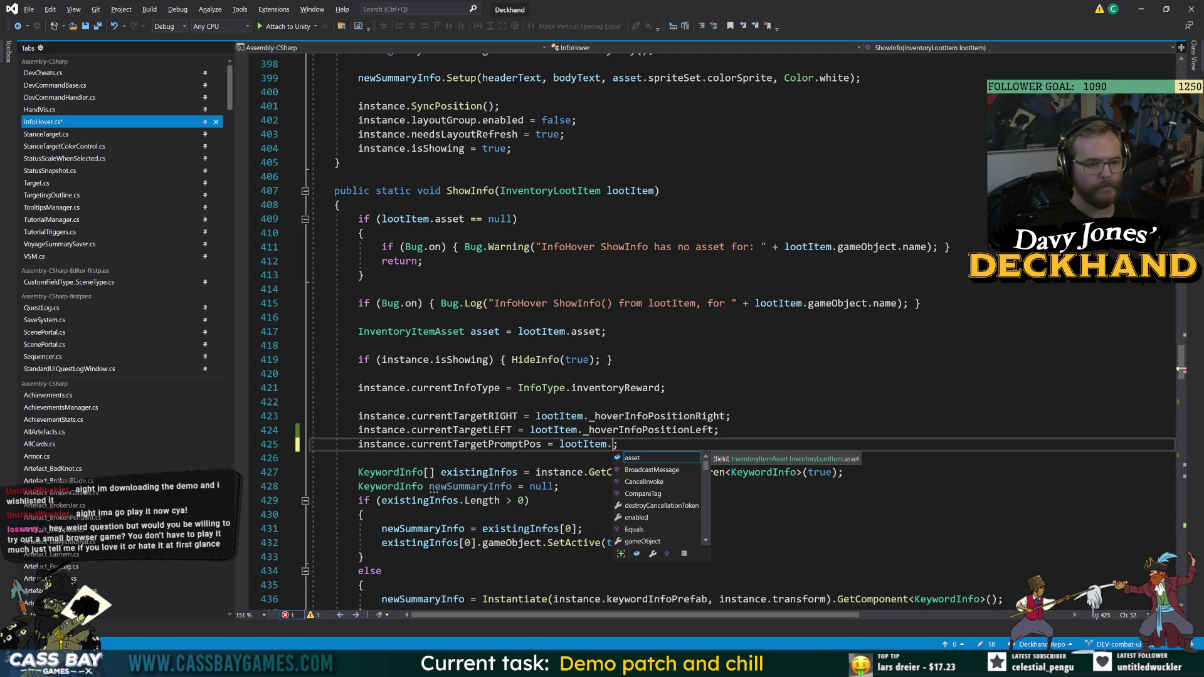
pyautogui.write('_hoverInfoPositionLeft')
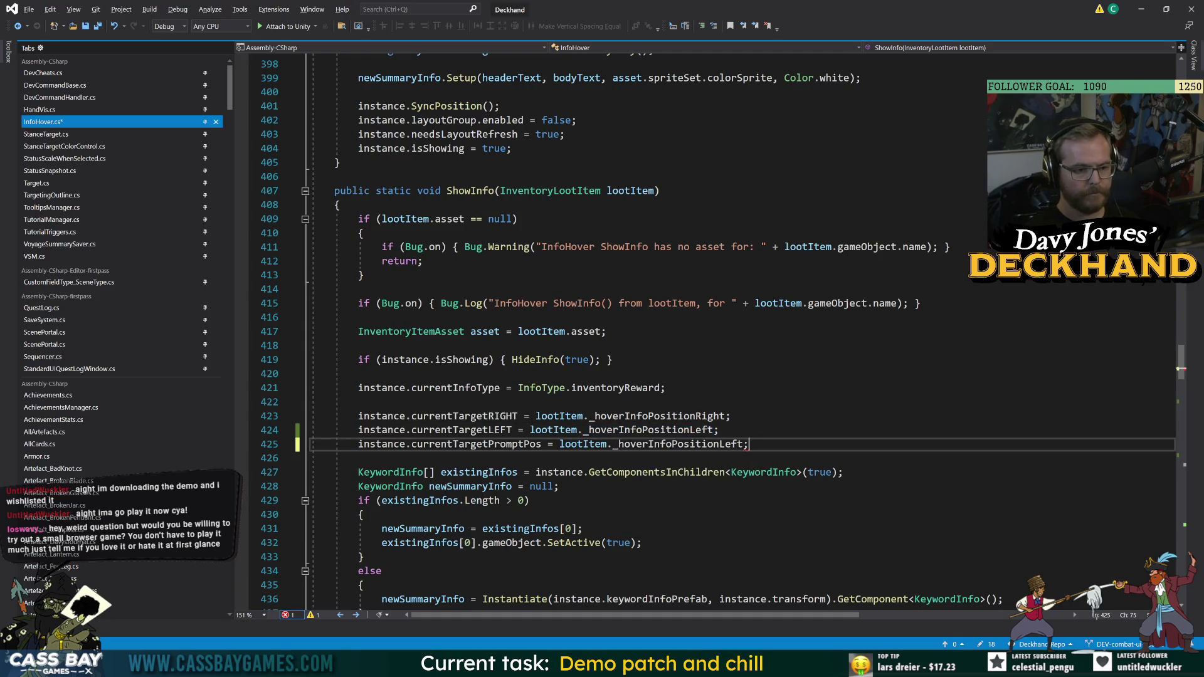
pyautogui.hotkey('ctrl', 's')
pyautogui.hotkey('shift', 'Home')
pyautogui.hotkey('ctrl', 'c')
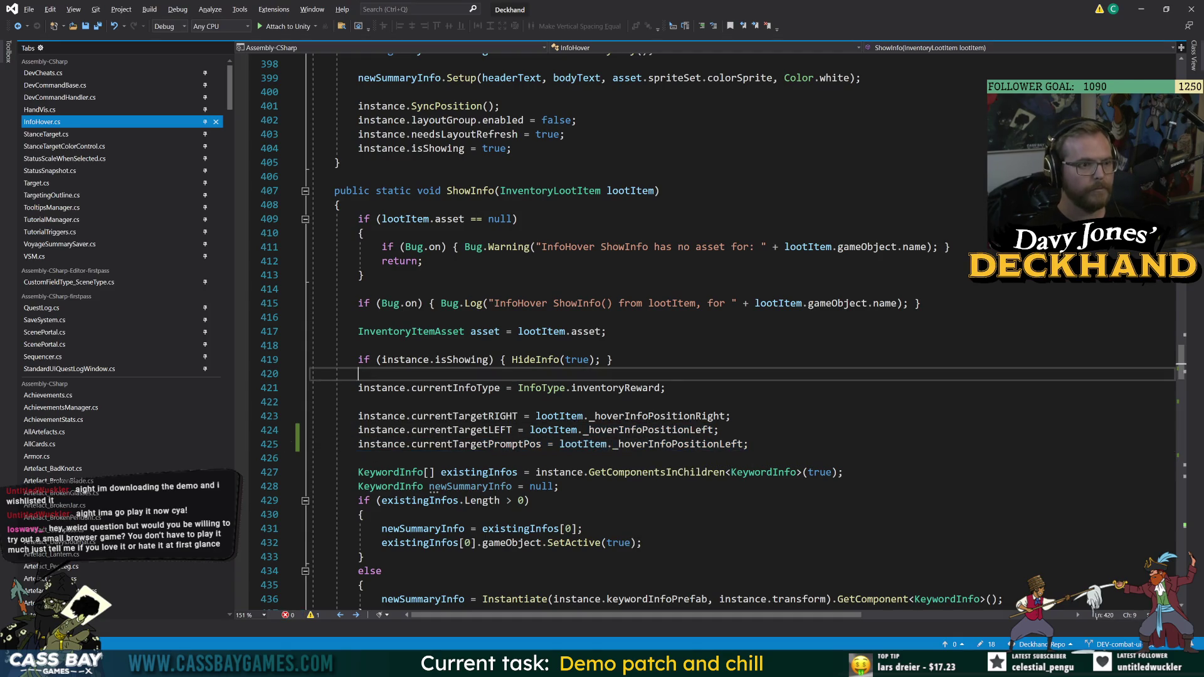
pyautogui.click(306, 191)
pyautogui.click(305, 219)
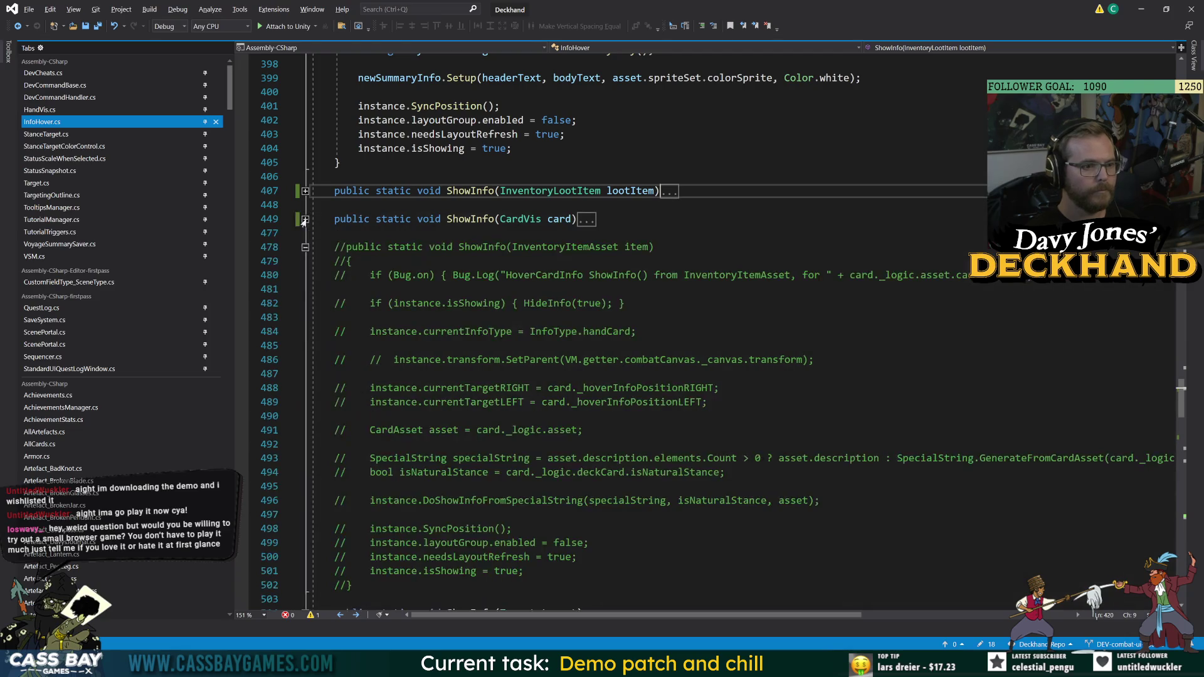
pyautogui.scroll(12, 708, 332)
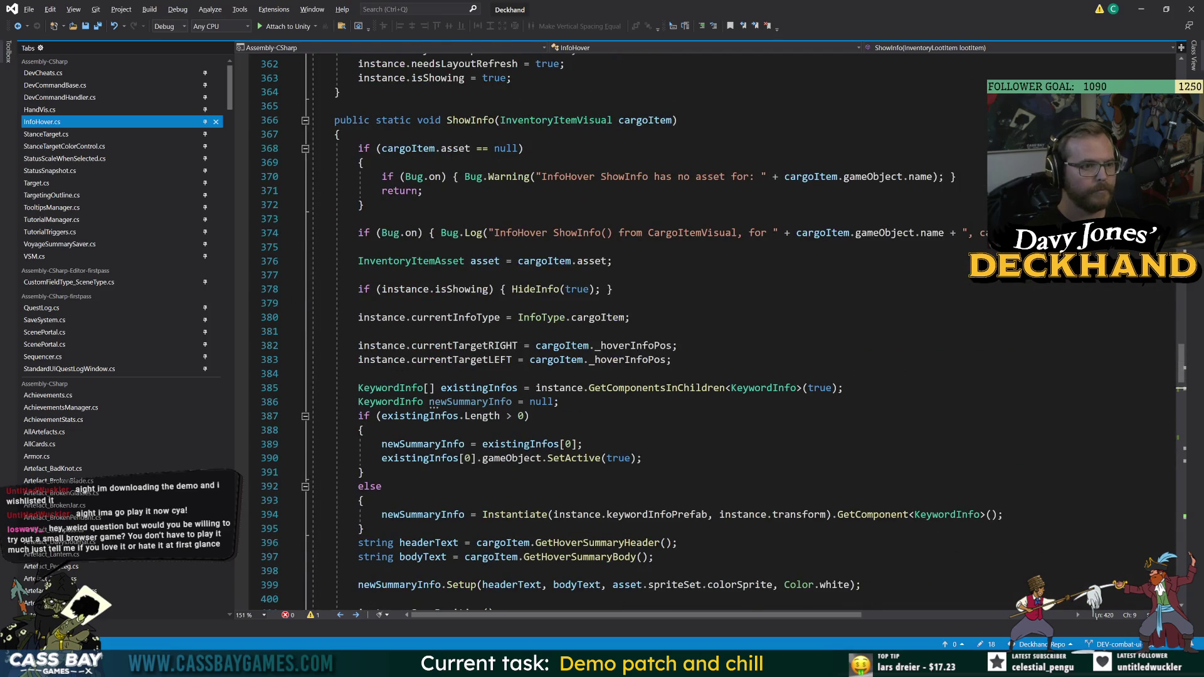
# - Add instance.currentTargetPromptPos = cargoItem._hoverInfoPos to the cargo-item ShowInfo, then fold it
pyautogui.click(671, 359)
pyautogui.press('Return')
pyautogui.hotkey('ctrl', 'v')
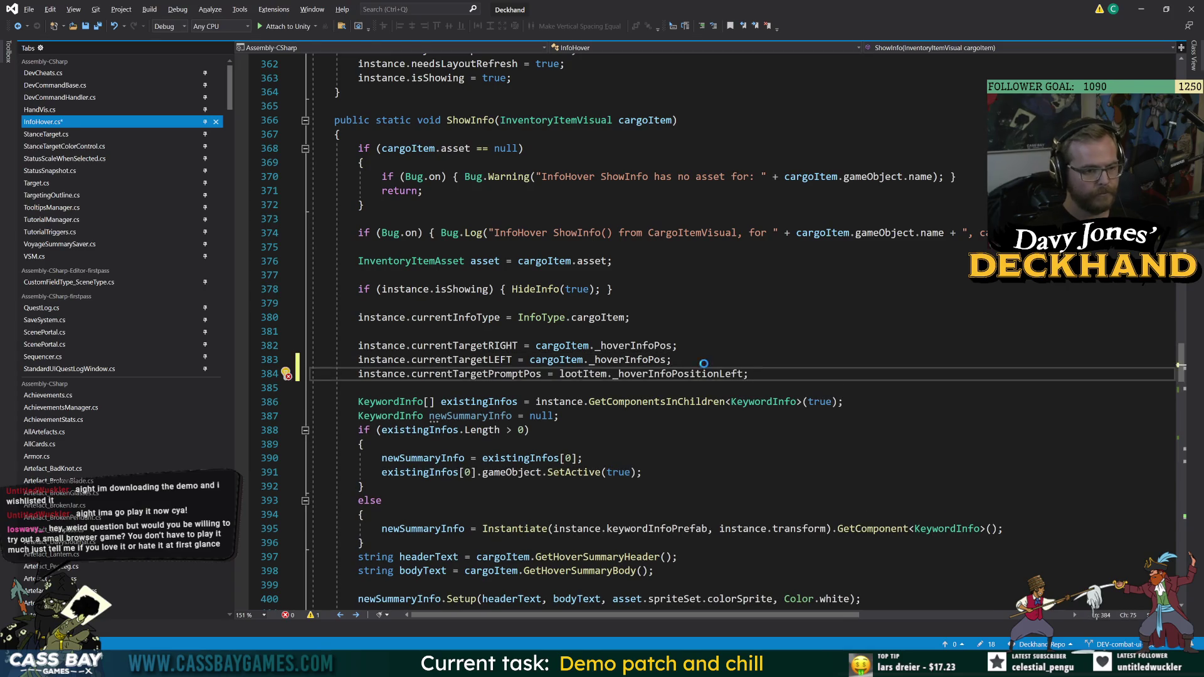
pyautogui.moveTo(670, 359); pyautogui.dragTo(530, 359)
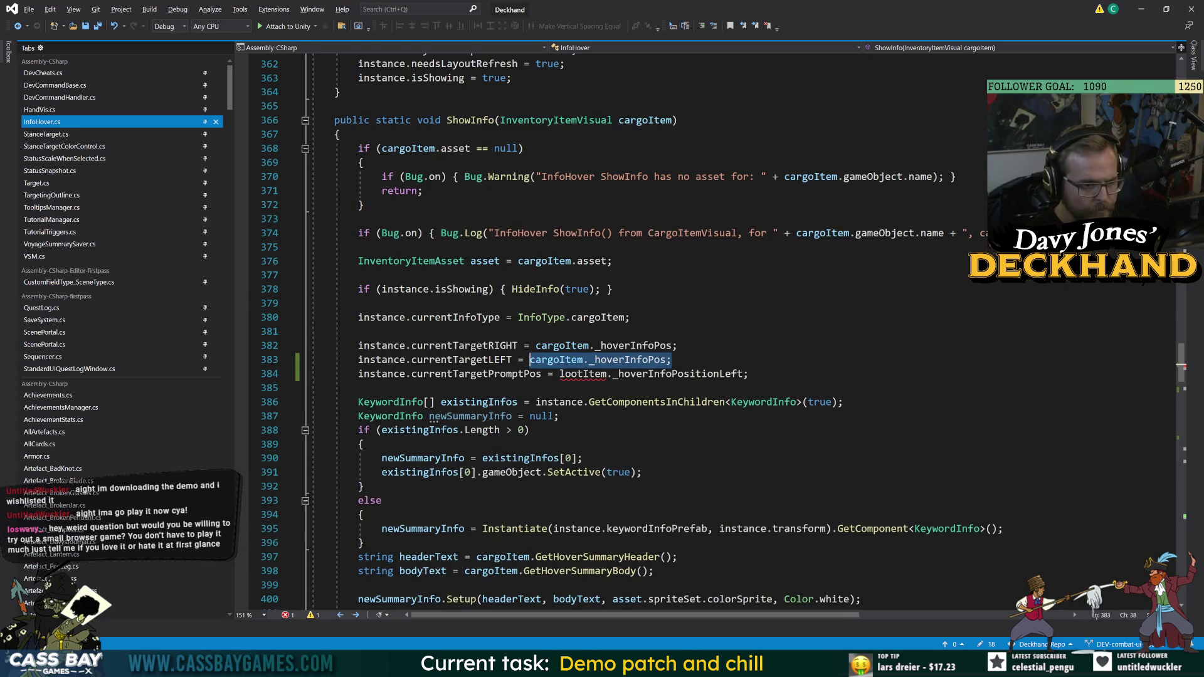
pyautogui.hotkey('ctrl', 'c')
pyautogui.moveTo(748, 373); pyautogui.dragTo(559, 373)
pyautogui.hotkey('ctrl', 'v')
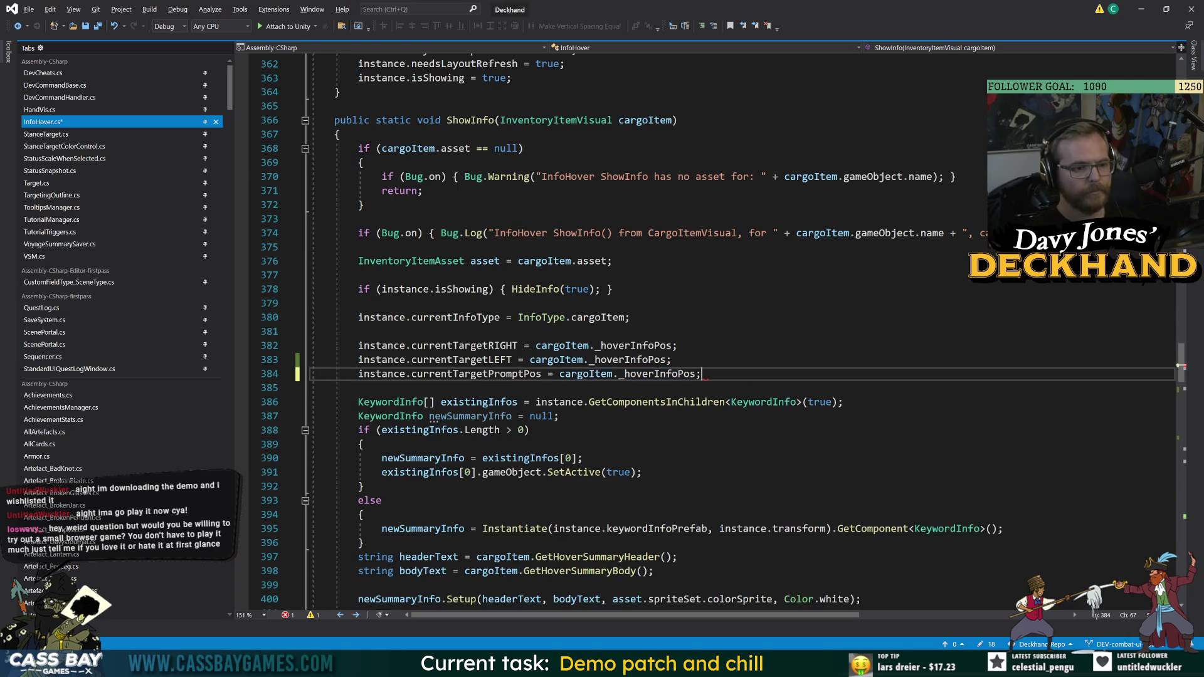
pyautogui.click(672, 359)
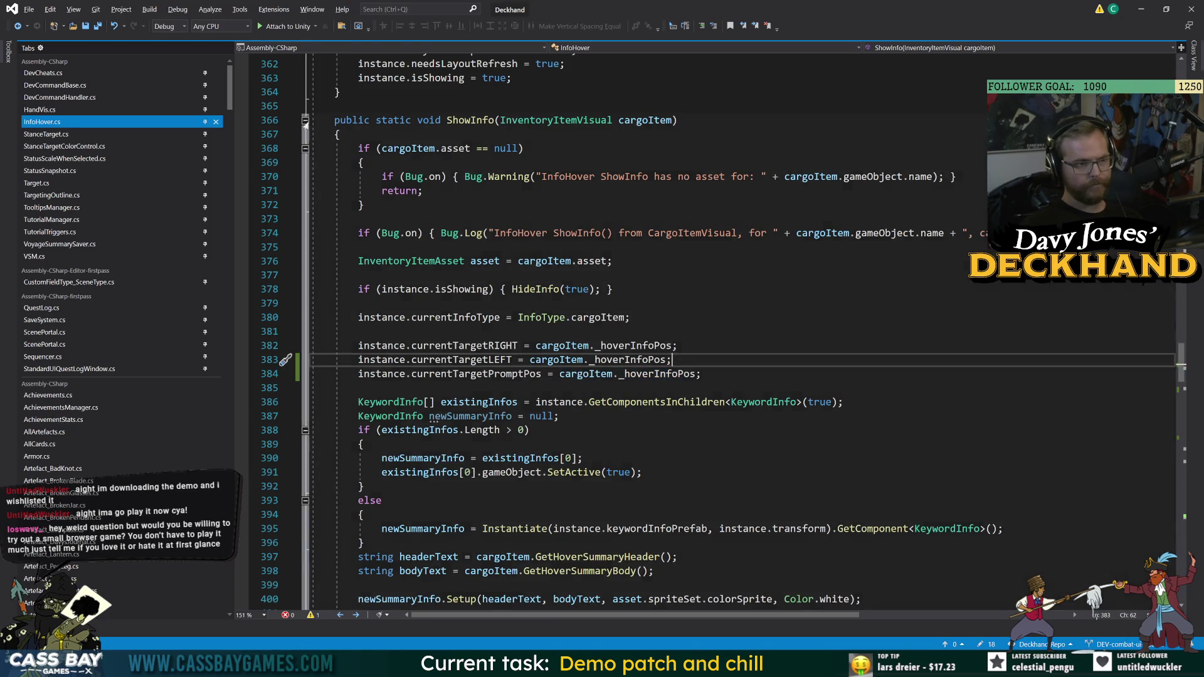
pyautogui.click(306, 120)
pyautogui.scroll(13, 305, 119)
# - Add a blank line after line 351 in the CardViewer ShowInfo method
pyautogui.click(469, 148)
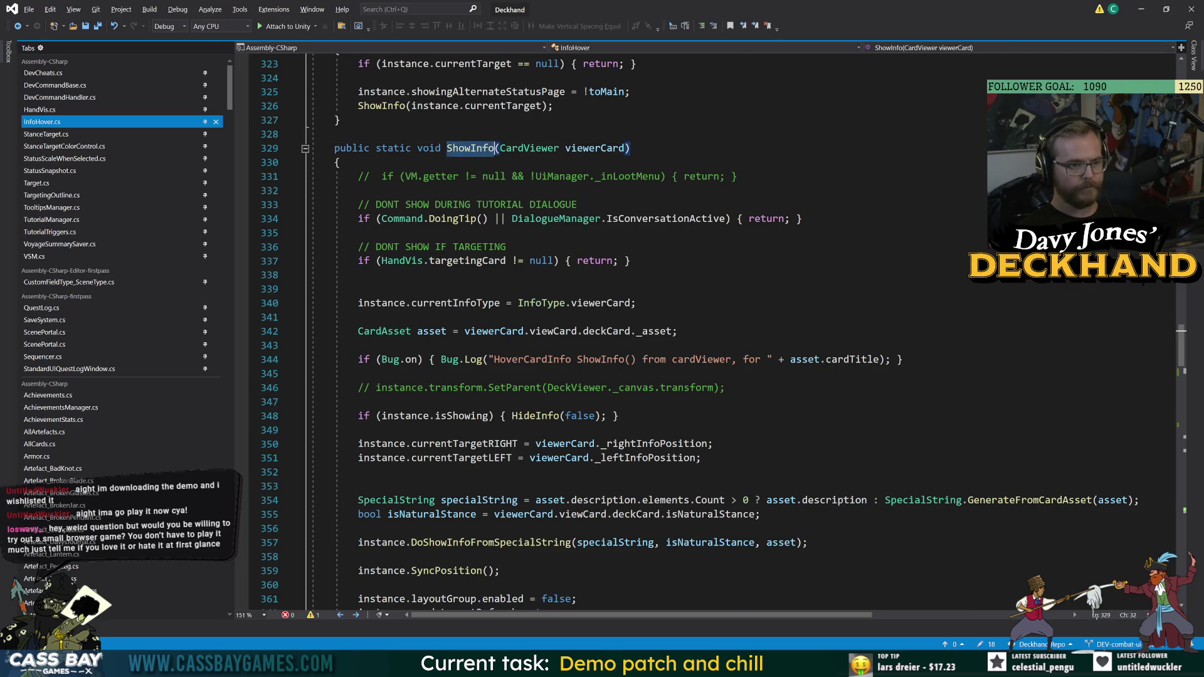
pyautogui.scroll(-4, 469, 148)
pyautogui.click(708, 289)
pyautogui.press('Return')
pyautogui.hotkey('ctrl', 'v')
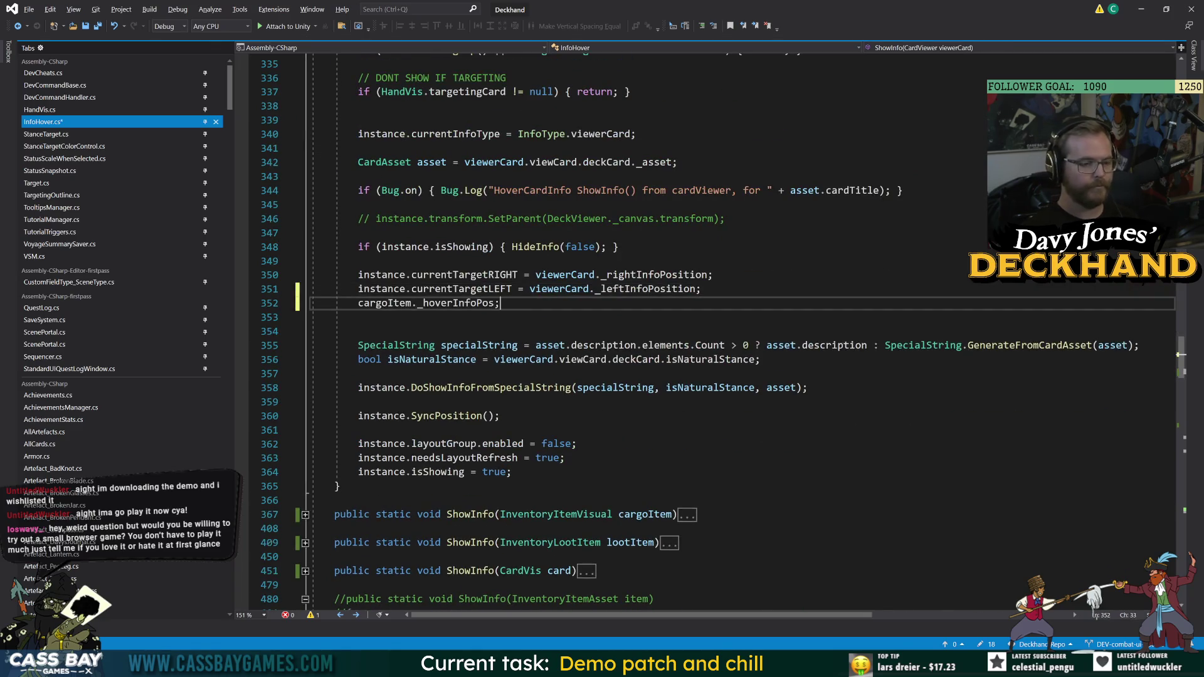
pyautogui.hotkey('ctrl', 'z')
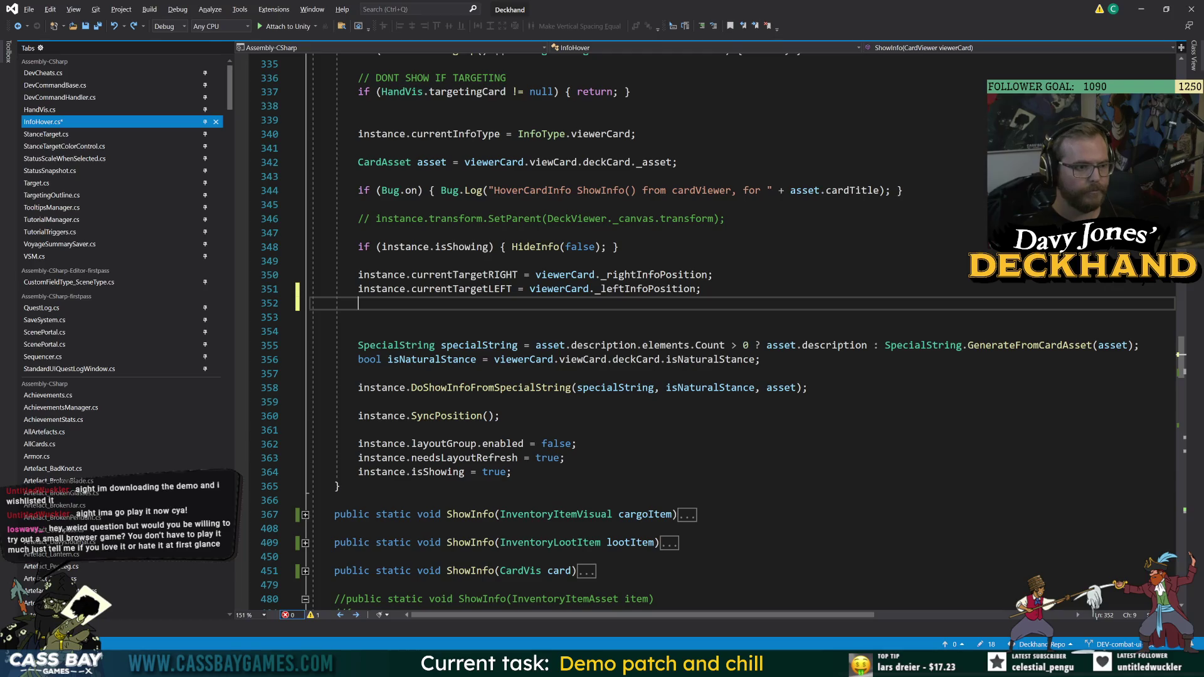
# - Duplicate line 351 and rename it to currentTargetPromptPos = viewerCard._leftInfoPosition, then fold the method
pyautogui.press('Up')
pyautogui.hotkey('shift', 'End')
pyautogui.hotkey('ctrl', 'c')
pyautogui.press('Down')
pyautogui.hotkey('ctrl', 'v')
pyautogui.doubleClick(487, 305)
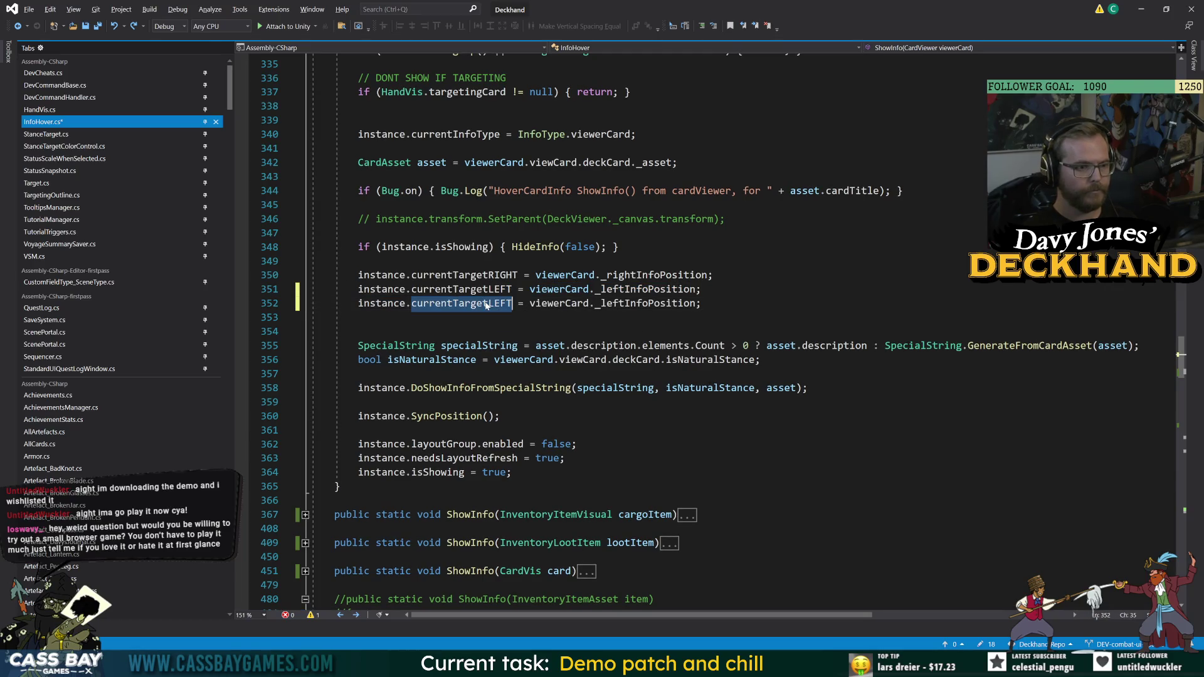
pyautogui.write('prompt')
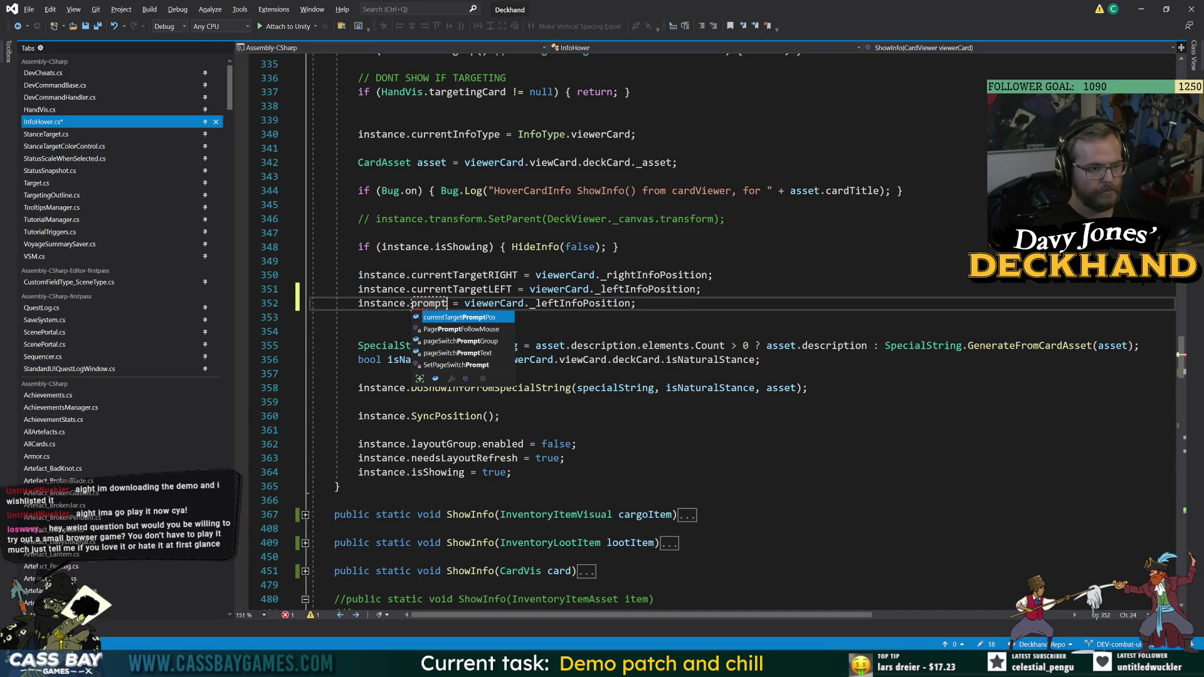
pyautogui.press('Tab')
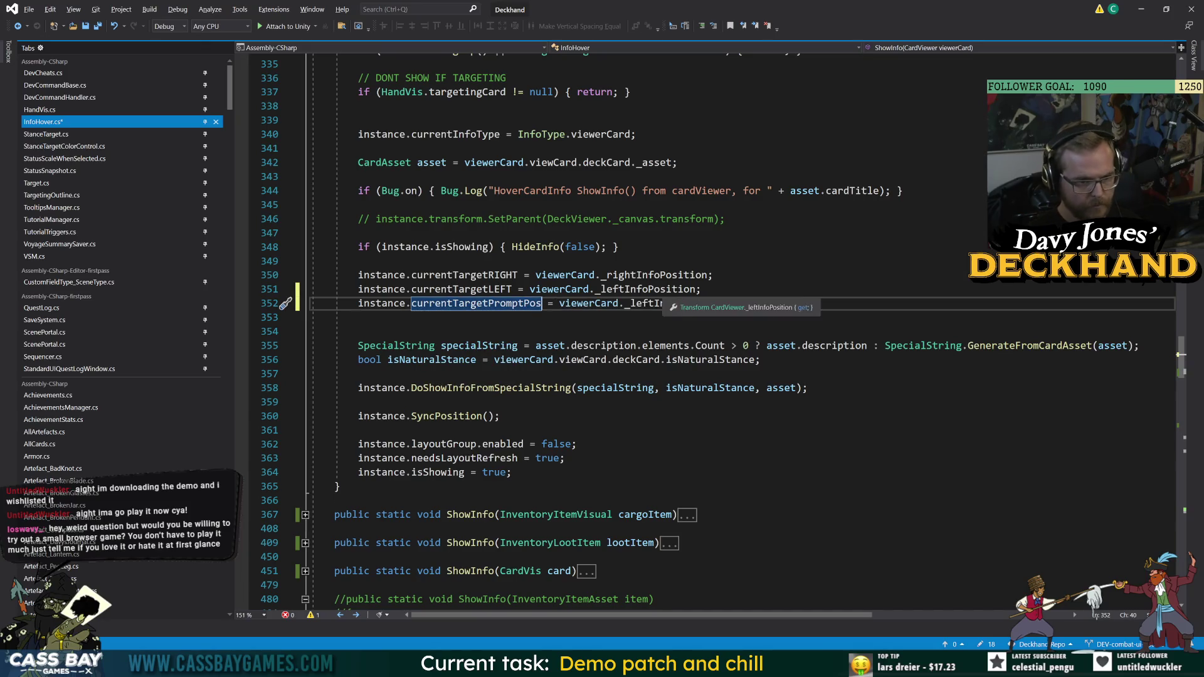
pyautogui.moveTo(731, 303); pyautogui.dragTo(347, 304)
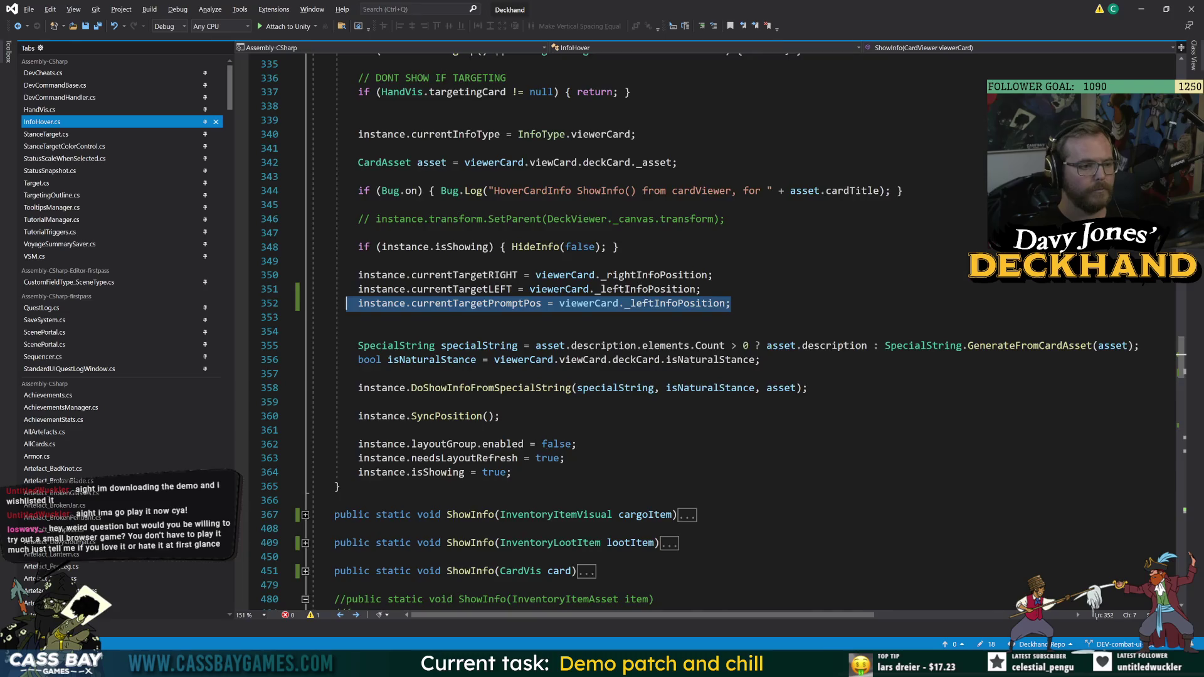
pyautogui.scroll(6, 347, 303)
pyautogui.click(306, 233)
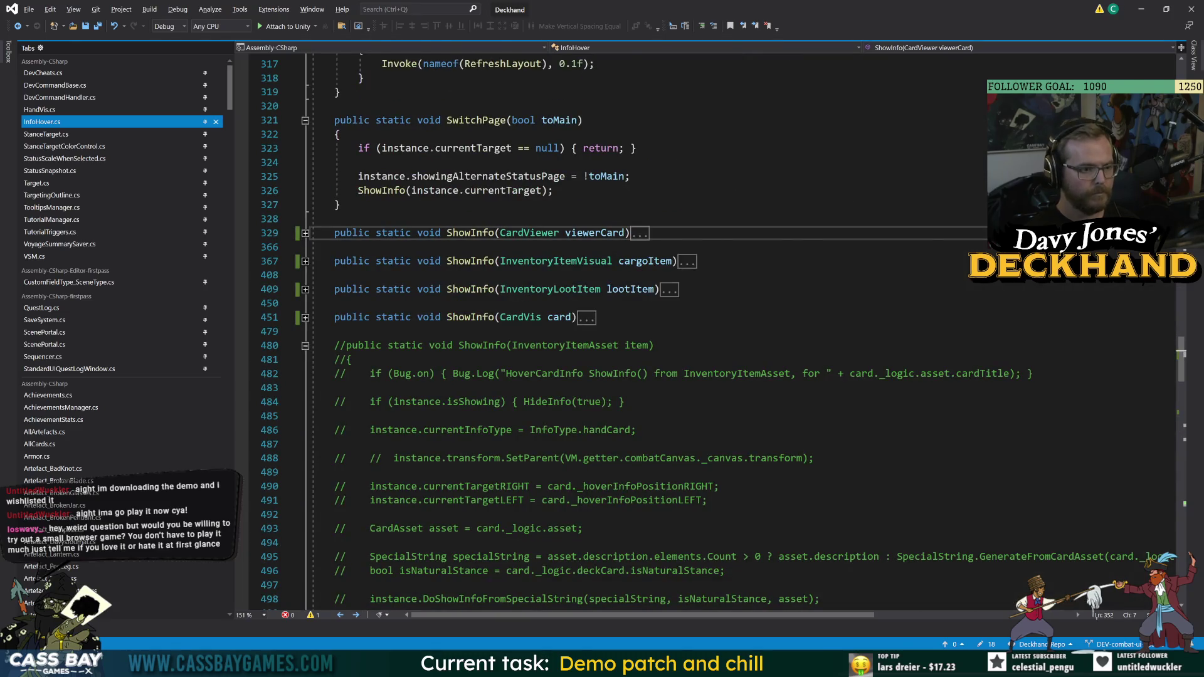
# - Fold ShowInfo for Target and briefly inspect ShowStatusInfo
pyautogui.scroll(-12, 627, 332)
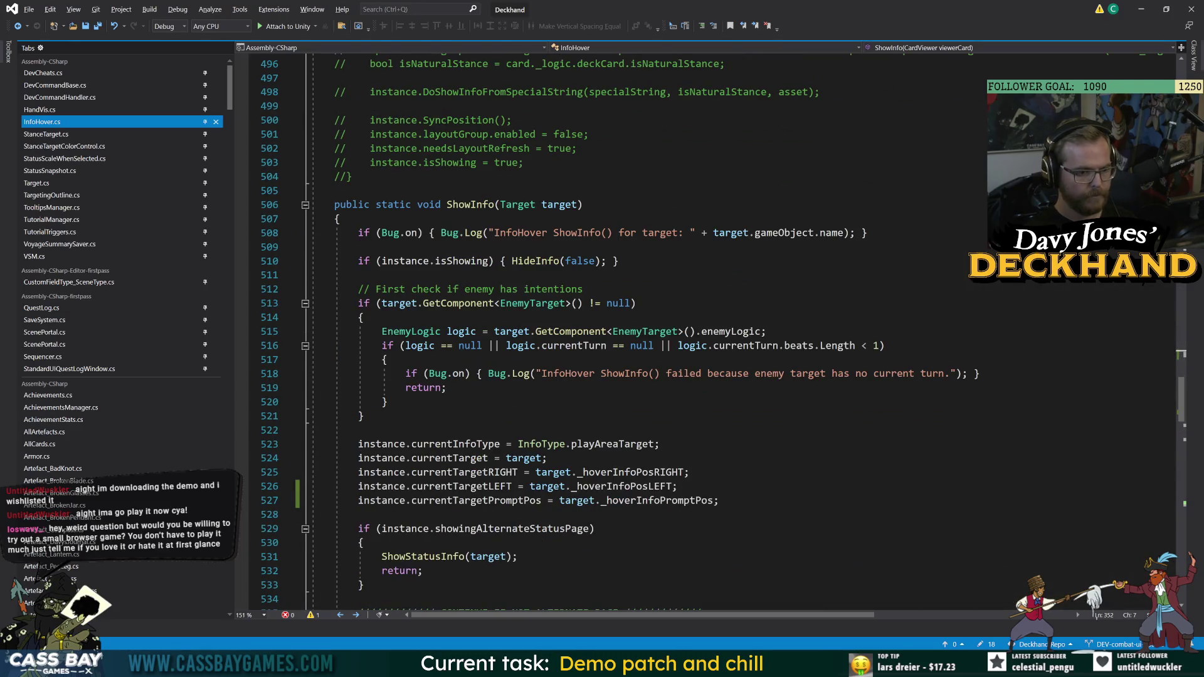
pyautogui.click(305, 205)
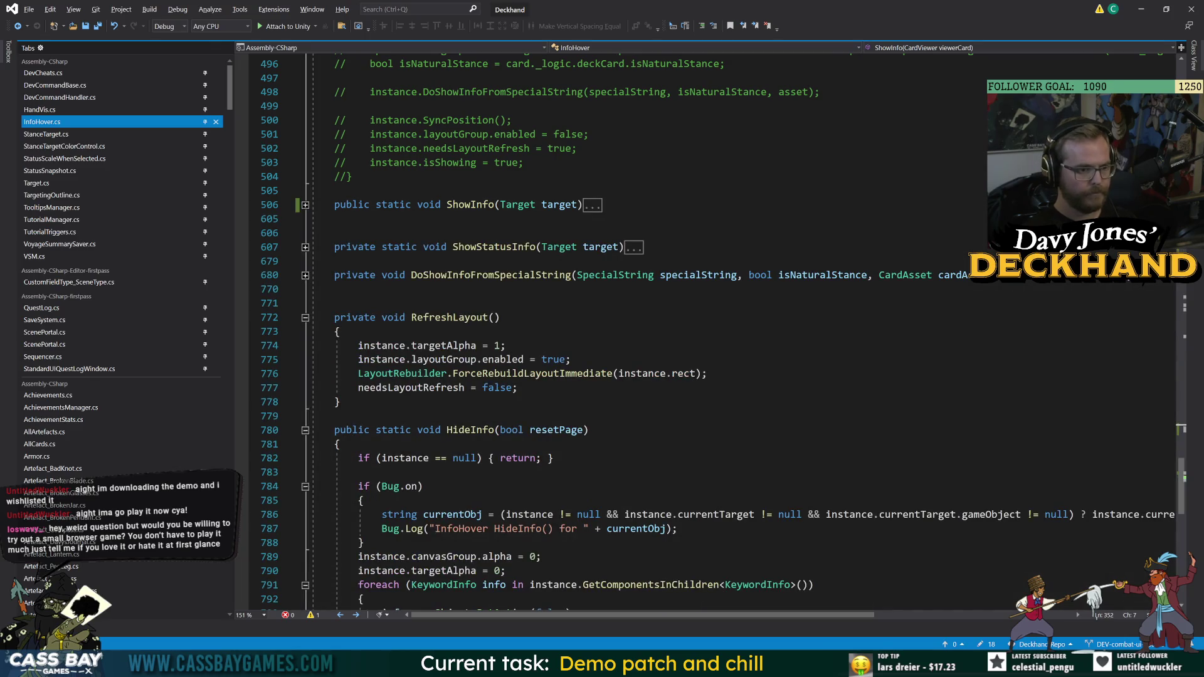
pyautogui.click(306, 247)
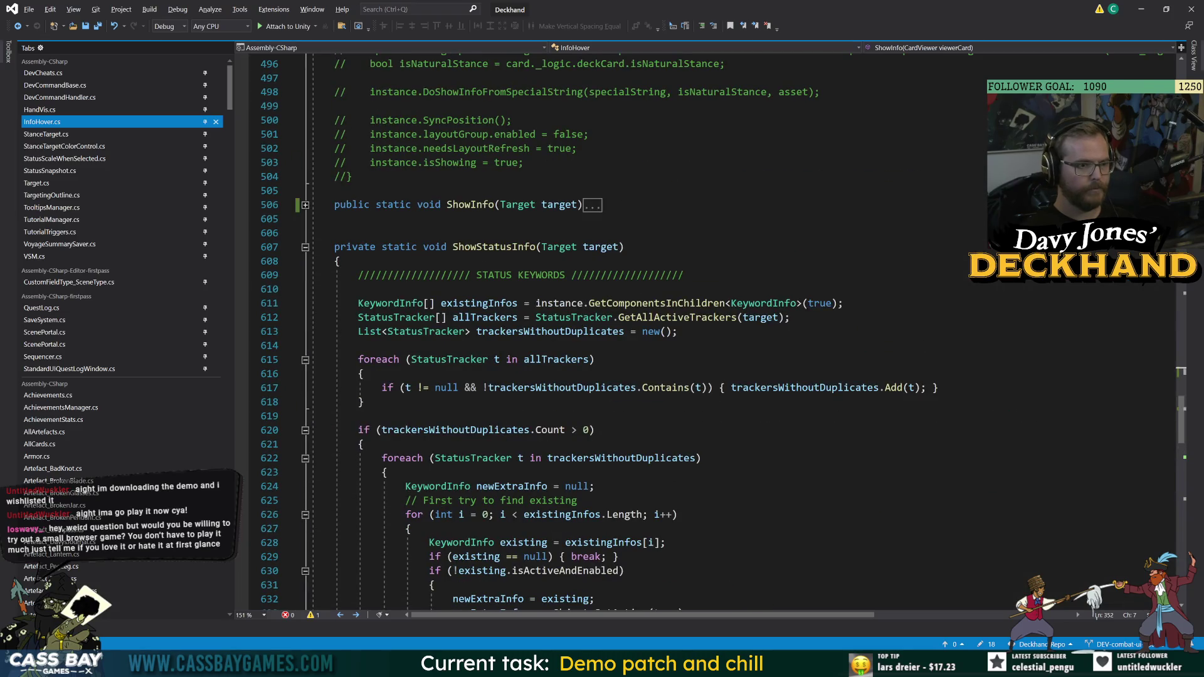
pyautogui.click(306, 247)
# - Scroll through the script and fold the SetPageSwitchPrompt method
pyautogui.click(335, 190)
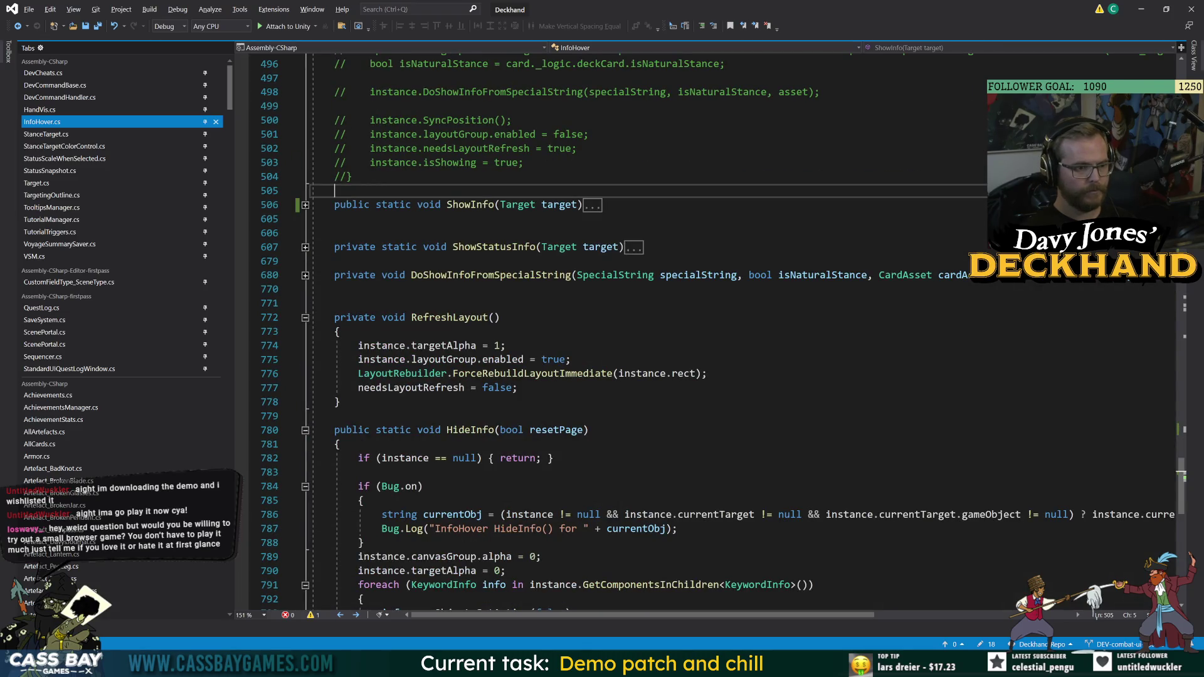
pyautogui.scroll(-6, 335, 190)
pyautogui.scroll(-9, 627, 332)
pyautogui.scroll(7, 627, 333)
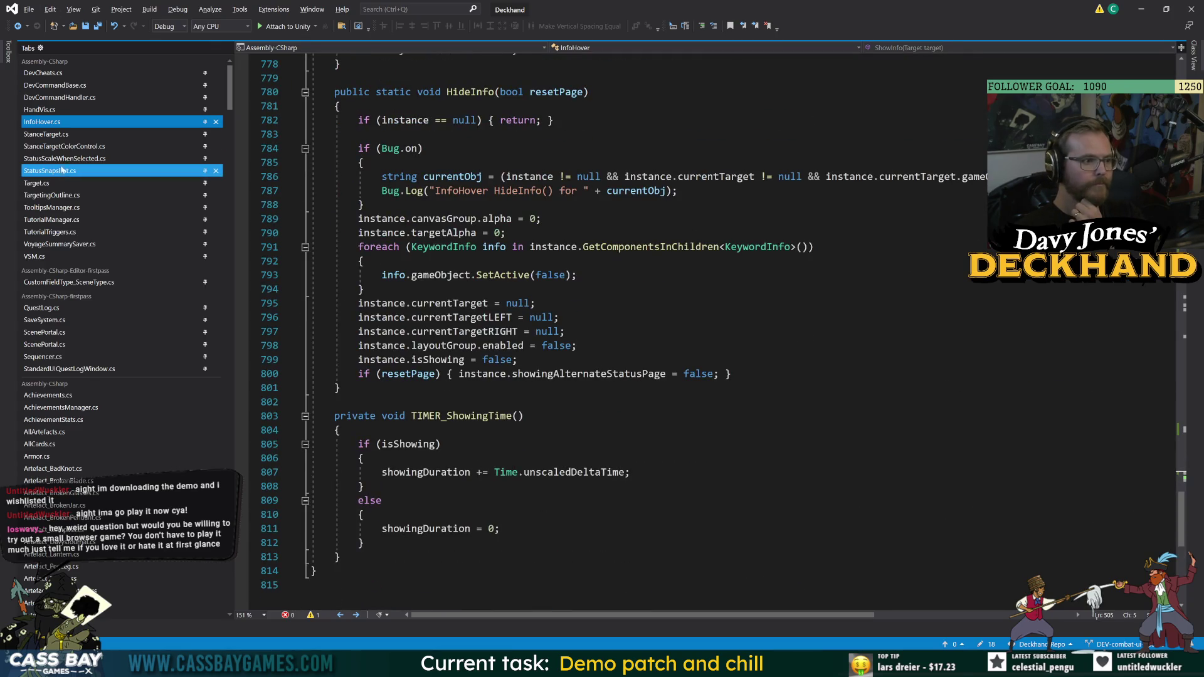
pyautogui.scroll(3, 627, 332)
pyautogui.scroll(4, 627, 333)
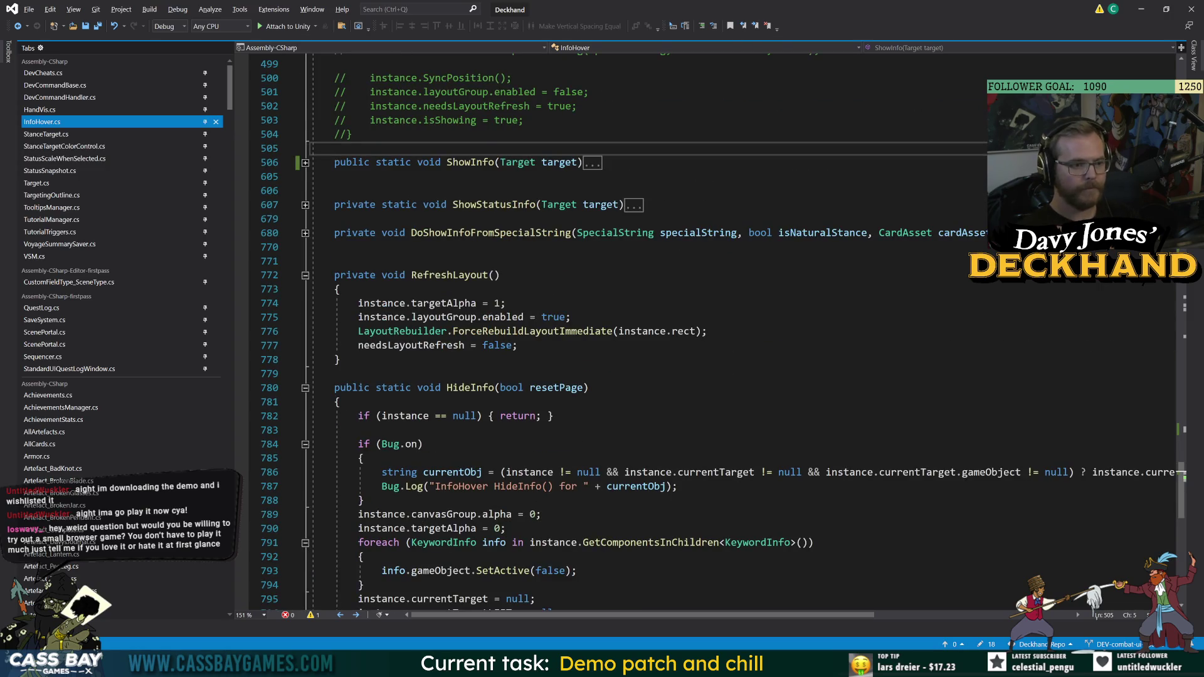
pyautogui.scroll(20, 627, 332)
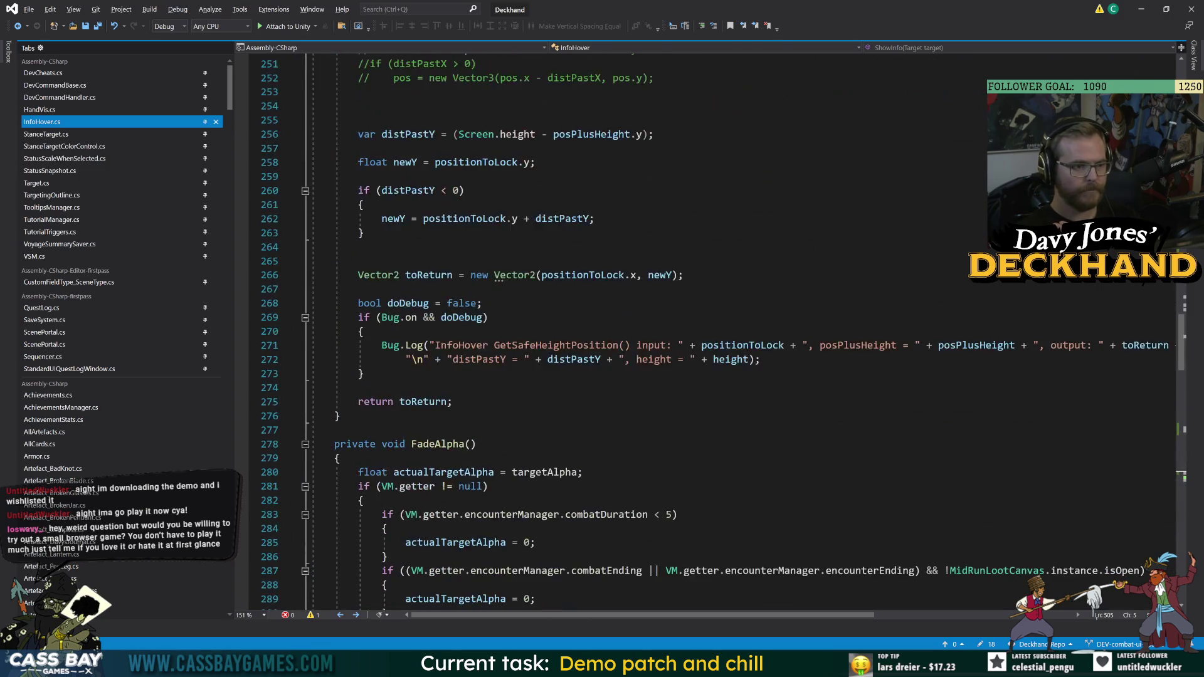
pyautogui.scroll(7, 627, 332)
pyautogui.scroll(16, 627, 332)
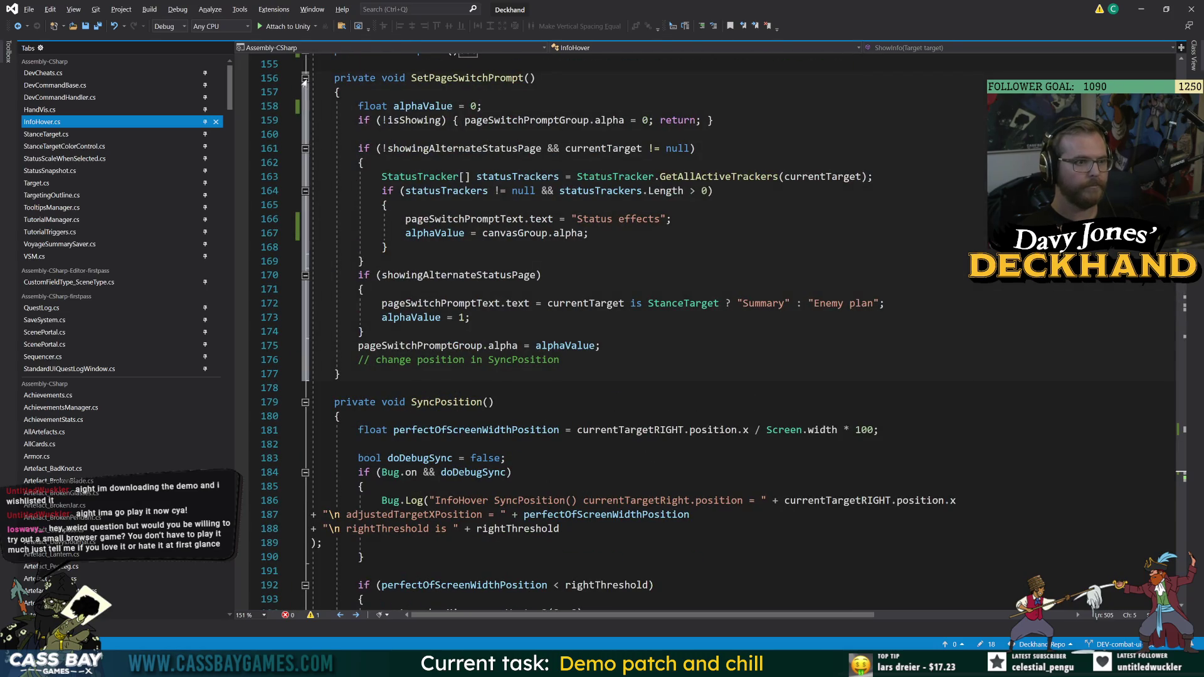
pyautogui.click(304, 78)
pyautogui.scroll(7, 305, 78)
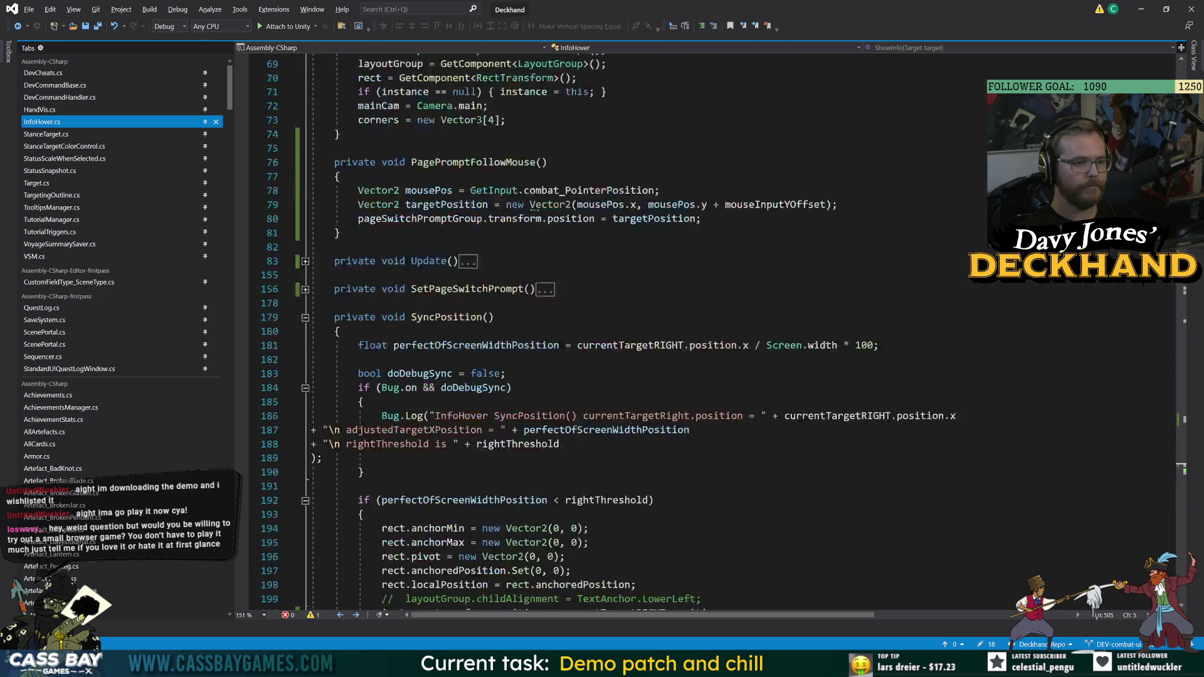
# - Expand Update and jump with F12 to the SyncPosition definition
pyautogui.click(536, 246)
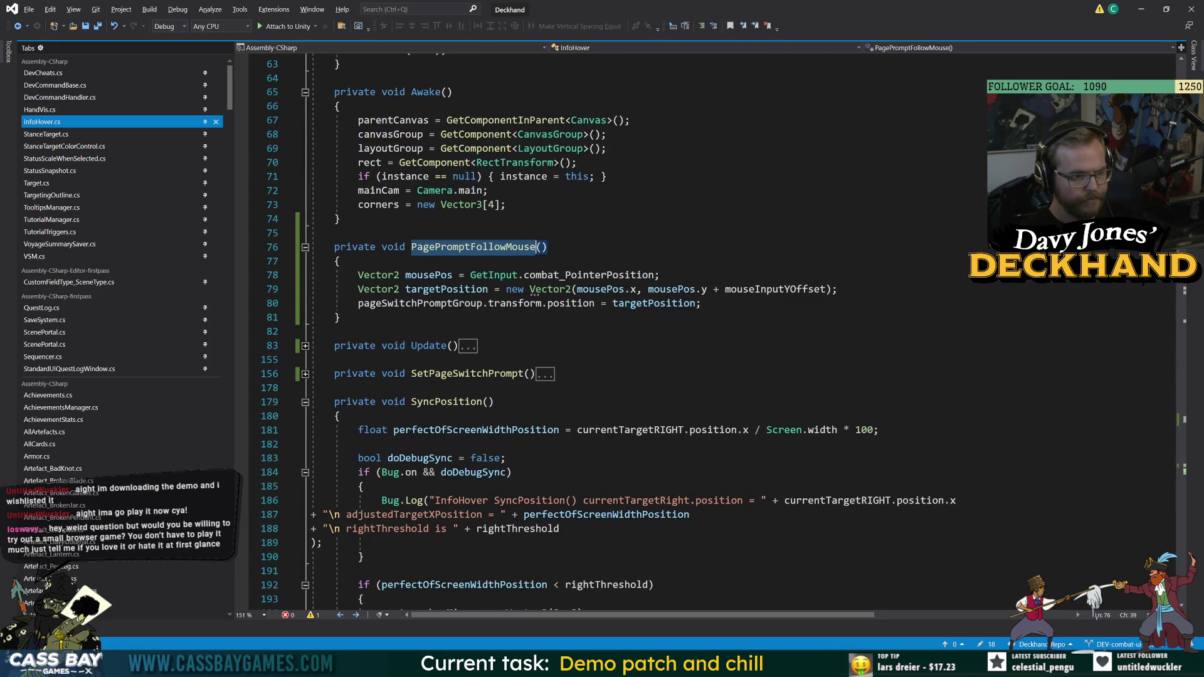
pyautogui.click(339, 317)
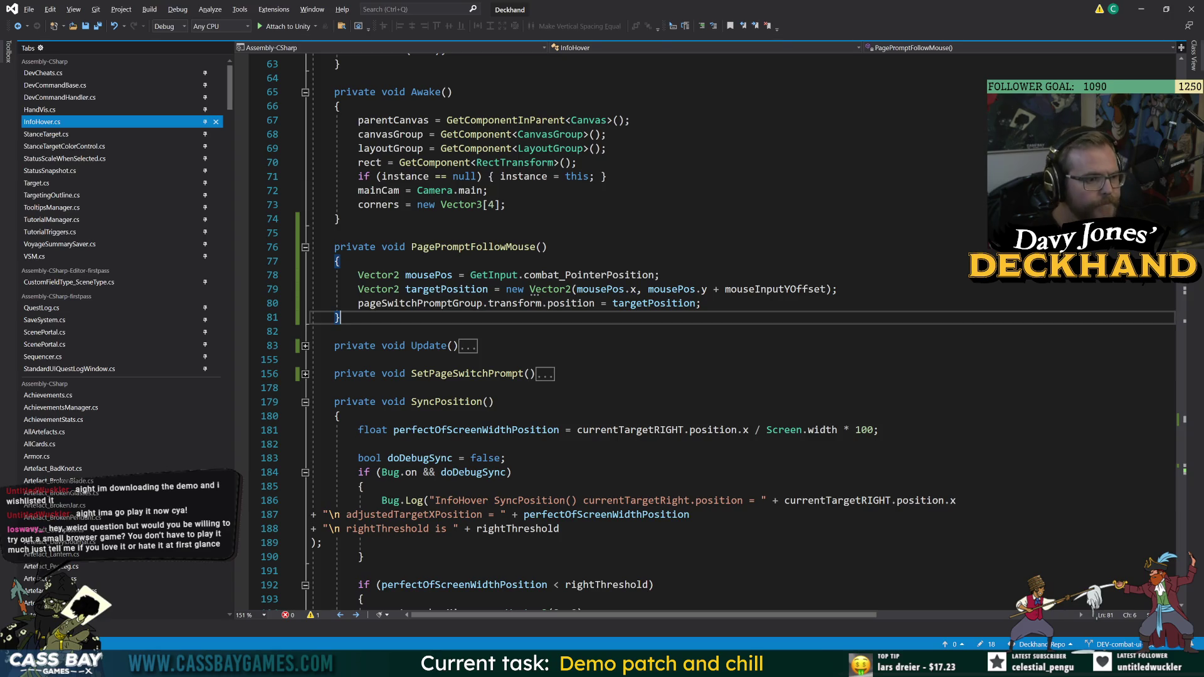
pyautogui.click(305, 346)
pyautogui.click(414, 430)
pyautogui.press('F12')
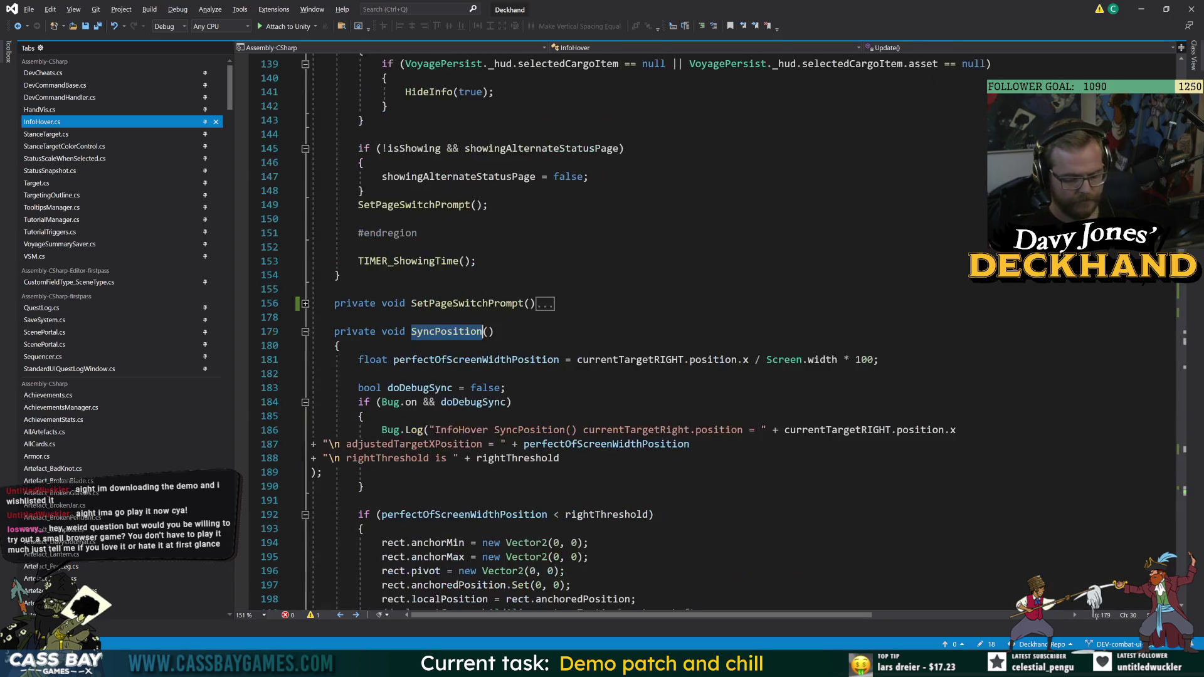
pyautogui.scroll(-19, 627, 332)
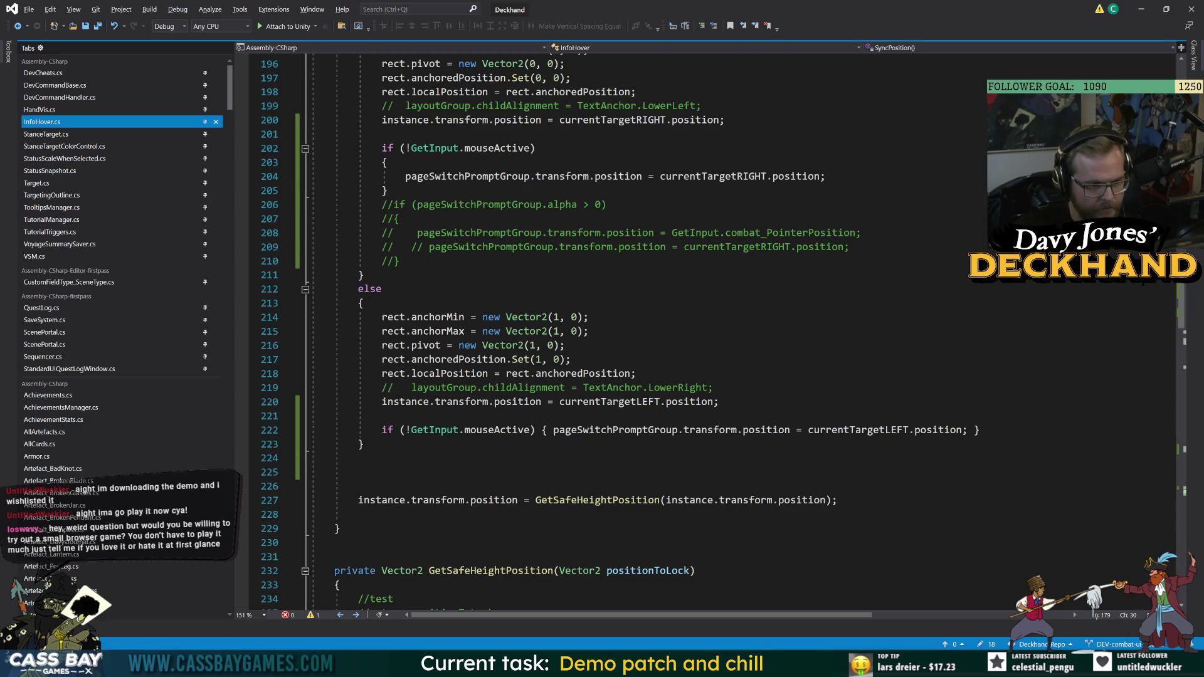
# - Replace currentTargetLEFT on line 222 with currentTargetPromptPos, save, and switch to Unity
pyautogui.doubleClick(937, 430)
pyautogui.doubleClick(858, 430)
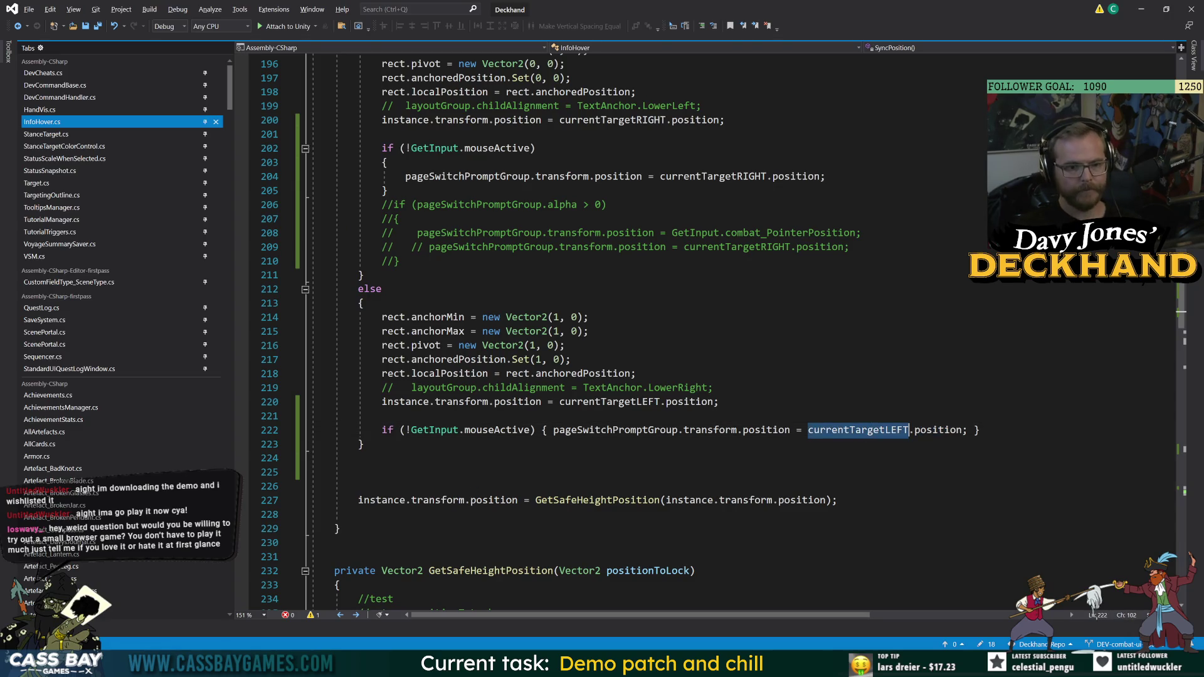
pyautogui.write('curren')
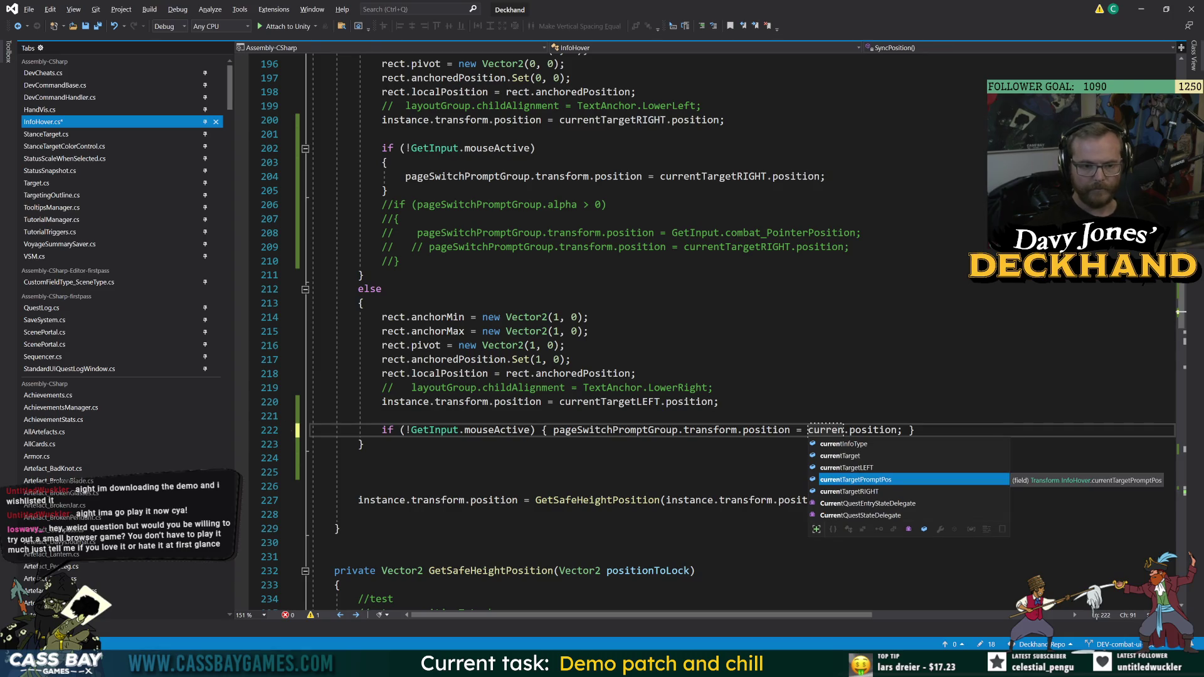
pyautogui.press('Tab')
pyautogui.click(364, 303)
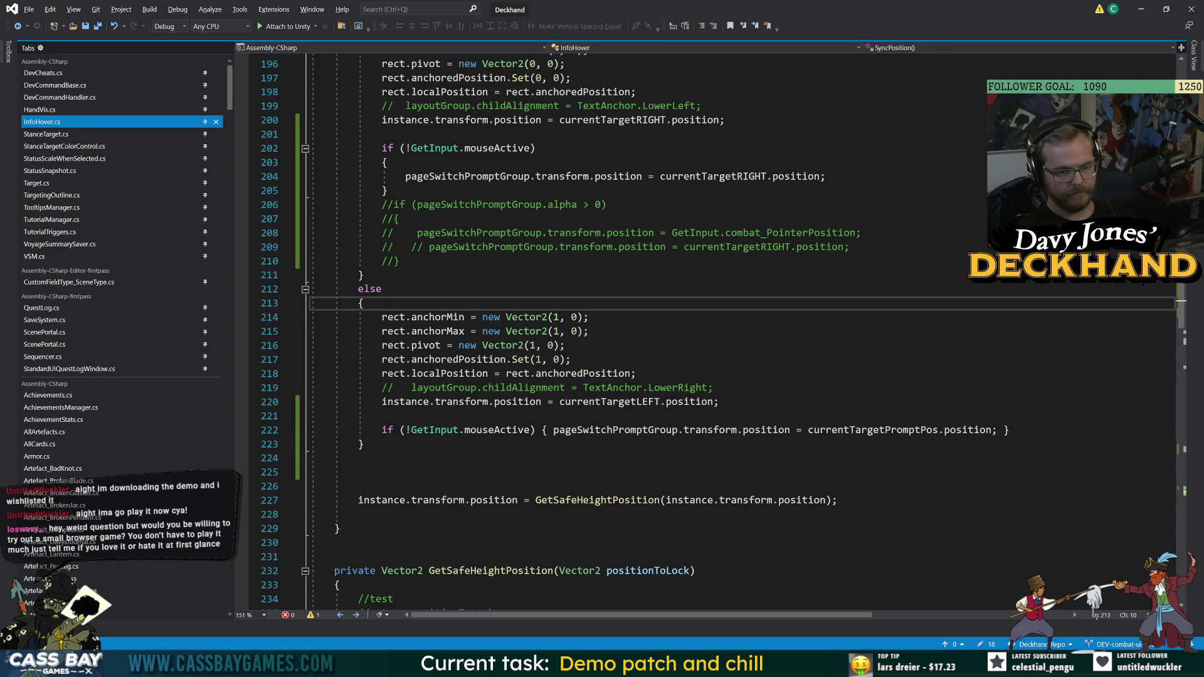
pyautogui.hotkey('ctrl', 's')
pyautogui.hotkey('alt', 'Tab')
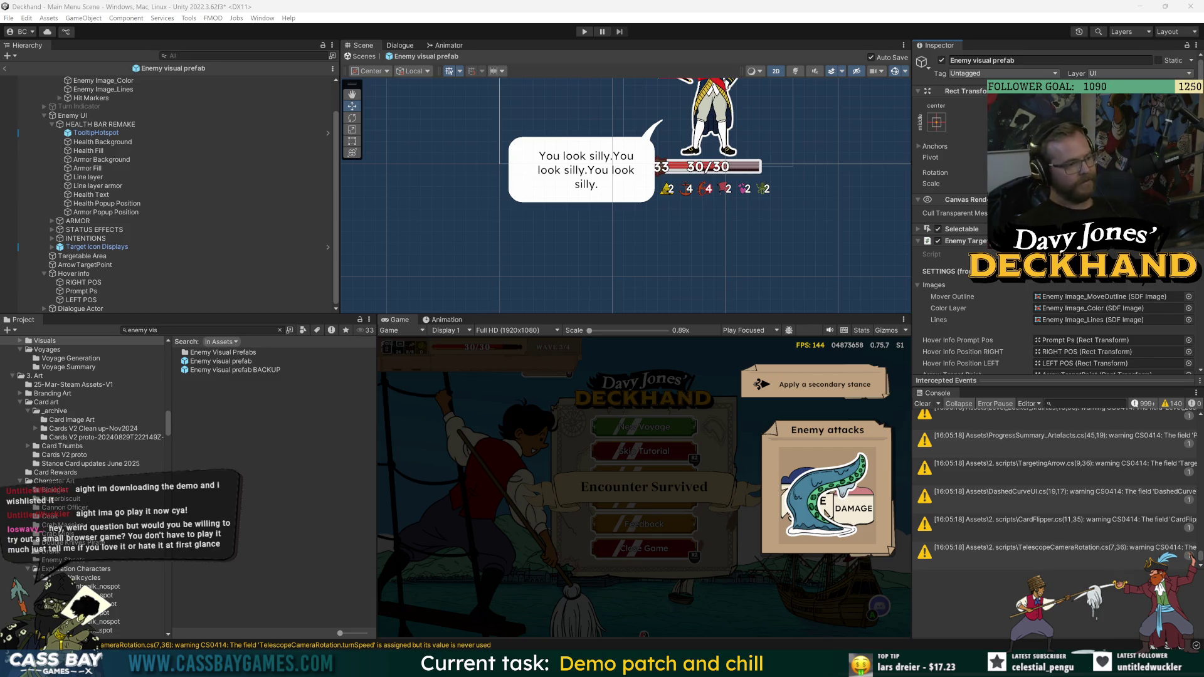
# - Clear the console, resize the Game, Inspector, Hierarchy and Scene panels, and enter Play mode
pyautogui.click(922, 403)
pyautogui.click(302, 519)
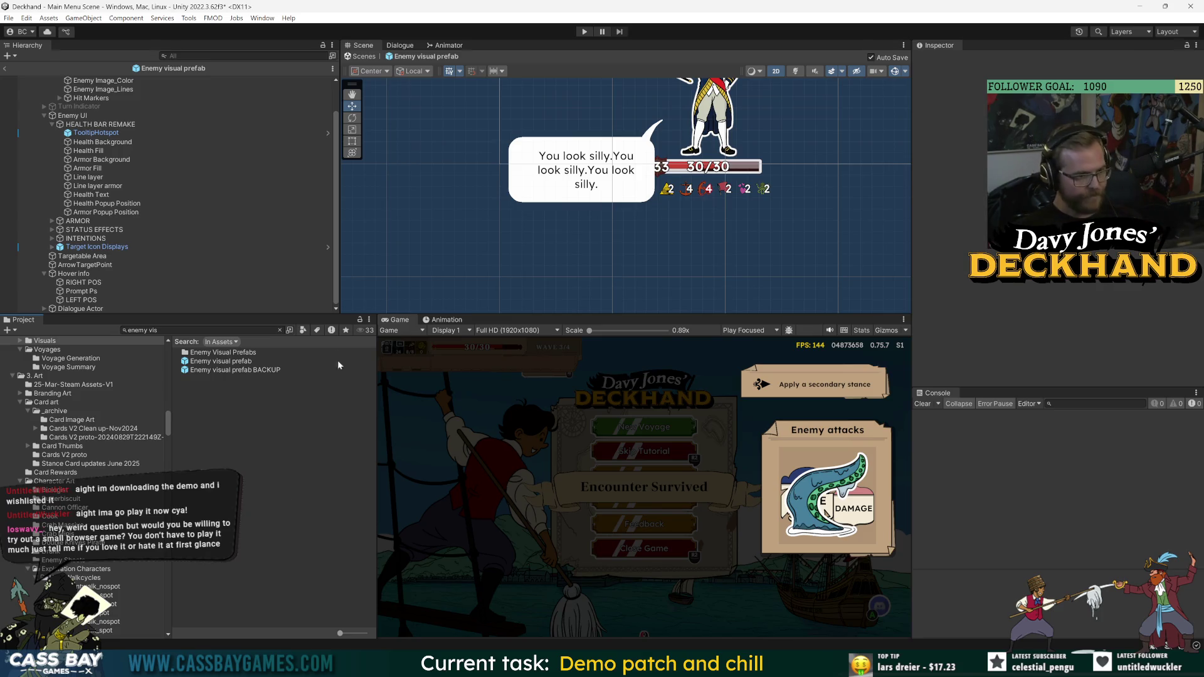
pyautogui.moveTo(371, 378); pyautogui.dragTo(360, 378)
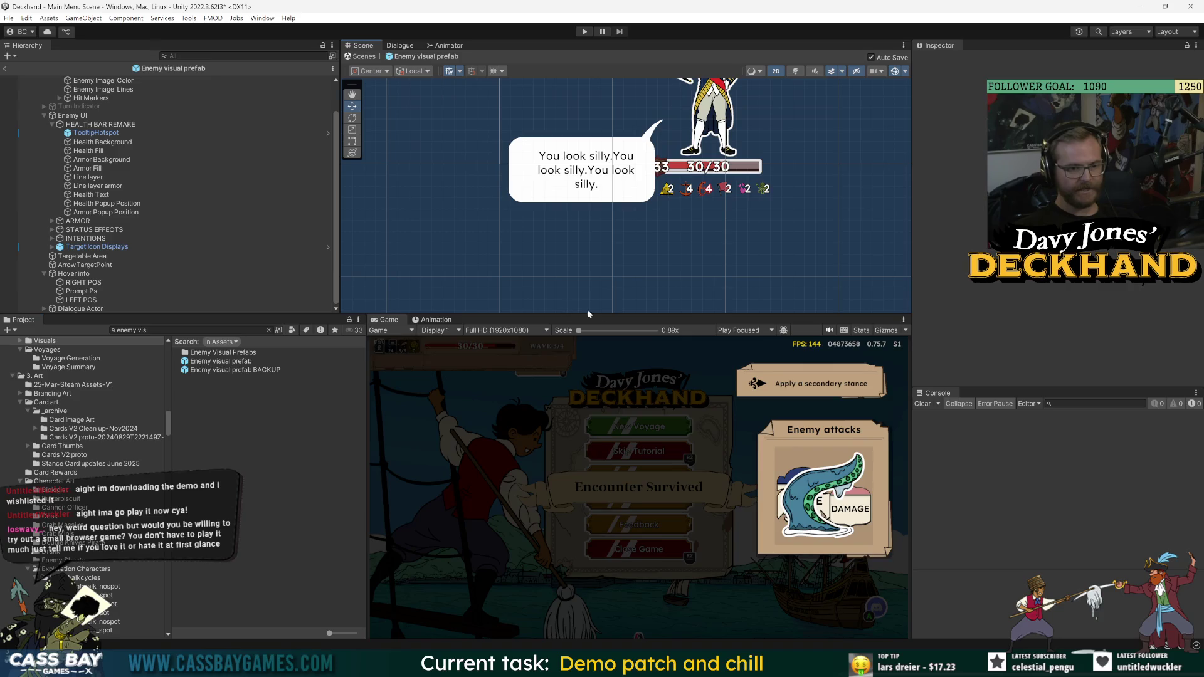
pyautogui.moveTo(910, 290); pyautogui.dragTo(1055, 320)
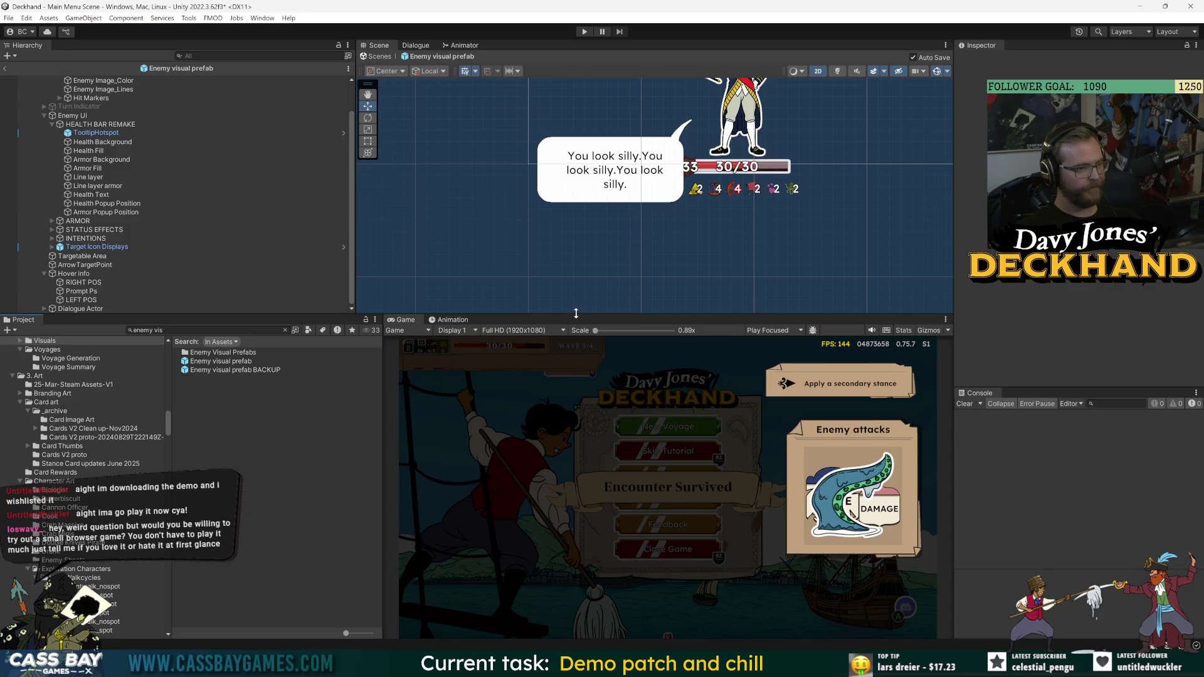
pyautogui.moveTo(710, 315); pyautogui.dragTo(721, 326)
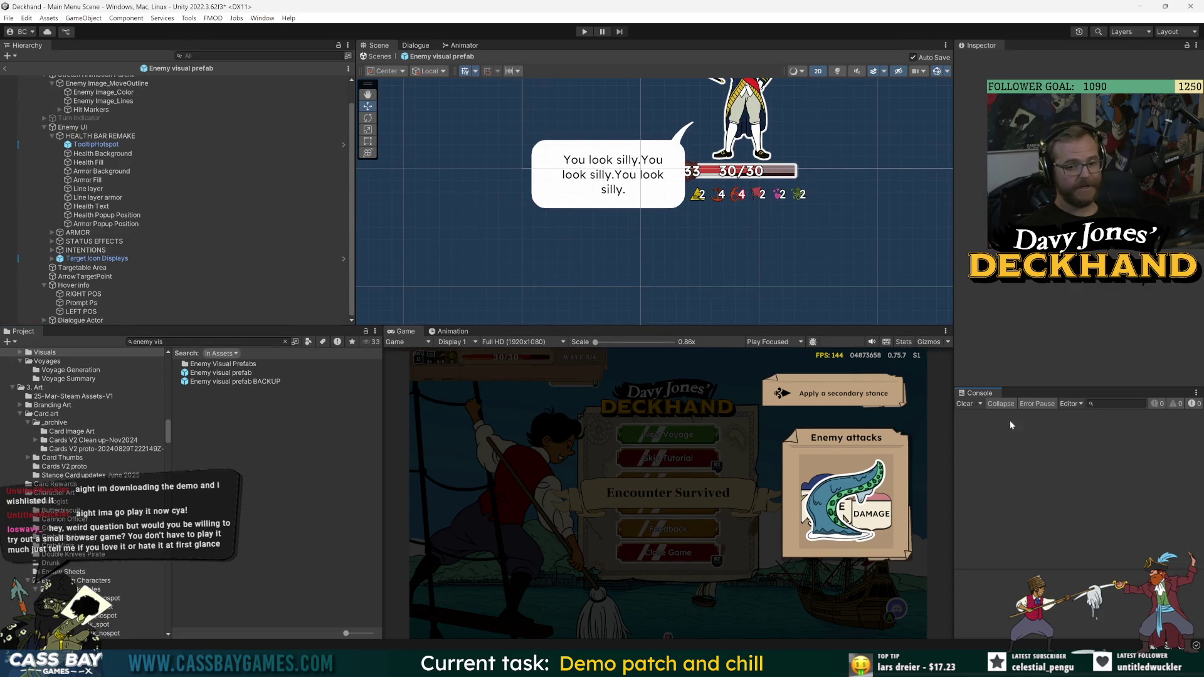
pyautogui.scroll(1, 238, 226)
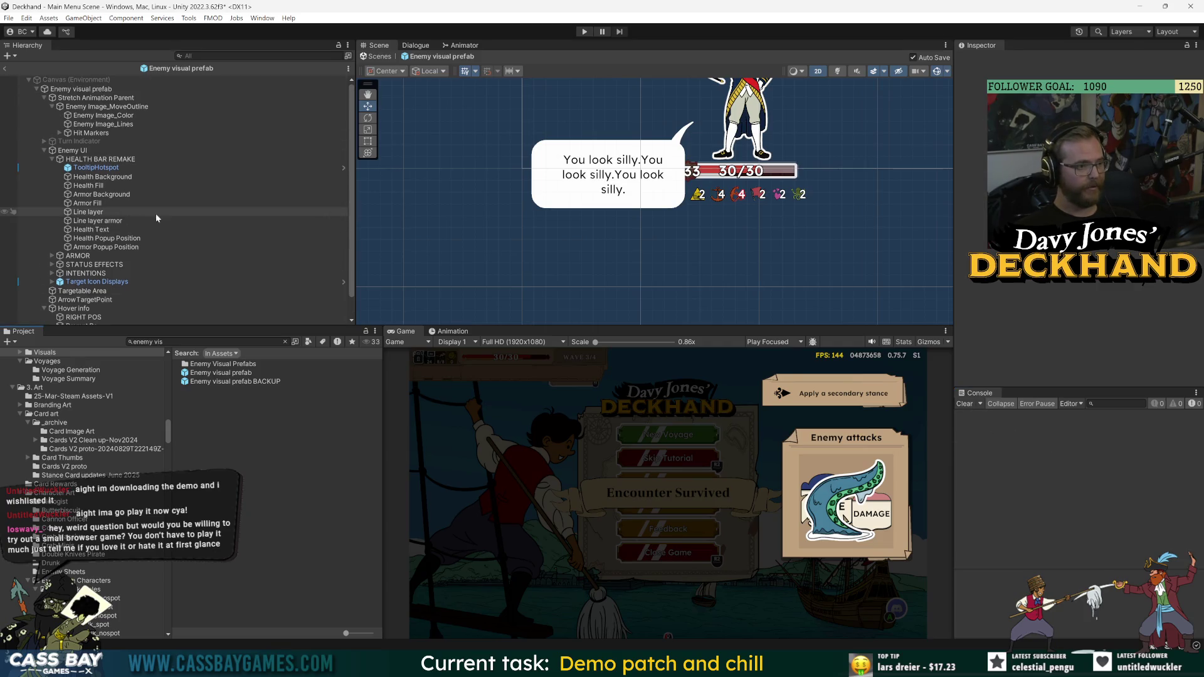
pyautogui.click(584, 31)
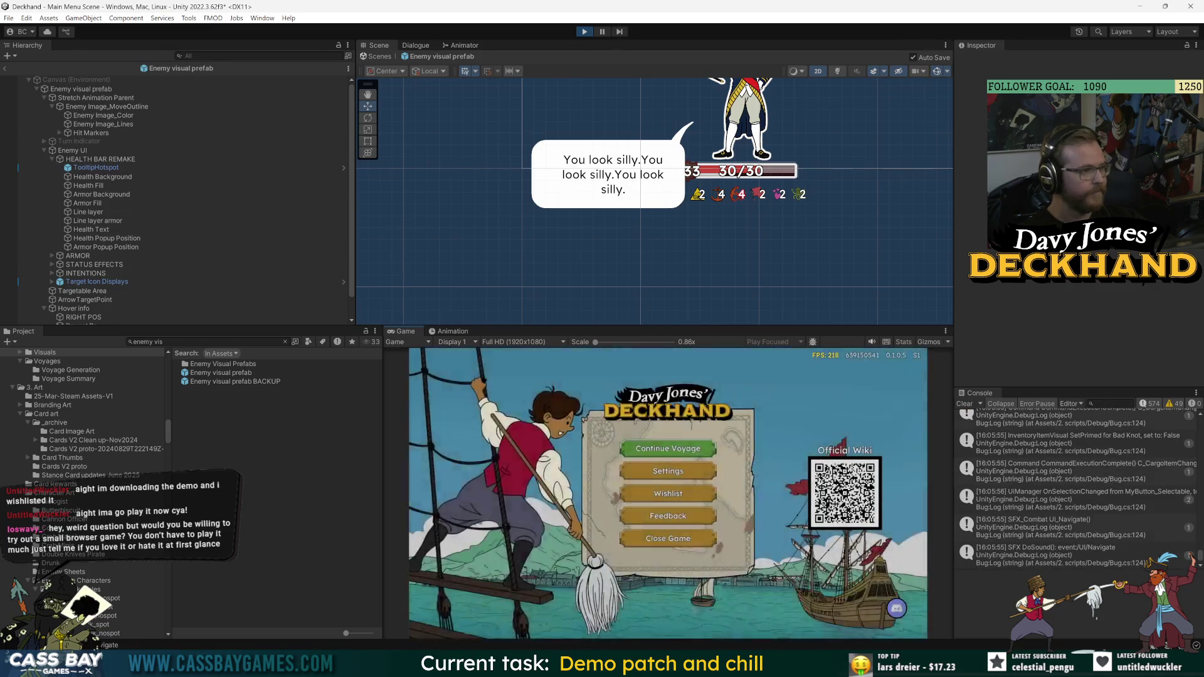
# - Continue Voyage, play The Rooster, Guard and Prepare, dismiss the Broken Stances tip, and hover the enemies
pyautogui.press('Return')
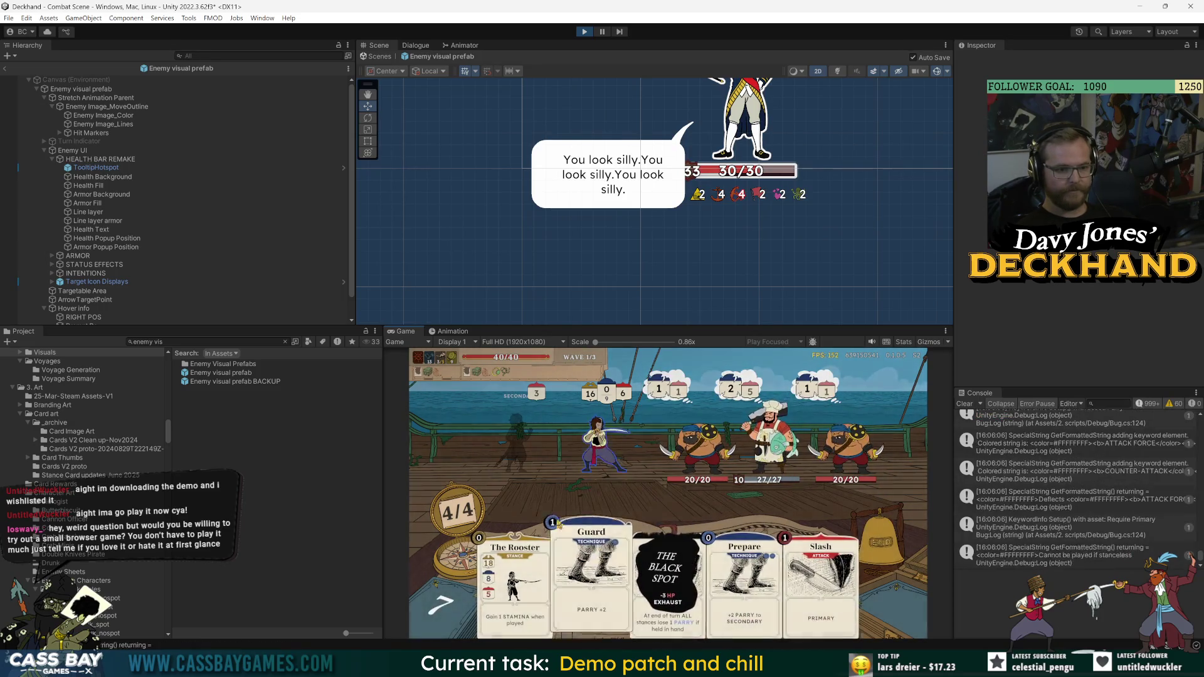
pyautogui.click(514, 583)
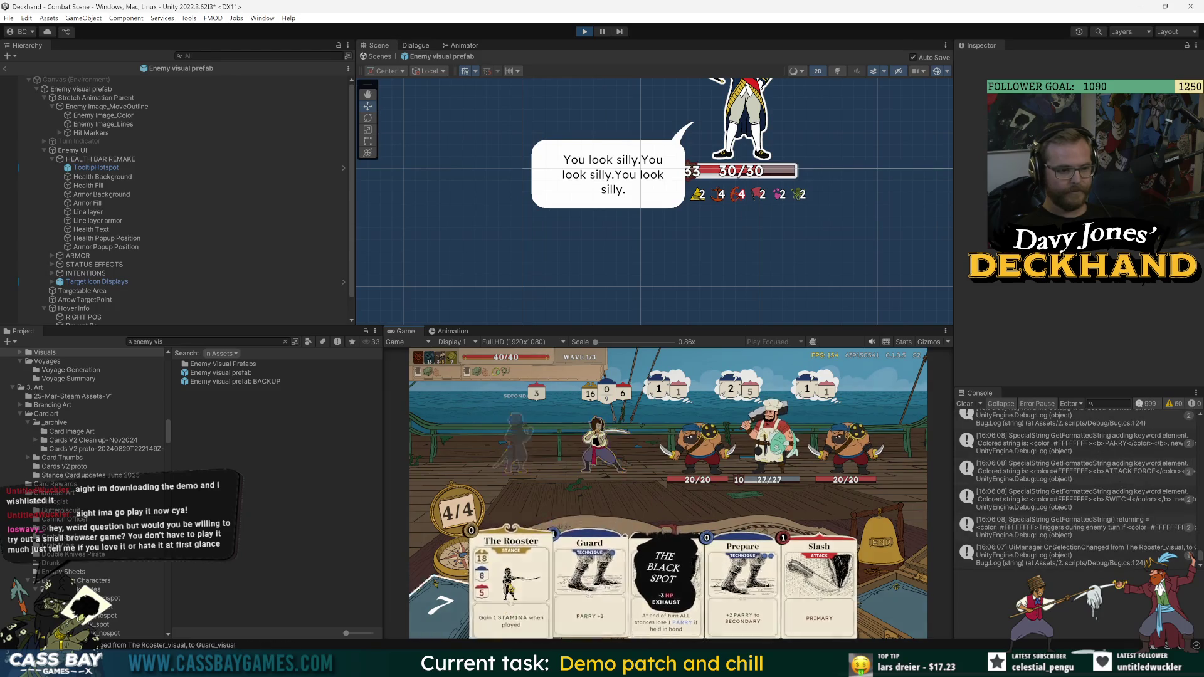
pyautogui.click(554, 580)
pyautogui.click(709, 583)
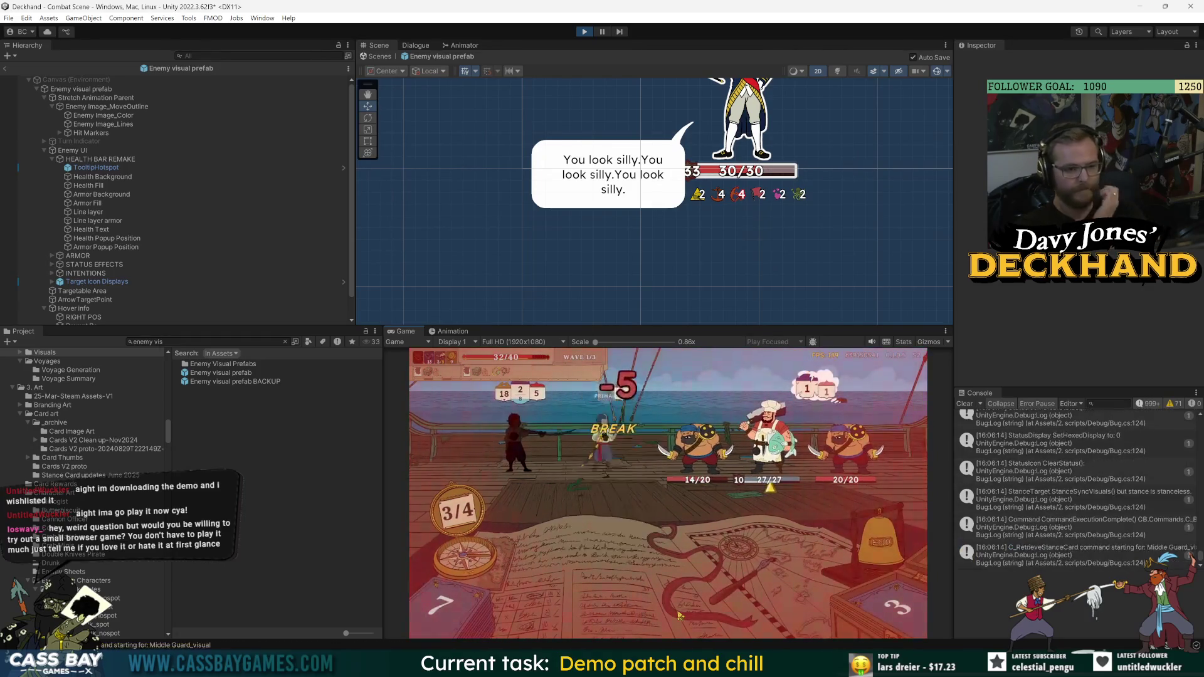
pyautogui.click(663, 527)
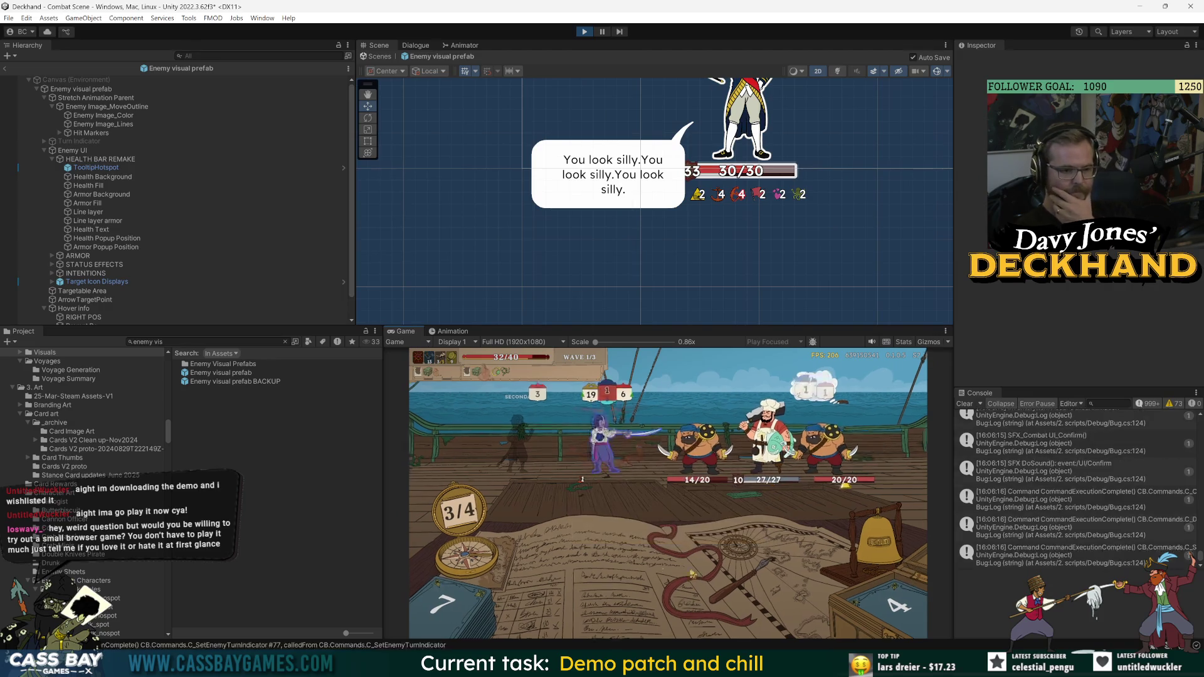
pyautogui.moveTo(695, 446)
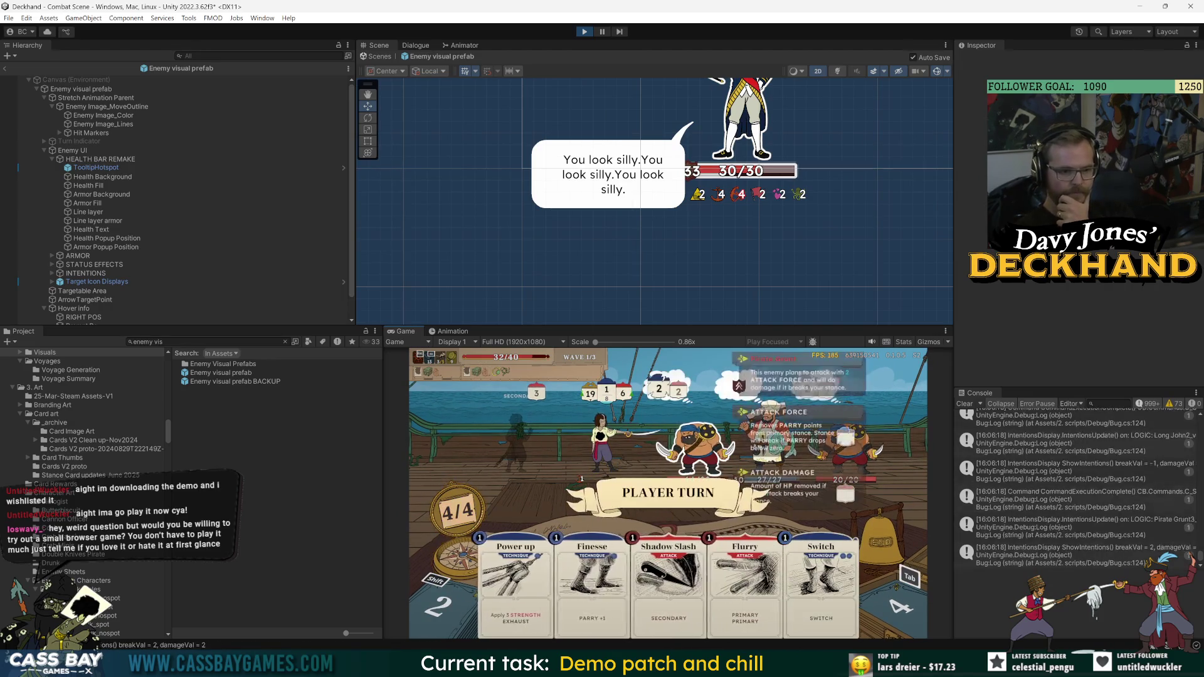
pyautogui.moveTo(777, 439)
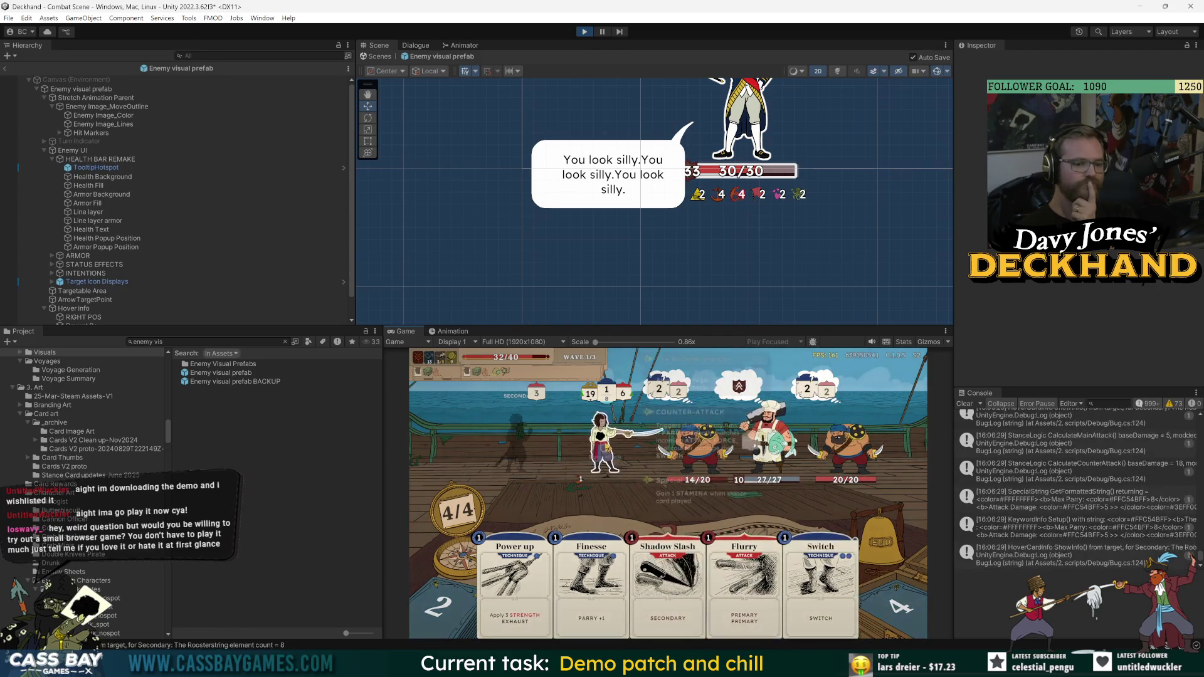
pyautogui.hotkey('alt', 'Tab')
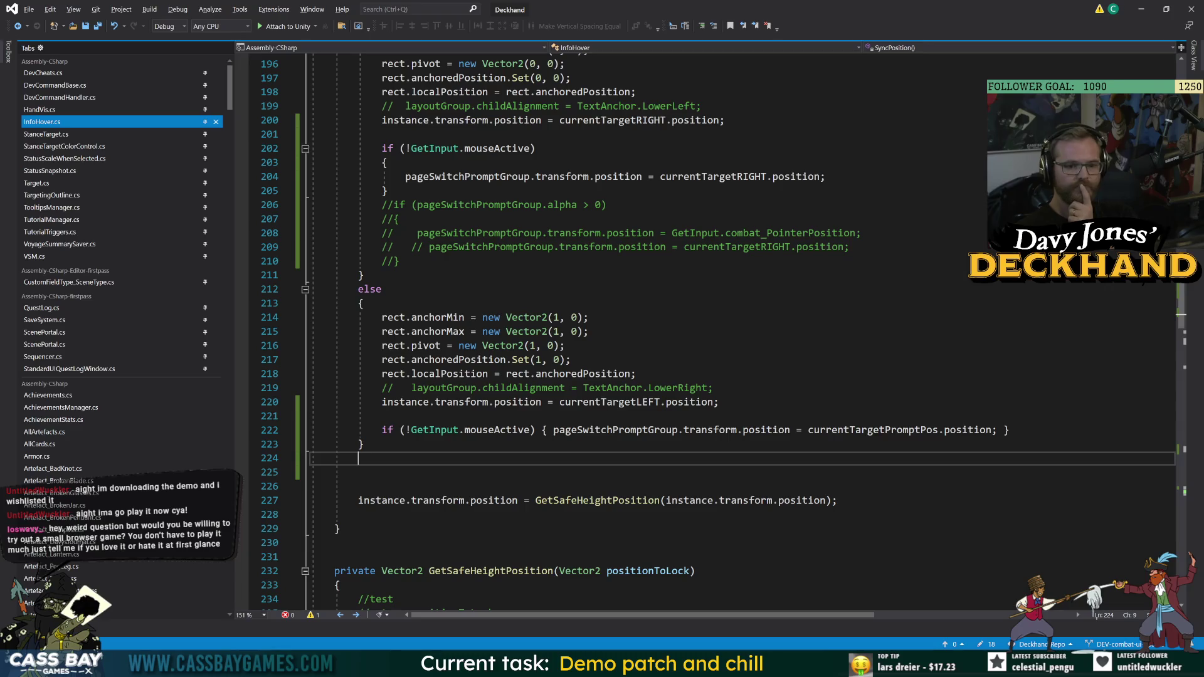
# - Replace currentTargetRIGHT on line 204 with currentTargetPromptPos
pyautogui.doubleClick(851, 431)
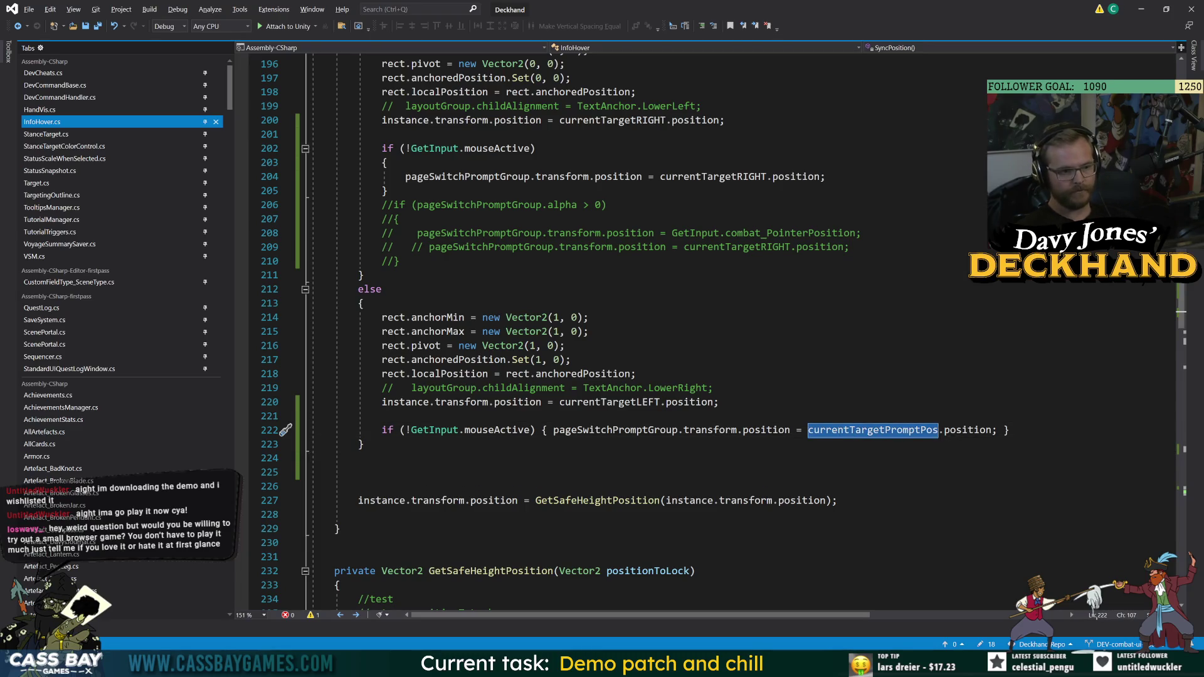
pyautogui.scroll(6, 711, 332)
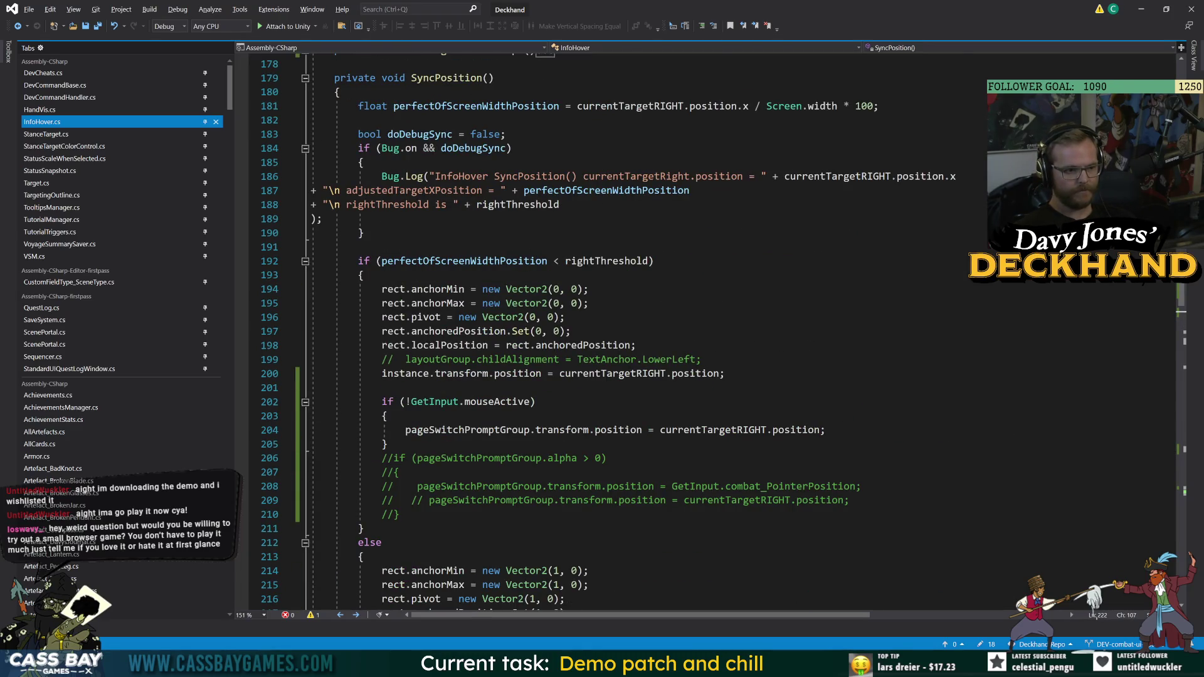
pyautogui.doubleClick(713, 430)
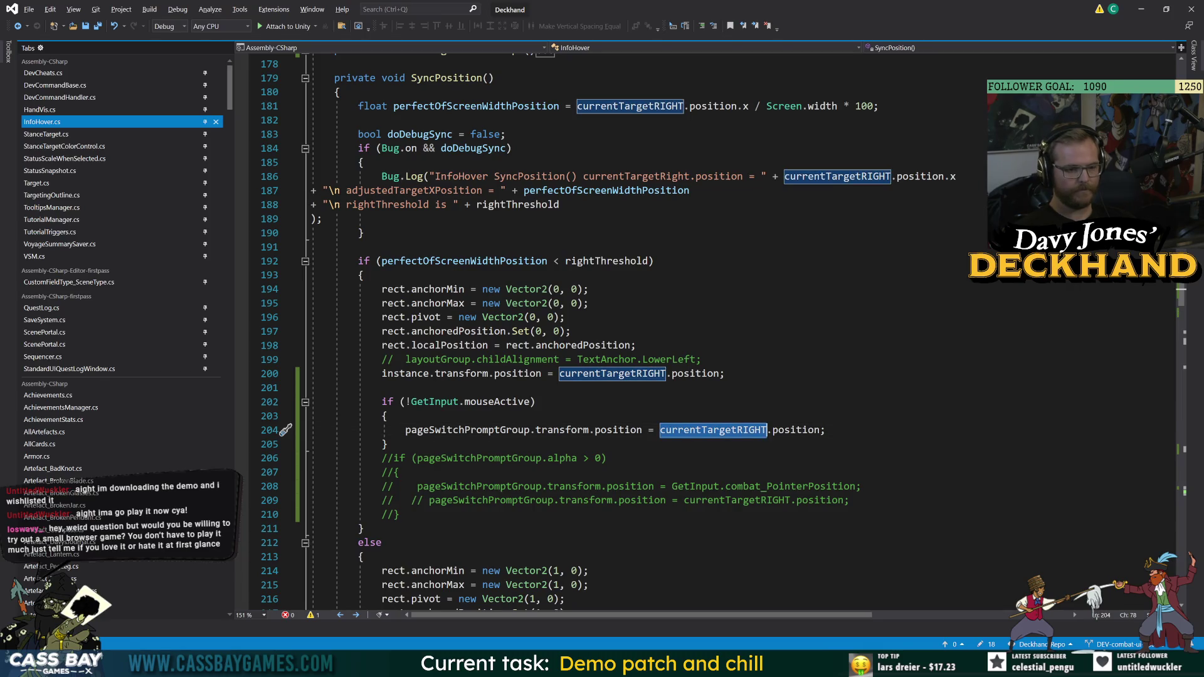
pyautogui.write('curre')
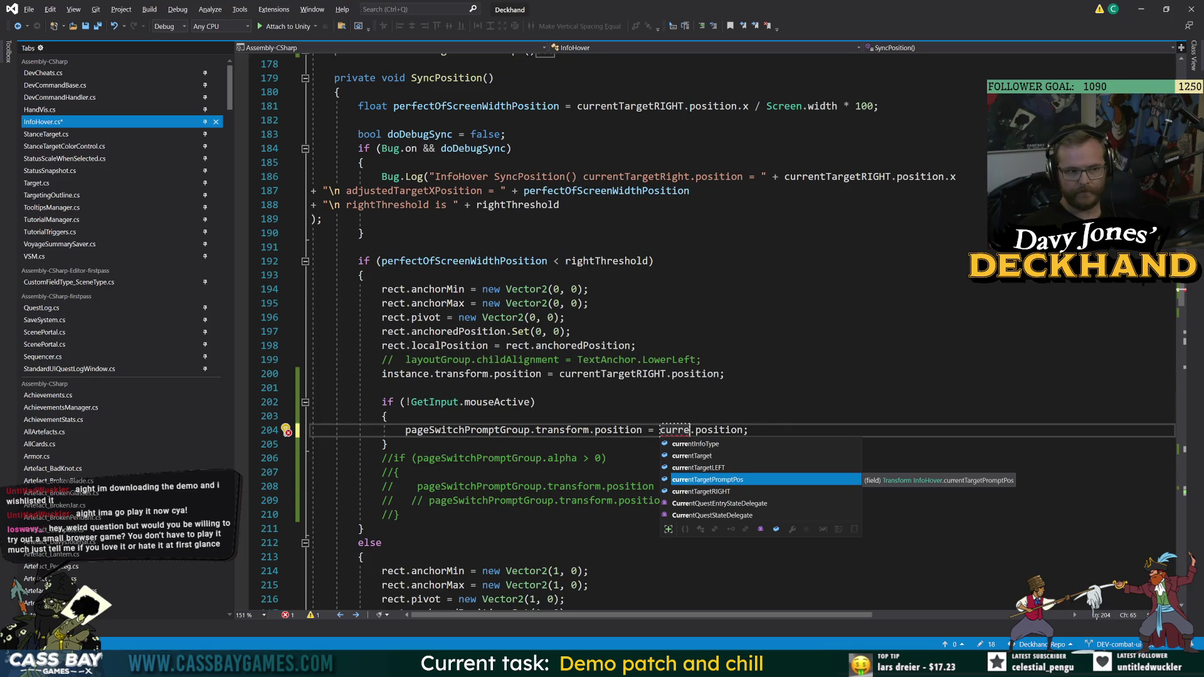
pyautogui.press('Tab')
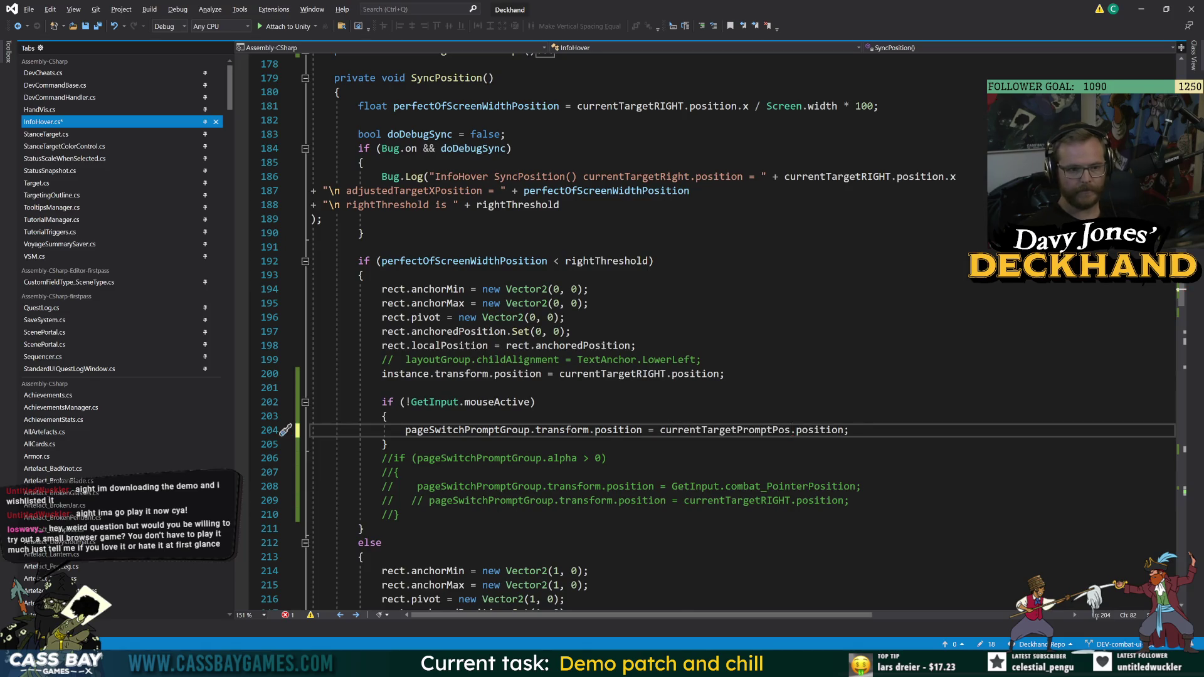
# - Review the if block on lines 202–205, then return to Unity
pyautogui.click(541, 317)
pyautogui.scroll(1, 718, 333)
pyautogui.click(536, 443)
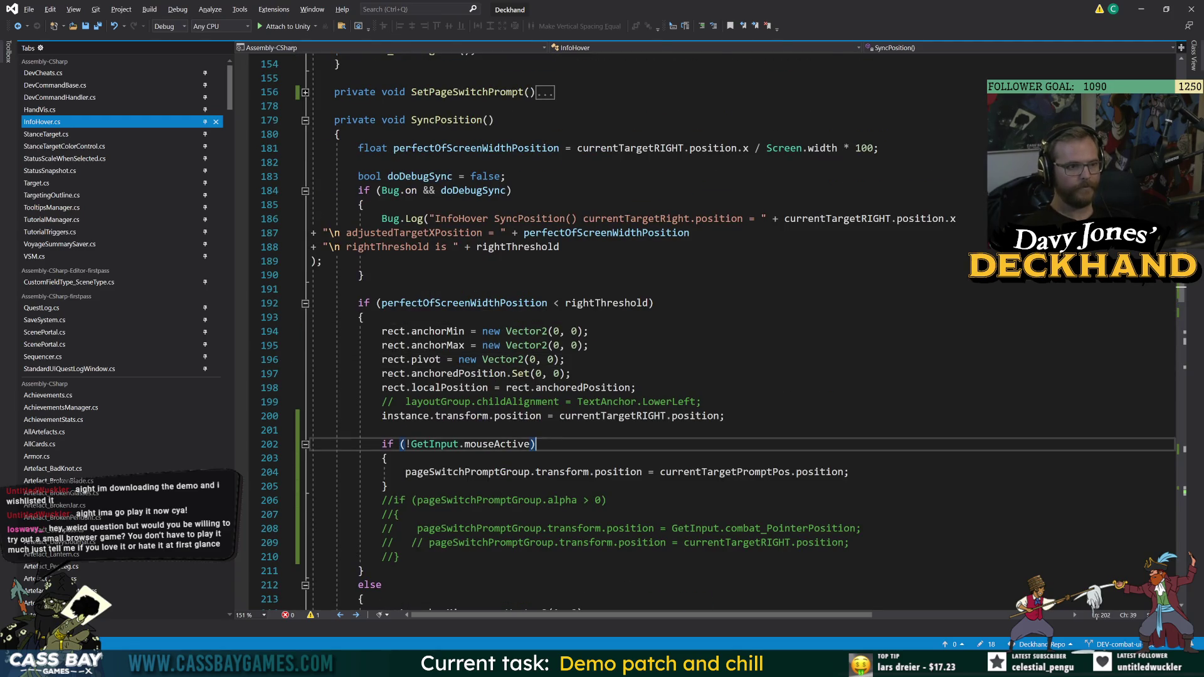
pyautogui.scroll(-6, 719, 332)
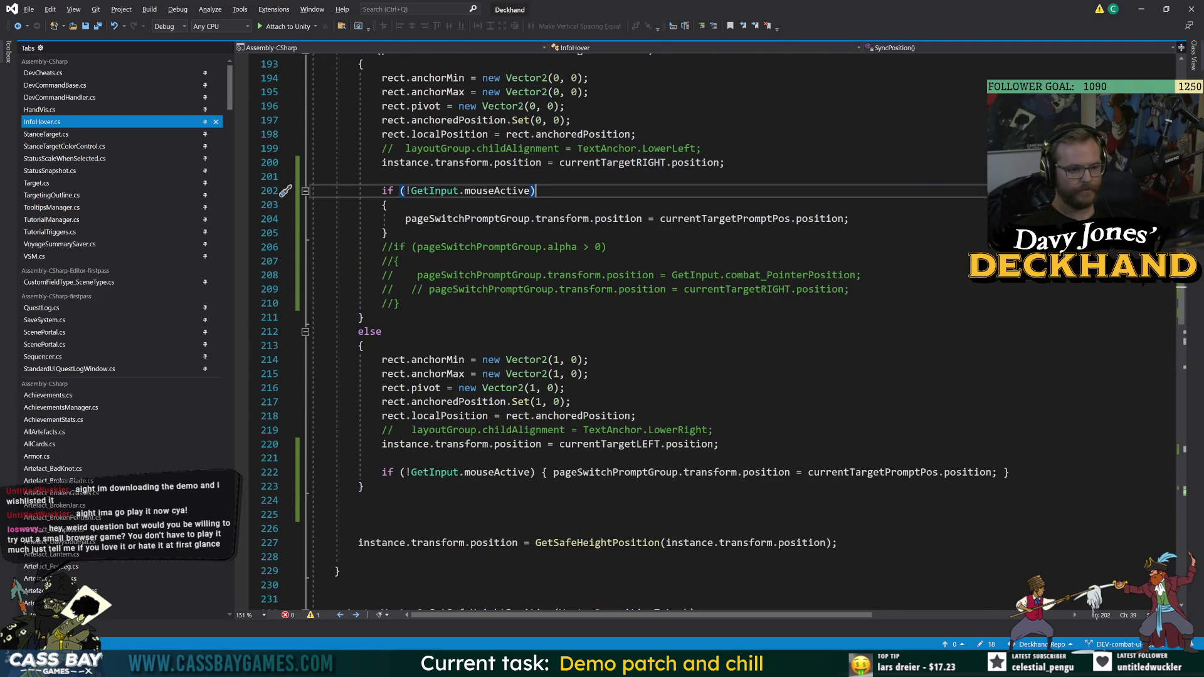
pyautogui.scroll(8, 719, 332)
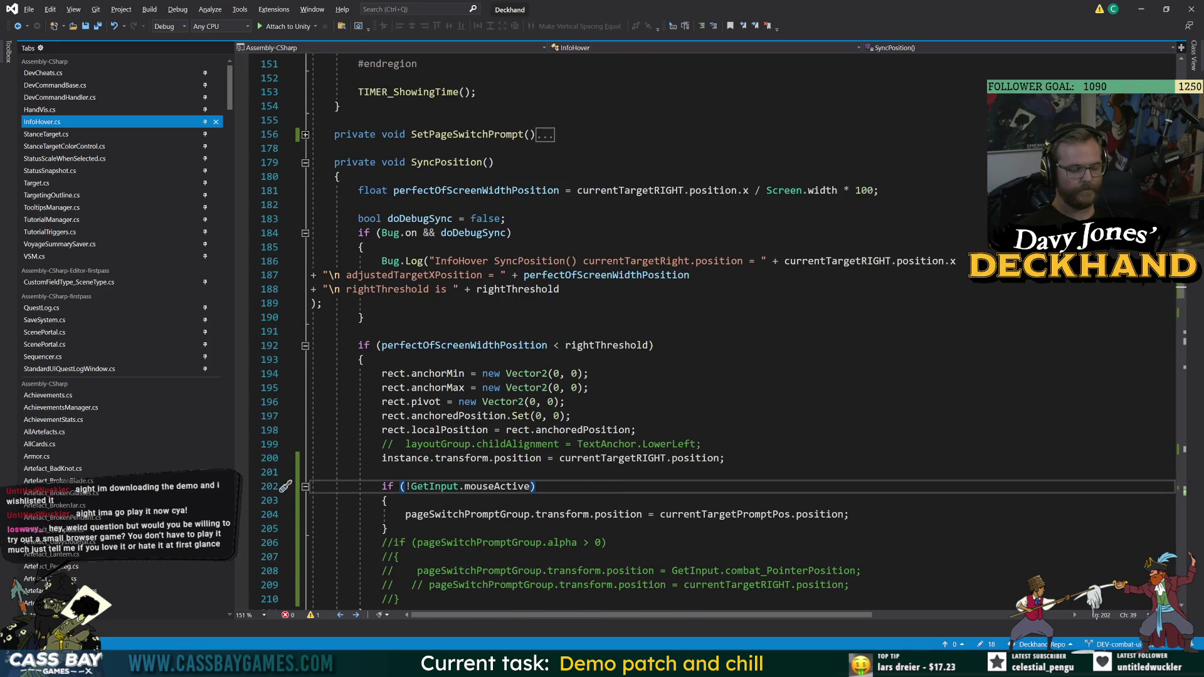
pyautogui.scroll(-5, 718, 333)
pyautogui.scroll(4, 719, 332)
pyautogui.scroll(-5, 719, 332)
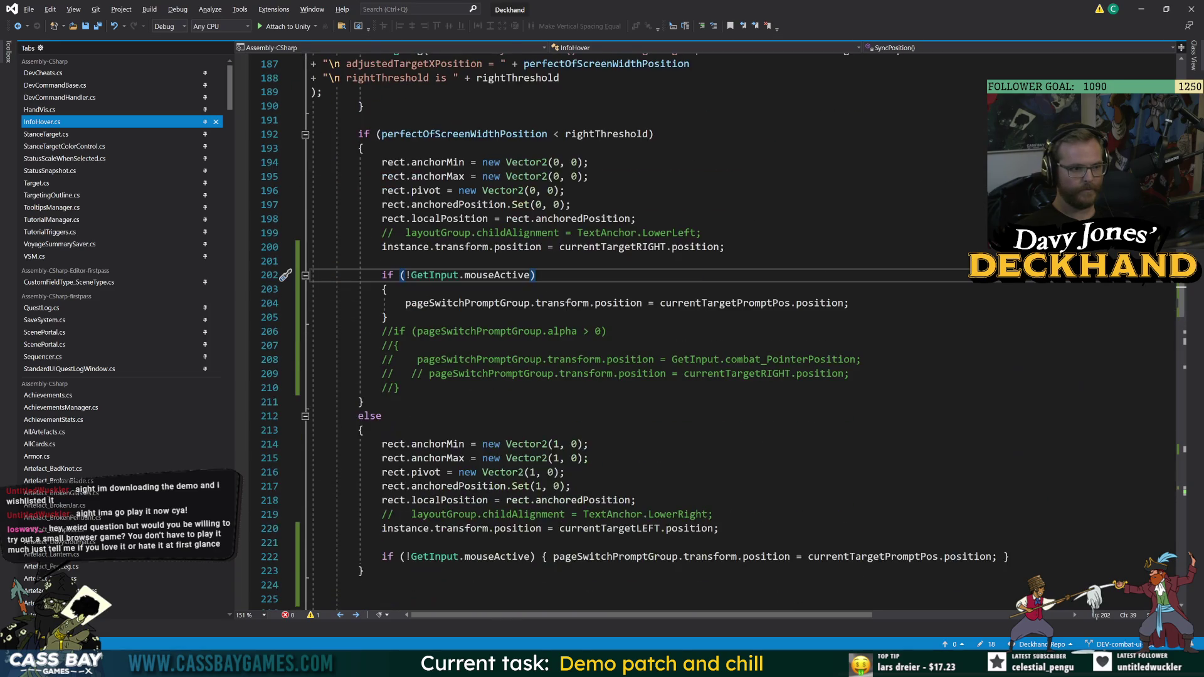
pyautogui.moveTo(387, 318)
pyautogui.mouseDown()
pyautogui.moveTo(351, 317)
pyautogui.moveTo(377, 276)
pyautogui.mouseUp()
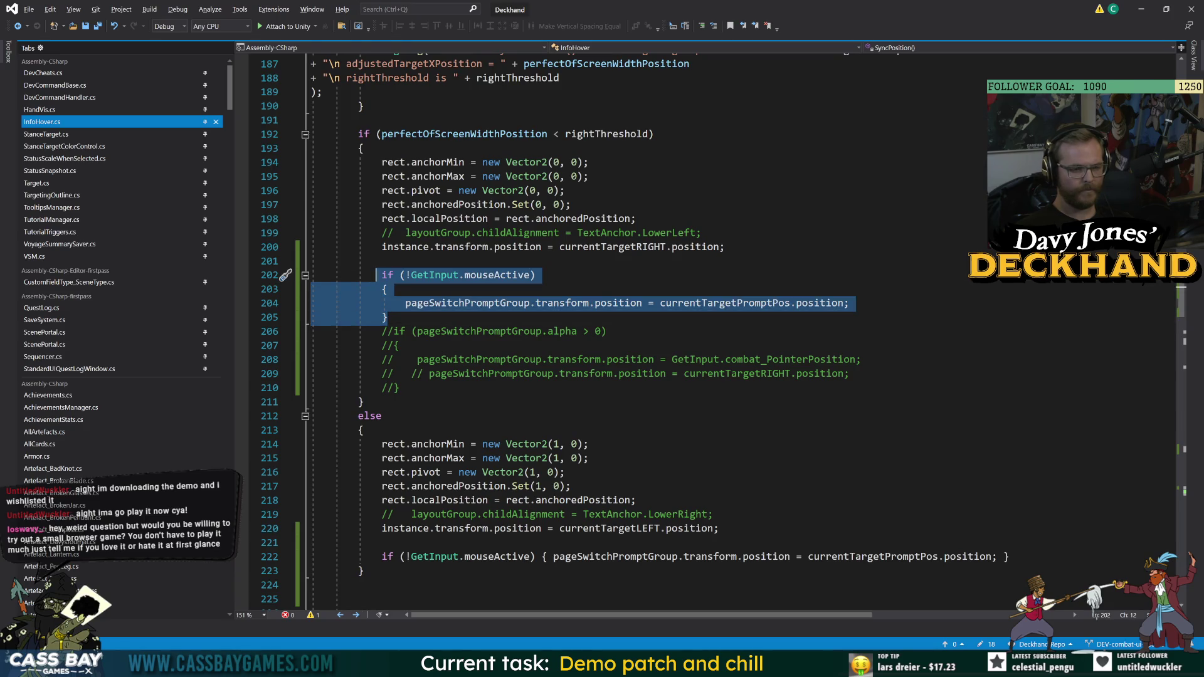
pyautogui.scroll(6, 718, 332)
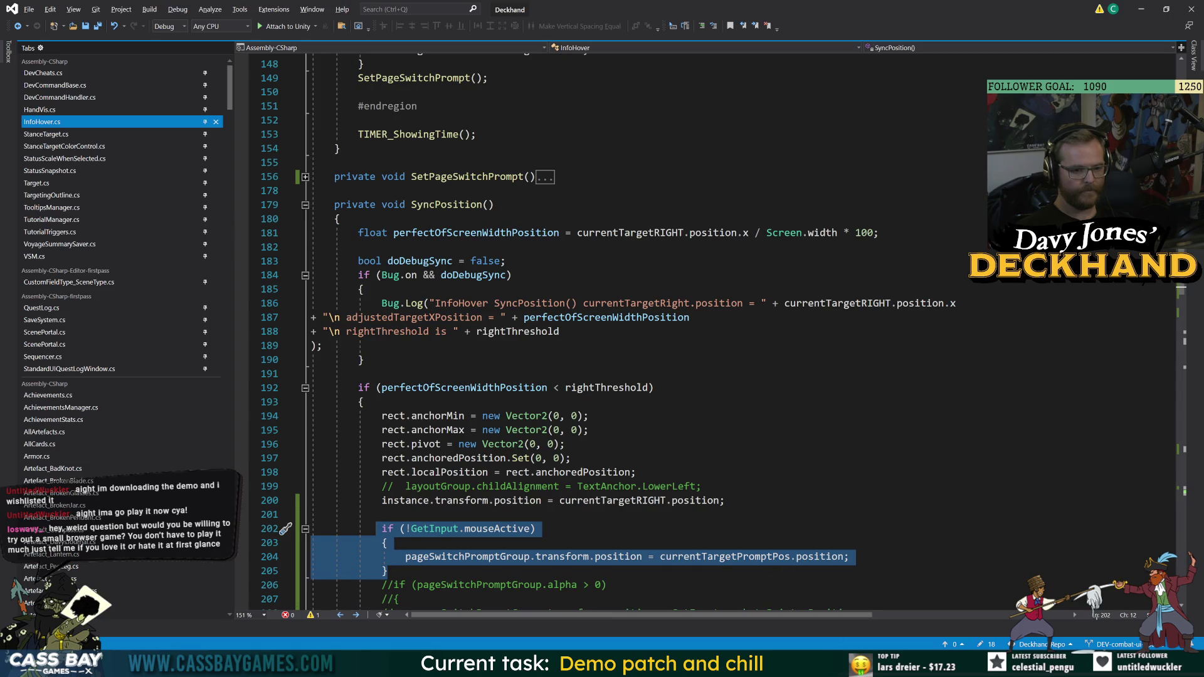
pyautogui.hotkey('alt', 'Tab')
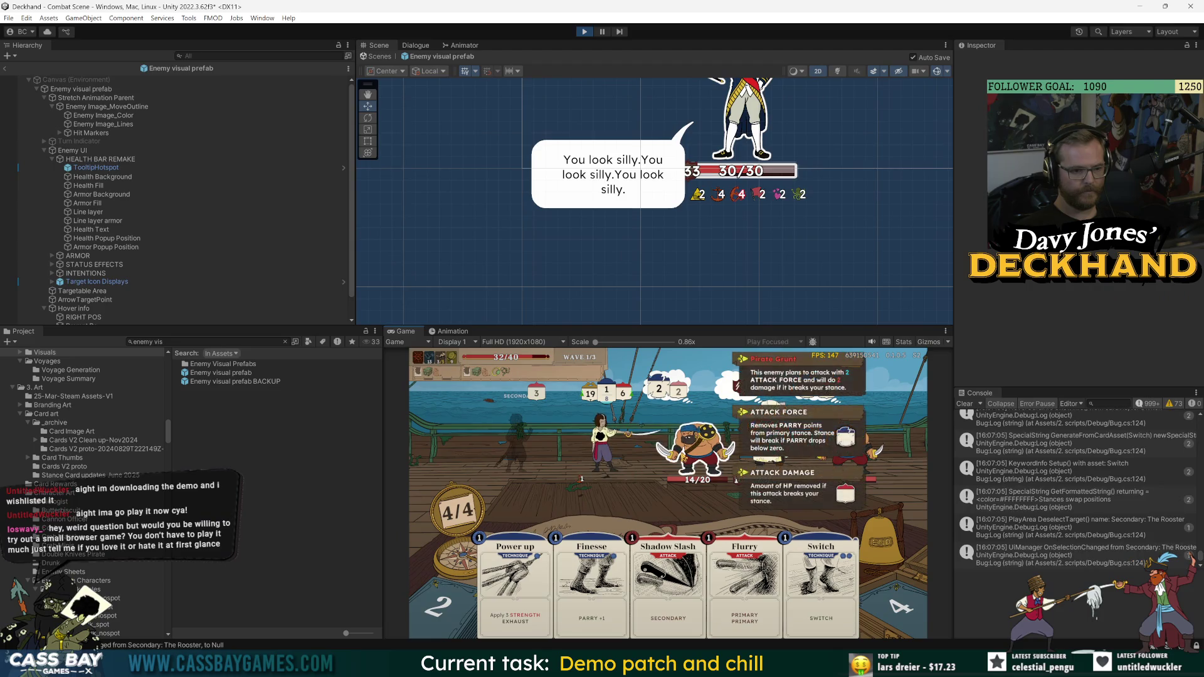
# - Play the Power up card and check the player's STRENGTH and Rooster stance details
pyautogui.click(513, 612)
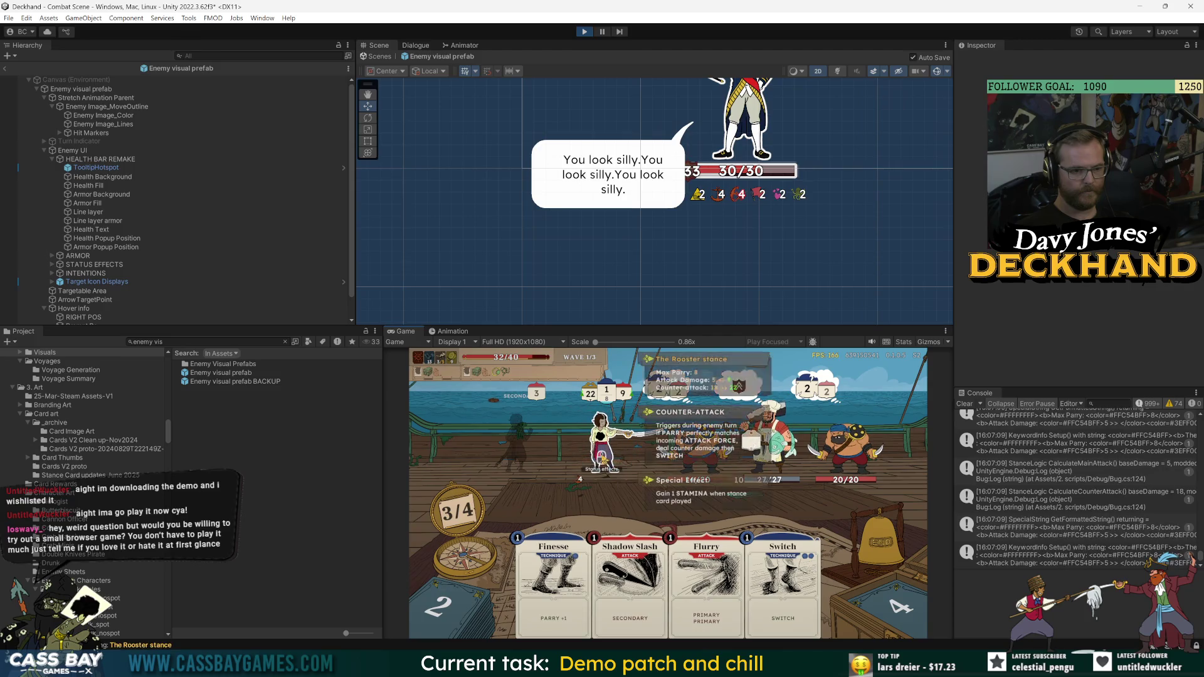
pyautogui.click(603, 458)
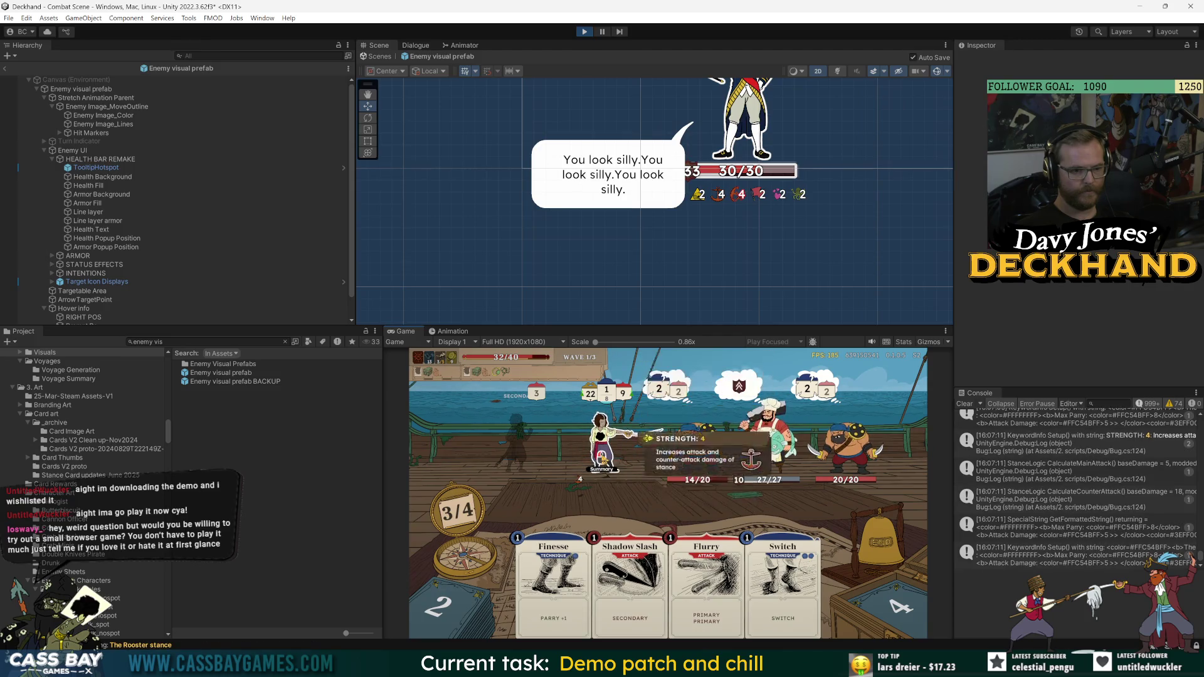
pyautogui.click(602, 458)
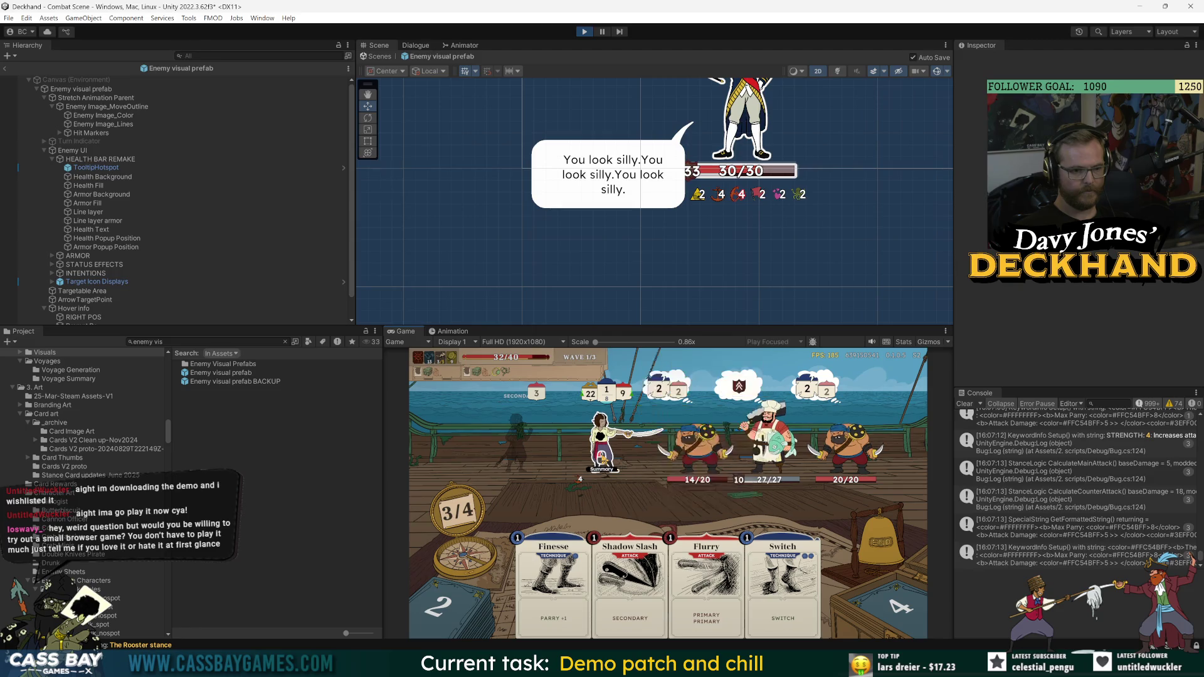
pyautogui.click(602, 458)
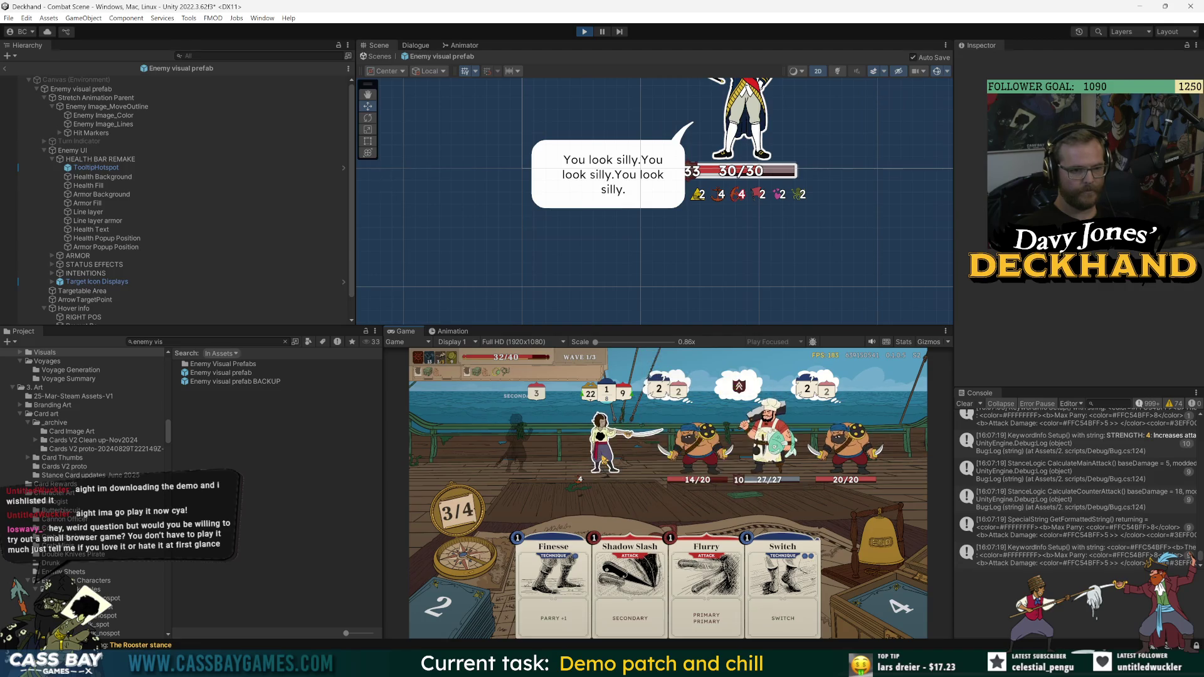
pyautogui.moveTo(600, 456)
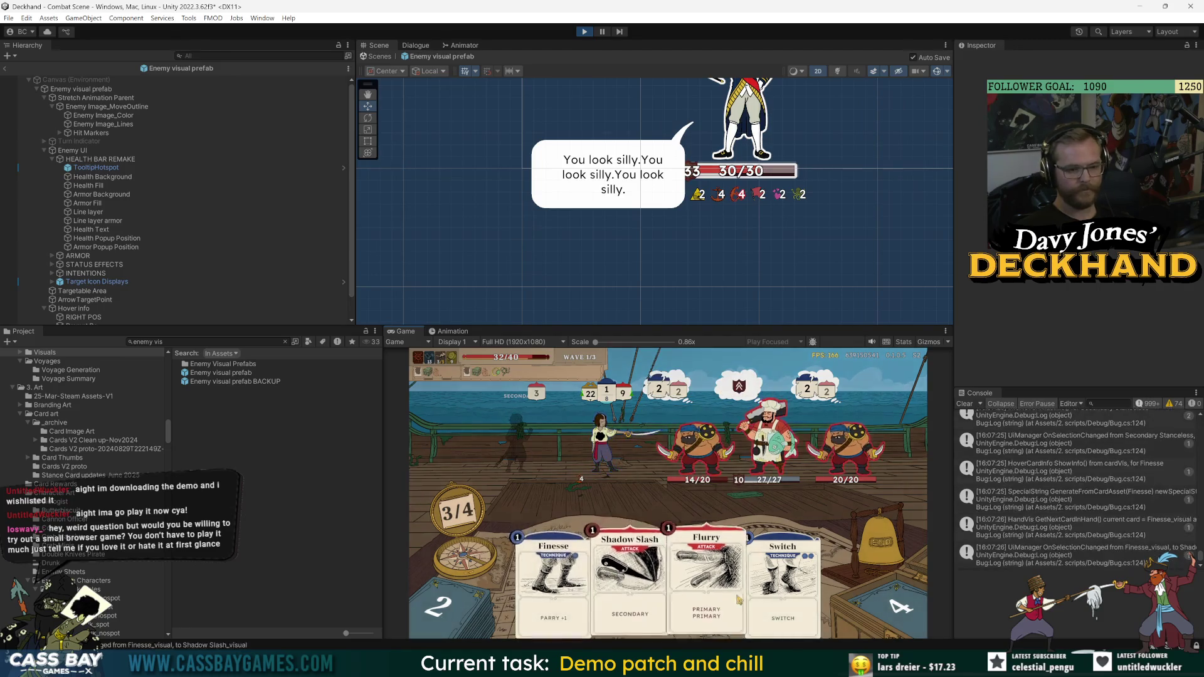
# - Play Flurry on the left pirate, dismiss the Counter Attack tip, and end the turn
pyautogui.moveTo(706, 583); pyautogui.dragTo(695, 455)
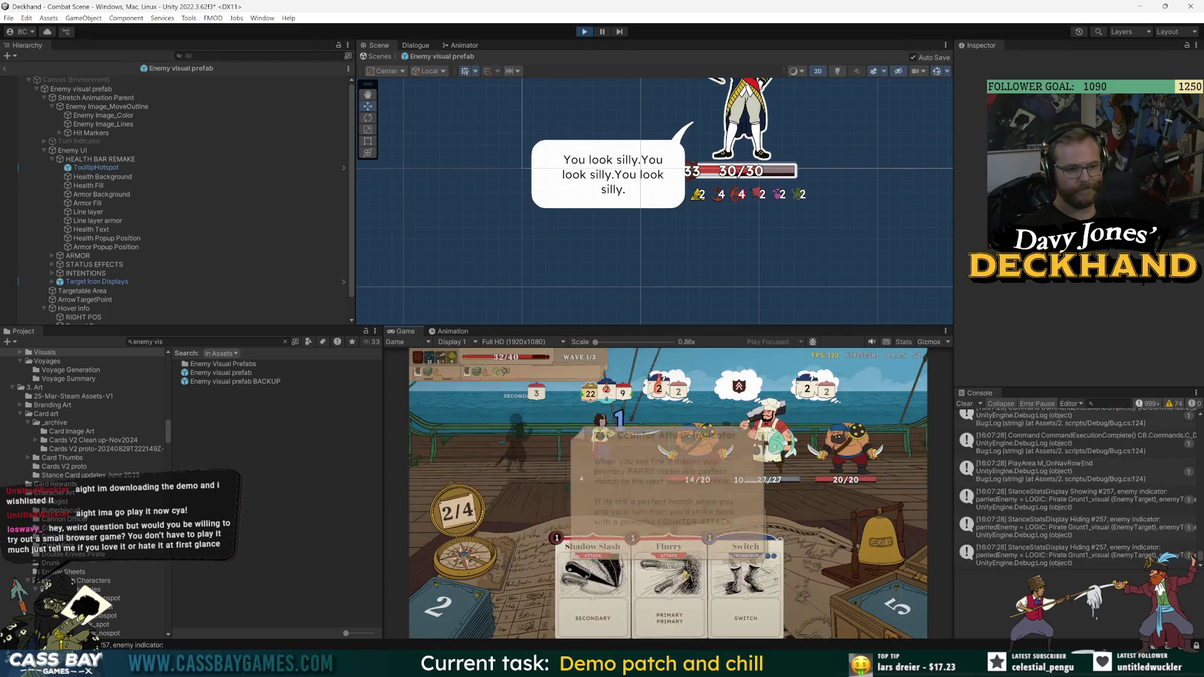
pyautogui.click(688, 544)
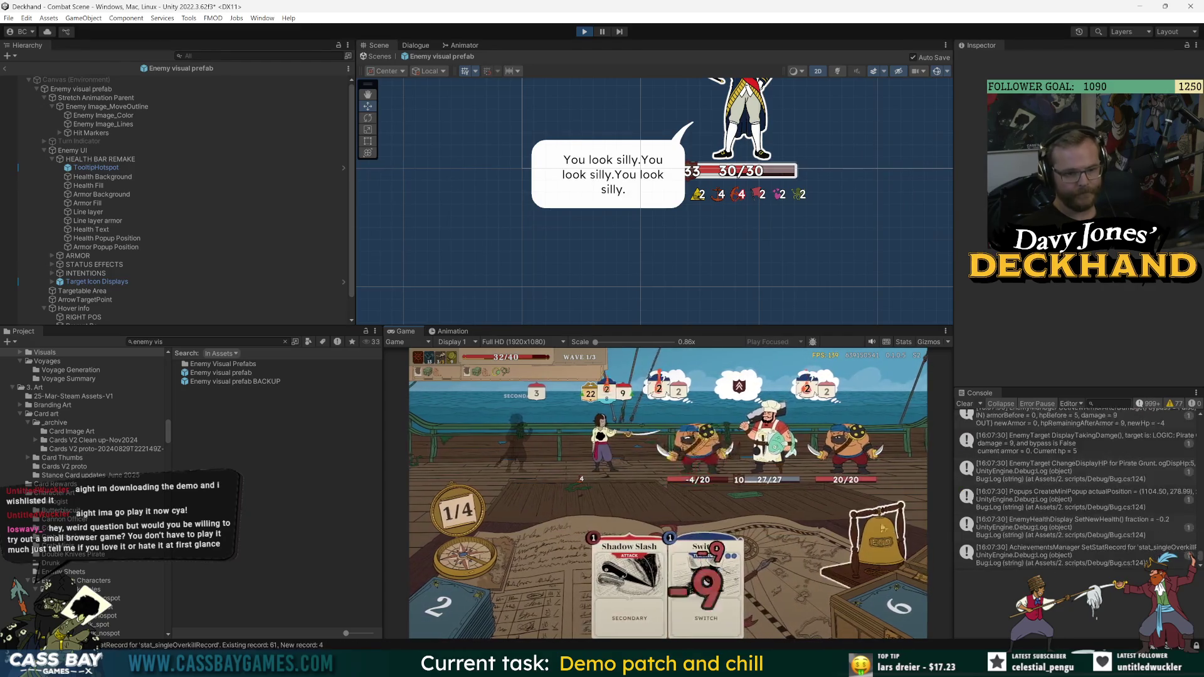
pyautogui.press('e')
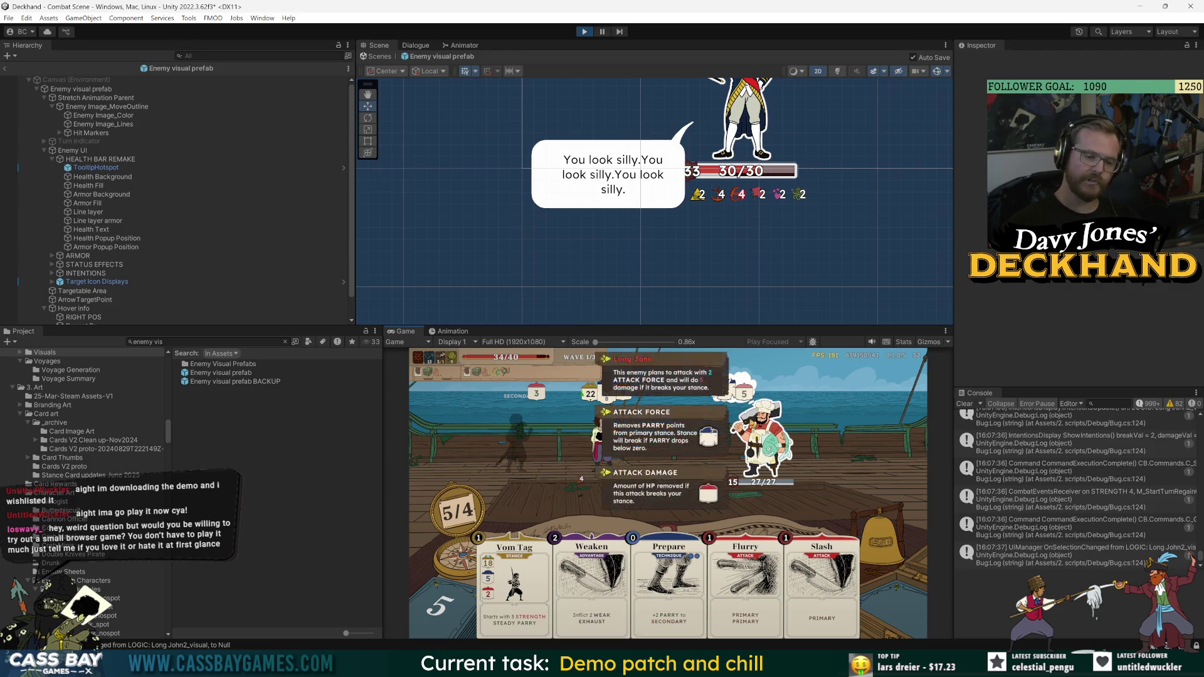
# - Exit Prefab Mode, collapse DontDestroyOnLoad, and expand the Combat Scene hierarchy
pyautogui.click(4, 67)
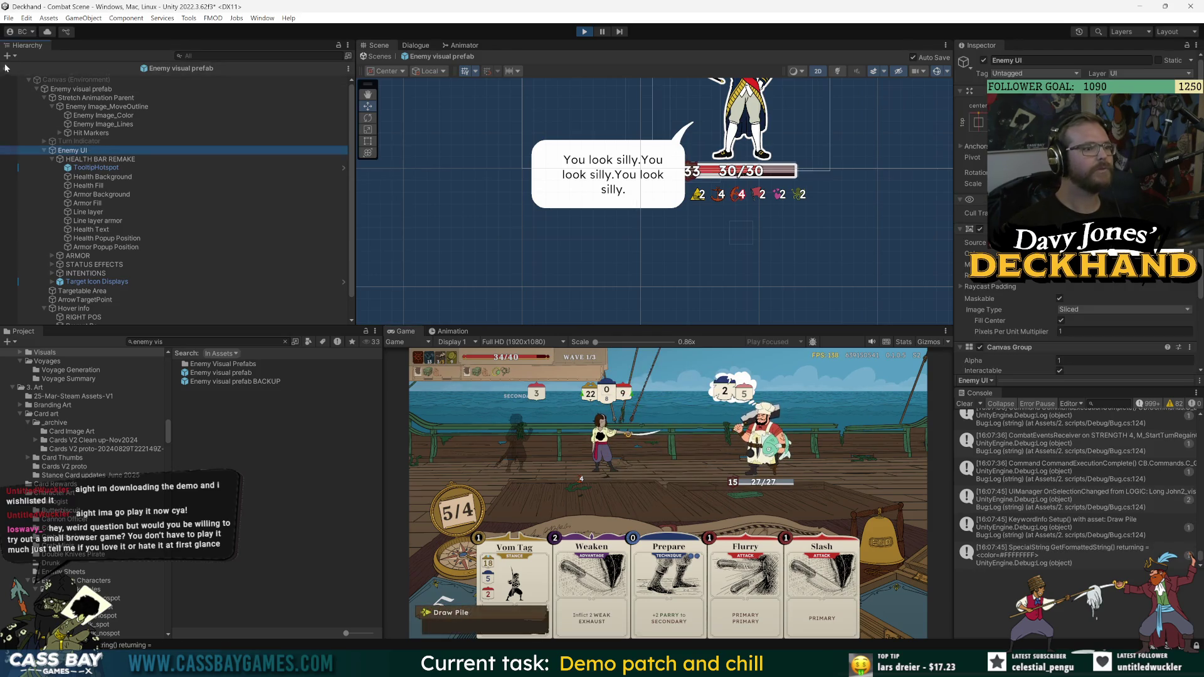
pyautogui.click(77, 93)
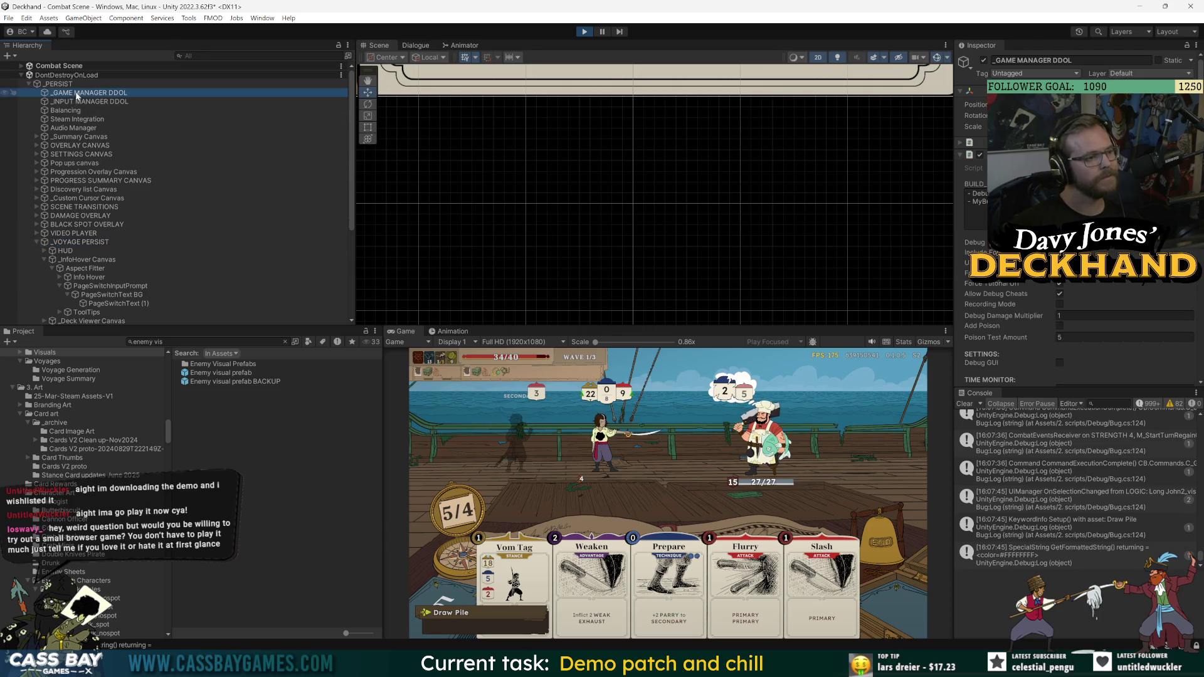
pyautogui.click(23, 74)
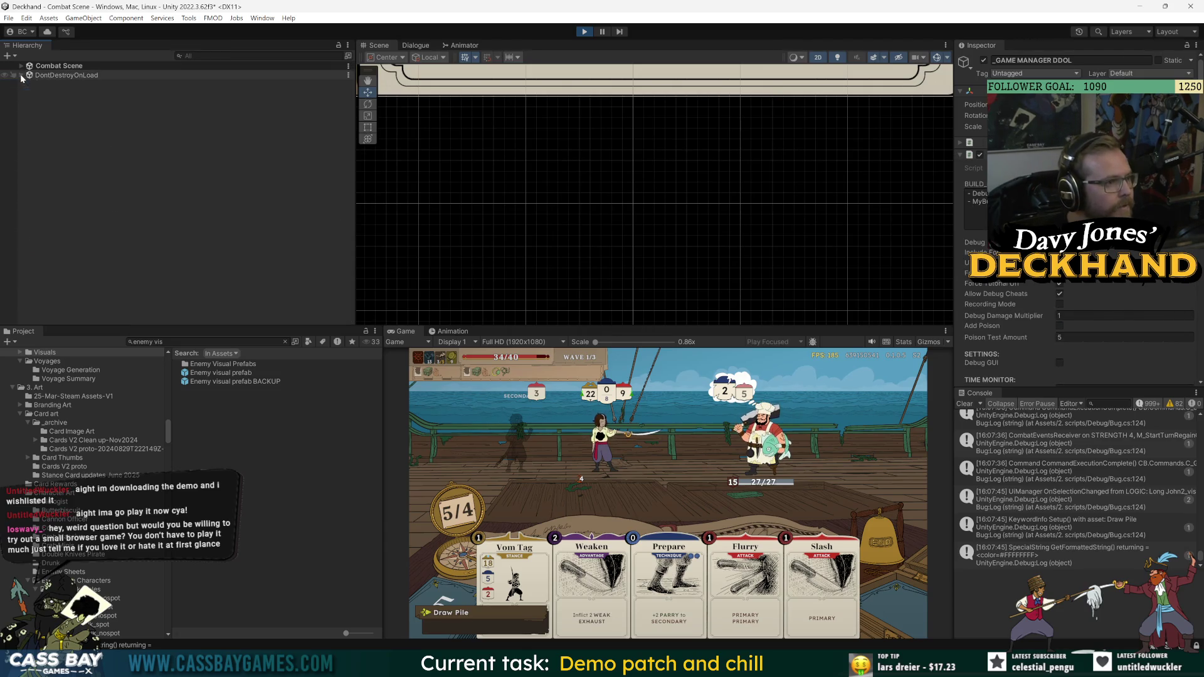
pyautogui.click(21, 66)
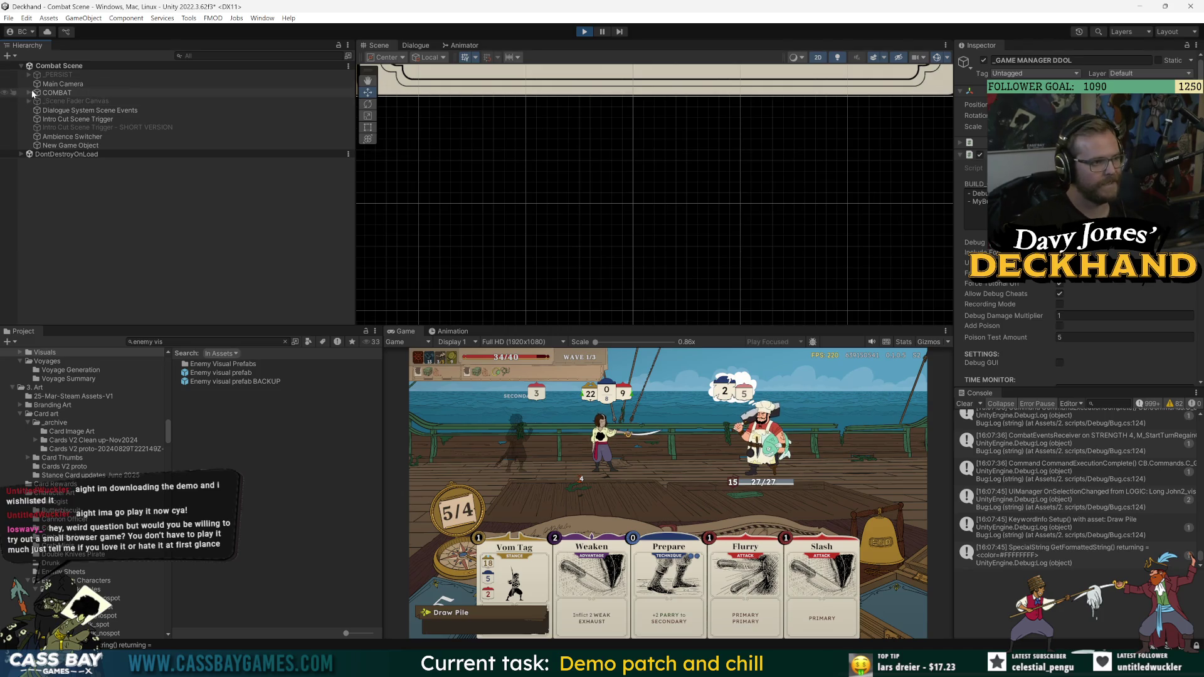
# - Select MASTER MOVER under COMBAT > _Combat Canvas > Aspect Fitter, open its Animator, and fire SHAKE
pyautogui.click(29, 93)
pyautogui.click(53, 93)
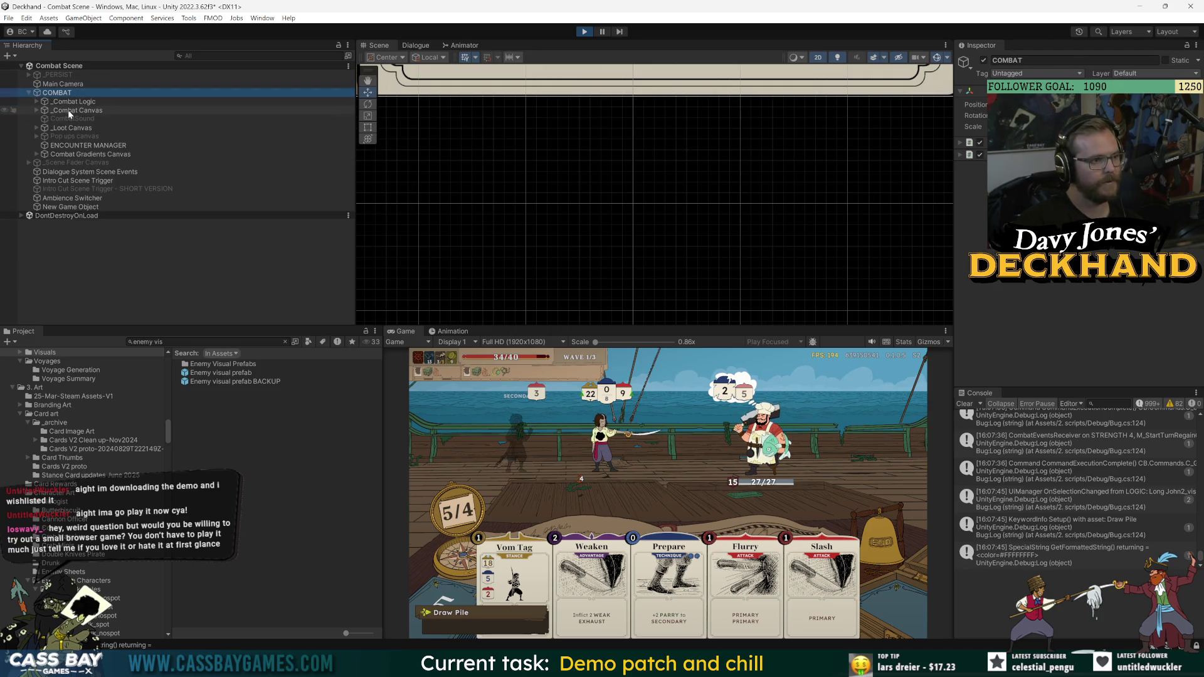
pyautogui.click(68, 110)
pyautogui.click(36, 110)
pyautogui.click(72, 119)
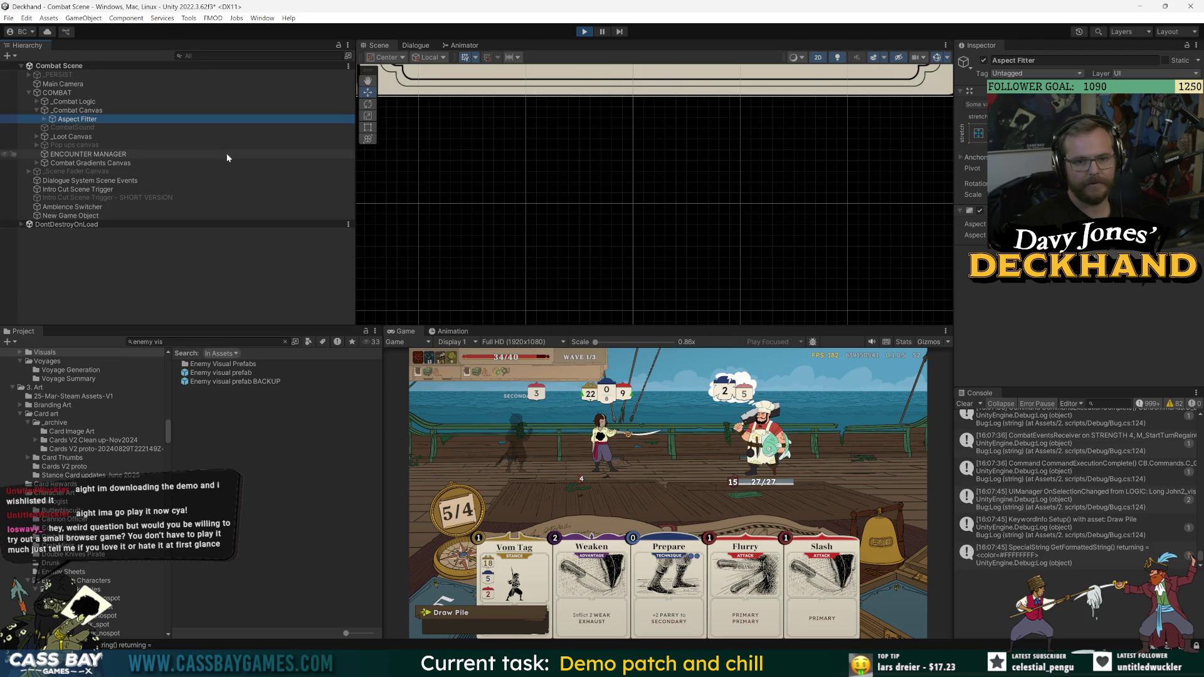
pyautogui.click(45, 119)
pyautogui.click(92, 128)
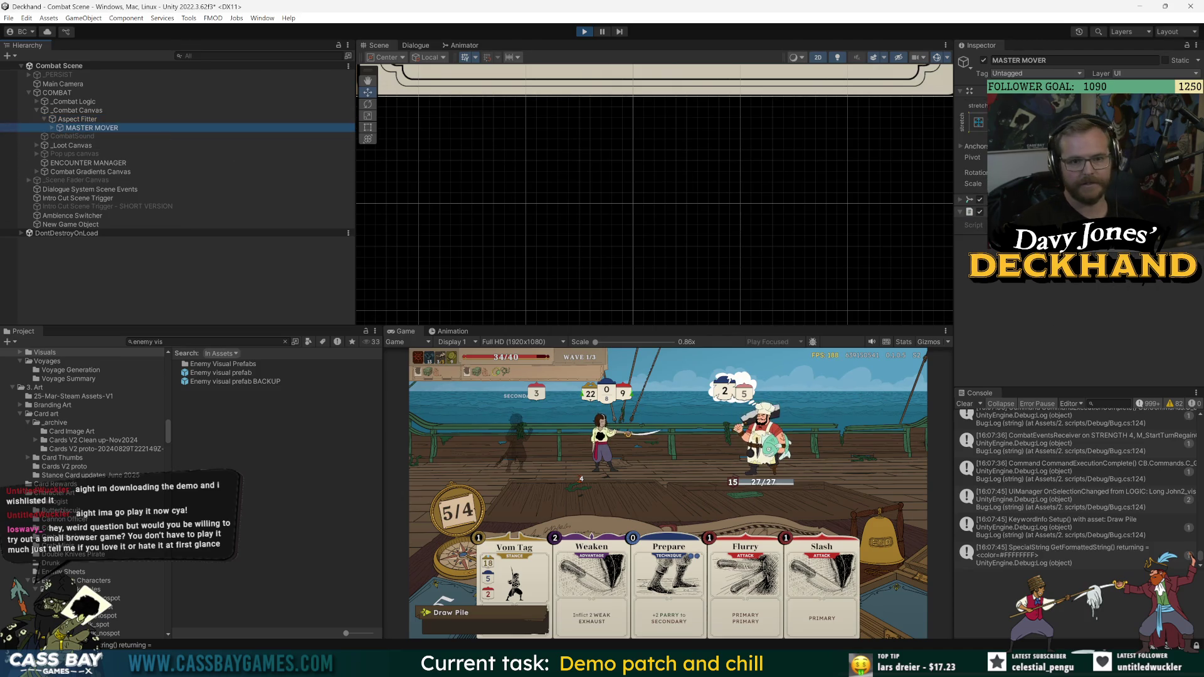
pyautogui.click(464, 45)
pyautogui.click(478, 81)
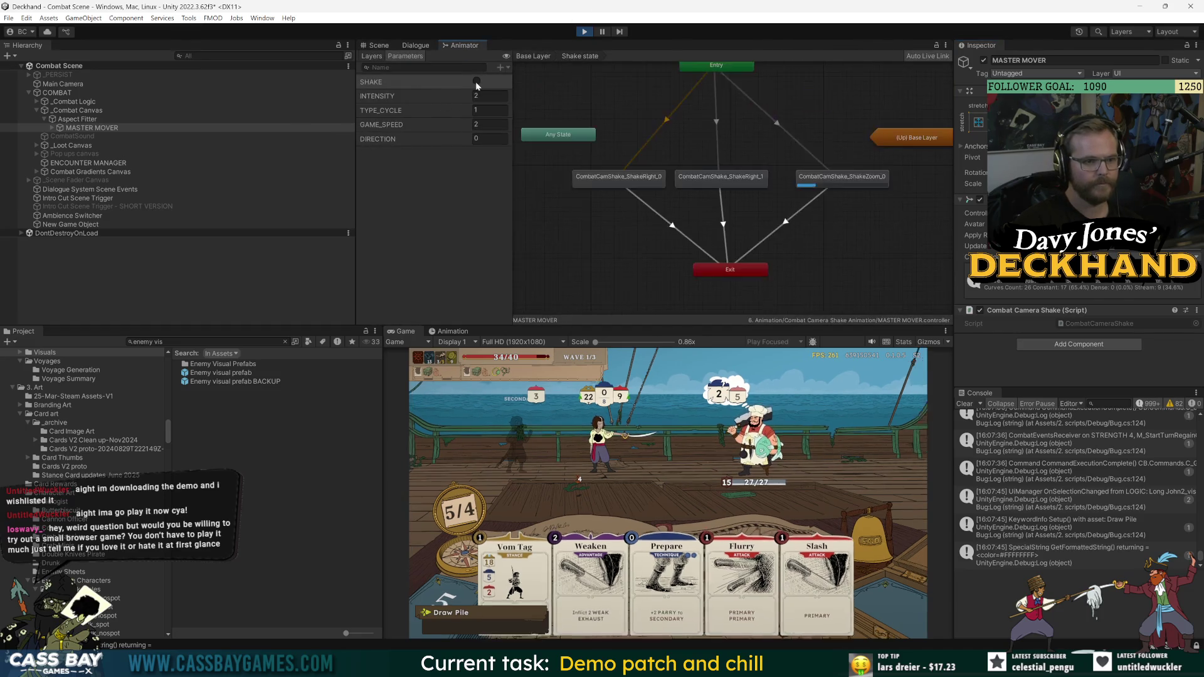
# - Fire the SHAKE trigger five times to preview the current camera shake
pyautogui.click(477, 82)
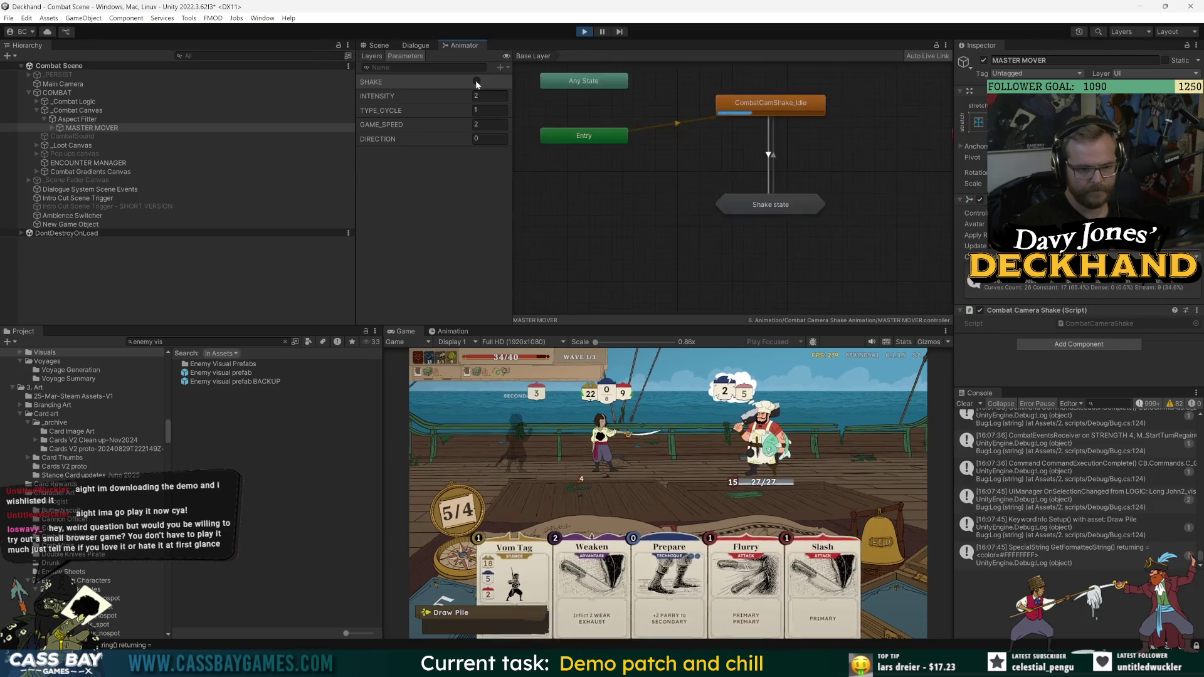
pyautogui.click(477, 83)
pyautogui.click(476, 83)
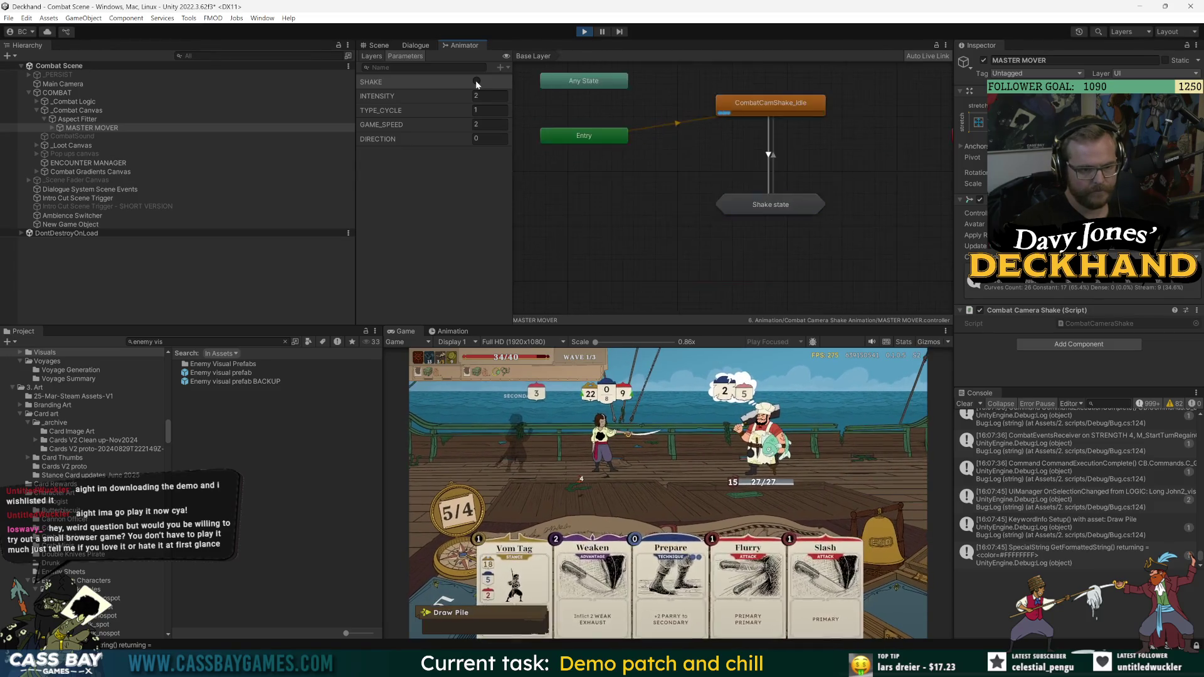
pyautogui.click(477, 83)
pyautogui.click(476, 82)
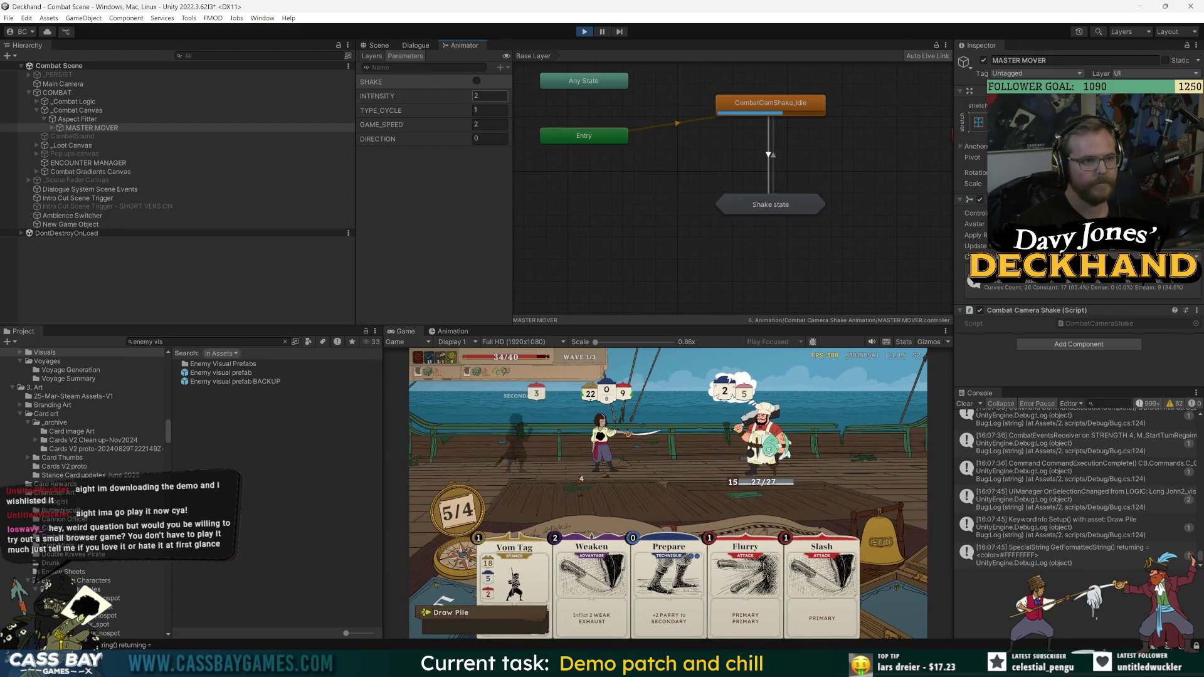
# - Set INTENSITY to 1 and fire SHAKE several times to test it
pyautogui.press('Tab')
pyautogui.write('1')
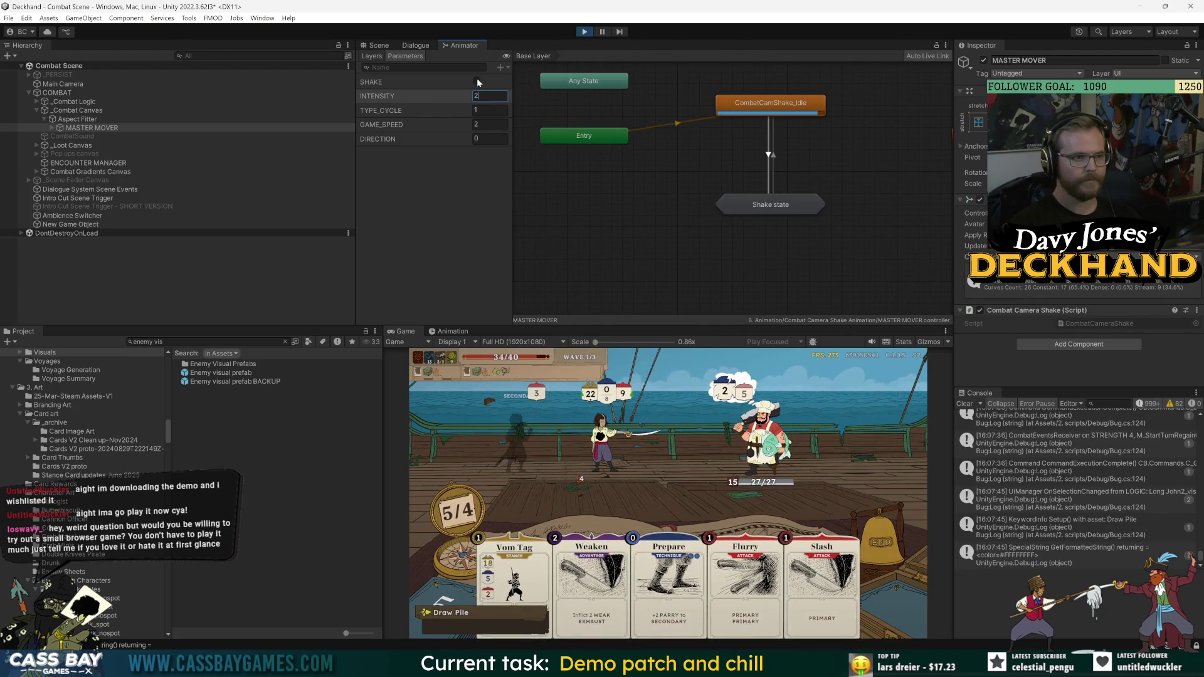
pyautogui.click(475, 80)
pyautogui.click(476, 82)
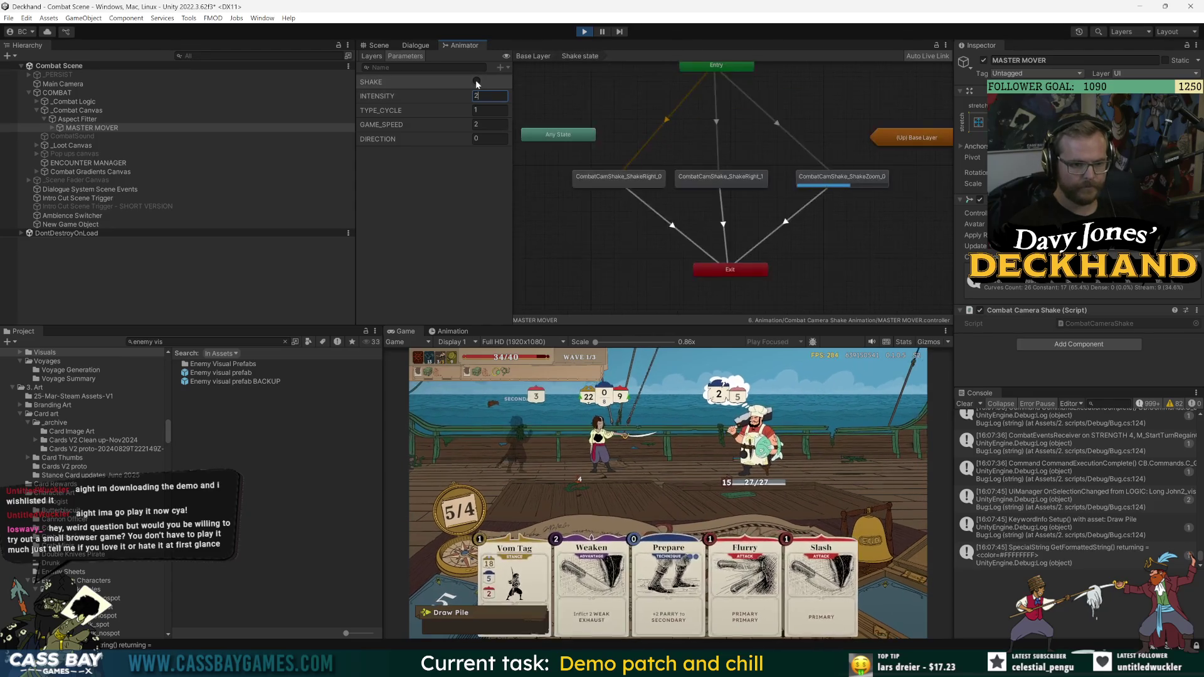
pyautogui.click(476, 82)
pyautogui.click(476, 82)
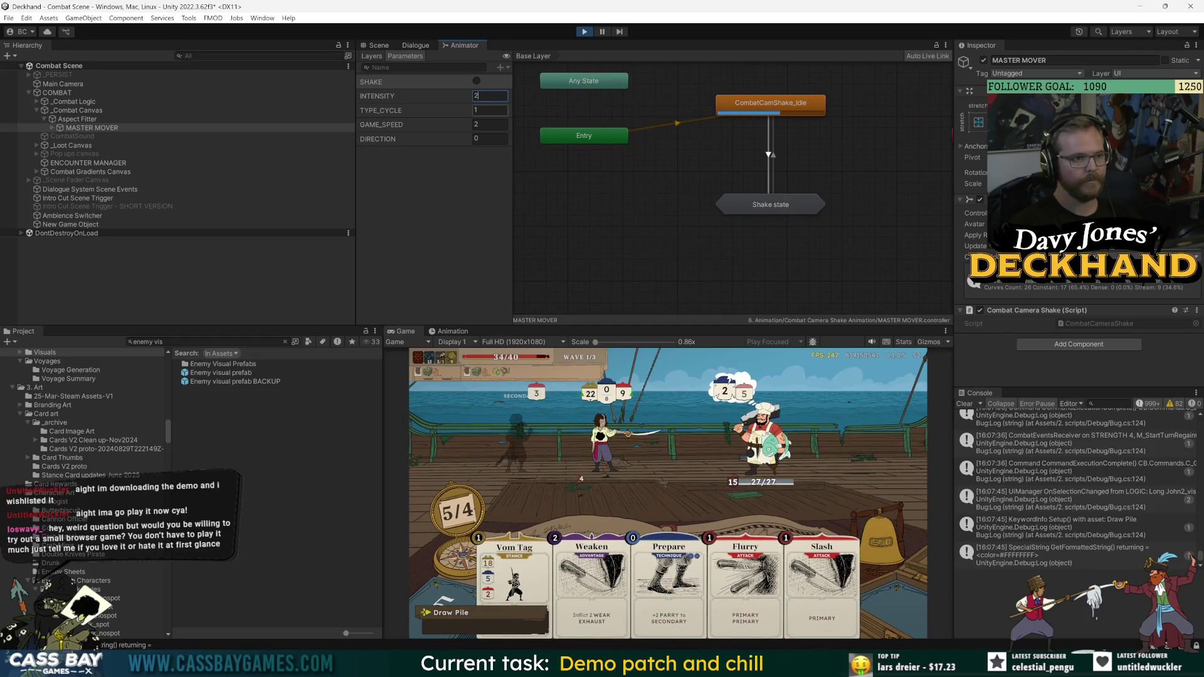
# - Set TYPE_CYCLE to 3 and trigger the shake repeatedly to compare
pyautogui.press('Tab')
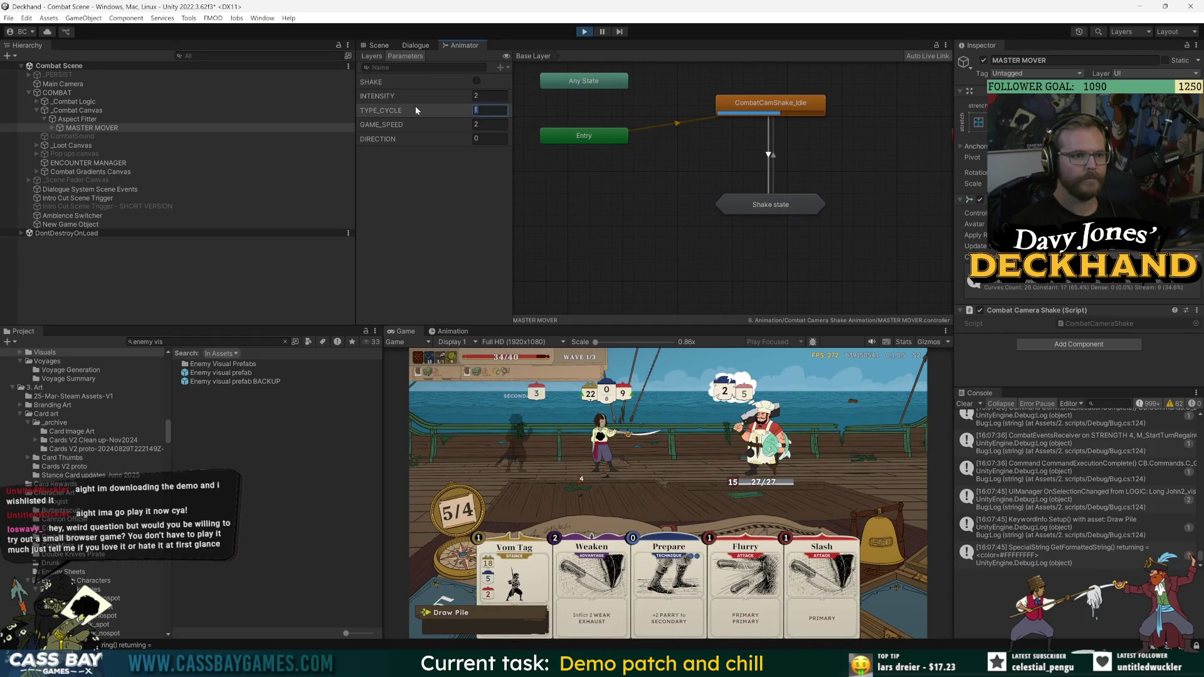
pyautogui.write('2')
pyautogui.click(476, 81)
pyautogui.click(476, 81)
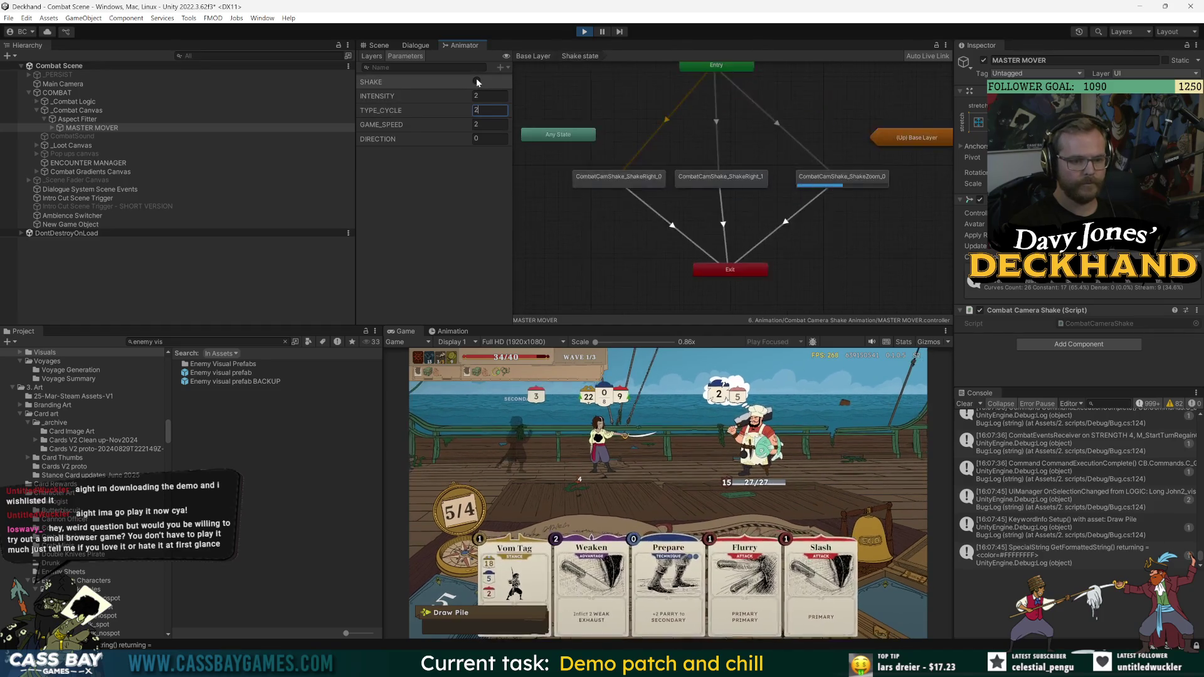
pyautogui.write('3')
pyautogui.click(477, 80)
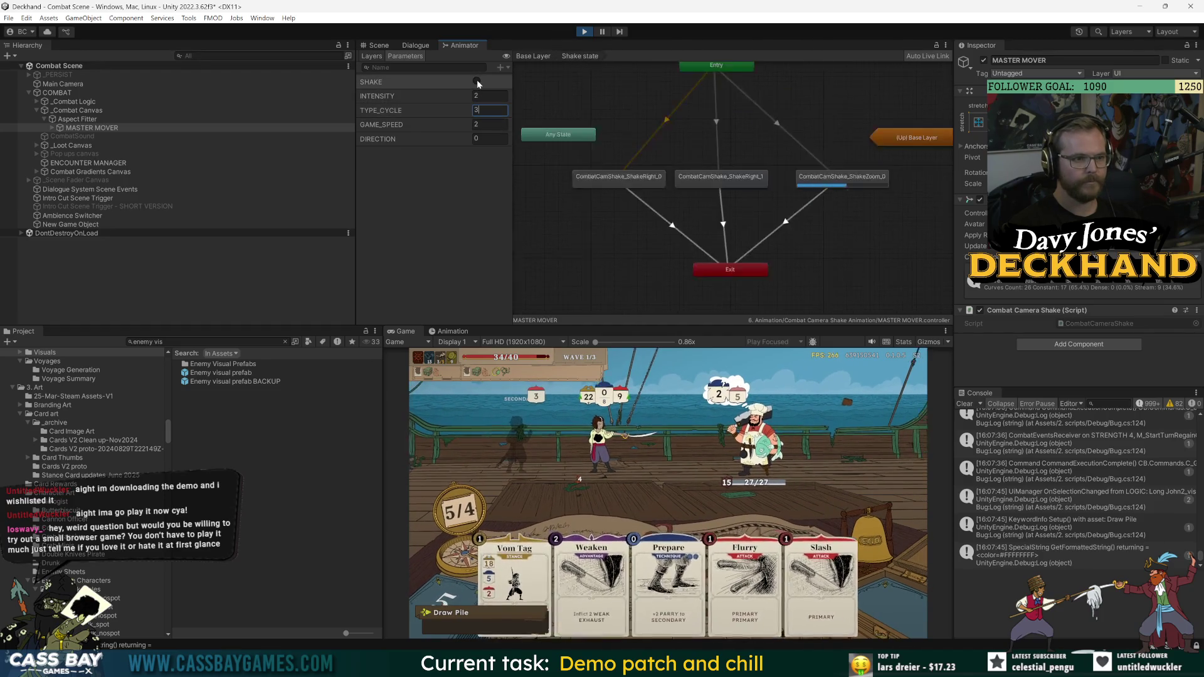
pyautogui.click(477, 79)
pyautogui.click(477, 79)
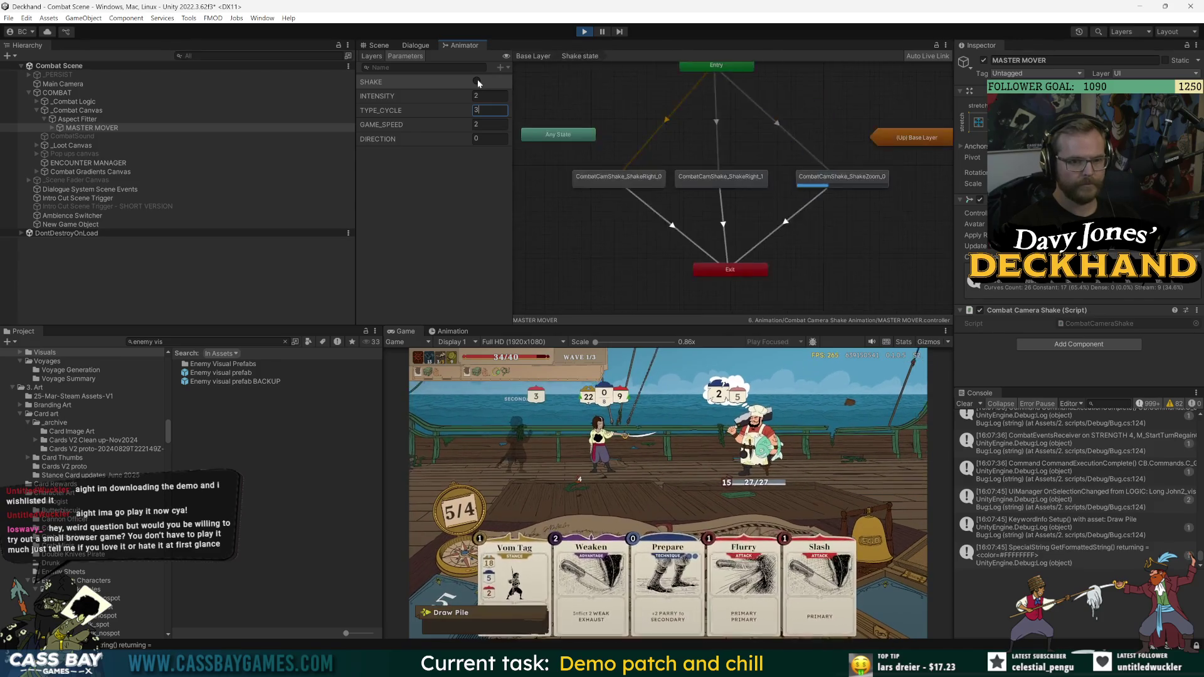
# - Change TYPE_CYCLE to 1 and test the shake three more times
pyautogui.press('BackSpace')
pyautogui.write('1')
pyautogui.click(477, 80)
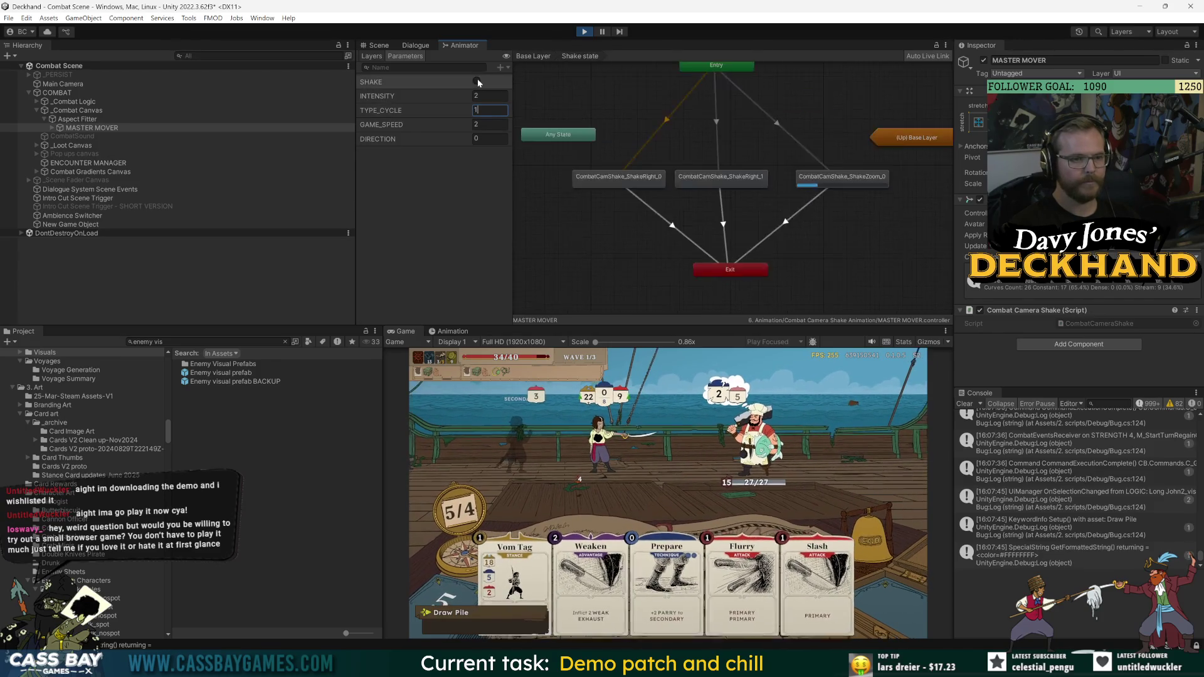
pyautogui.click(476, 79)
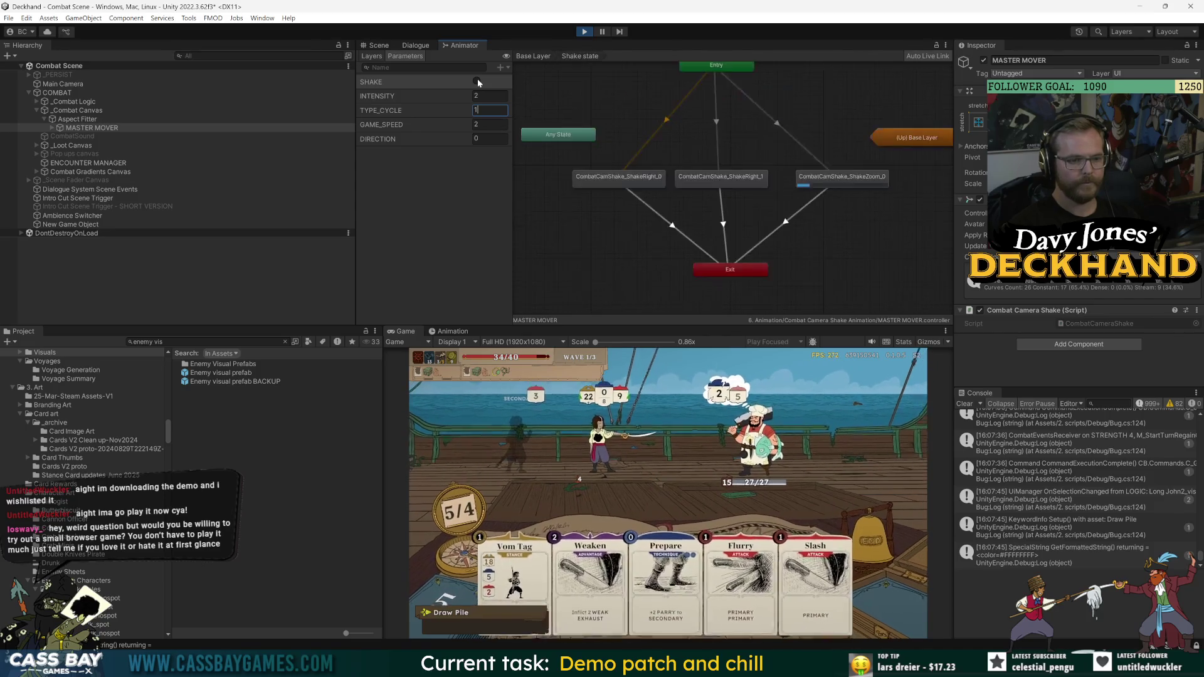
pyautogui.click(477, 80)
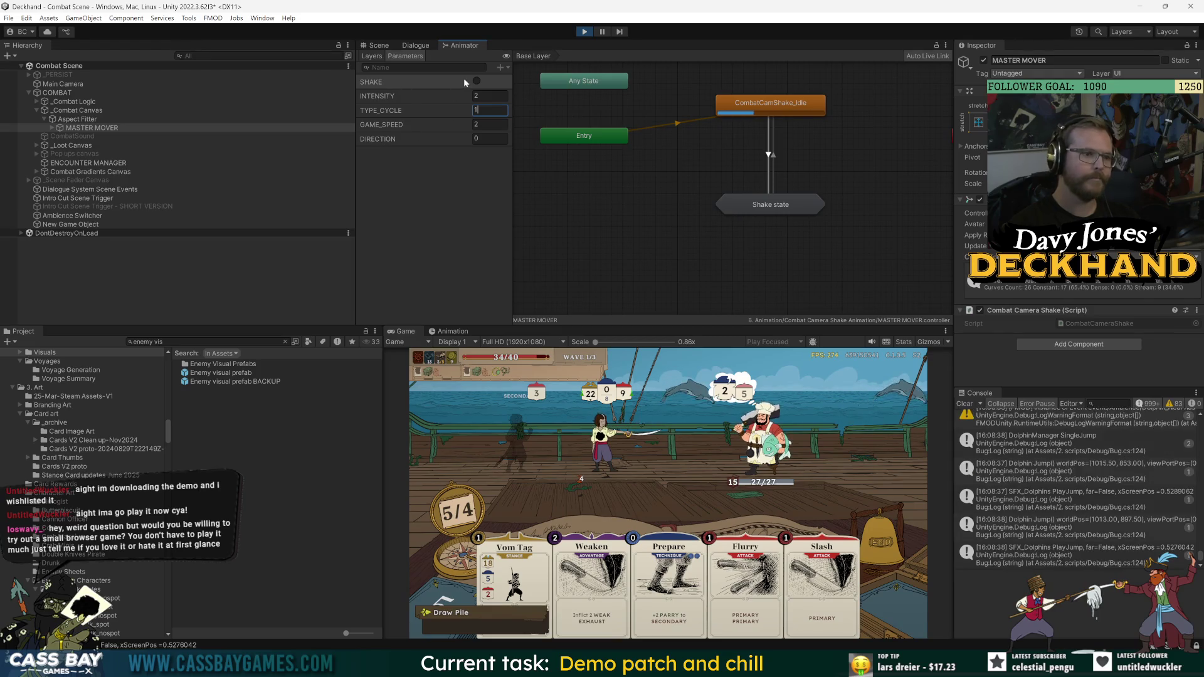
# - Step INTENSITY through 1 up to 2, firing SHAKE between changes
pyautogui.click(451, 95)
pyautogui.write('0')
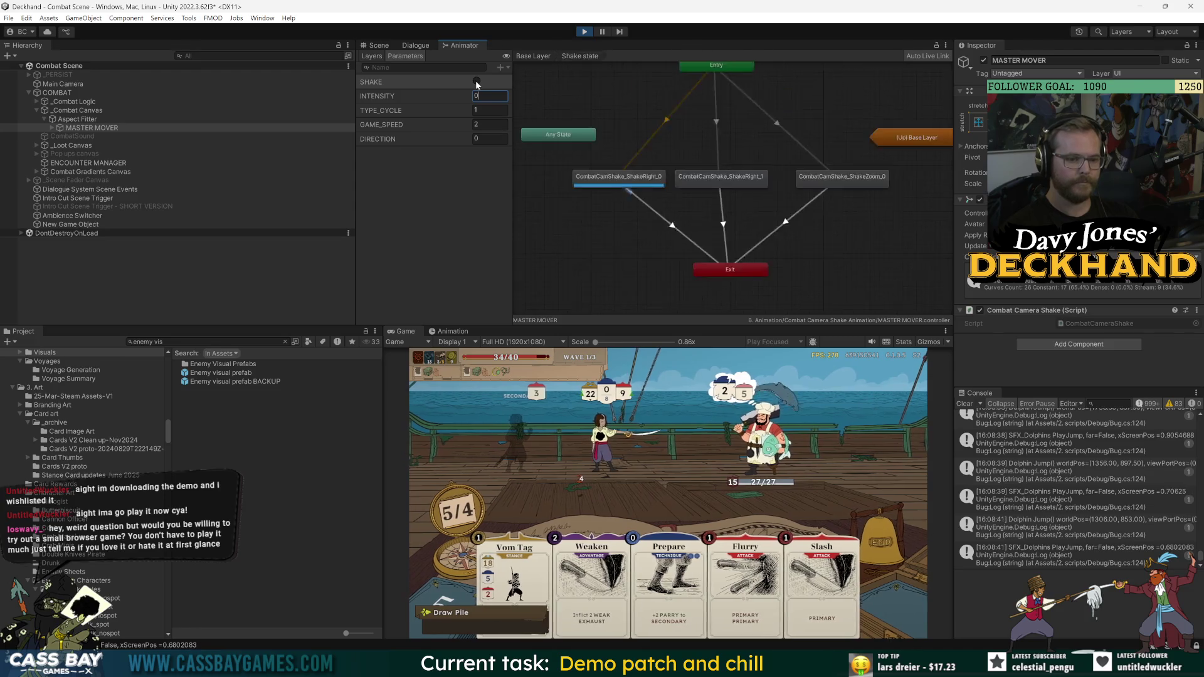
pyautogui.click(476, 80)
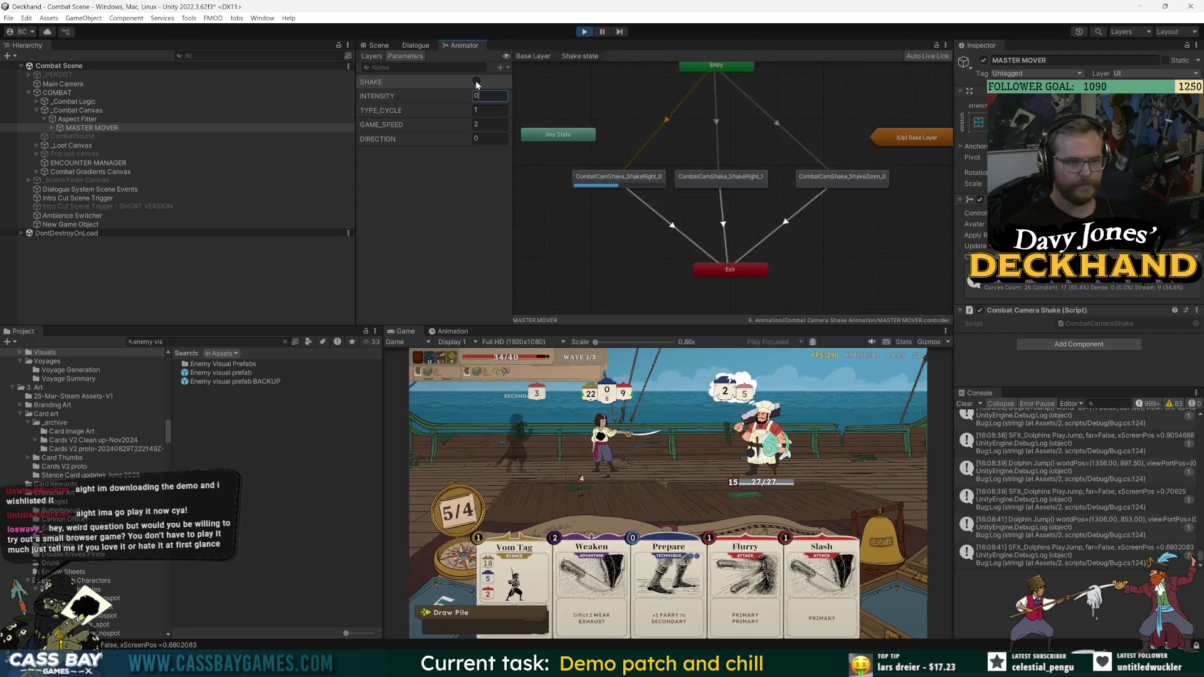
pyautogui.click(447, 91)
pyautogui.write('1')
pyautogui.click(477, 80)
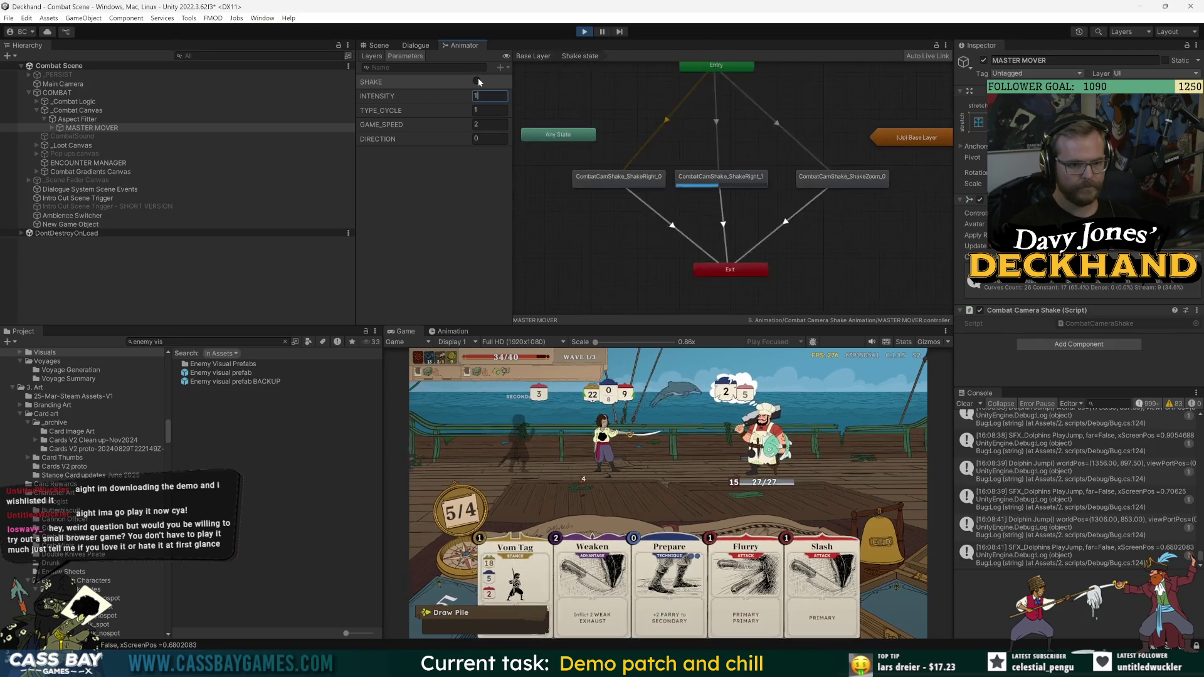
pyautogui.click(481, 91)
pyautogui.write('2')
pyautogui.click(476, 81)
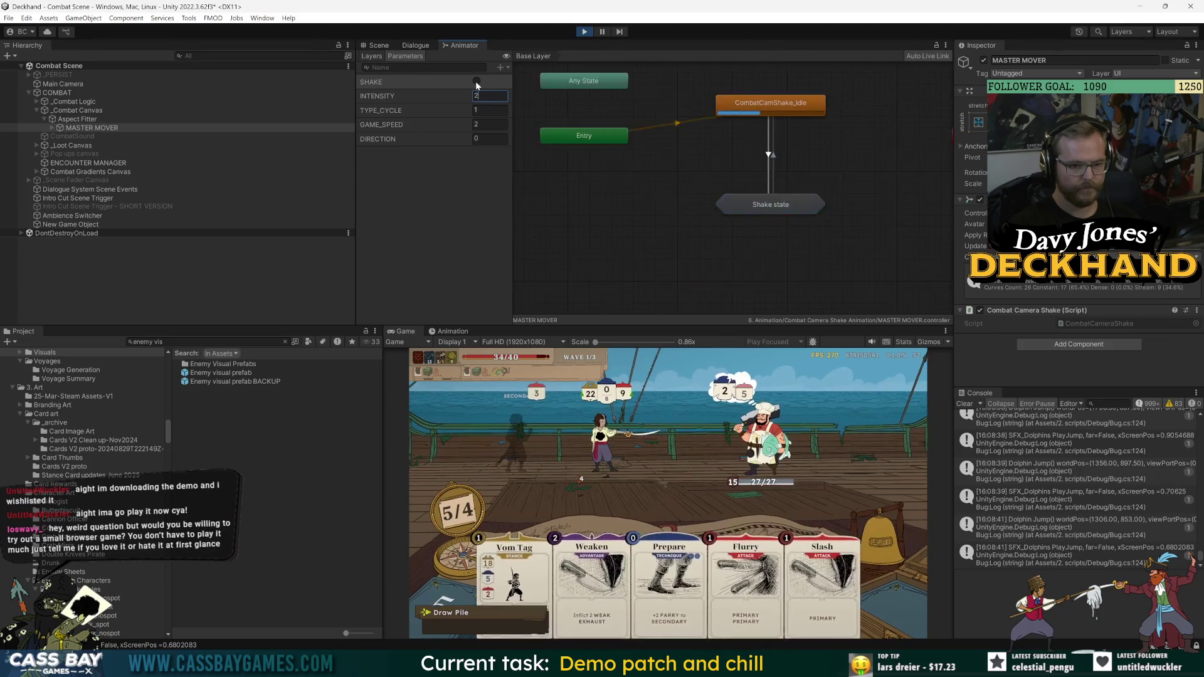
pyautogui.click(475, 81)
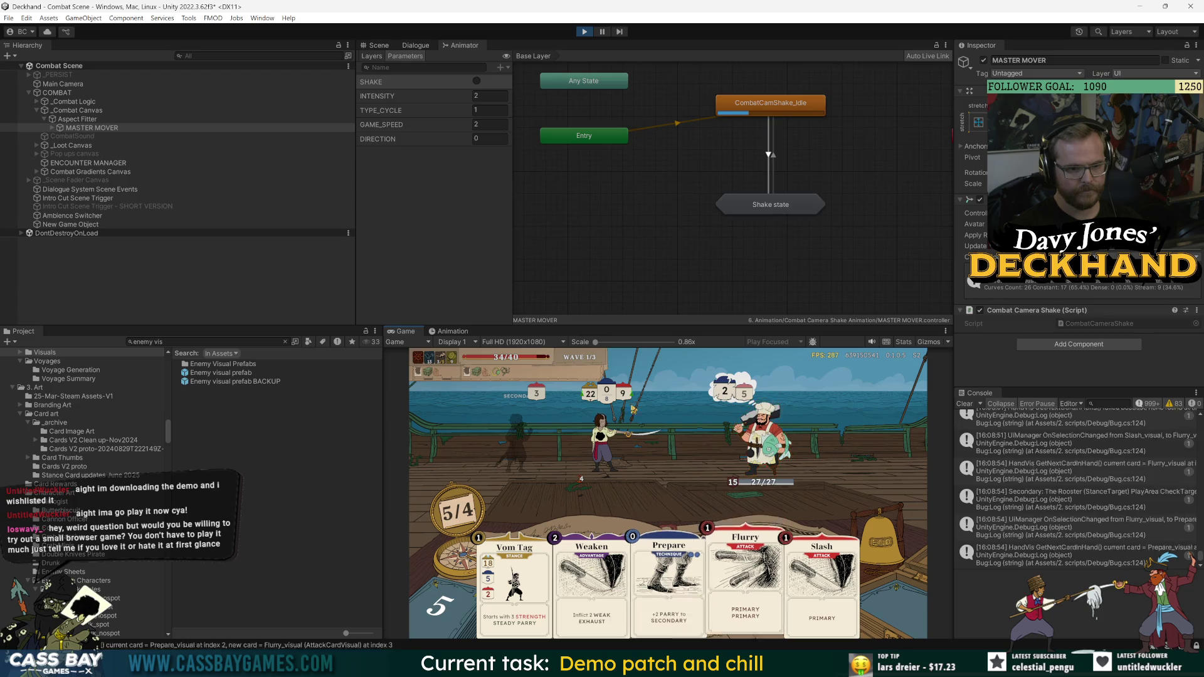
# - Play Vom Tag and end the turn, then play Middle Guard and Finesse and end the next
pyautogui.click(506, 579)
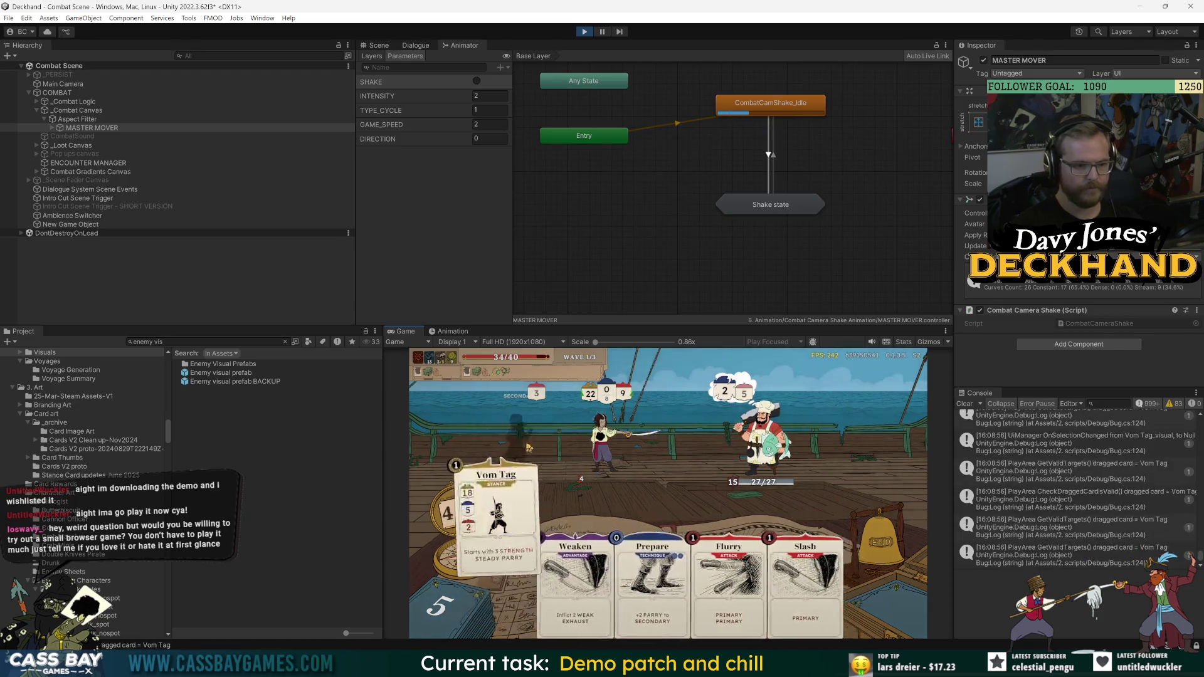
pyautogui.click(662, 539)
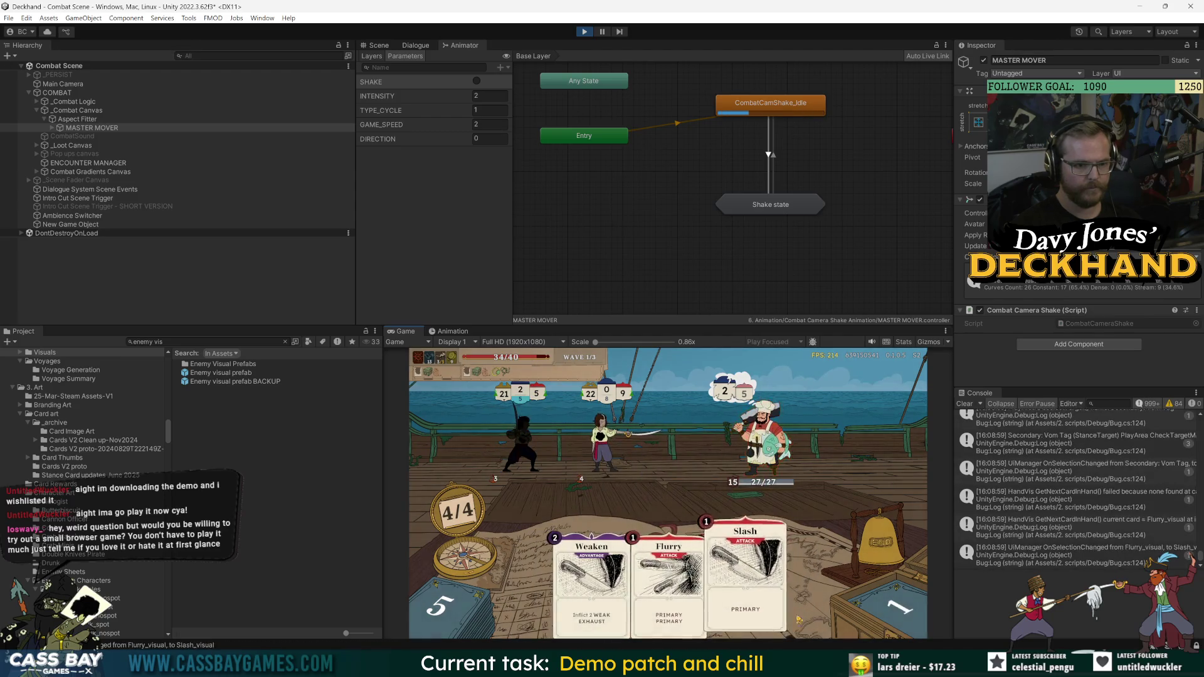
pyautogui.click(892, 545)
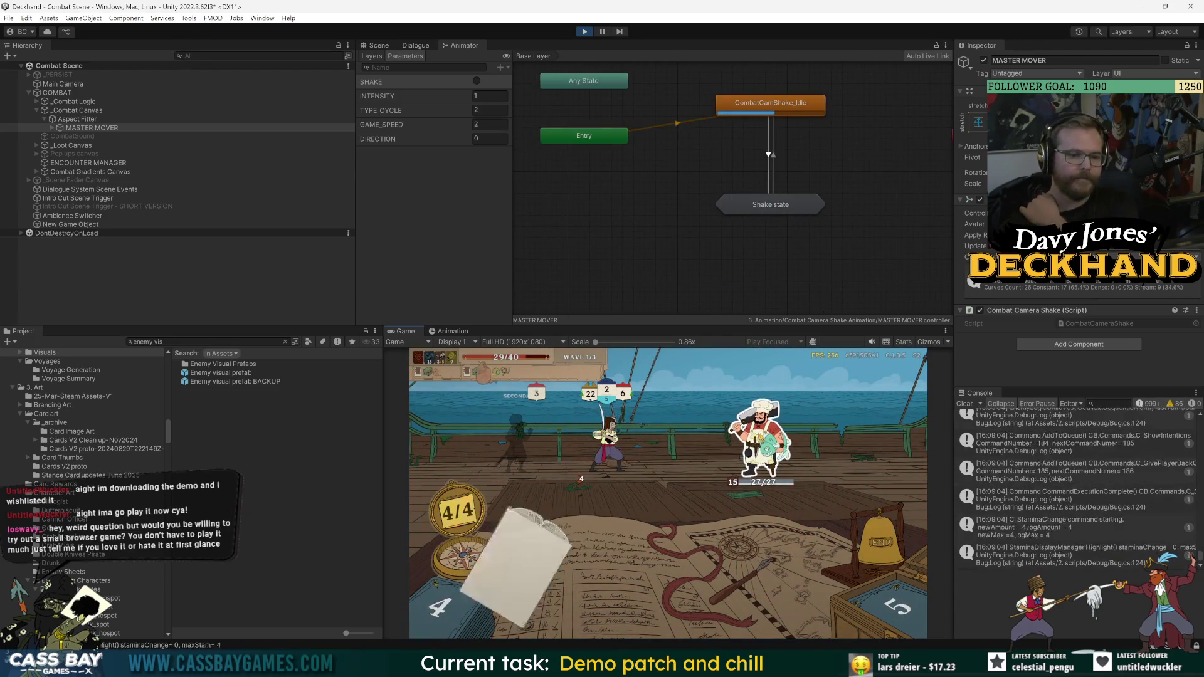
pyautogui.click(591, 583)
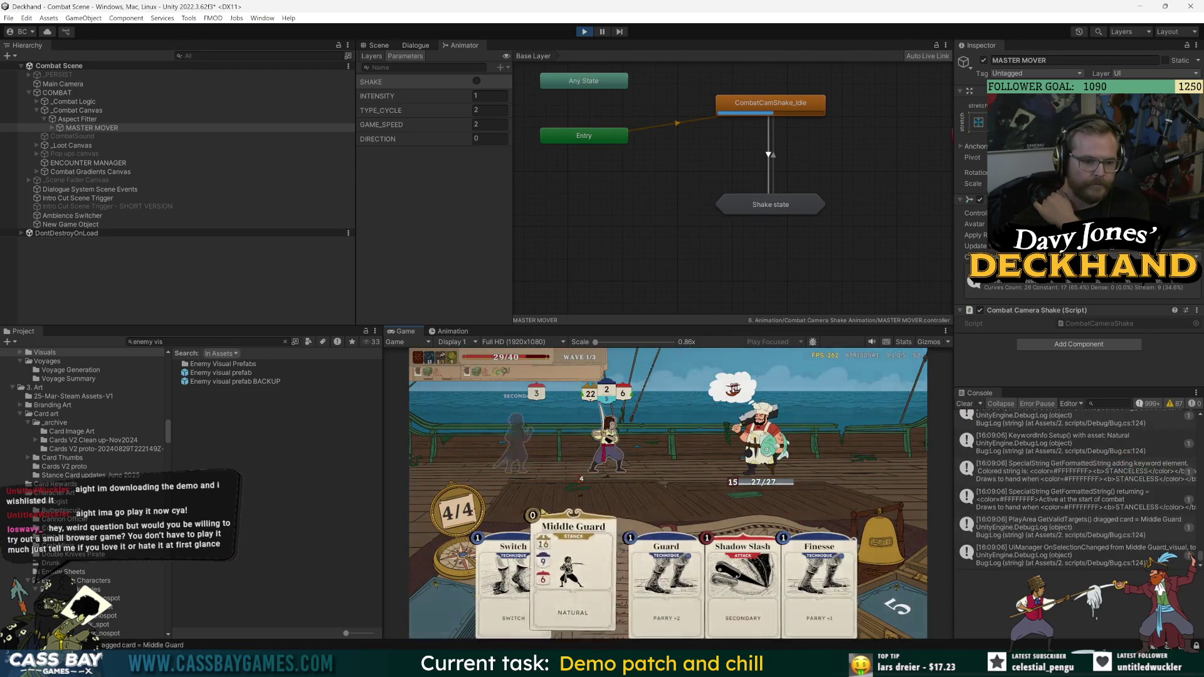
pyautogui.click(783, 605)
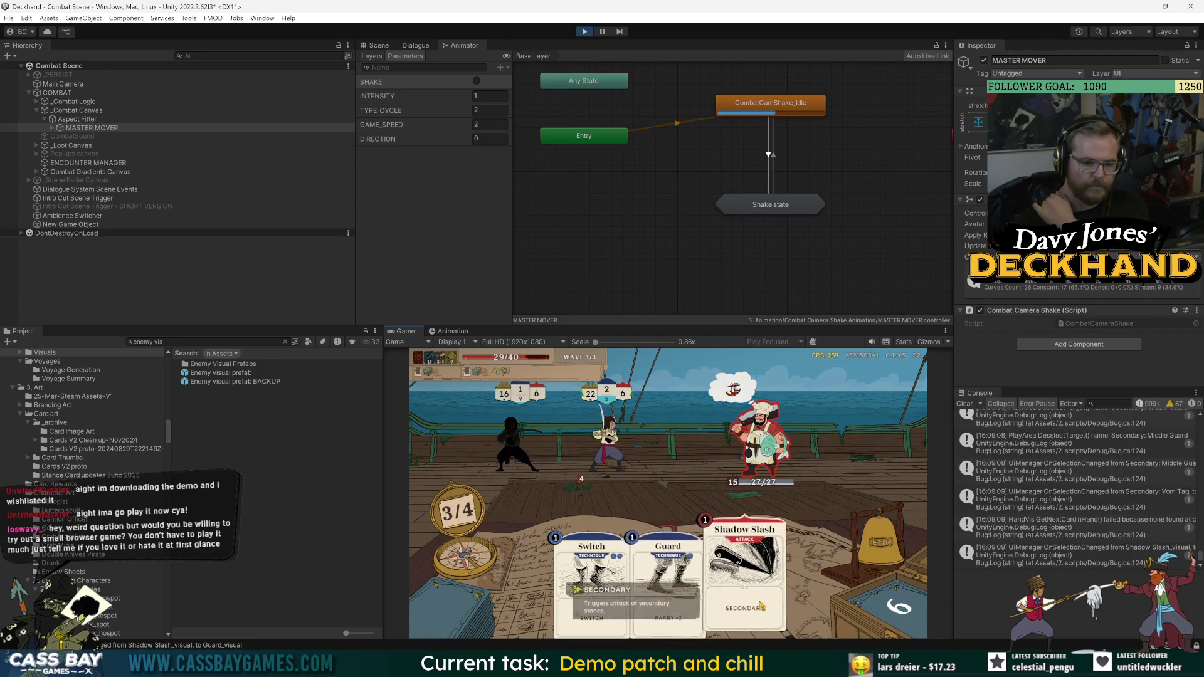
pyautogui.click(894, 545)
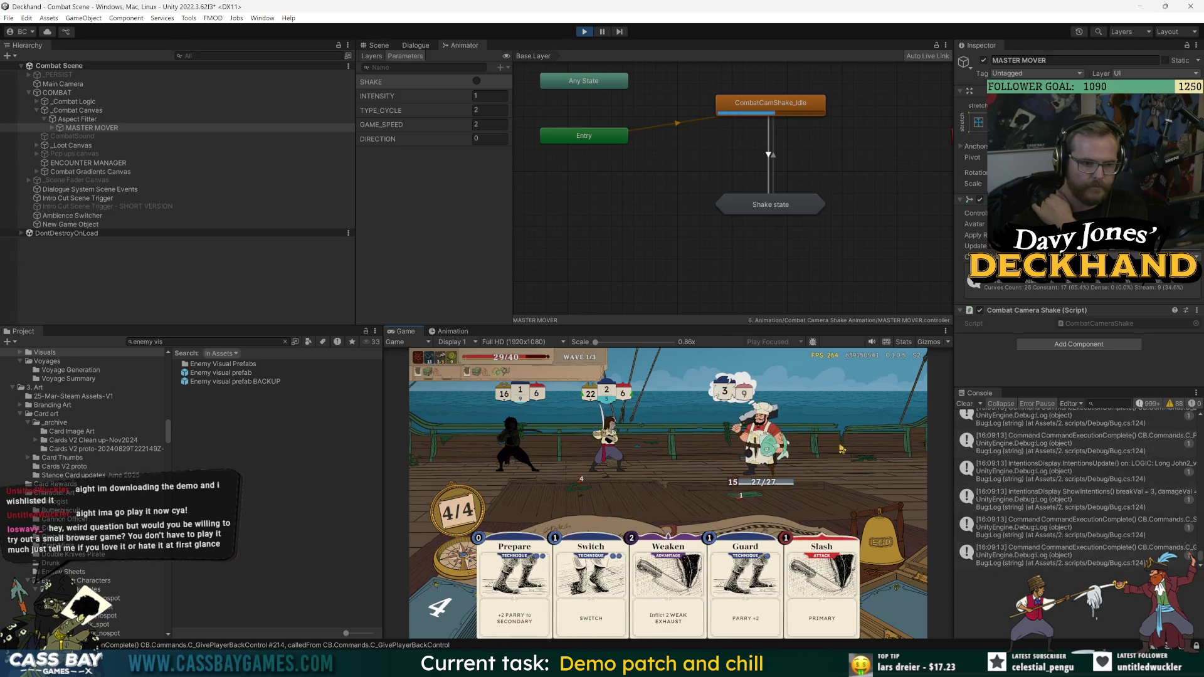
# - Play Prepare and Switch, end the turn, then play Finesse for parry and end again
pyautogui.click(514, 586)
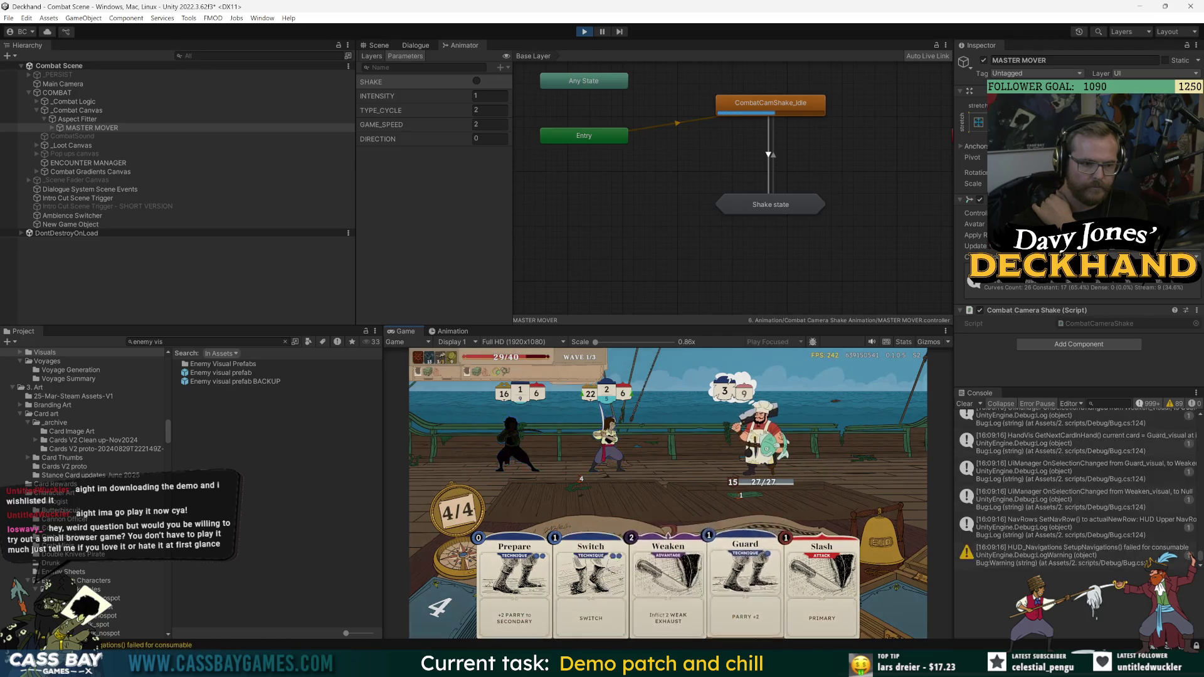
pyautogui.click(569, 591)
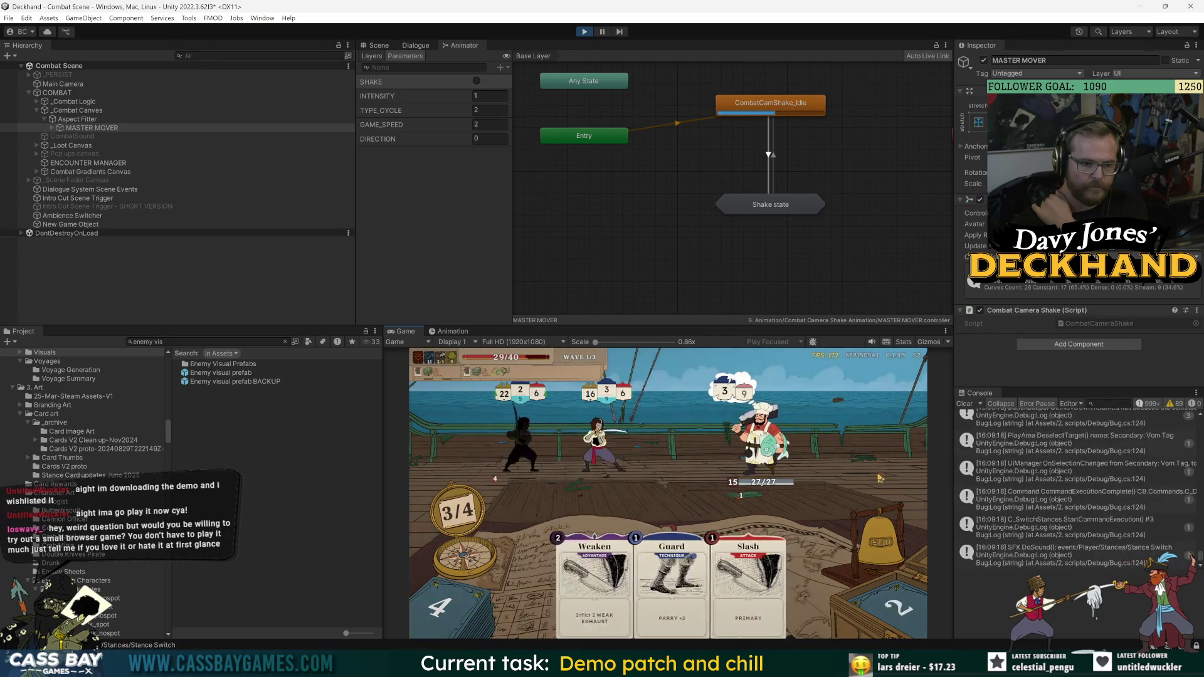
pyautogui.click(875, 555)
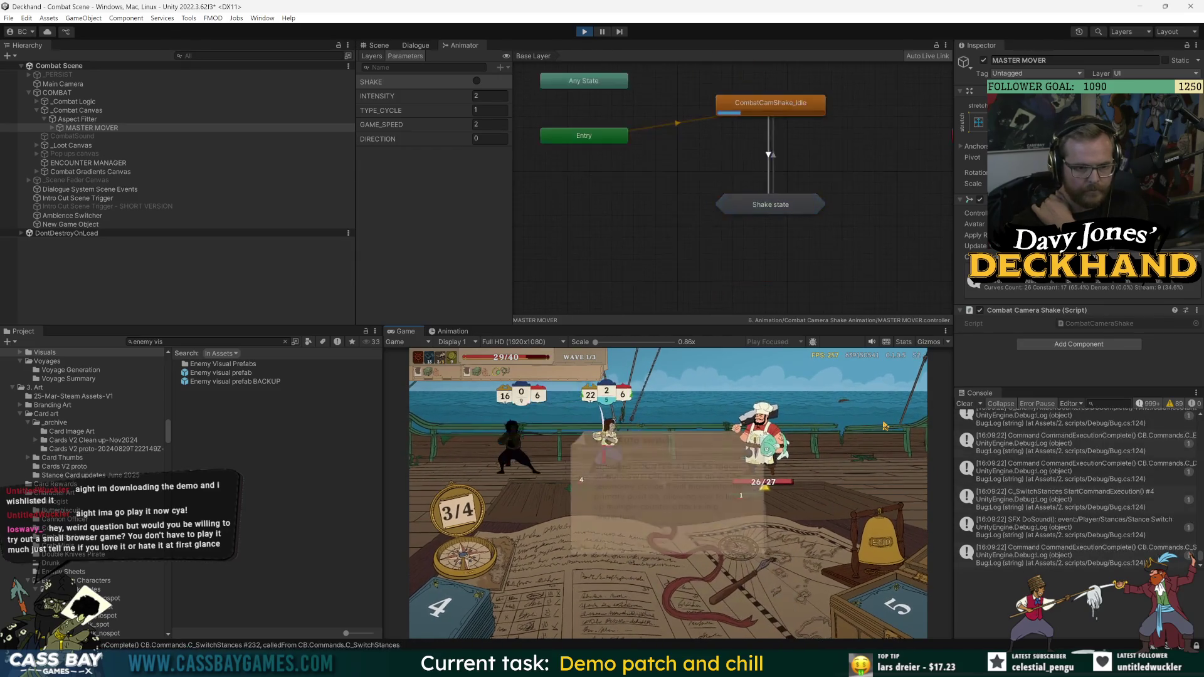
pyautogui.click(674, 548)
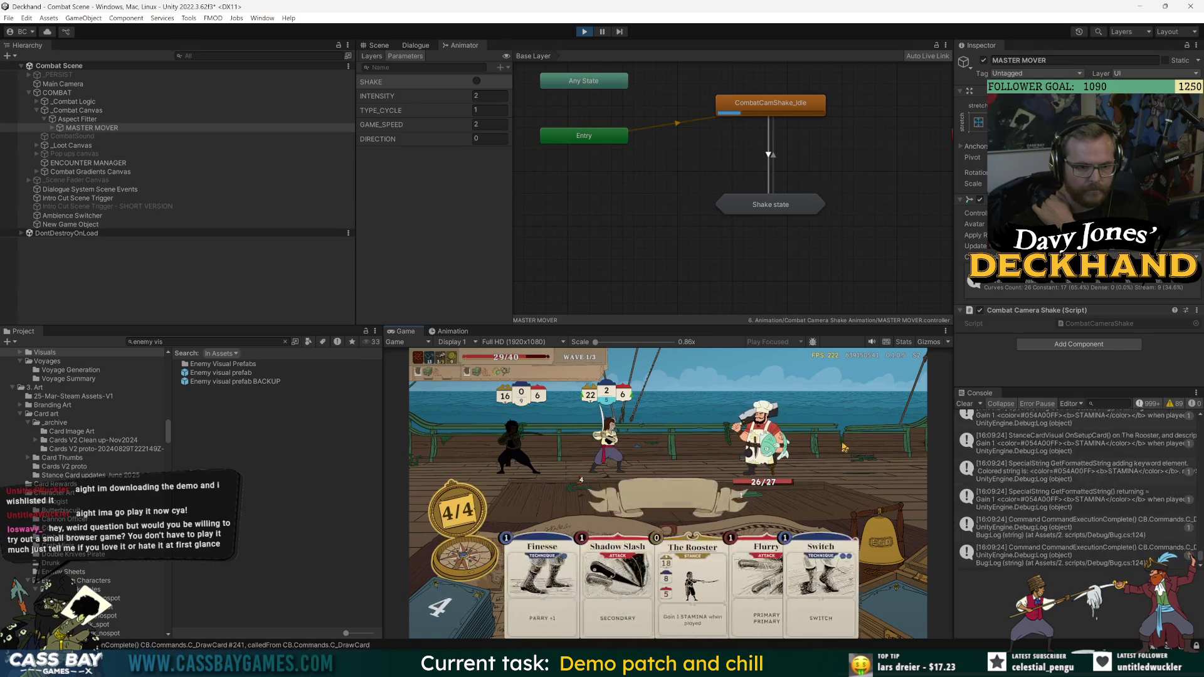
pyautogui.moveTo(666, 618)
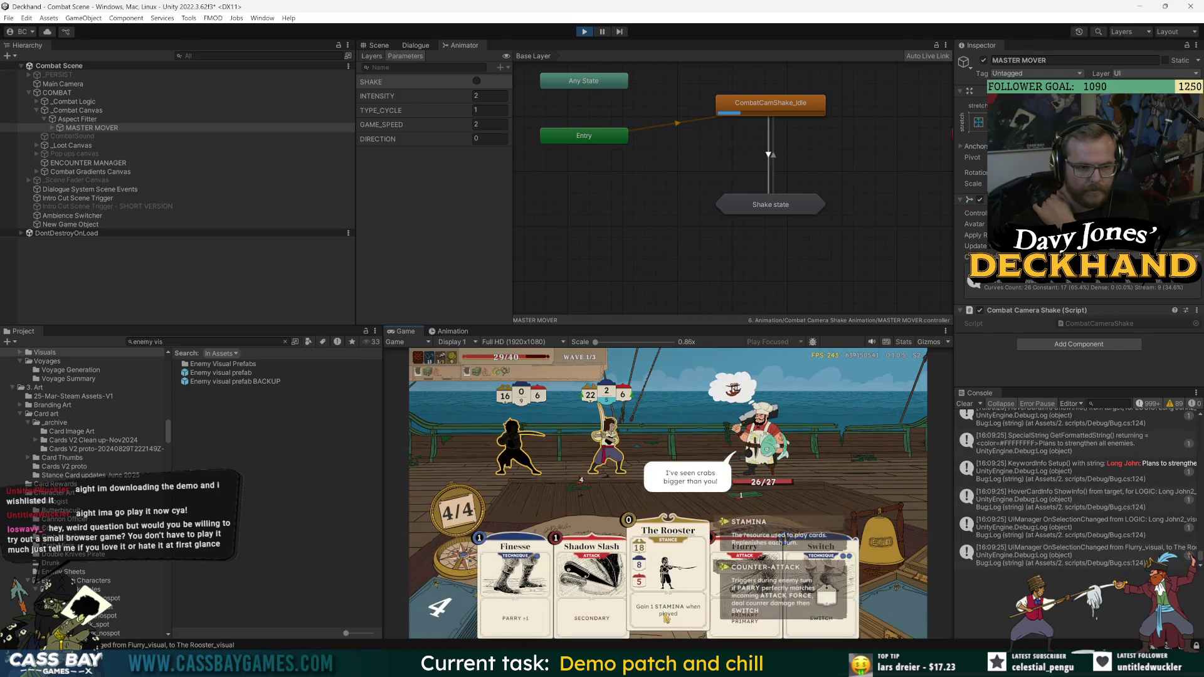
pyautogui.click(511, 583)
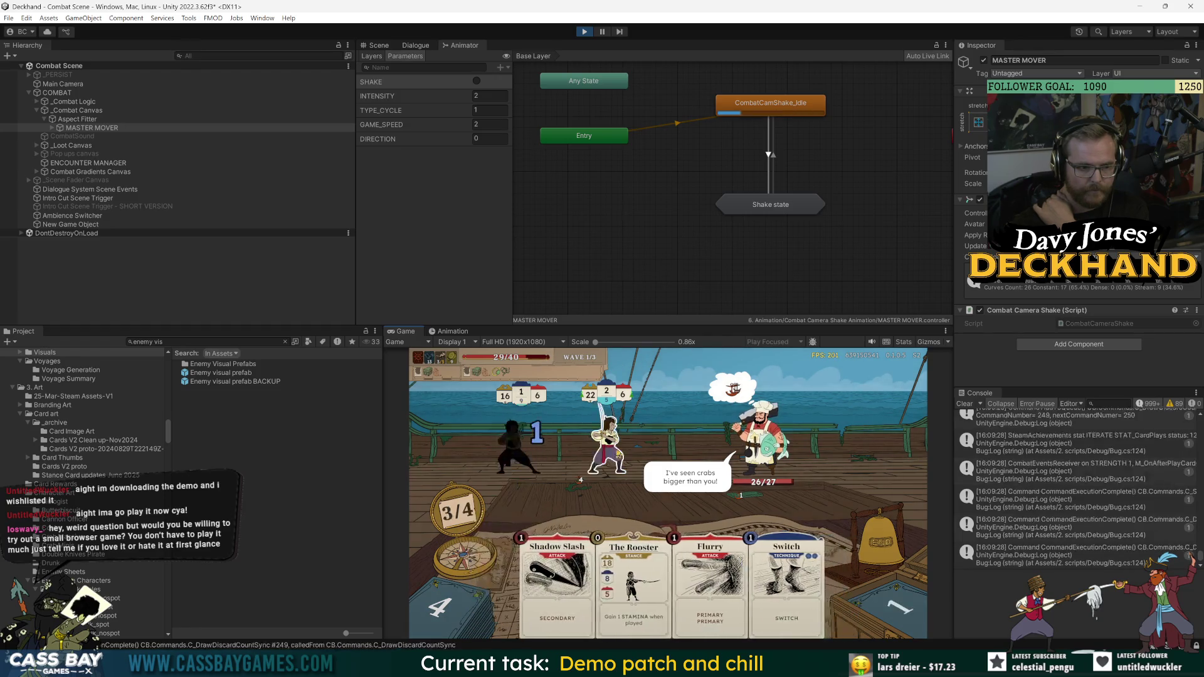
pyautogui.click(854, 511)
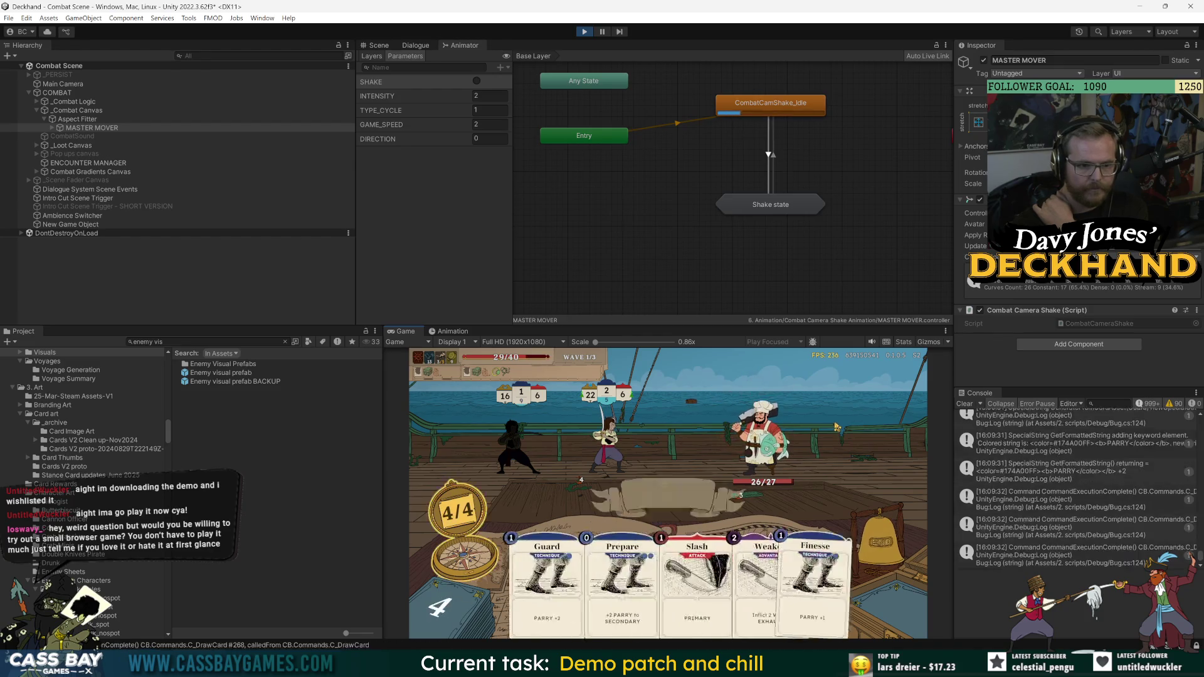
# - Play Prepare, pass two turns, then play the Guard card on the hero and end the turn
pyautogui.click(590, 604)
pyautogui.click(879, 540)
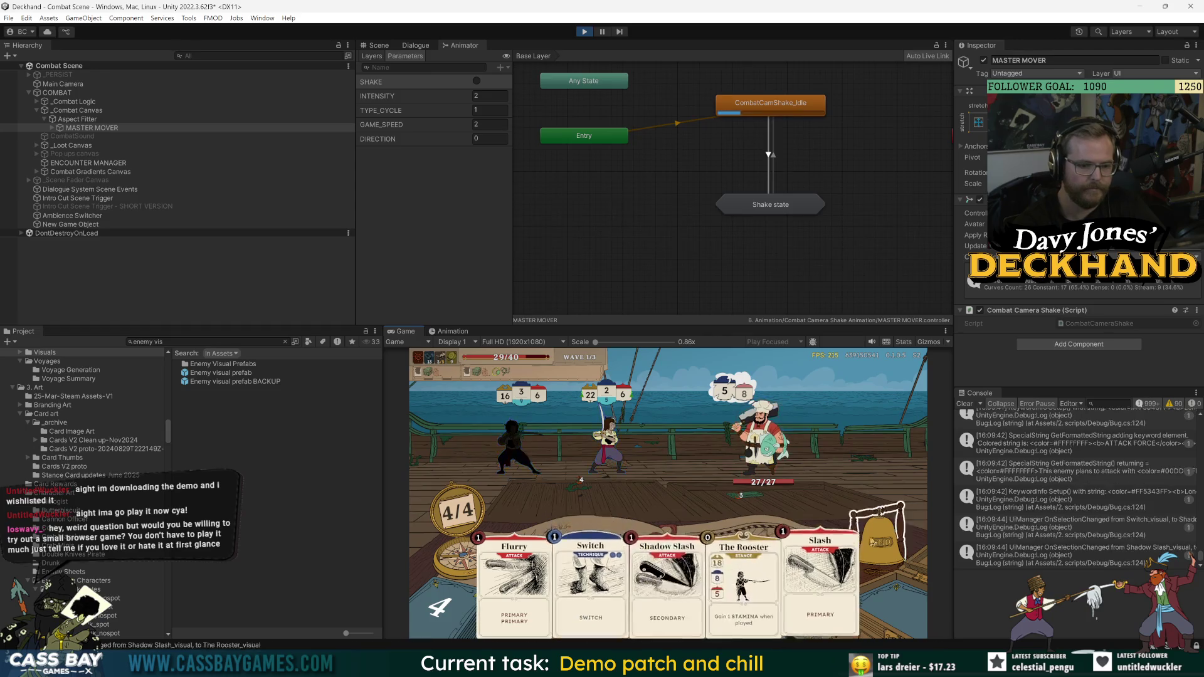
pyautogui.click(881, 541)
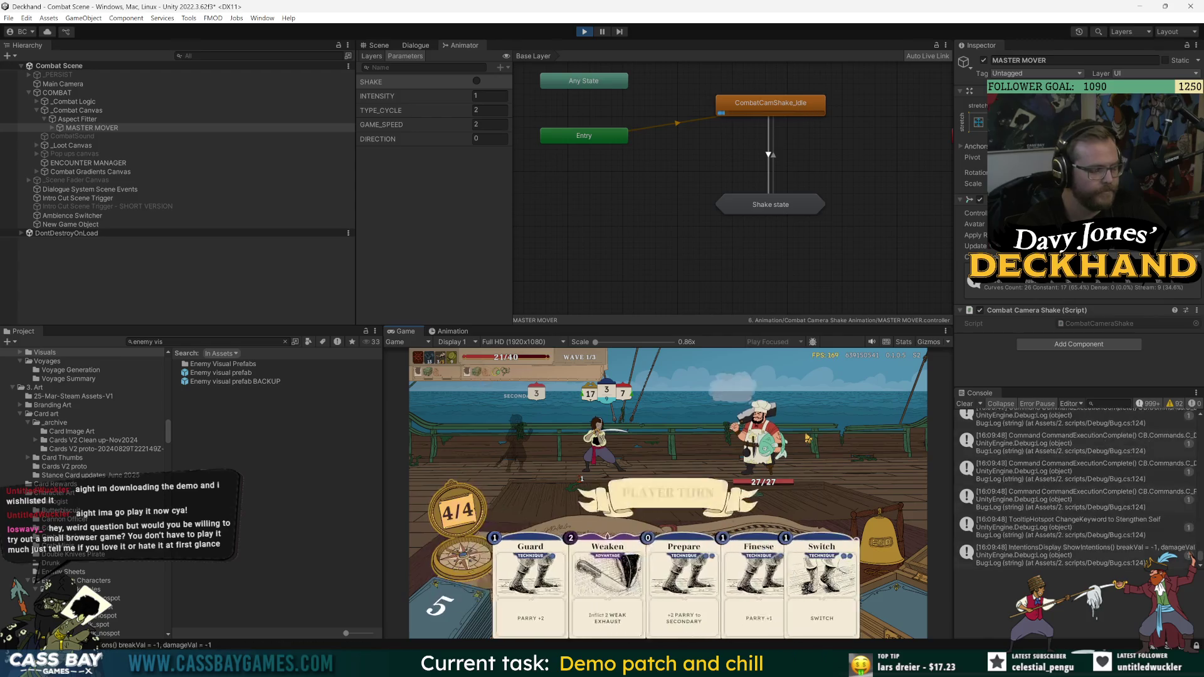
pyautogui.moveTo(514, 577)
pyautogui.mouseDown()
pyautogui.moveTo(539, 514)
pyautogui.moveTo(592, 451)
pyautogui.mouseUp()
pyautogui.moveTo(741, 577); pyautogui.dragTo(658, 464)
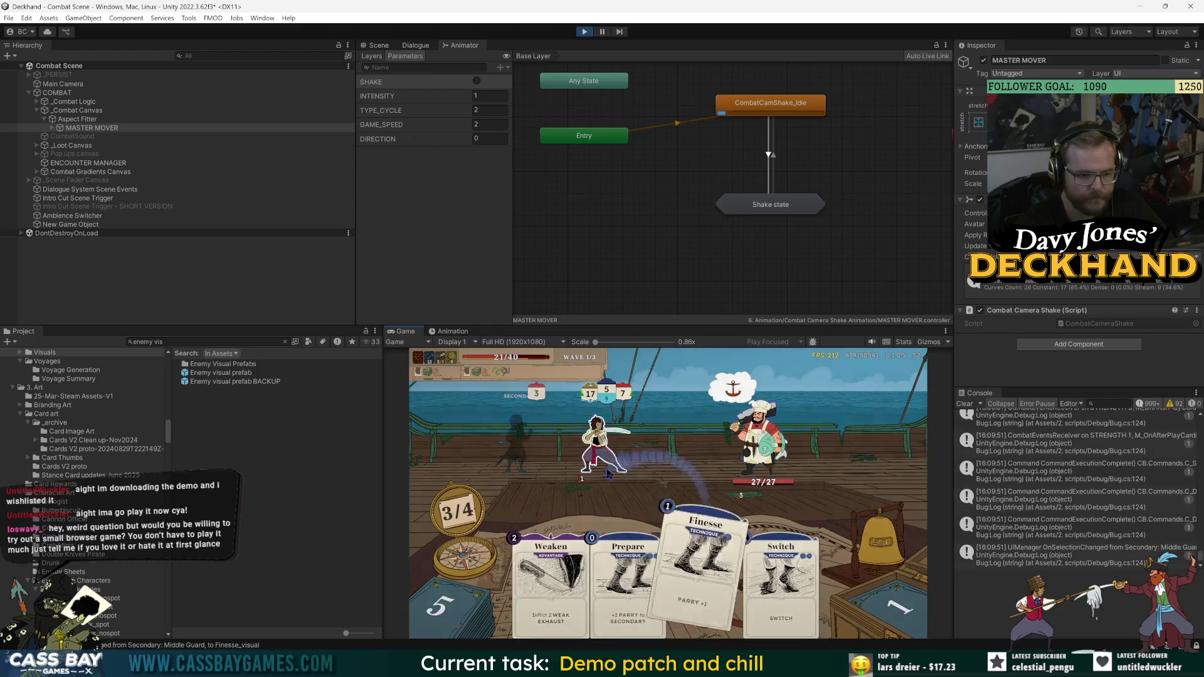
pyautogui.click(889, 509)
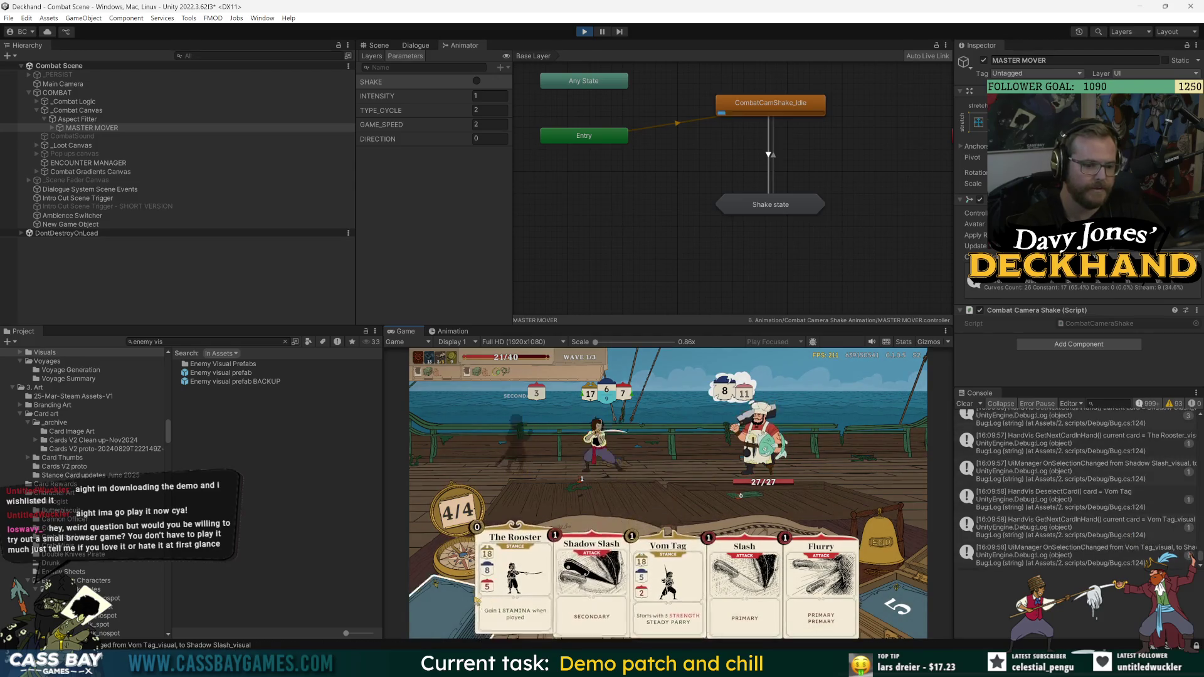
# - Play The Rooster and end the turn, then Weaken the enemy, play Middle Guard and Vom Tag, and end
pyautogui.click(515, 589)
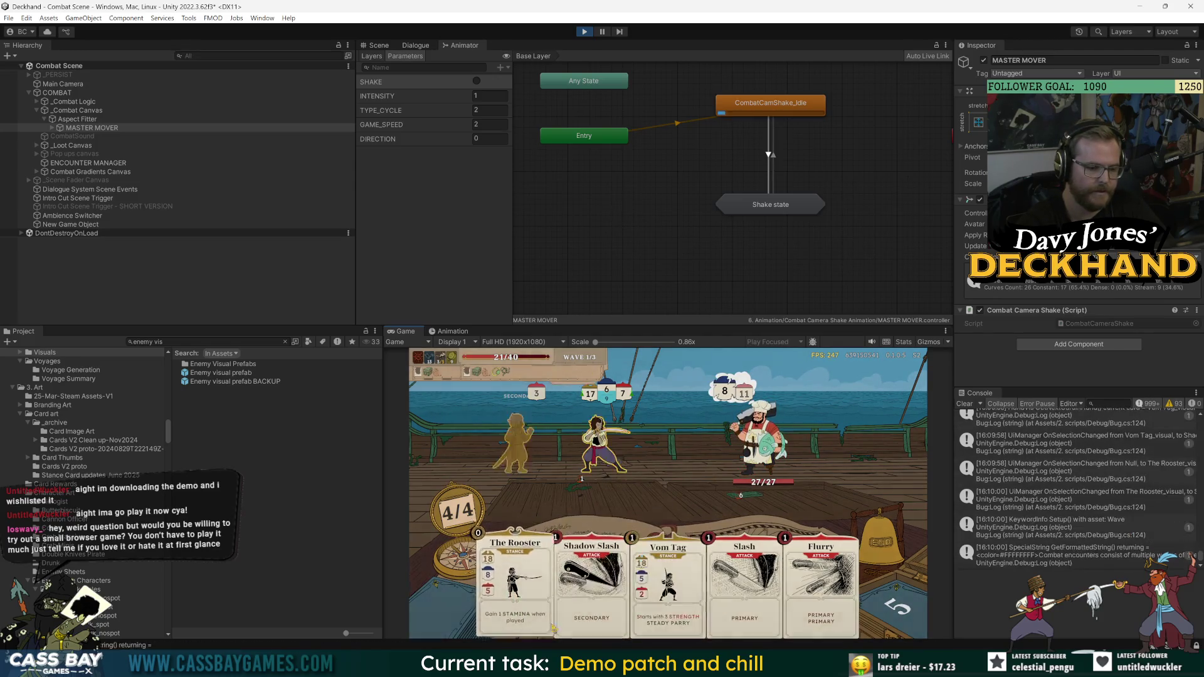
pyautogui.click(878, 540)
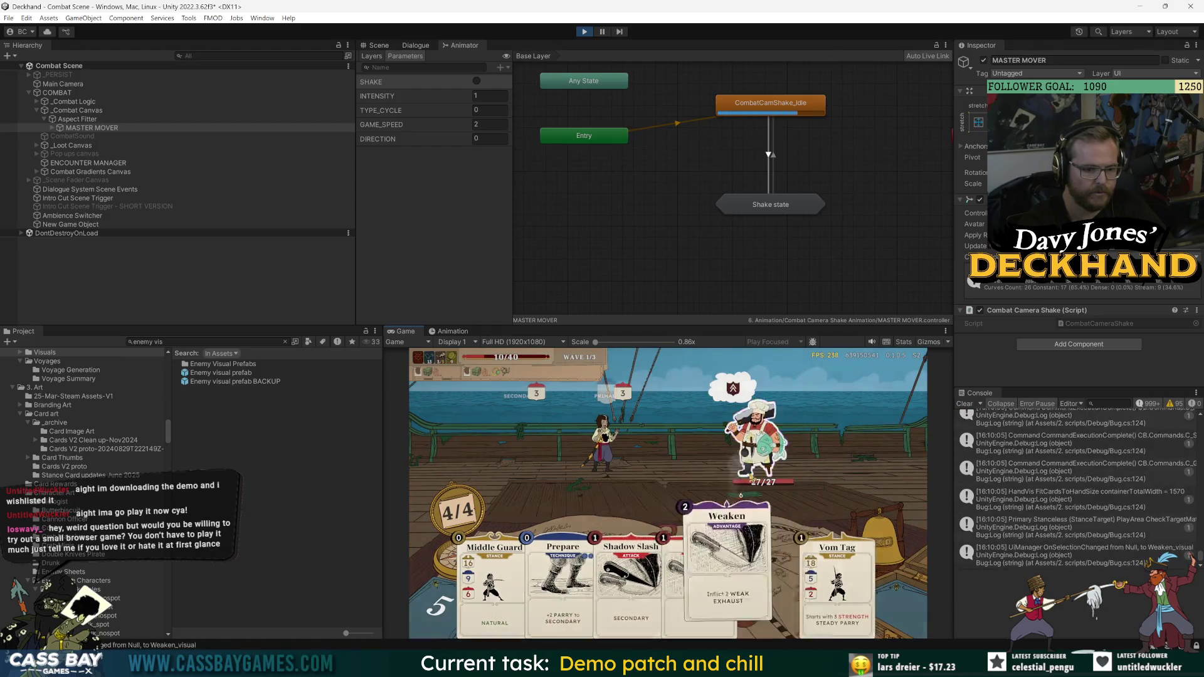
pyautogui.moveTo(795, 539); pyautogui.dragTo(777, 424)
pyautogui.click(514, 583)
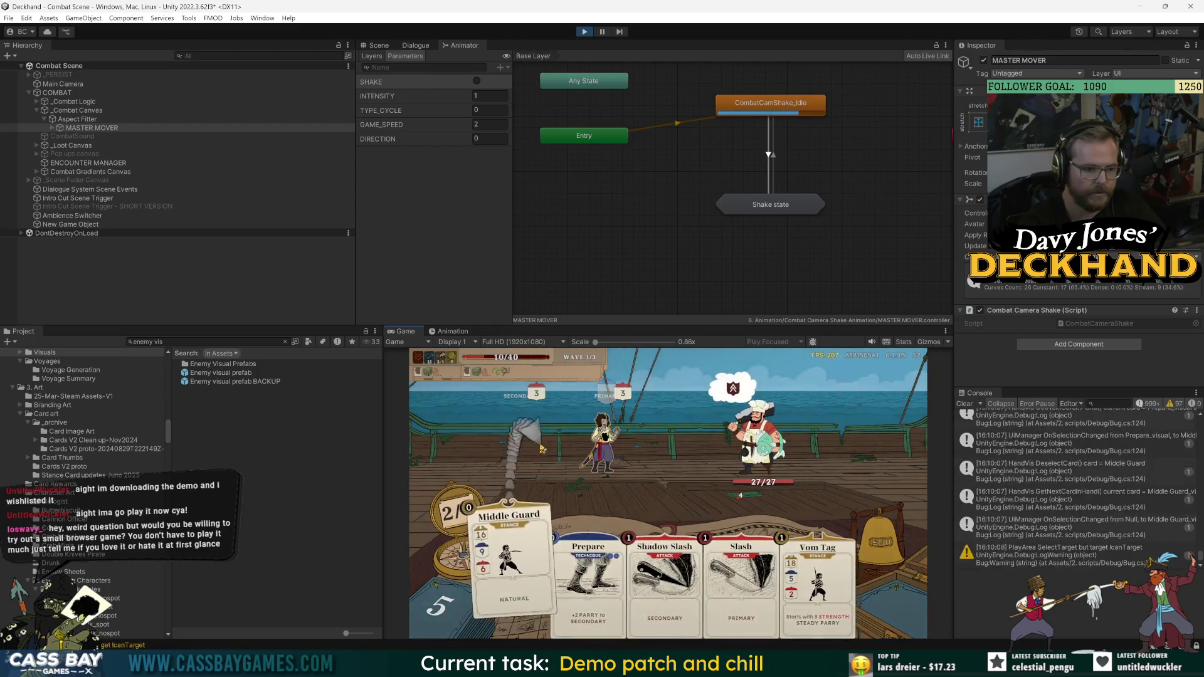
pyautogui.click(765, 583)
pyautogui.click(878, 539)
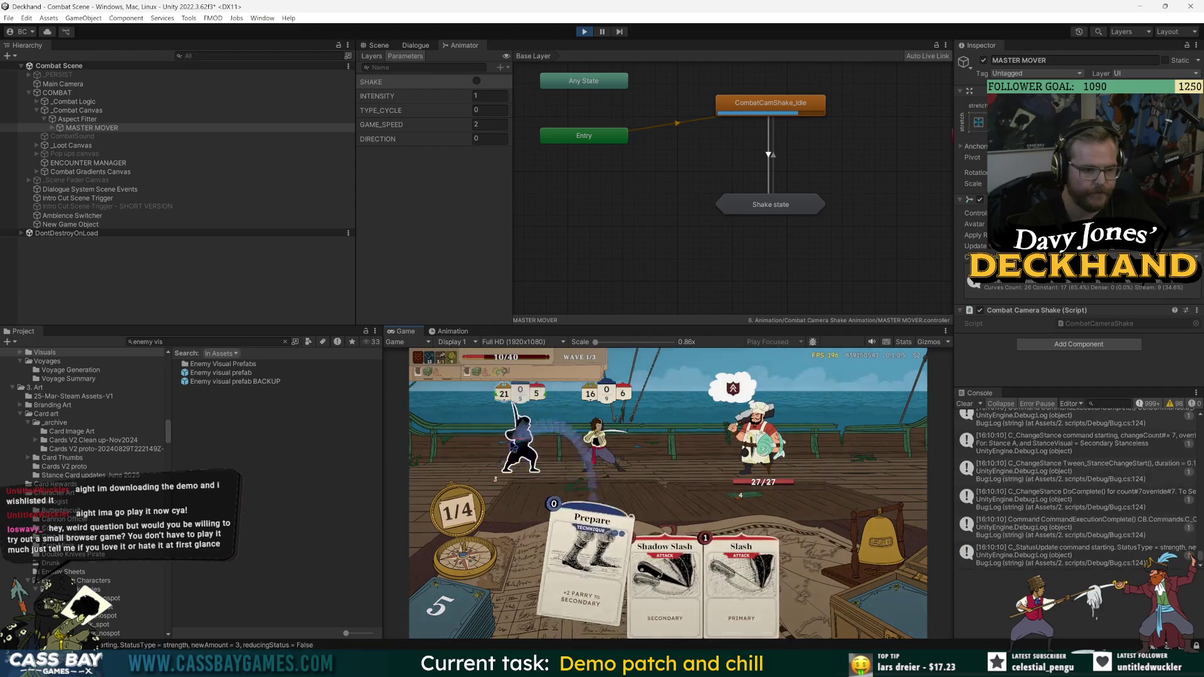